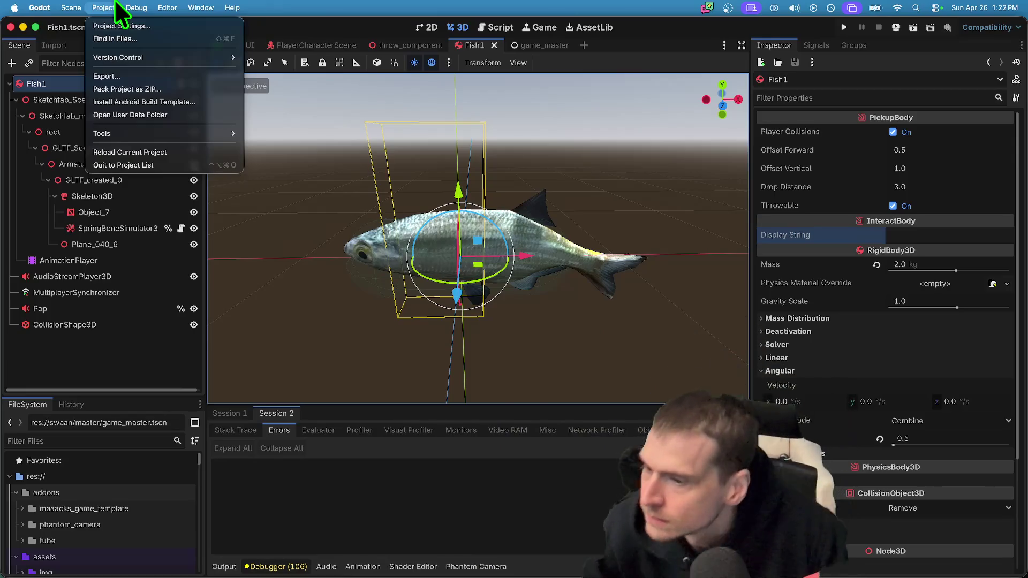
# - Close the Project menu and show CollisionShape3D's capsule (radius 0.25 m, height 1.4 m)
pyautogui.click(423, 267)
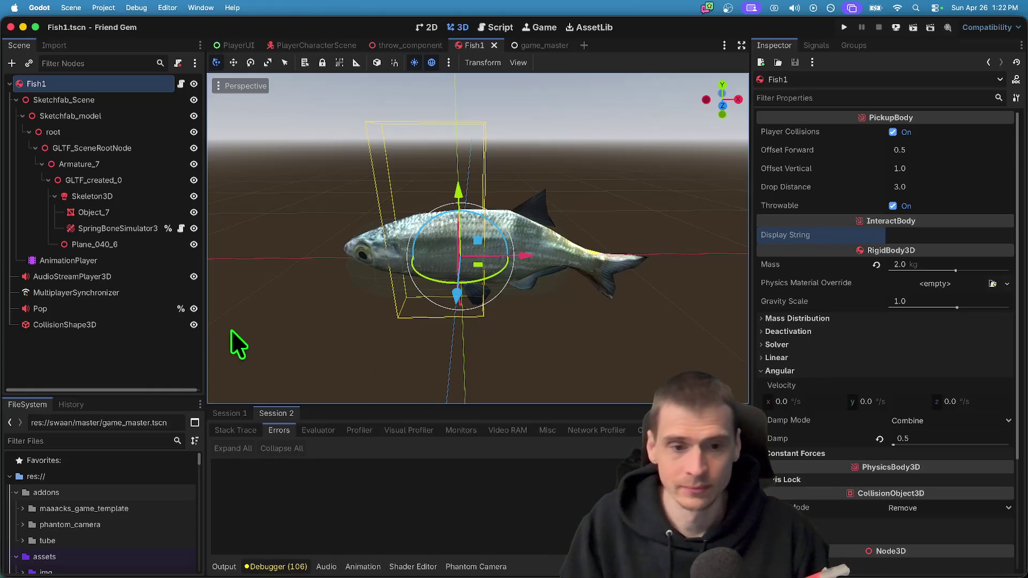
pyautogui.click(72, 325)
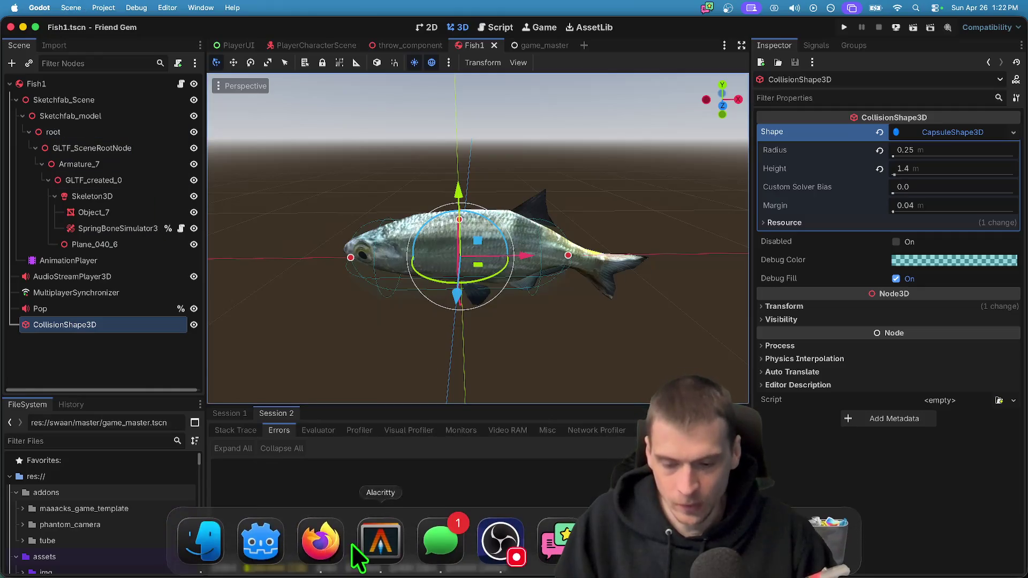
pyautogui.click(316, 544)
# - Add 'Stream Screen' to the checklist with an indented sub-item starting 'Use a'
pyautogui.click(247, 29)
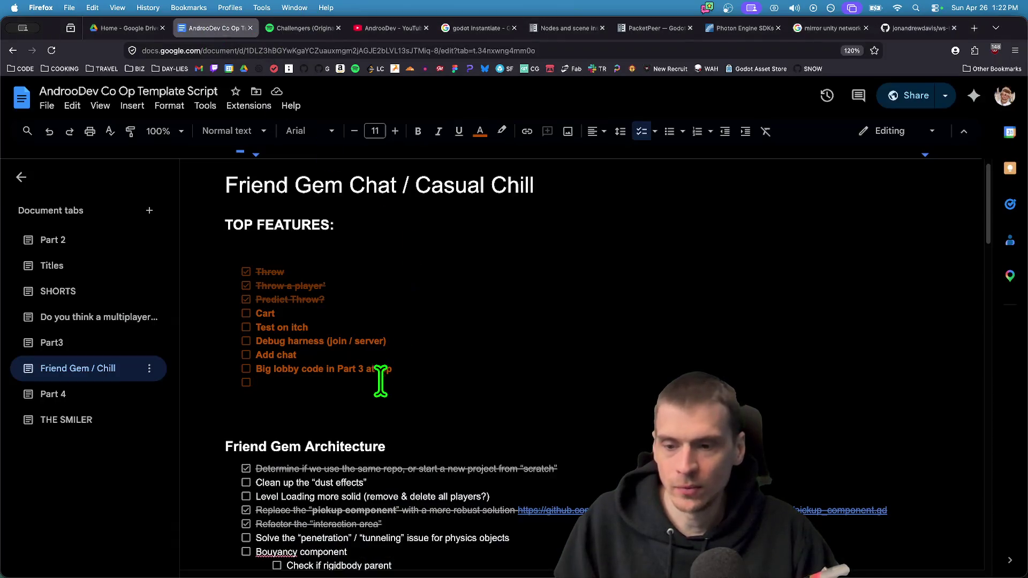
pyautogui.write('Stream Screen')
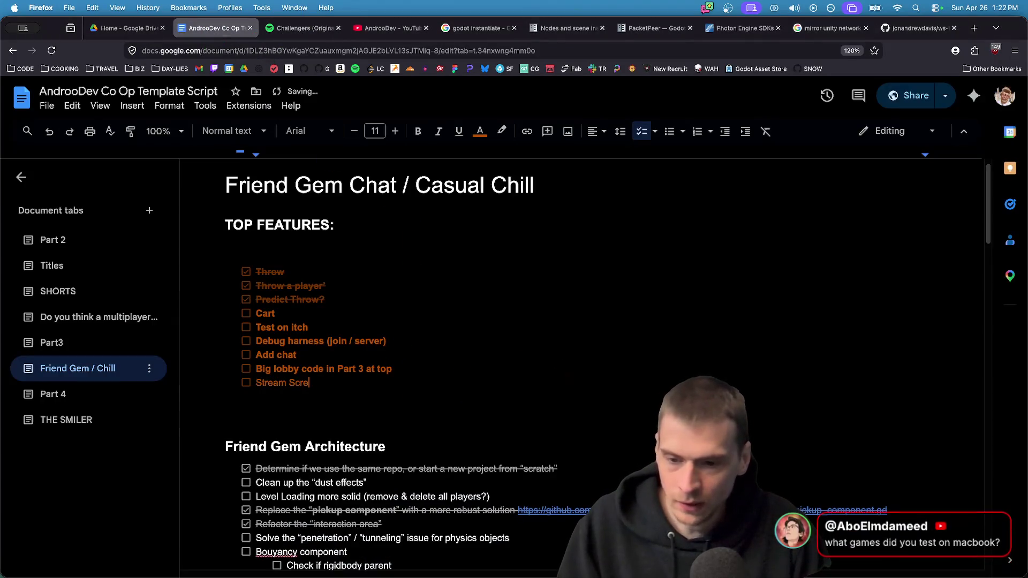
pyautogui.press('Return')
pyautogui.press('Tab')
pyautogui.write('Use a')
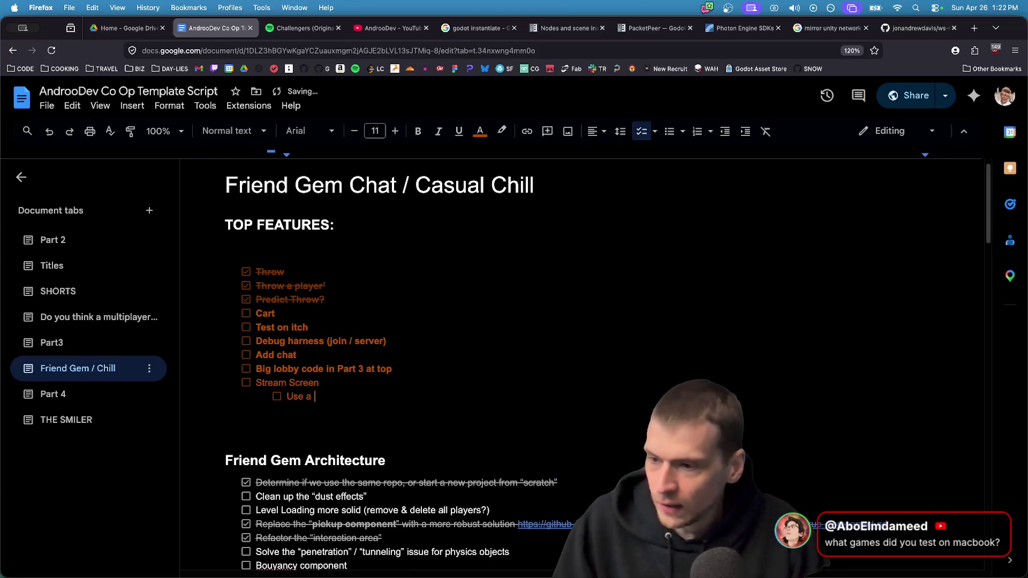
# - Stay in the browser, look through the installed applications, then open Spotlight search
pyautogui.press('super+Tab')
pyautogui.press('super+shift+Tab')
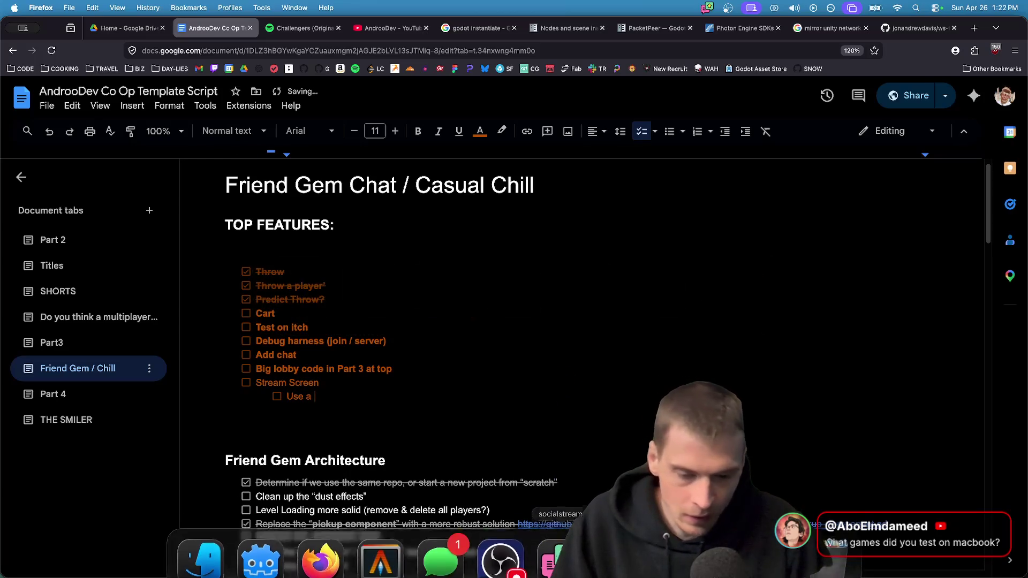
pyautogui.click(706, 542)
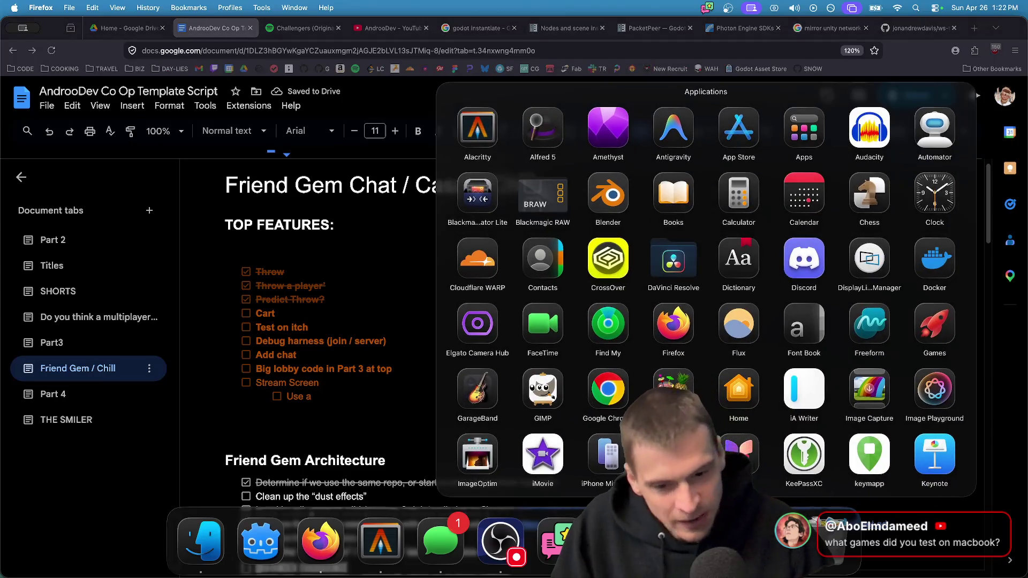
pyautogui.press('Escape')
pyautogui.click(706, 541)
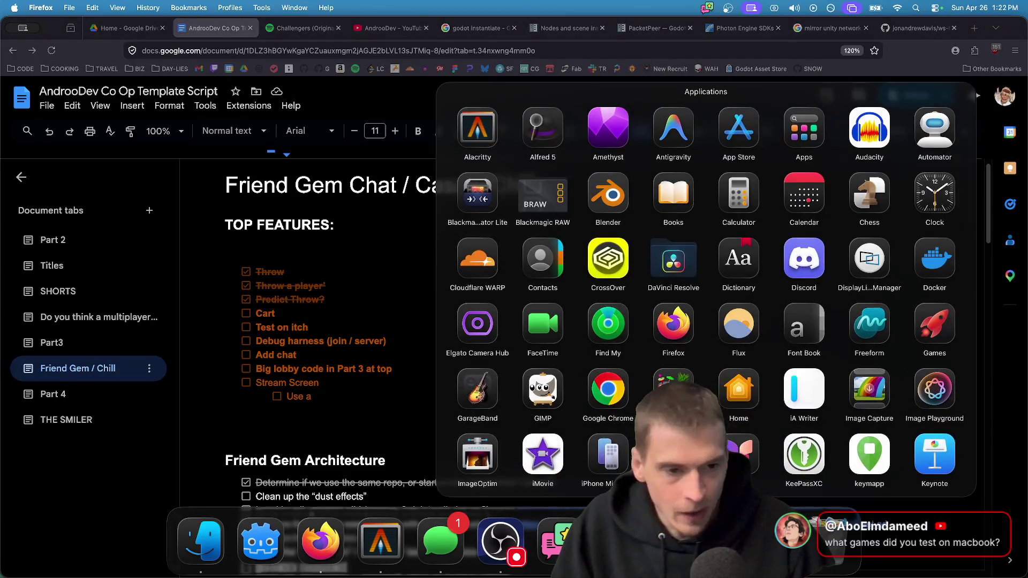
pyautogui.scroll(-5, 706, 298)
pyautogui.press('Escape')
pyautogui.press('super+space')
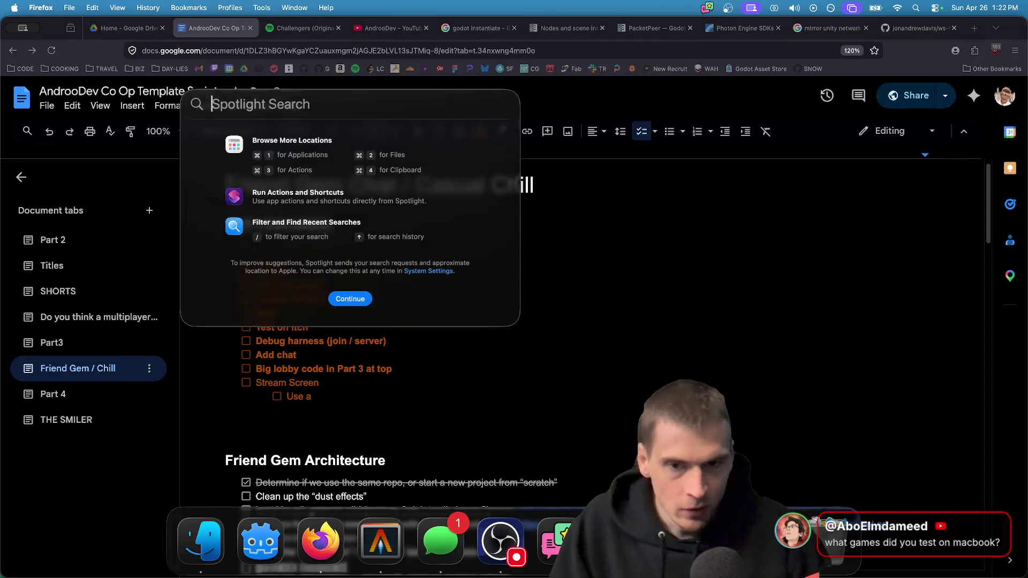
# - Search Google for 'crossover mac' in a new tab and open the CodeWeavers CrossOver page
pyautogui.write('cr')
pyautogui.press('Escape')
pyautogui.press('Escape')
pyautogui.press('super+t')
pyautogui.write('crossover mac')
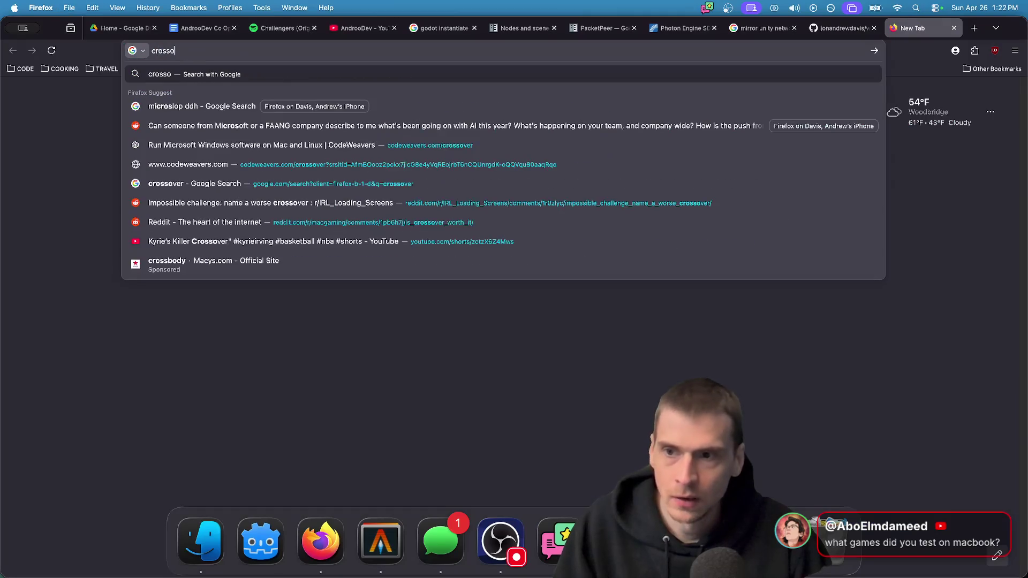
pyautogui.press('Return')
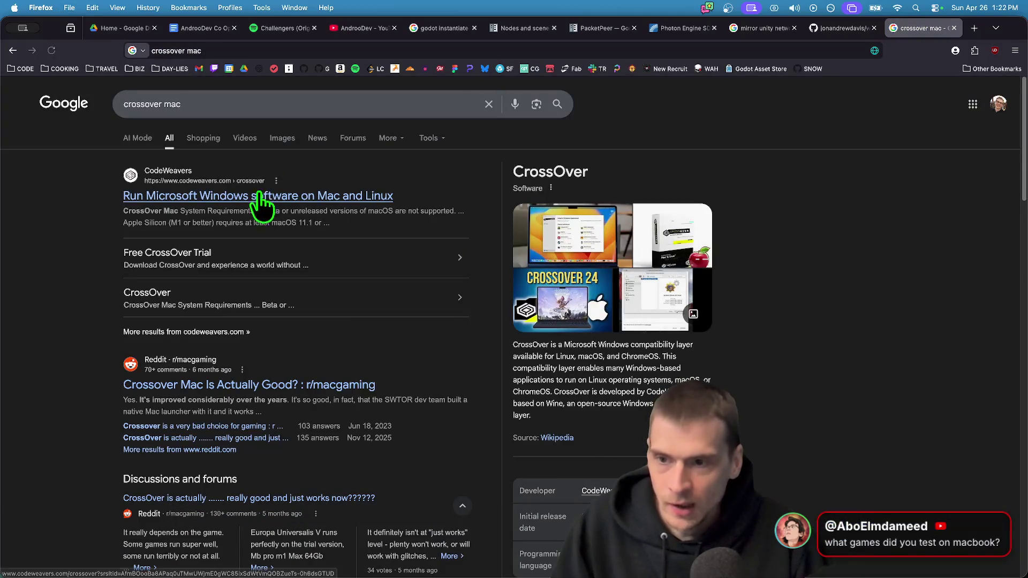
pyautogui.click(245, 197)
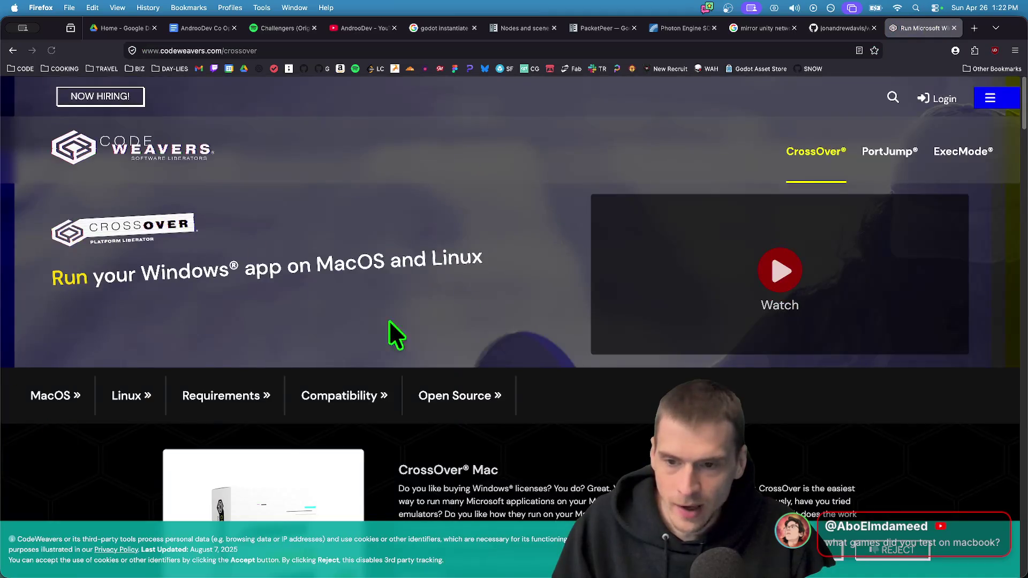
# - Read through CrossOver's Mac and Linux system requirements, then close the tab
pyautogui.scroll(-1, 101, 263)
pyautogui.scroll(-4, 557, 229)
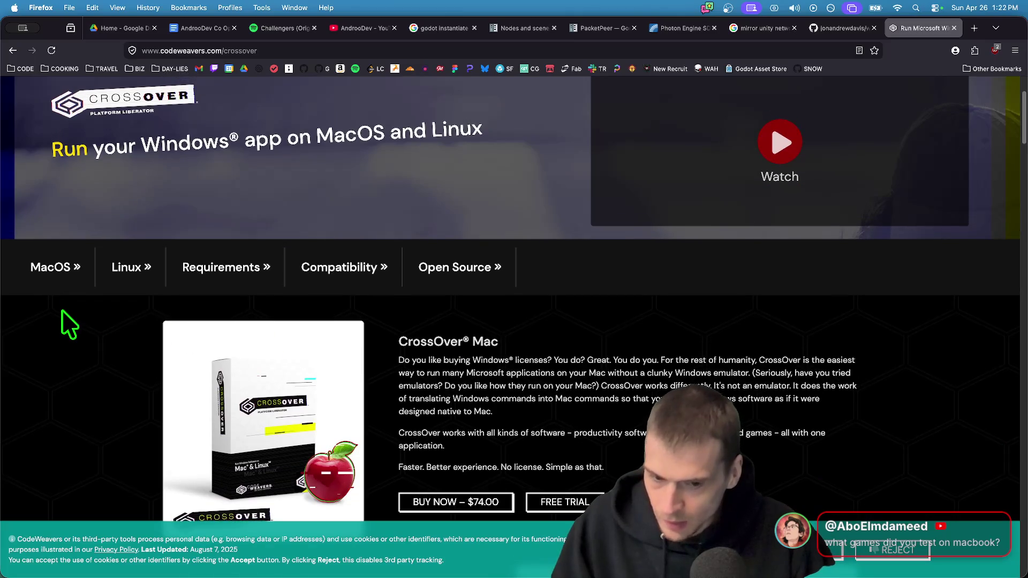
pyautogui.scroll(-2, 62, 310)
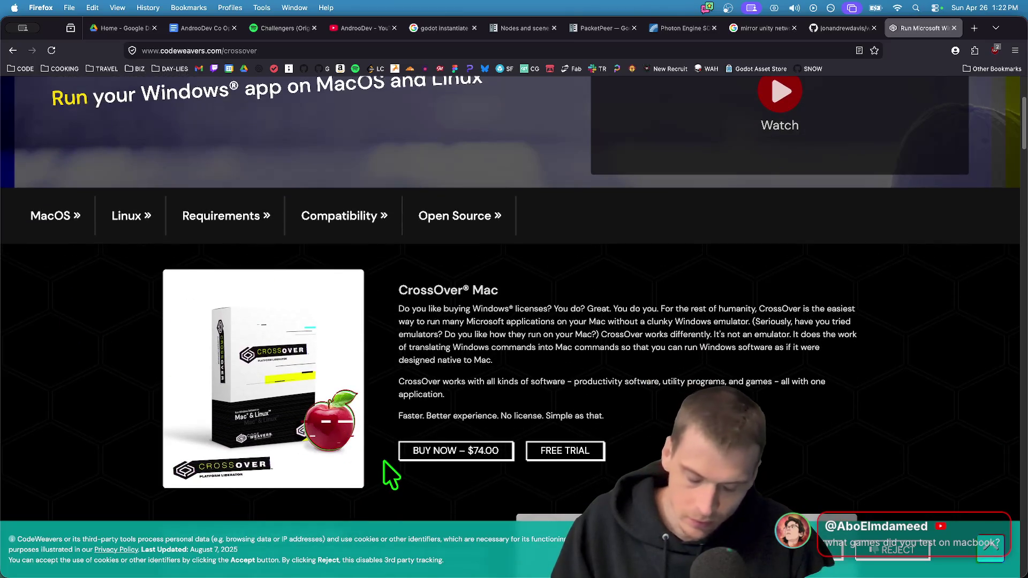
pyautogui.scroll(-9, 390, 473)
pyautogui.scroll(-10, 384, 460)
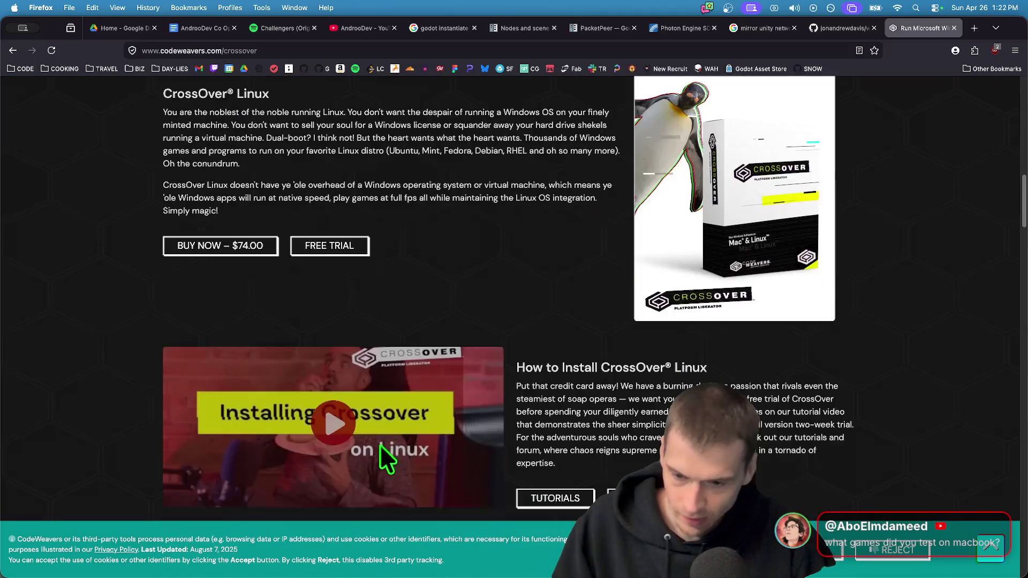
pyautogui.scroll(-7, 606, 313)
pyautogui.scroll(-20, 991, 213)
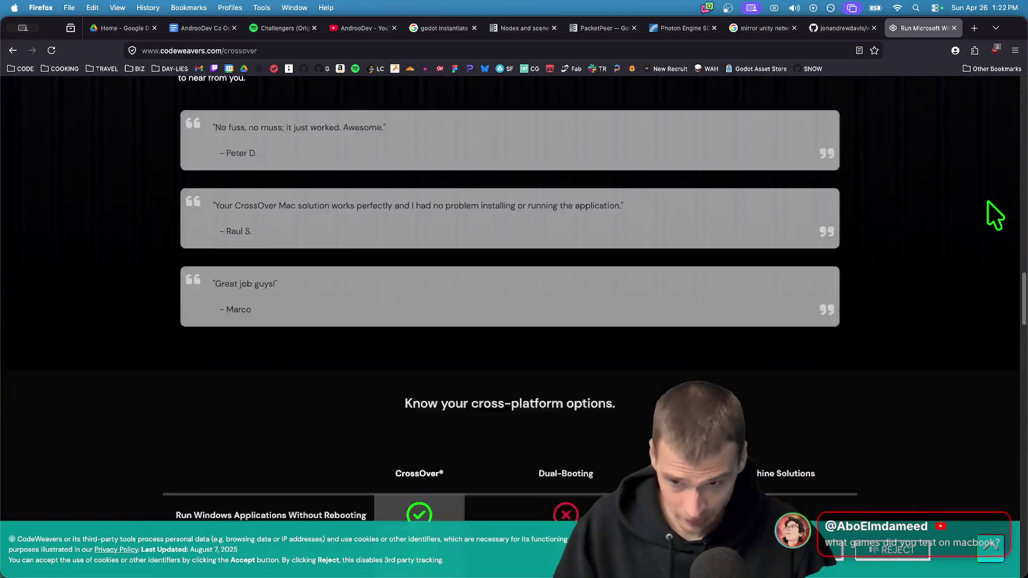
pyautogui.scroll(6, 865, 492)
pyautogui.scroll(-5, 851, 412)
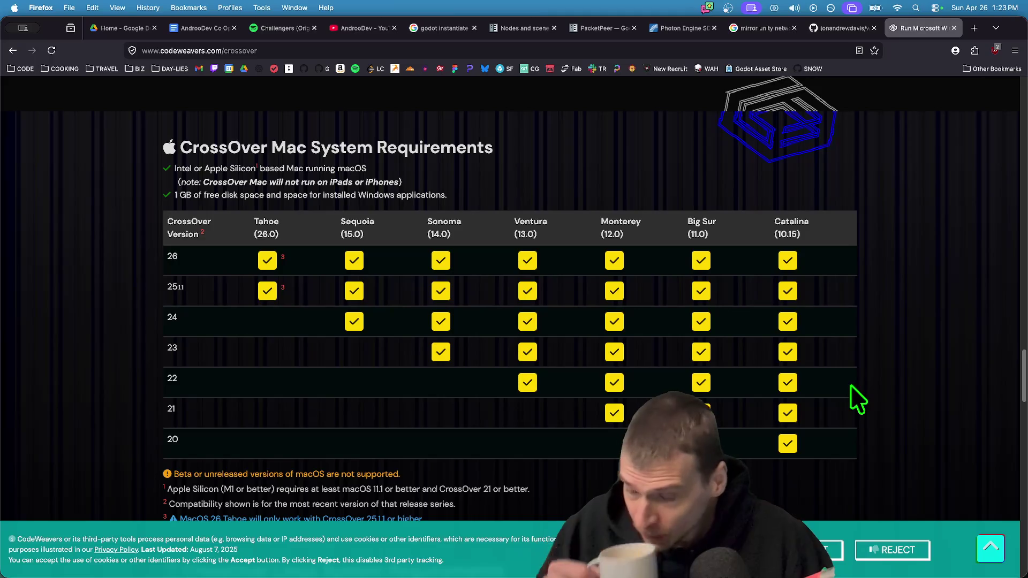
pyautogui.scroll(15, 824, 399)
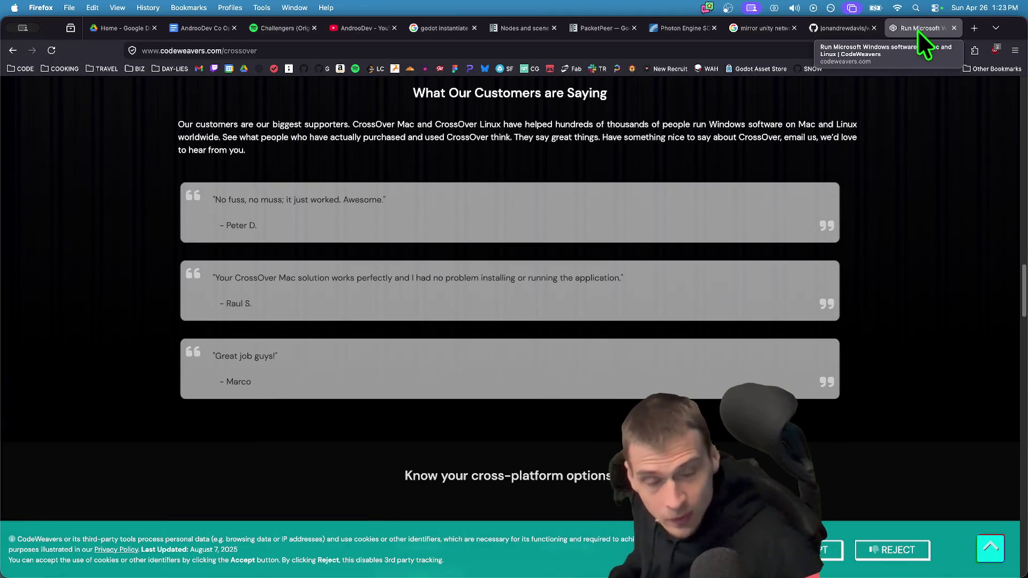
pyautogui.scroll(-15, 889, 150)
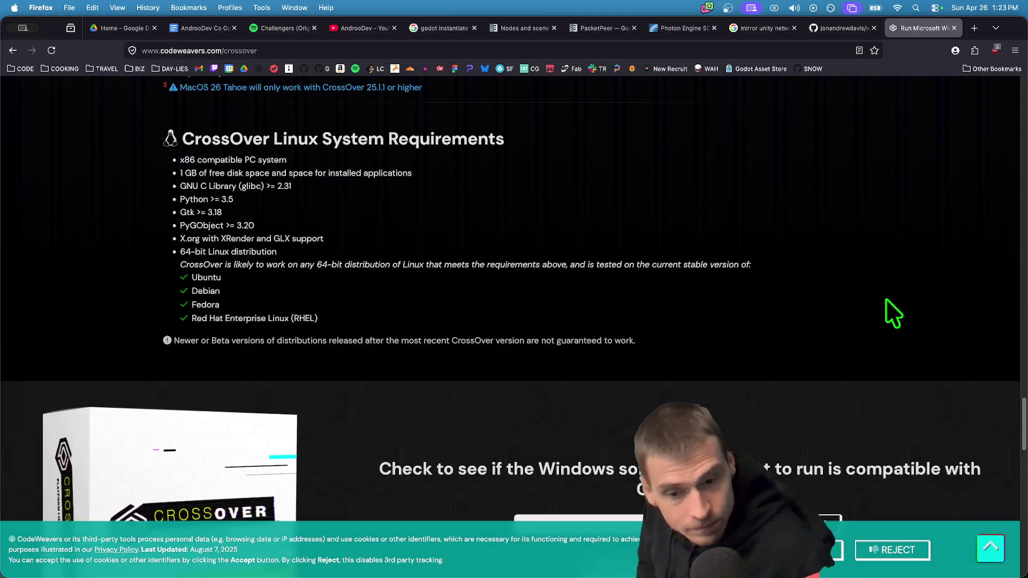
pyautogui.scroll(-10, 879, 305)
pyautogui.scroll(5, 879, 305)
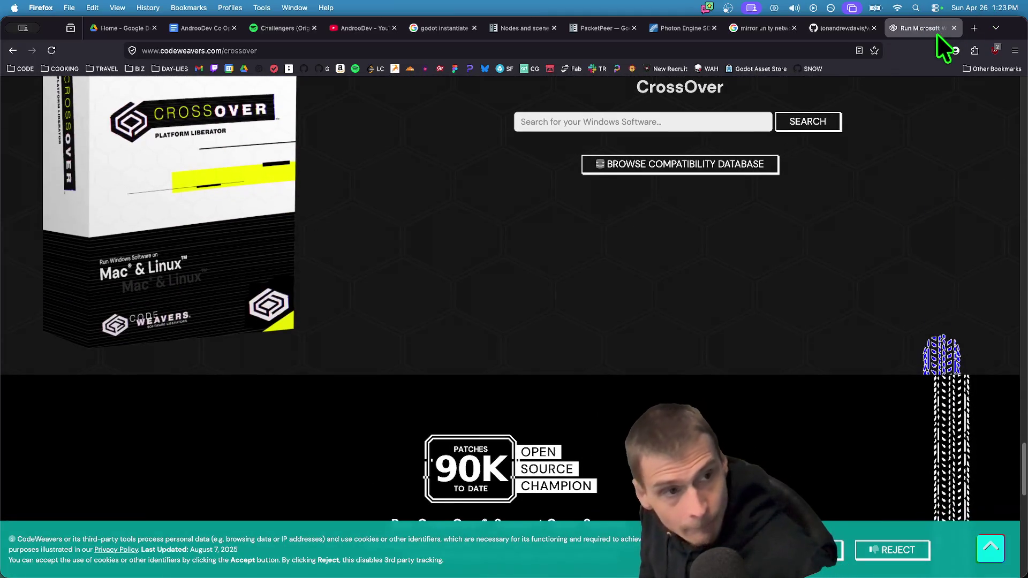
pyautogui.middleClick(938, 33)
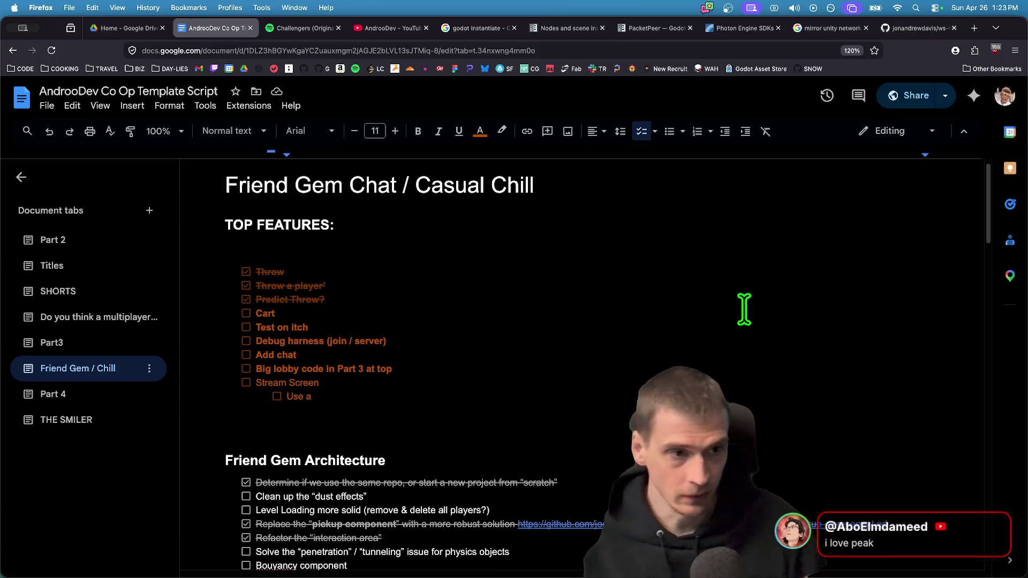
# - Complete the sub-item as 'Use the "ignore window for my player screen"' and return to Godot
pyautogui.press('Return')
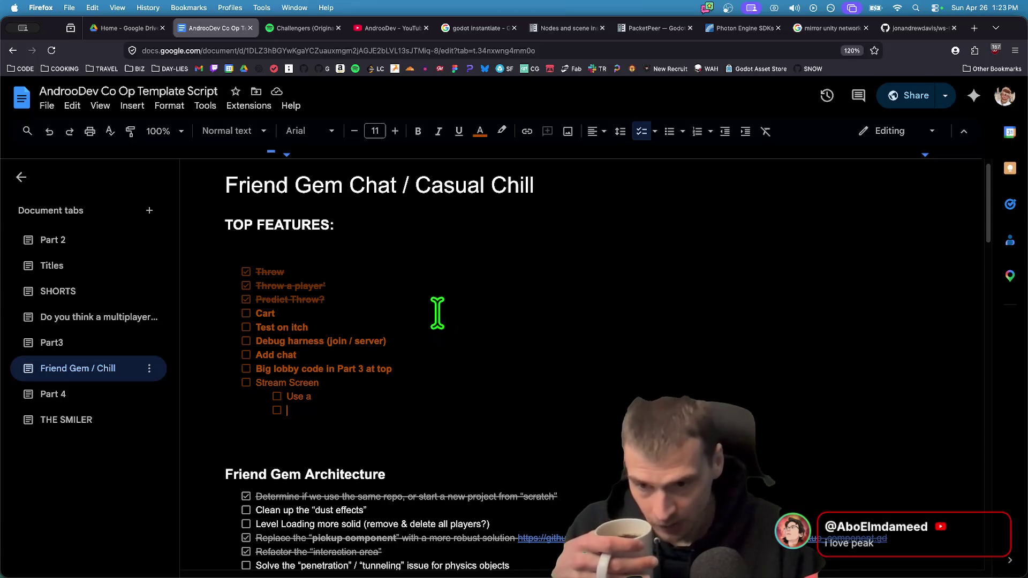
pyautogui.click(446, 391)
pyautogui.press('BackSpace')
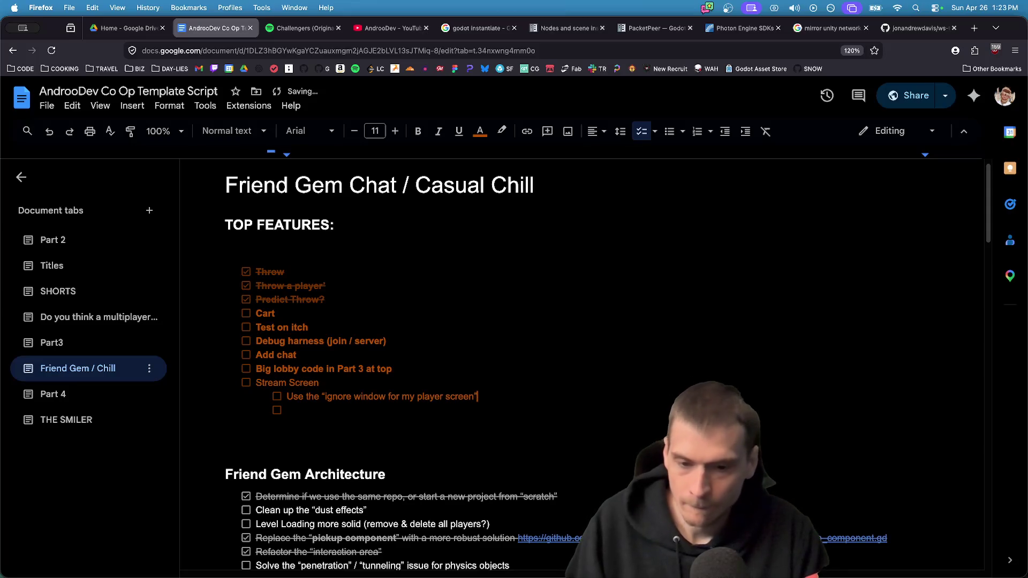
pyautogui.press('Return')
pyautogui.press('super+Tab')
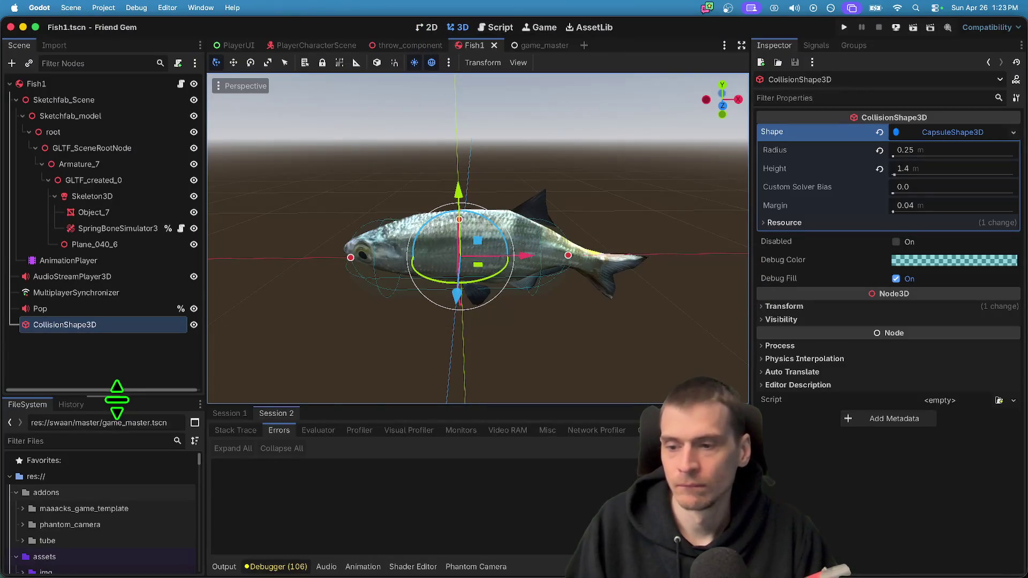
# - Deselect the collision shape and briefly open and close Project Settings
pyautogui.click(121, 372)
pyautogui.click(111, 7)
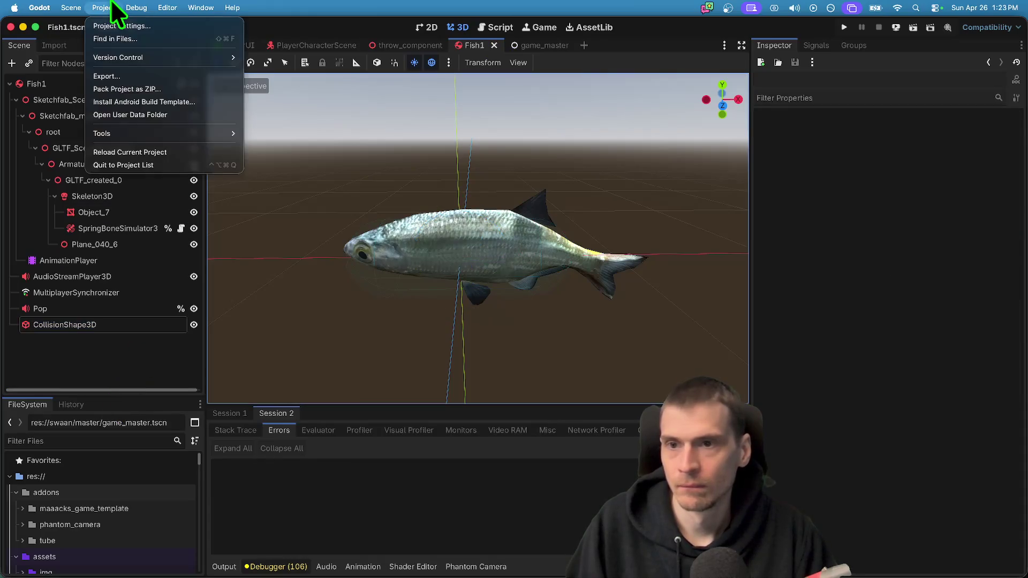
pyautogui.click(111, 6)
pyautogui.click(111, 7)
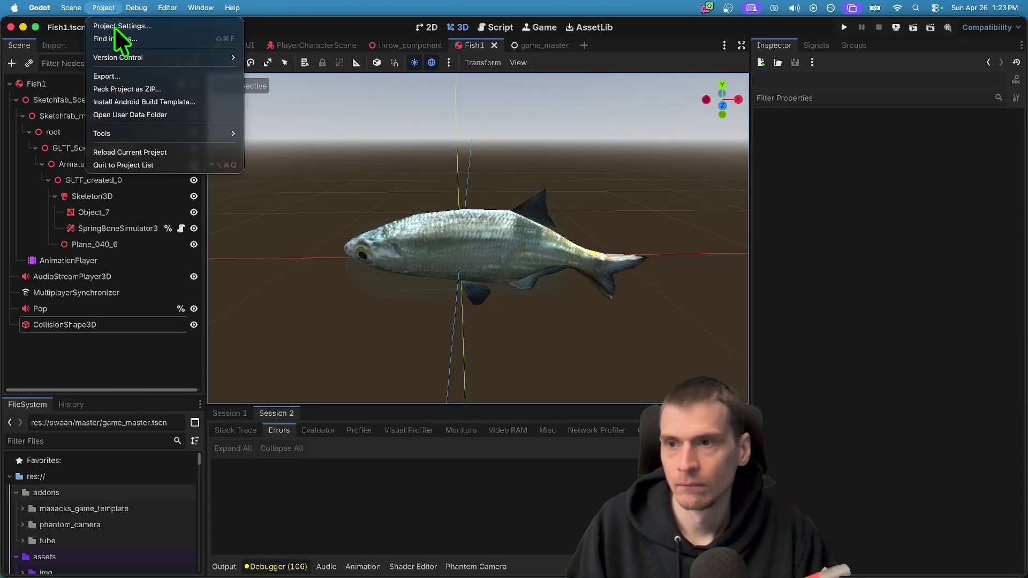
pyautogui.click(114, 27)
pyautogui.press('Escape')
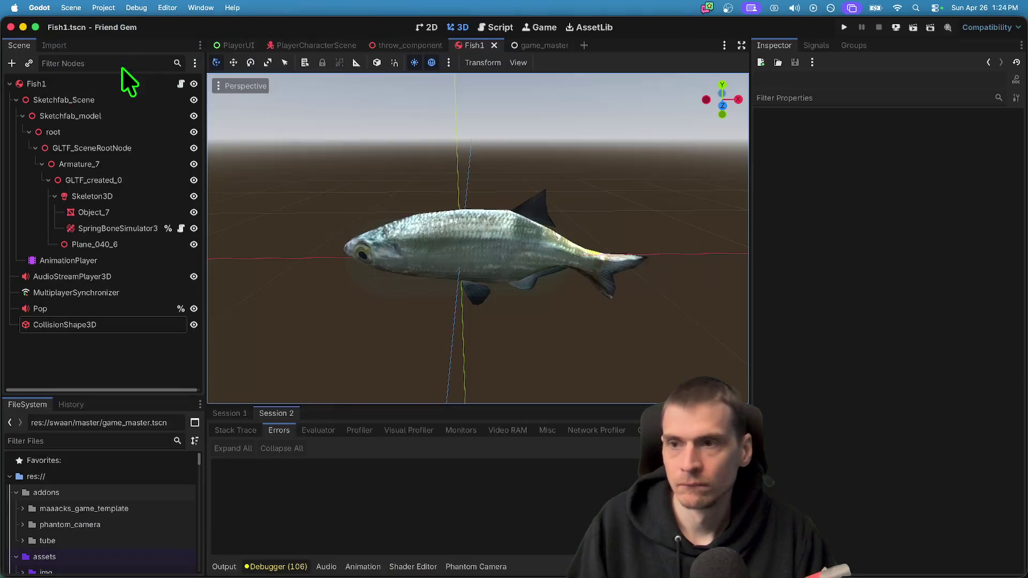
# - Resize the scene tree and FileSystem docks, then focus the file filter
pyautogui.moveTo(208, 374)
pyautogui.mouseDown()
pyautogui.moveTo(177, 411)
pyautogui.moveTo(177, 344)
pyautogui.moveTo(159, 425)
pyautogui.moveTo(168, 347)
pyautogui.moveTo(144, 412)
pyautogui.mouseUp()
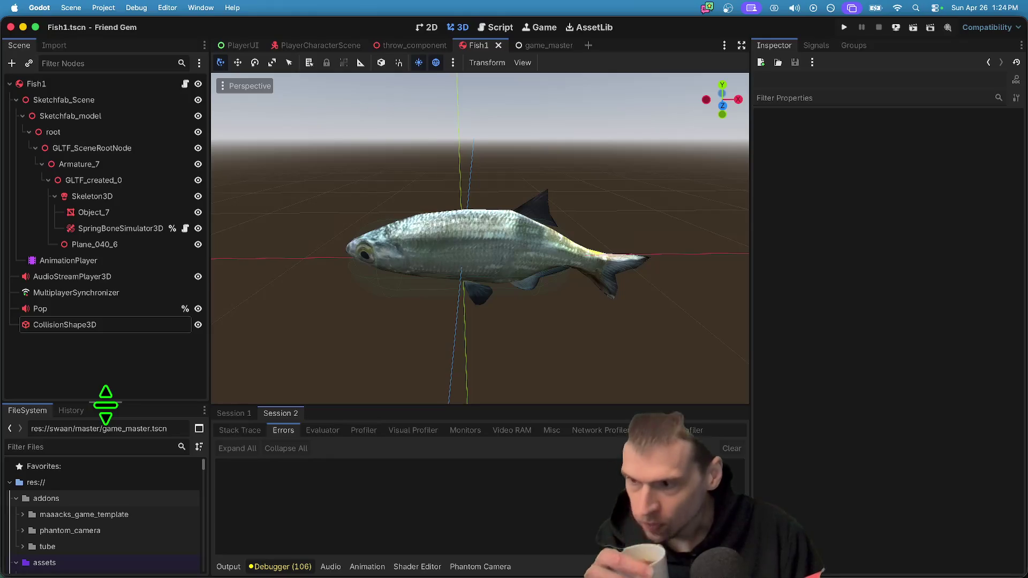
pyautogui.moveTo(106, 406); pyautogui.dragTo(106, 396)
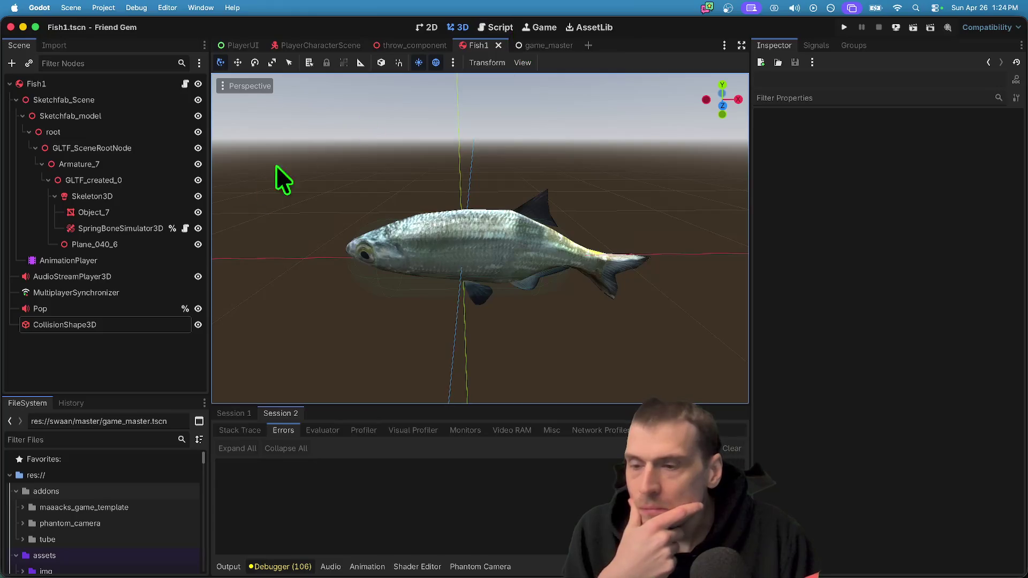
pyautogui.click(131, 440)
# - Filter FileSystem for 'ga', open game_master.tscn and its game_master.gd script
pyautogui.write('game')
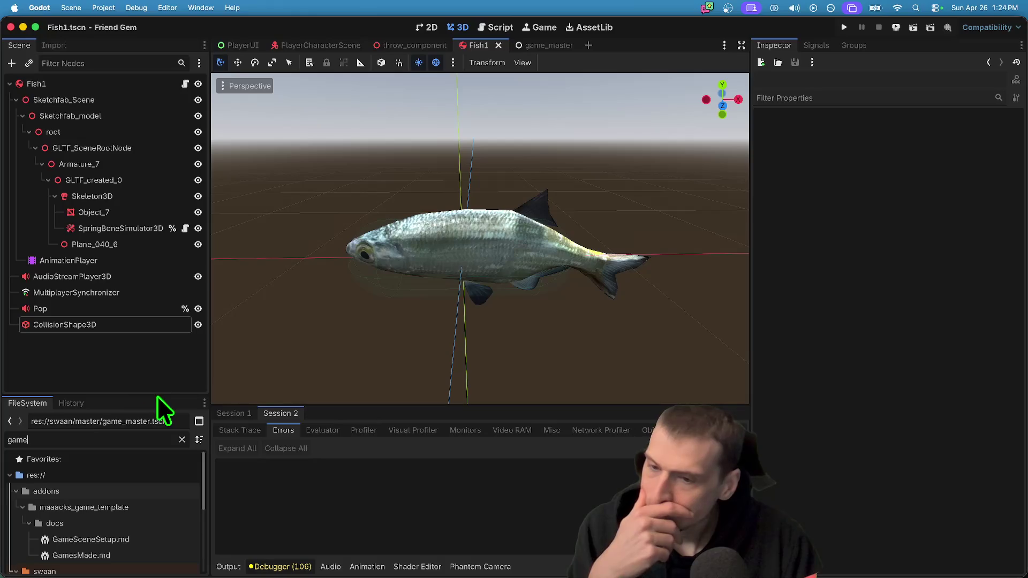
pyautogui.moveTo(156, 395); pyautogui.dragTo(158, 364)
pyautogui.scroll(-4, 127, 459)
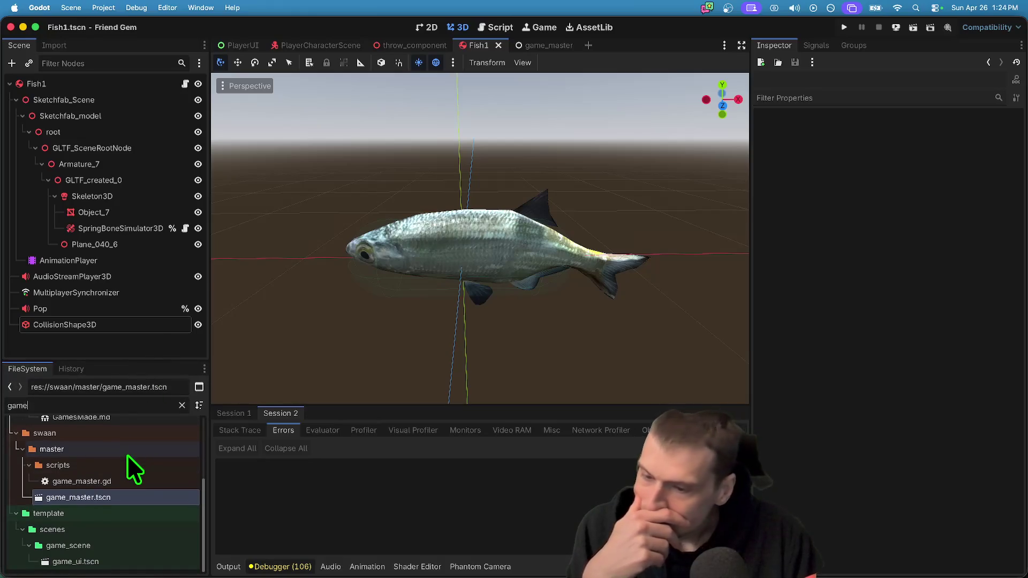
pyautogui.doubleClick(130, 491)
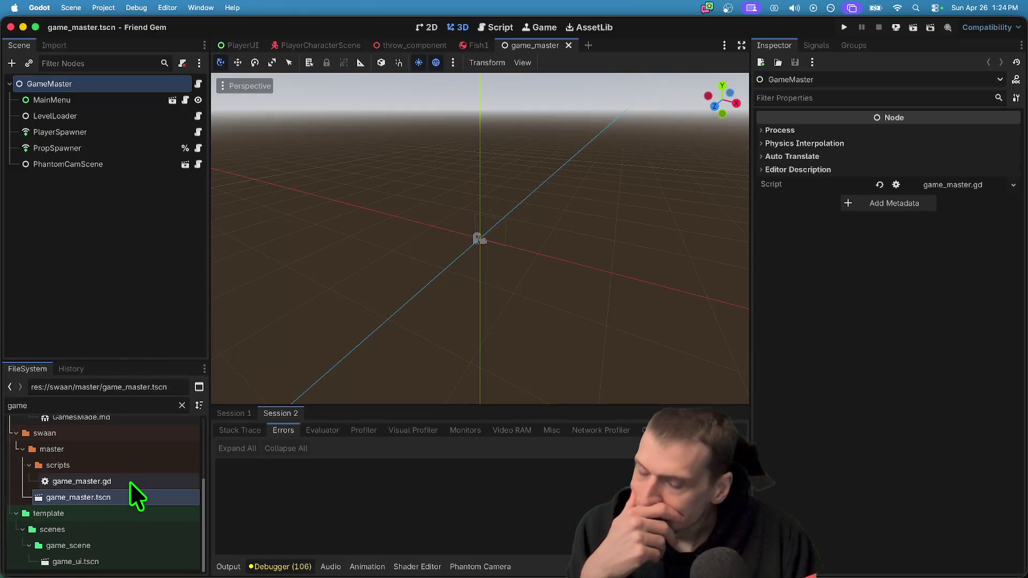
pyautogui.doubleClick(130, 482)
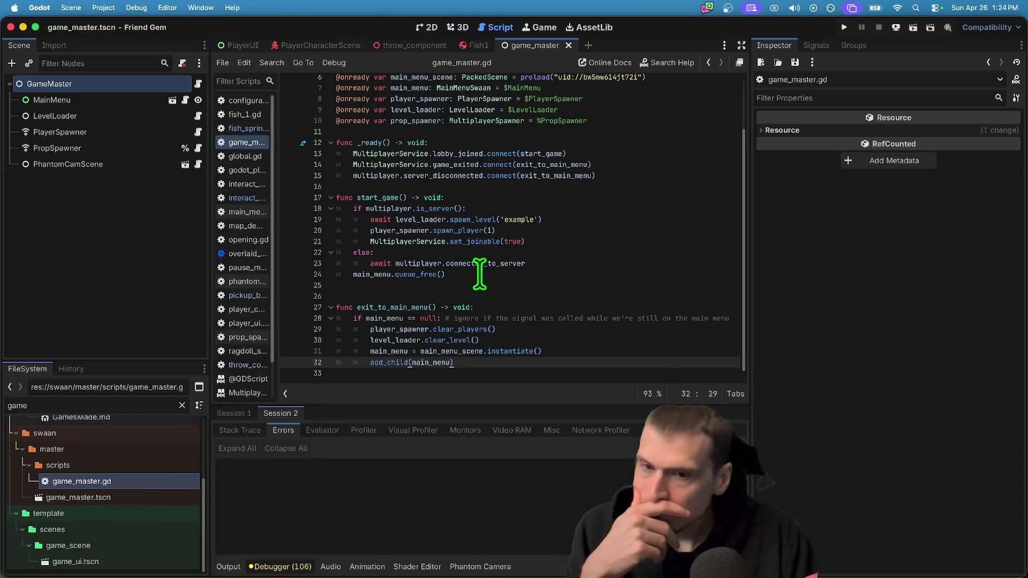
# - Widen the script list and narrow the left dock to give the code more room
pyautogui.click(465, 296)
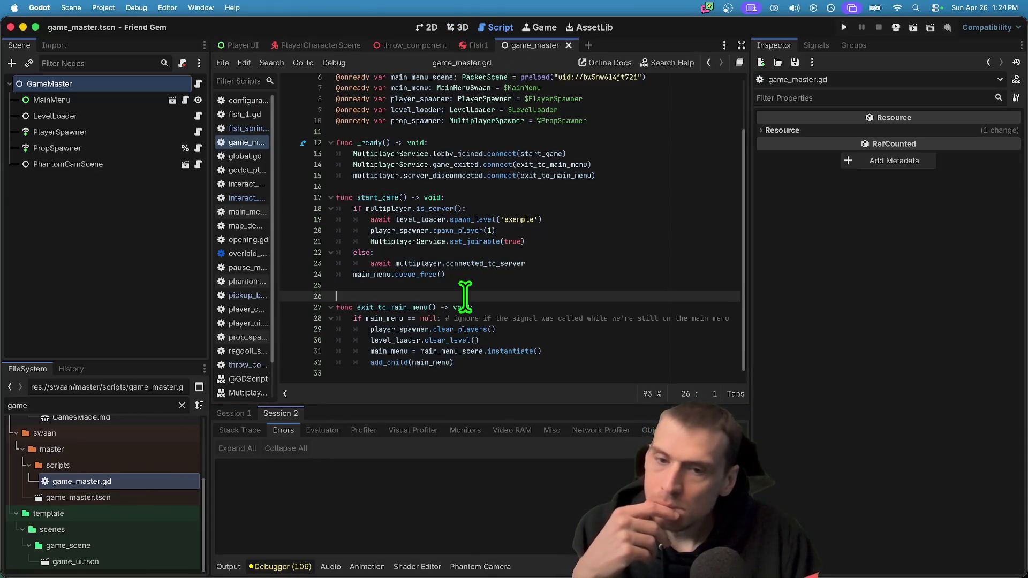
pyautogui.rightClick(464, 297)
pyautogui.click(391, 374)
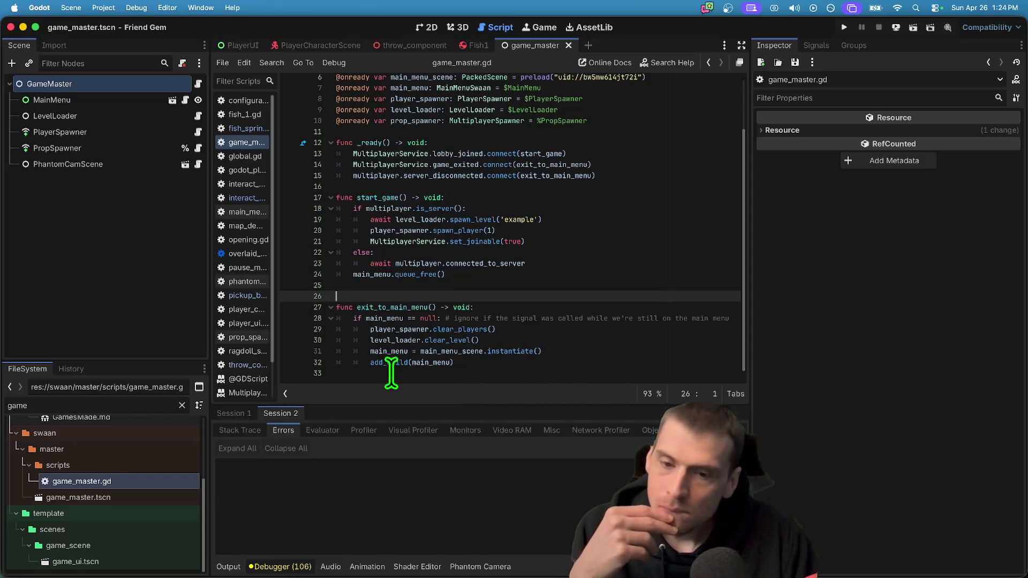
pyautogui.click(152, 492)
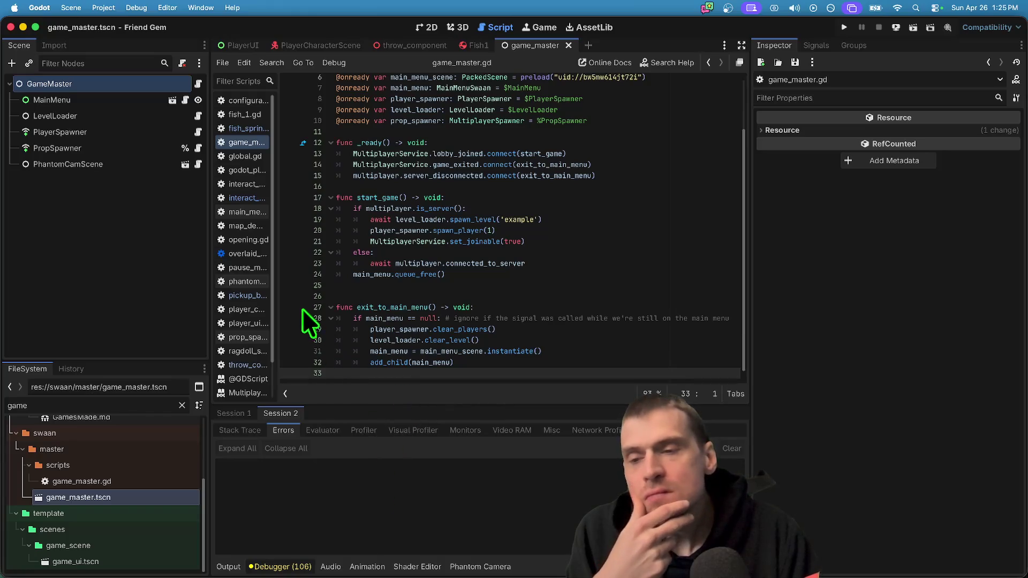
pyautogui.moveTo(282, 295); pyautogui.dragTo(321, 307)
pyautogui.moveTo(211, 268); pyautogui.dragTo(123, 276)
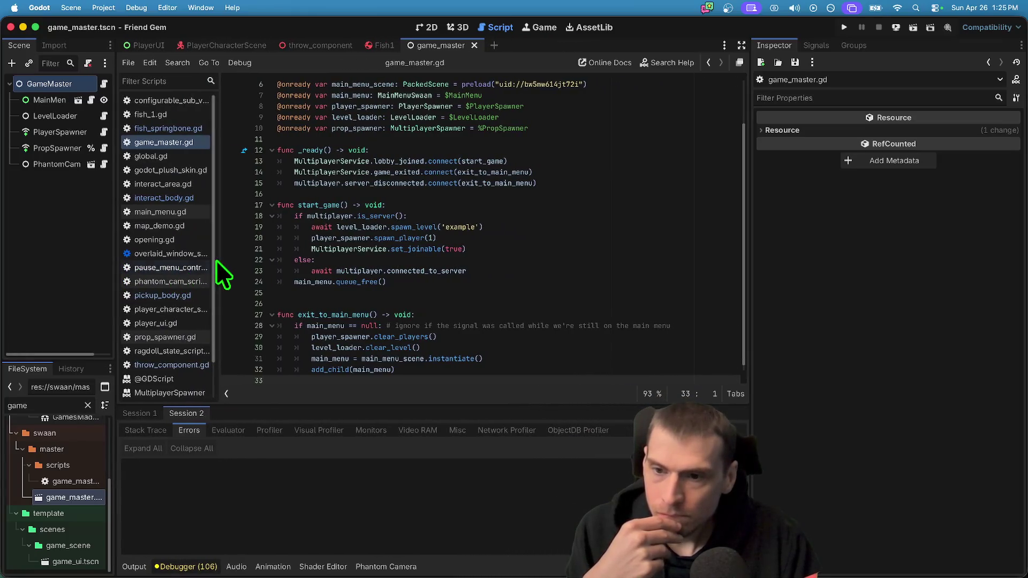
pyautogui.moveTo(225, 255); pyautogui.dragTo(253, 257)
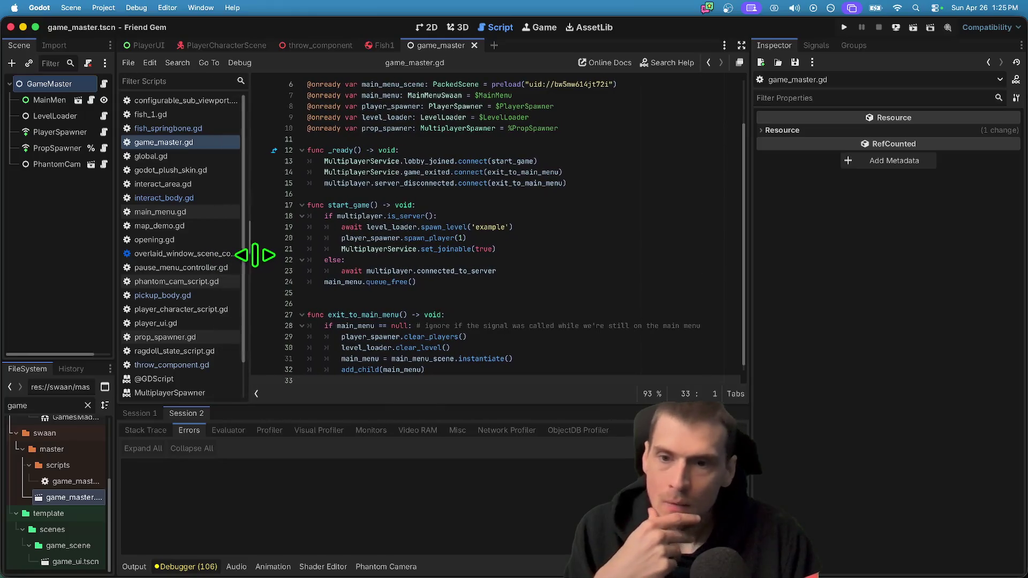
pyautogui.scroll(-1, 328, 268)
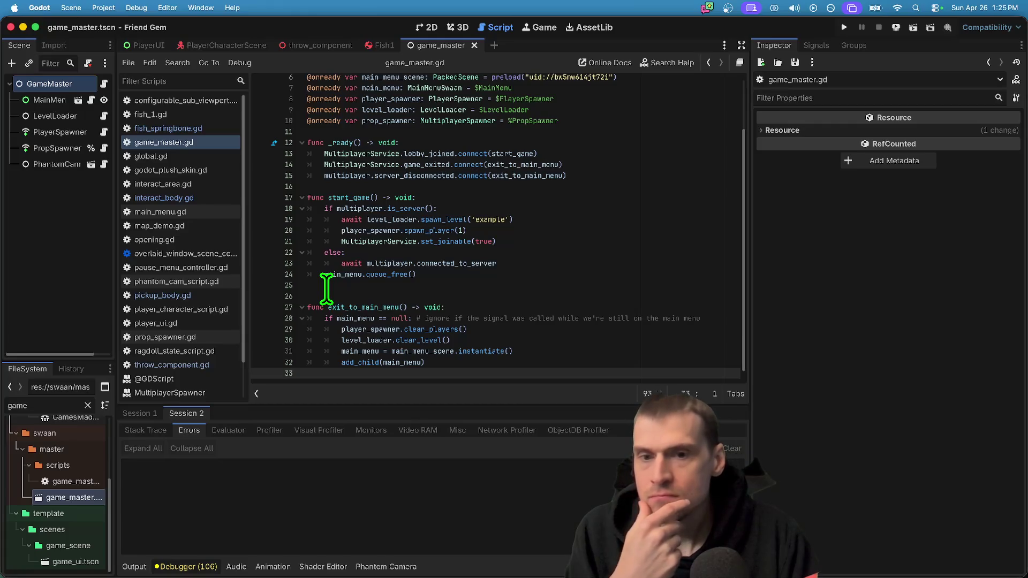
# - After the spawn_level('example') line, start an OS.has_feature condition line
pyautogui.tripleClick(371, 231)
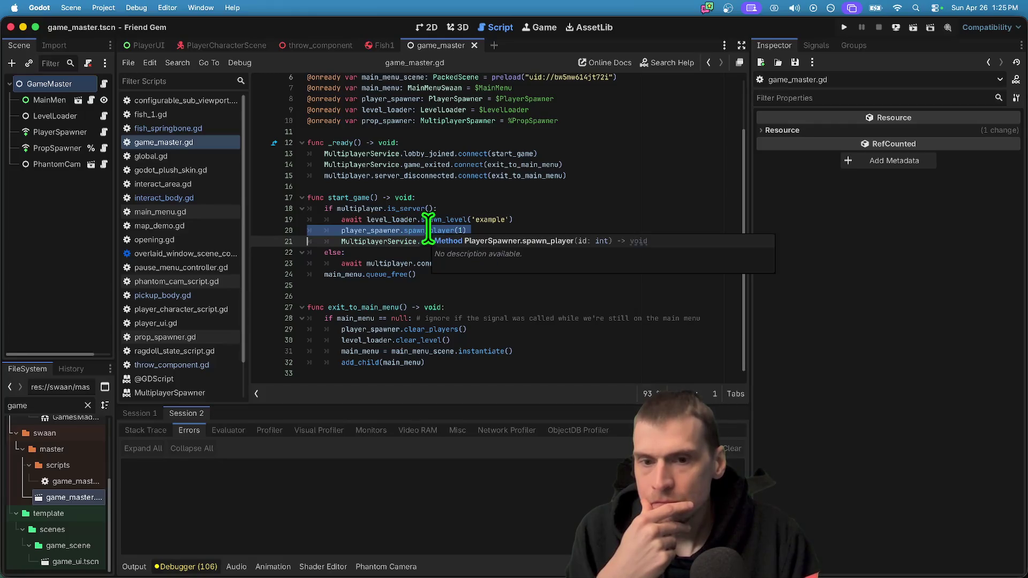
pyautogui.click(551, 219)
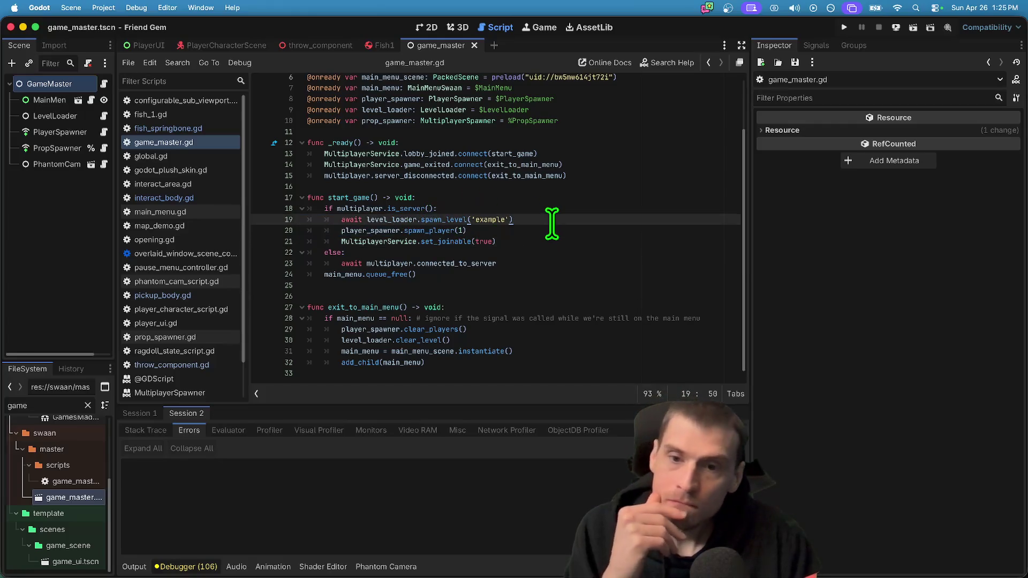
pyautogui.press('Return')
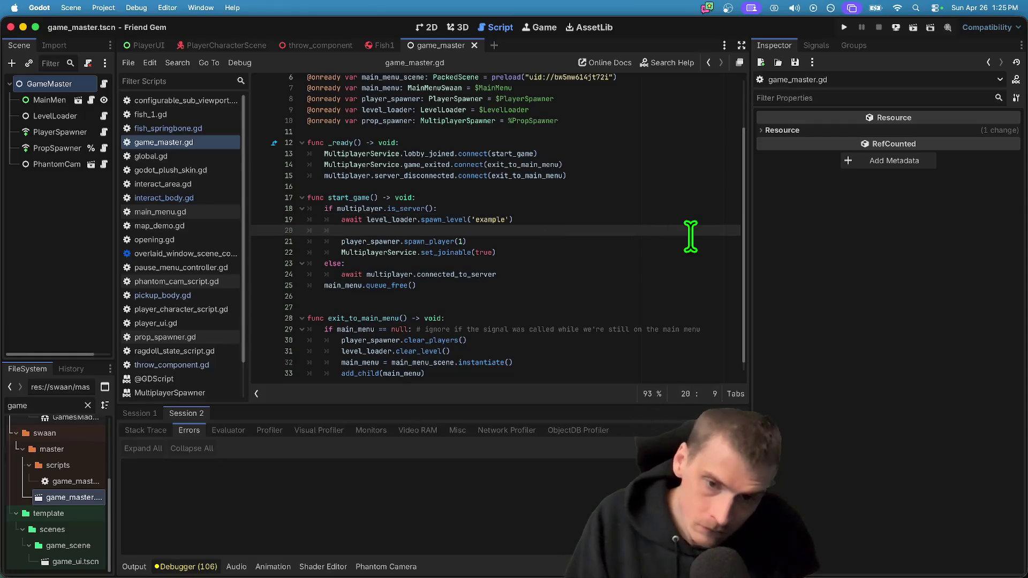
pyautogui.write('if OS.has')
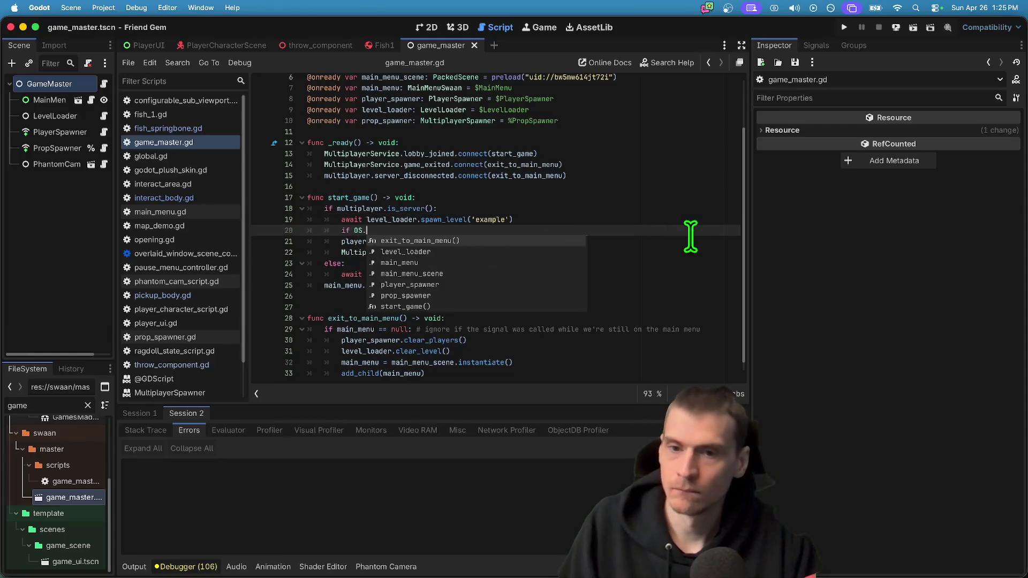
pyautogui.press('Return')
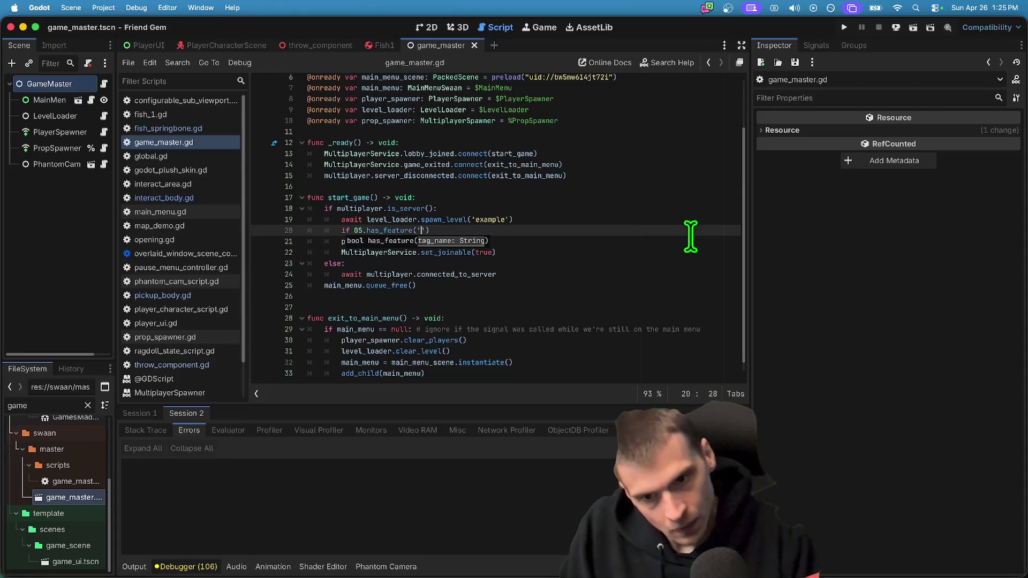
pyautogui.write('se')
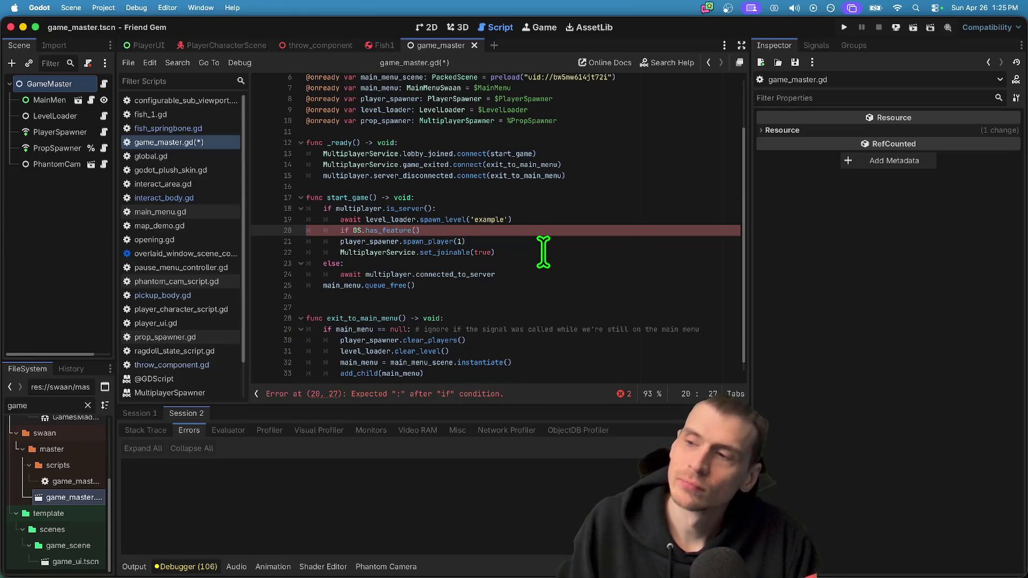
pyautogui.write("'headless'd")
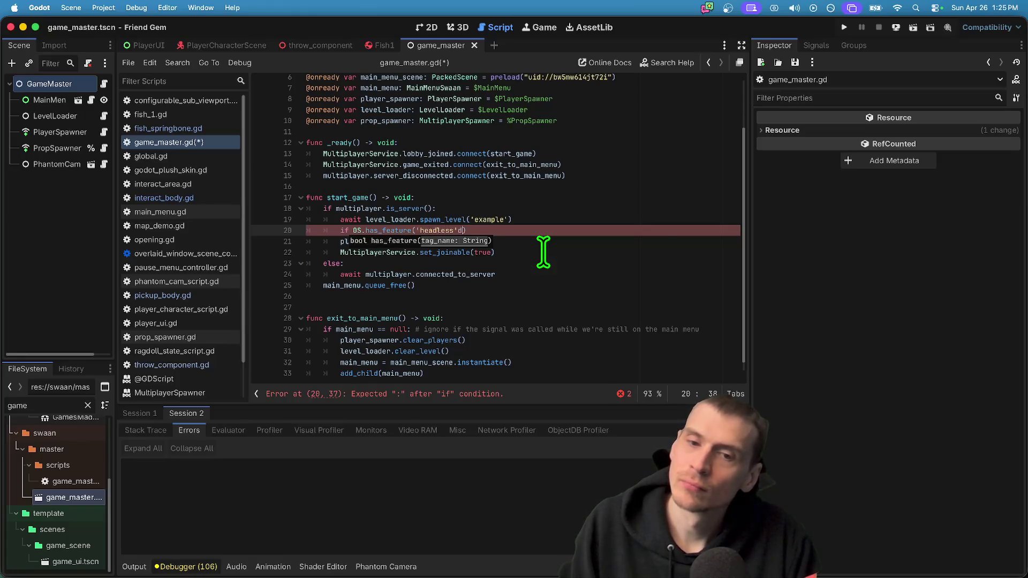
pyautogui.press('BackSpace')
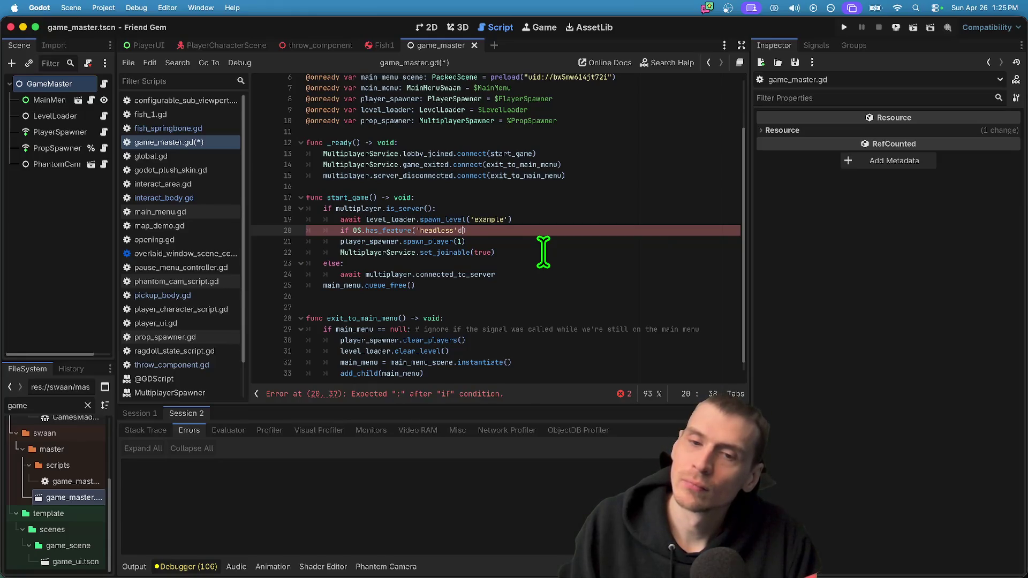
pyautogui.write('i')
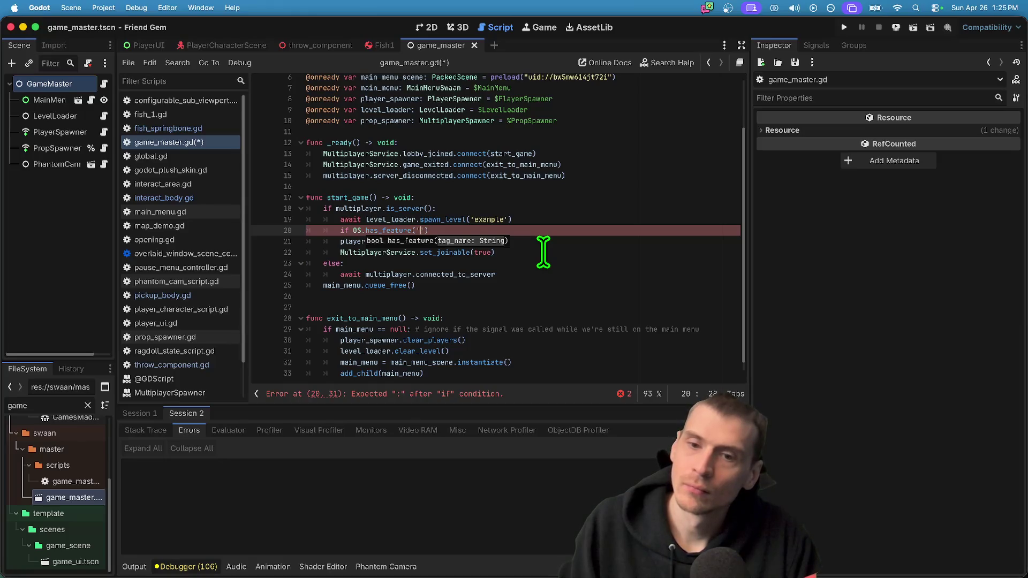
pyautogui.press('BackSpace')
pyautogui.press('BackSpace')
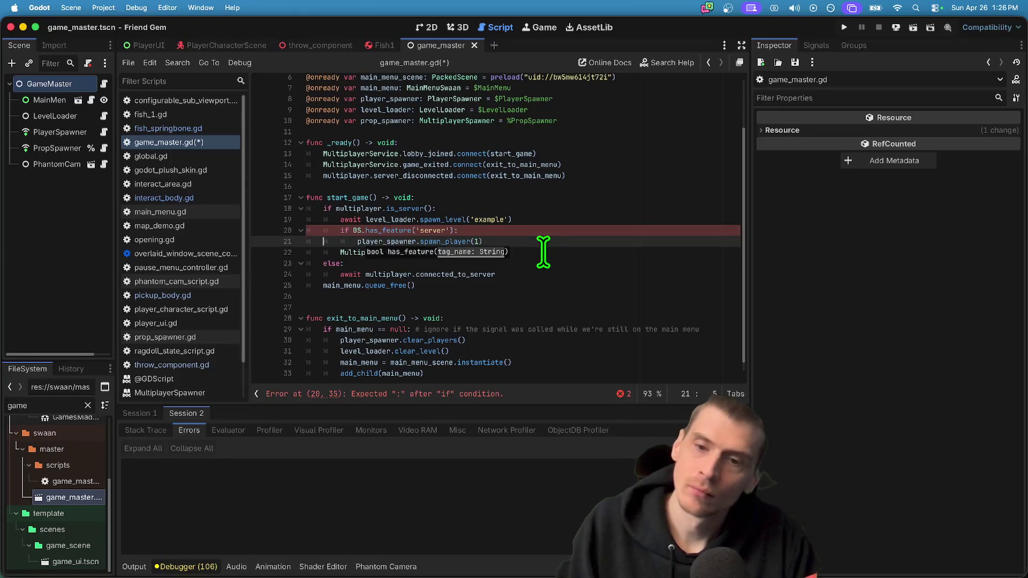
# - Indent spawn_player(1) under it and finish the condition as 'if not OS.has_feature('obs'):'
pyautogui.press('Down')
pyautogui.press('Tab')
pyautogui.press('Up')
pyautogui.press('Left')
pyautogui.press('Left')
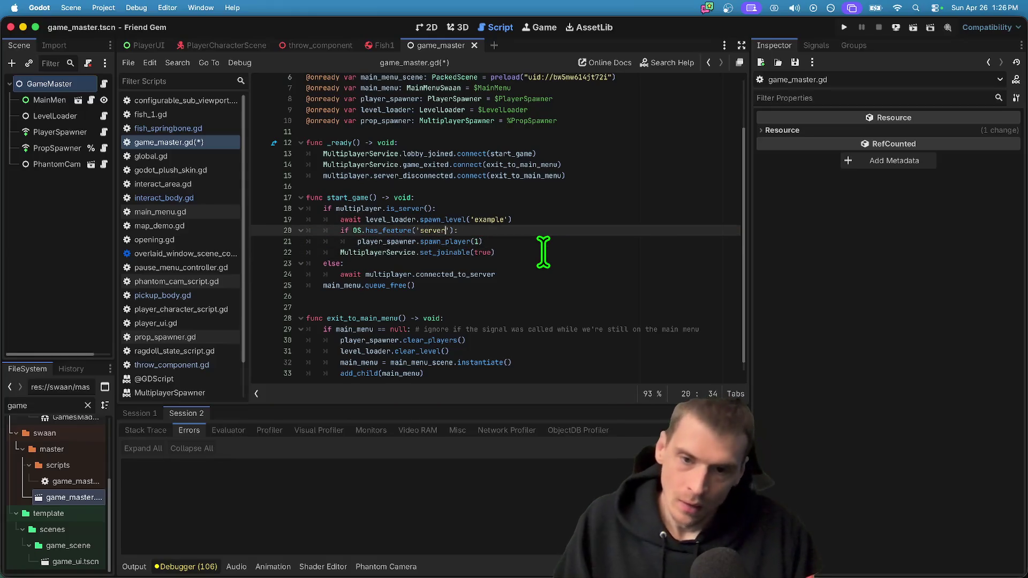
pyautogui.write('obs')
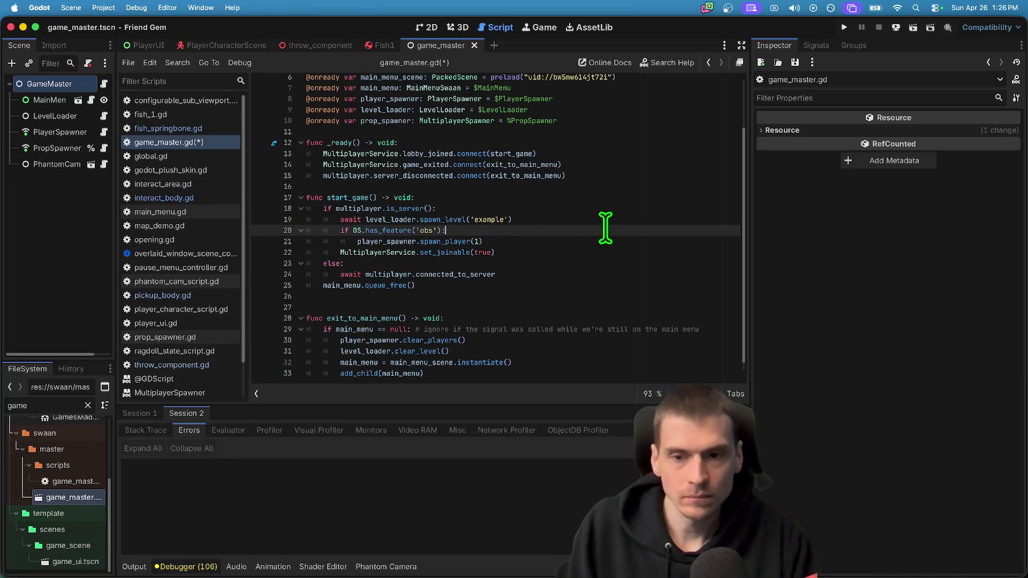
pyautogui.write('not')
pyautogui.click(541, 306)
# - Save game_master.gd, enlarge the left dock and filter FileSystem for 'map'
pyautogui.hotkey('ctrl', 's')
pyautogui.click(167, 7)
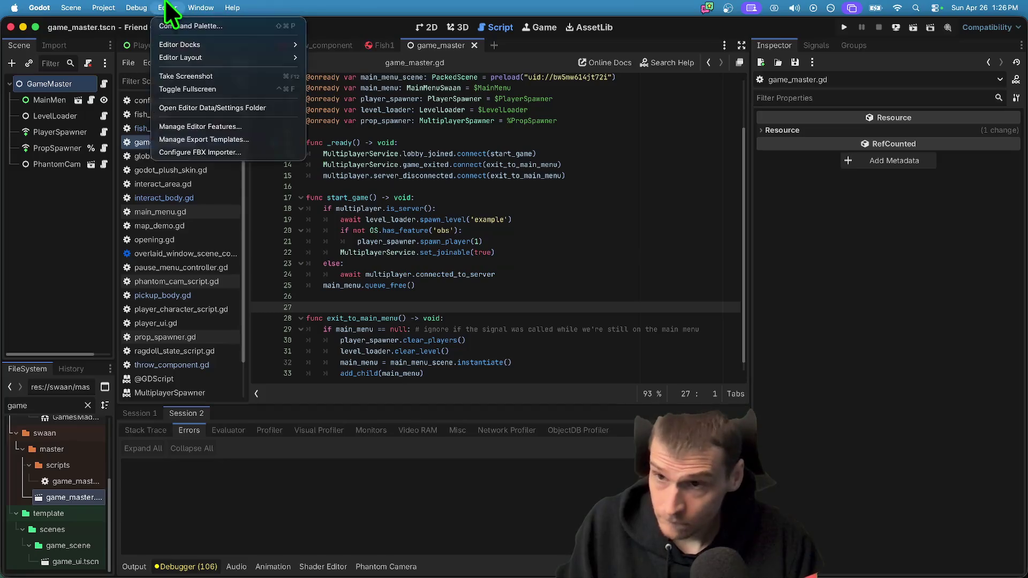
pyautogui.click(134, 8)
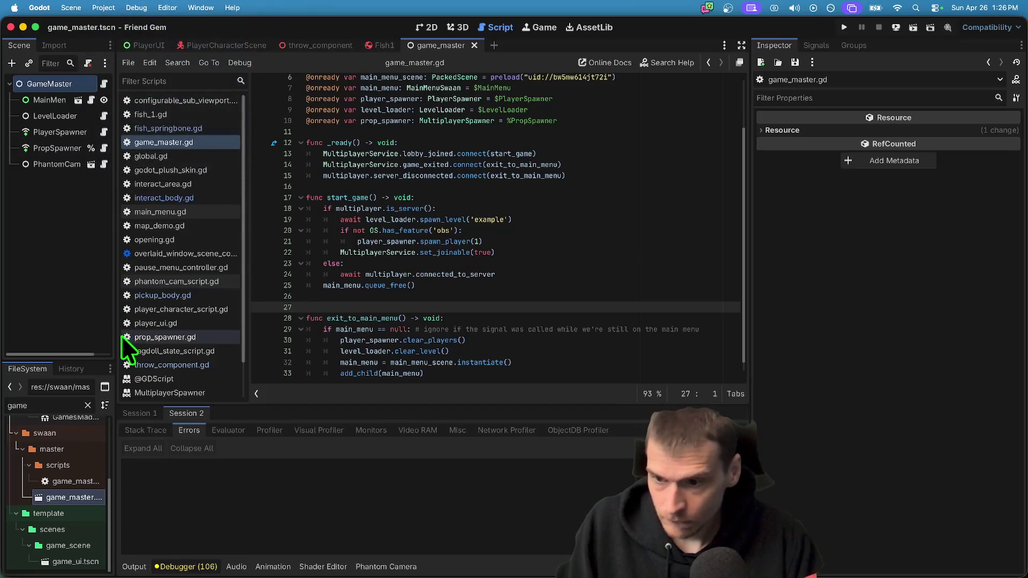
pyautogui.moveTo(121, 337); pyautogui.dragTo(156, 337)
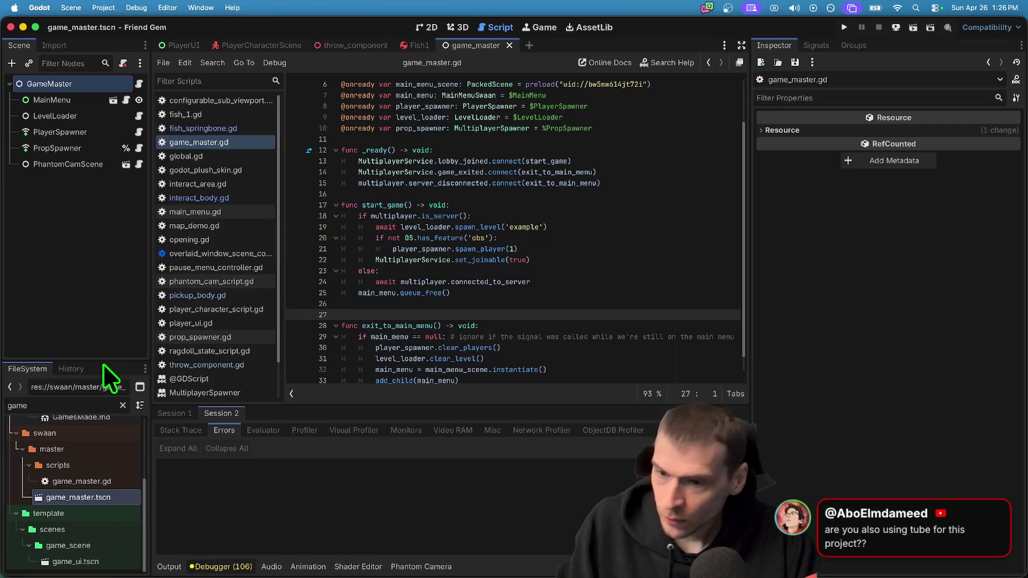
pyautogui.moveTo(104, 358); pyautogui.dragTo(116, 288)
pyautogui.click(116, 336)
pyautogui.write('a')
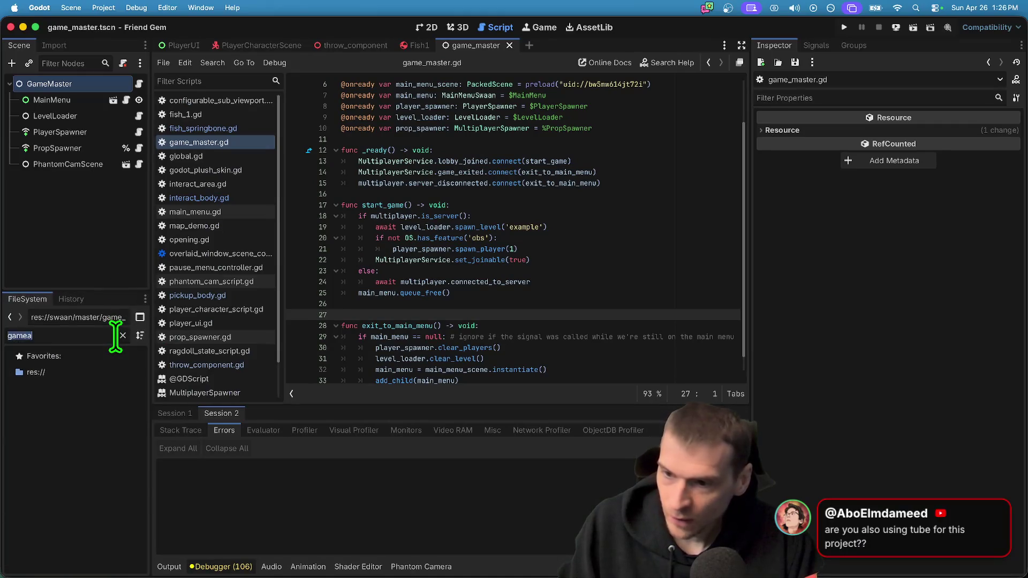
pyautogui.press('BackSpace')
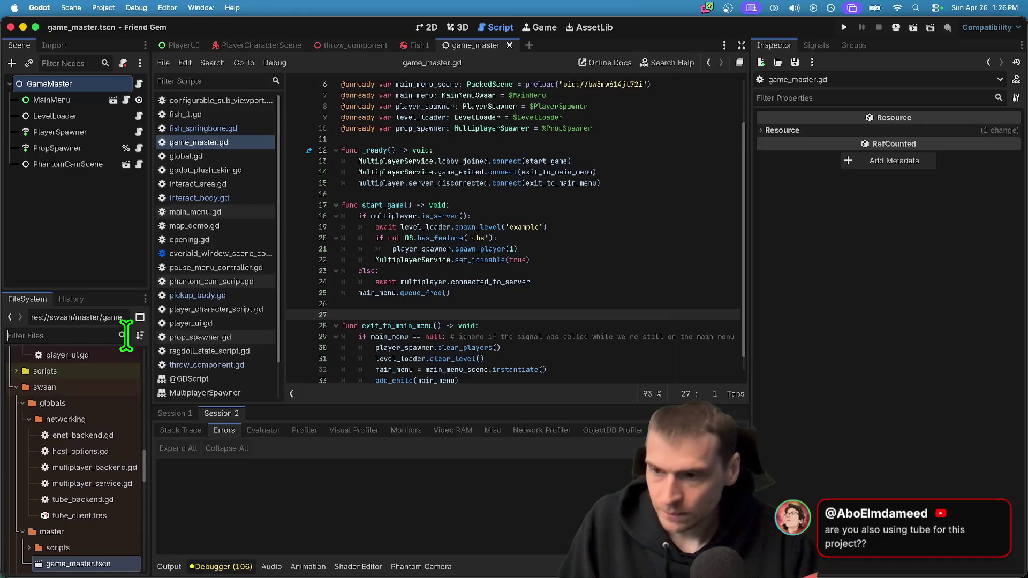
pyautogui.scroll(-5, 101, 419)
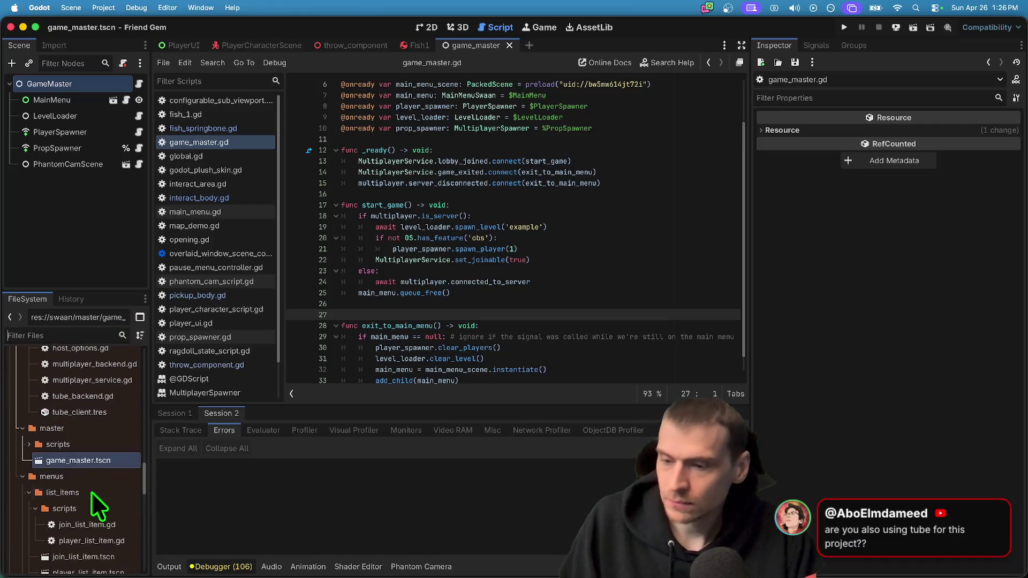
pyautogui.scroll(-3, 95, 488)
pyautogui.write('map')
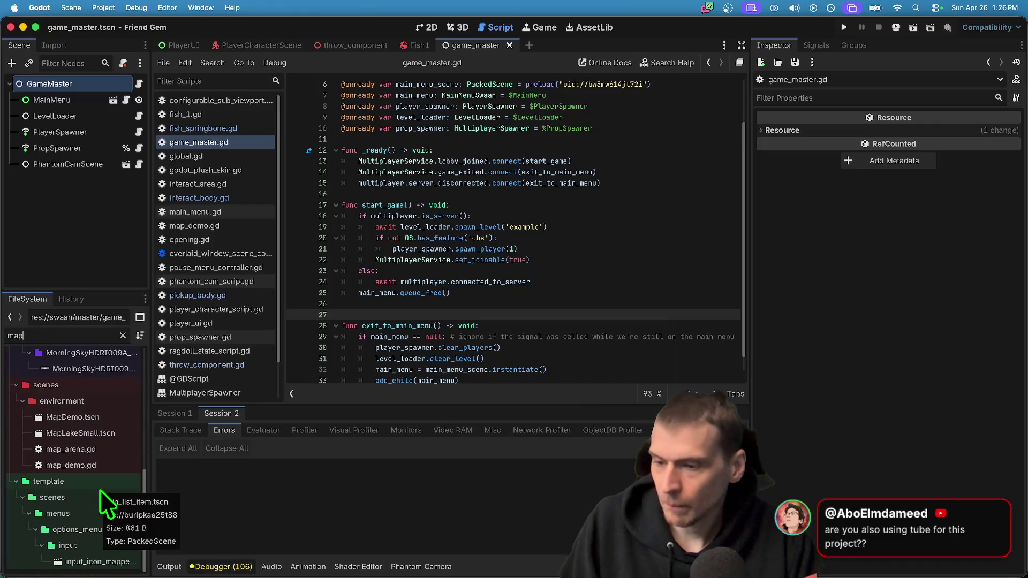
# - Open MapDemo.tscn in the 3D view and look over its CollisionShape3D and Camera3D nodes
pyautogui.doubleClick(107, 418)
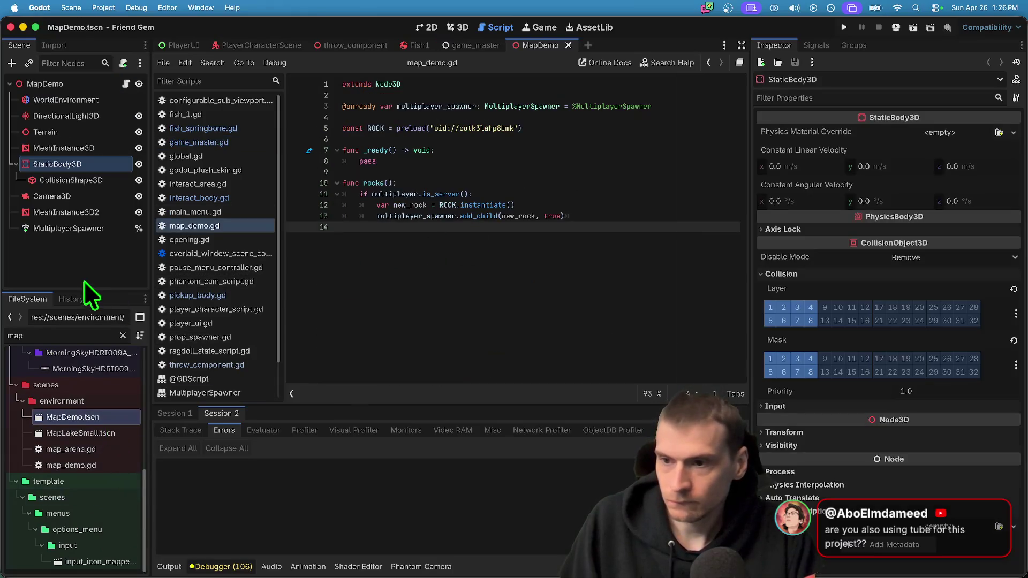
pyautogui.click(76, 182)
pyautogui.click(75, 196)
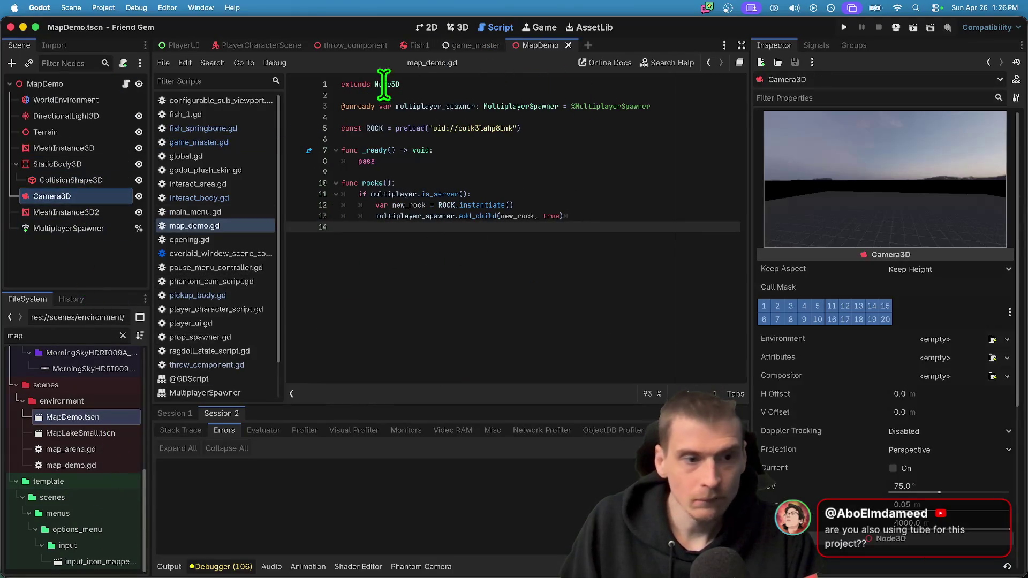
pyautogui.click(454, 30)
pyautogui.press('Up')
pyautogui.press('Down')
pyautogui.click(428, 28)
pyautogui.click(449, 28)
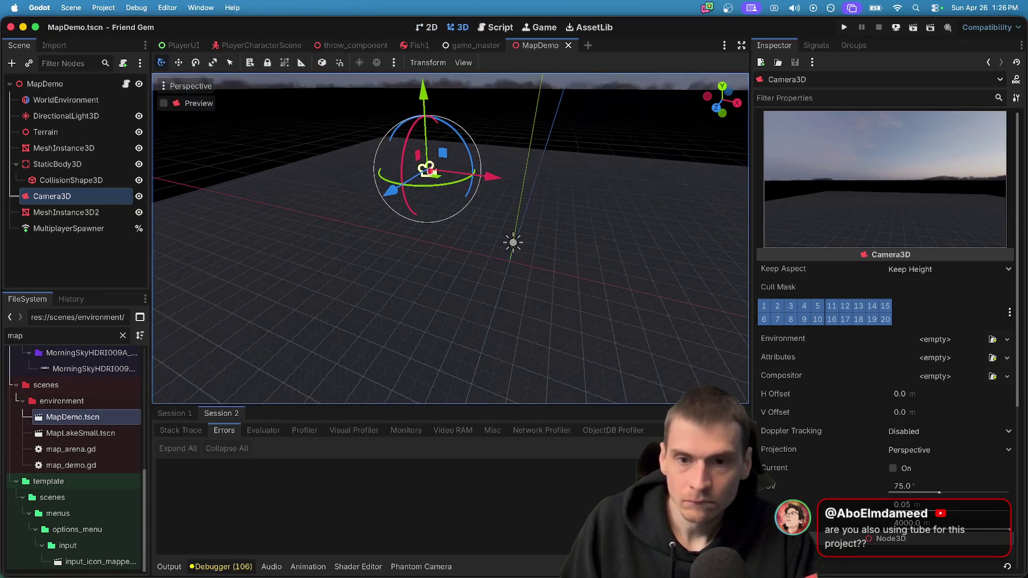
# - Add a MeshInstance3D node, then undo it so the node tree stays unchanged
pyautogui.click(118, 281)
pyautogui.press('super+a')
pyautogui.write('mesh')
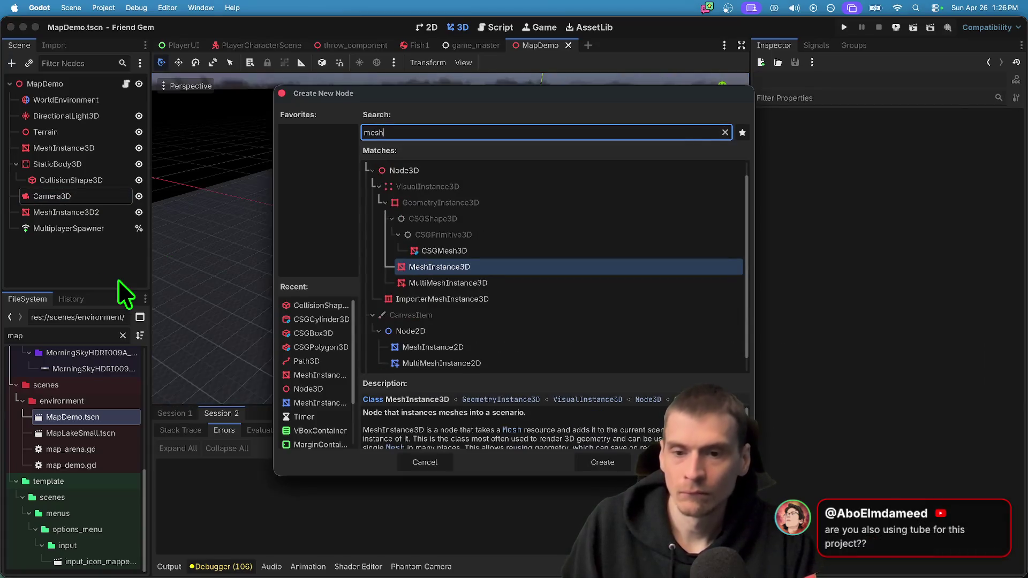
pyautogui.press('Return')
pyautogui.scroll(10, 450, 238)
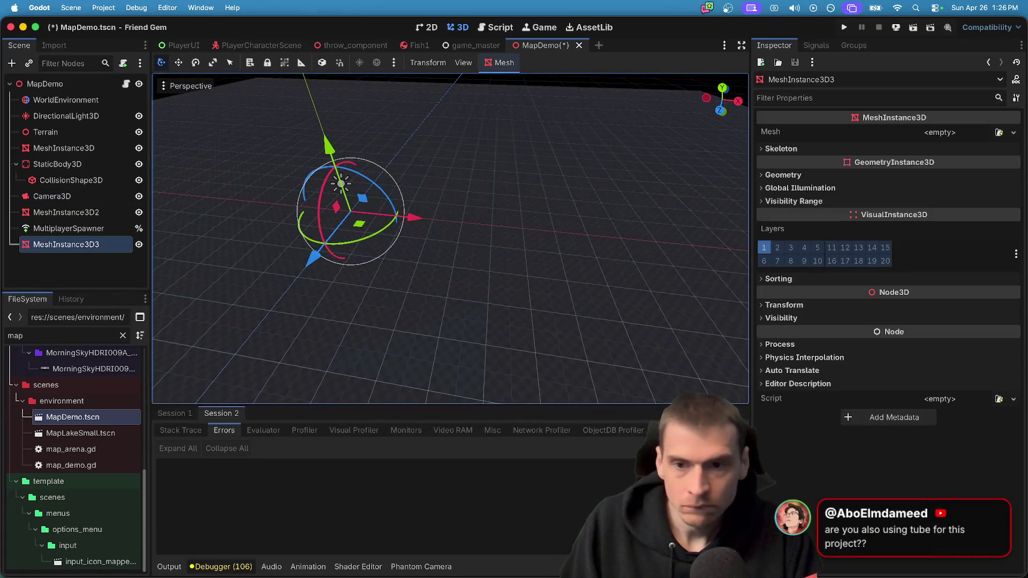
pyautogui.press('super+z')
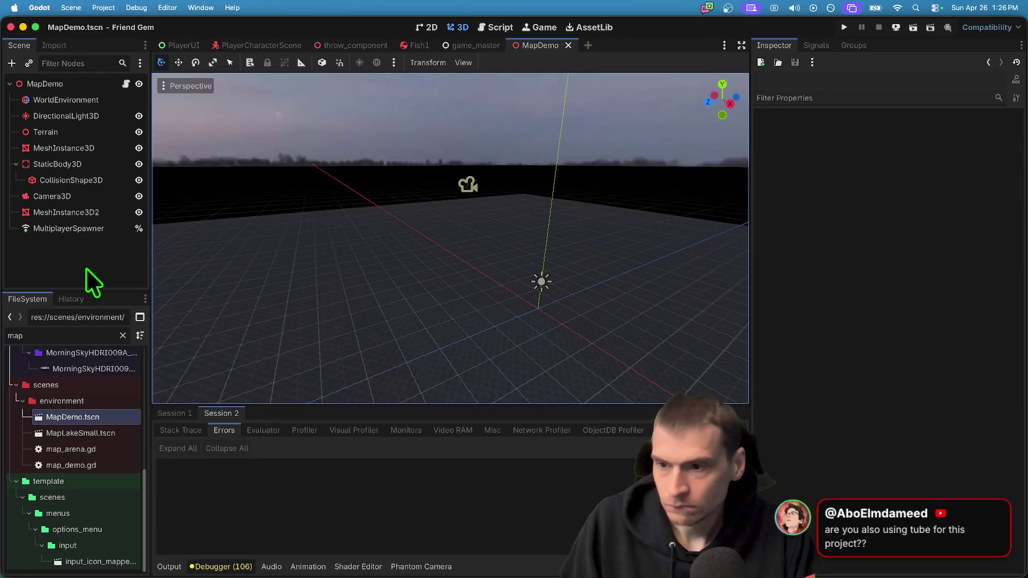
# - Open MapLakeSmall.tscn, trying and closing the node-type and scene lists
pyautogui.doubleClick(99, 434)
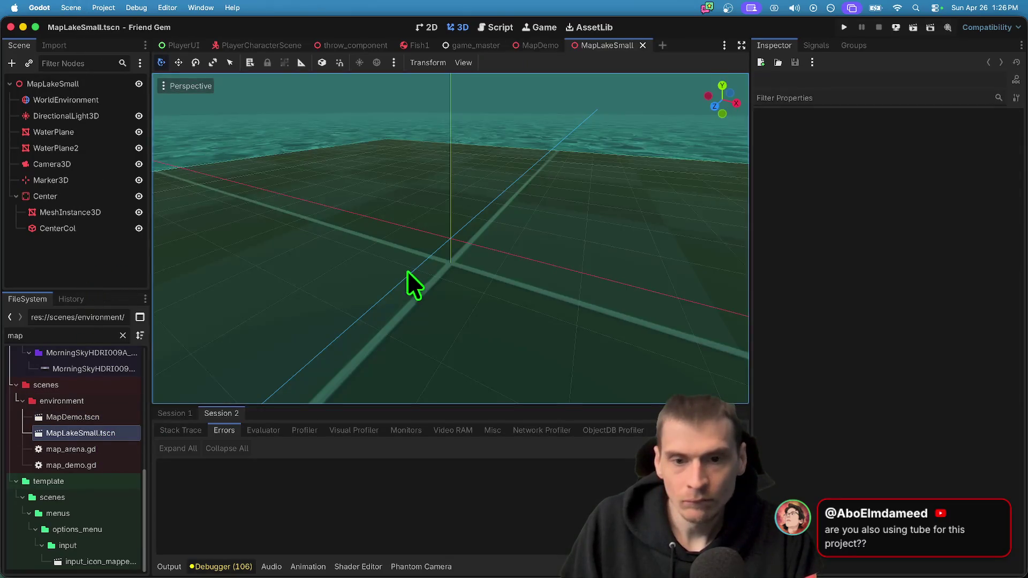
pyautogui.scroll(10, 309, 84)
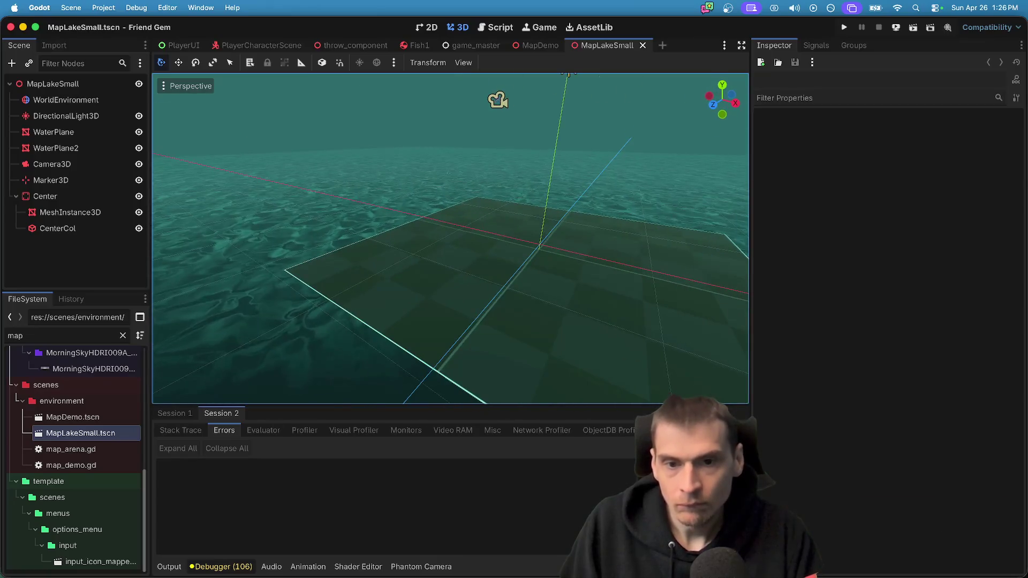
pyautogui.scroll(-10, 450, 238)
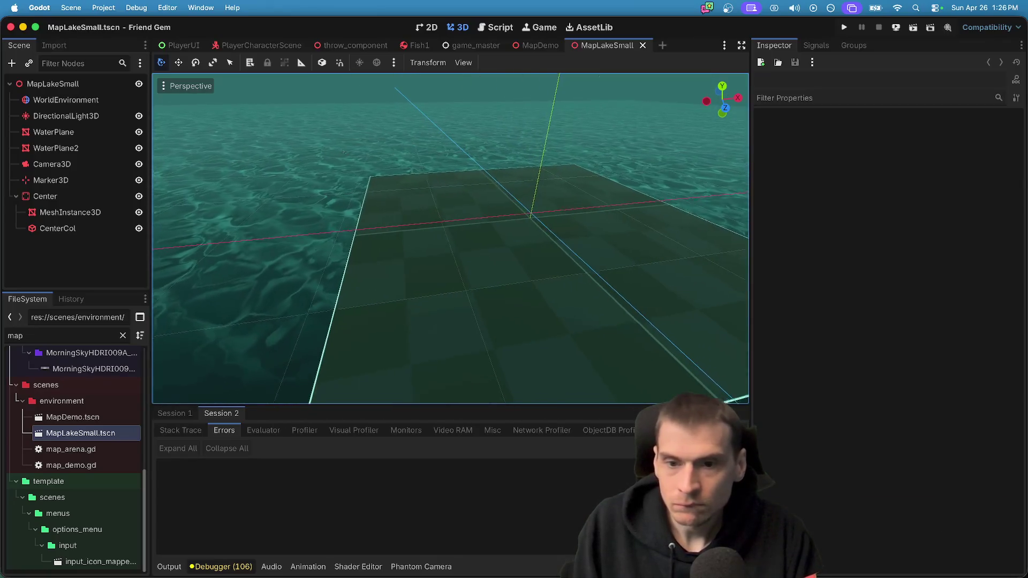
pyautogui.scroll(3, 395, 291)
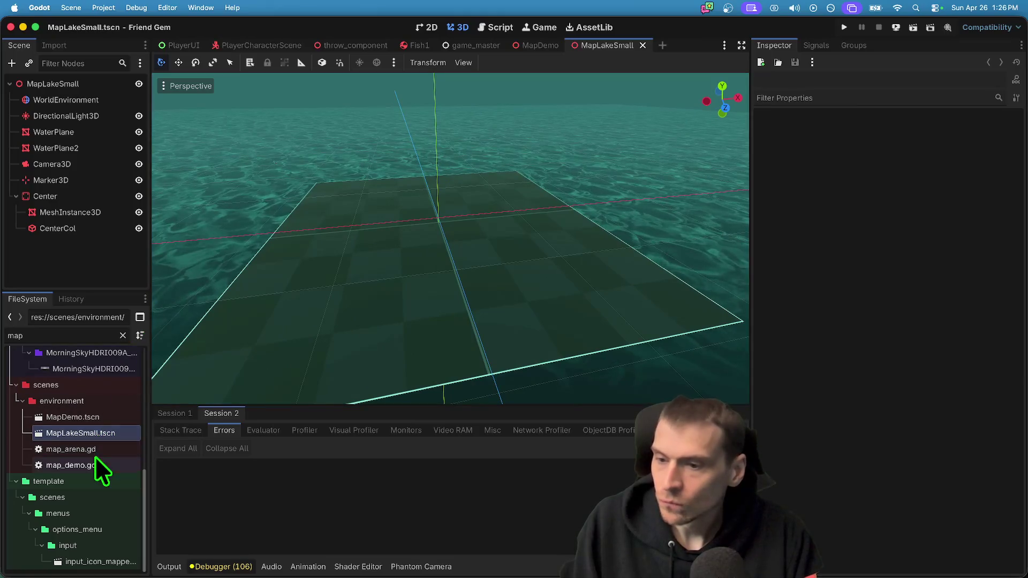
pyautogui.press('super+a')
pyautogui.press('Escape')
pyautogui.press('super+shift+a')
pyautogui.press('Escape')
pyautogui.press('super+a')
pyautogui.write('ma')
pyautogui.press('Escape')
# - Instantiate the gem_lake_1 scene into the map and frame it in the viewport
pyautogui.press('super+shift+o')
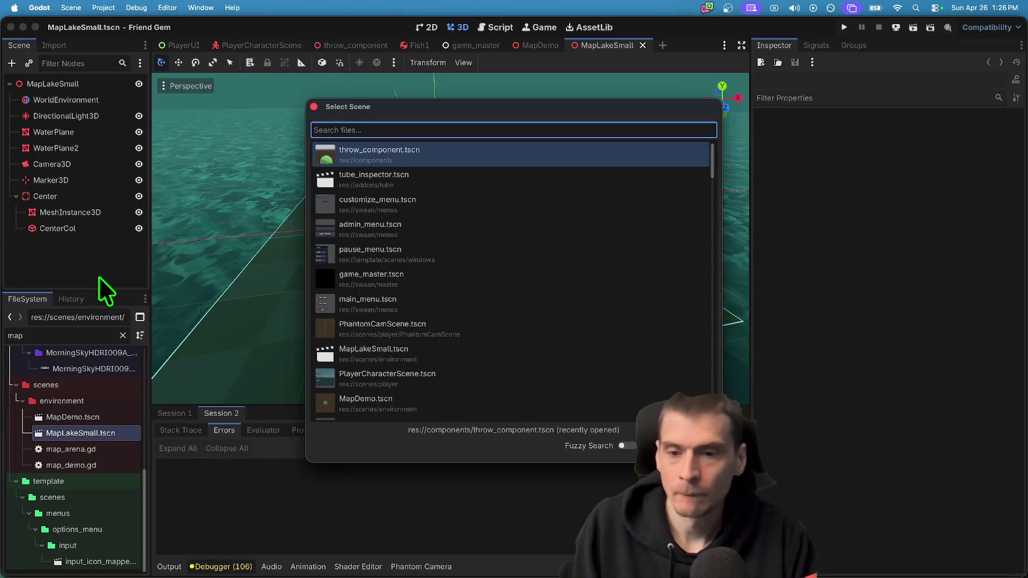
pyautogui.write('gem')
pyautogui.press('Return')
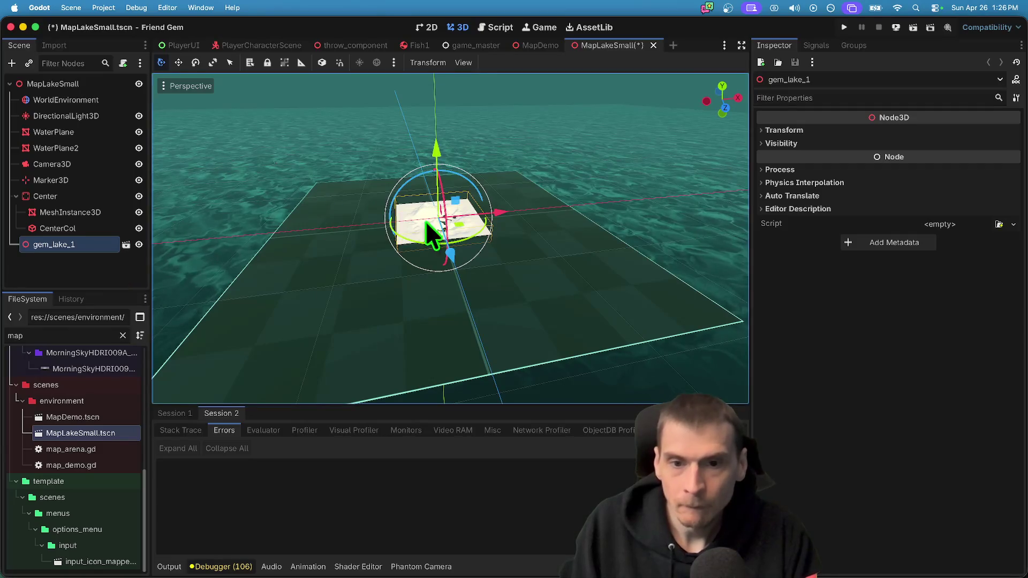
pyautogui.press('f')
pyautogui.scroll(-5, 449, 238)
pyautogui.scroll(3, 450, 238)
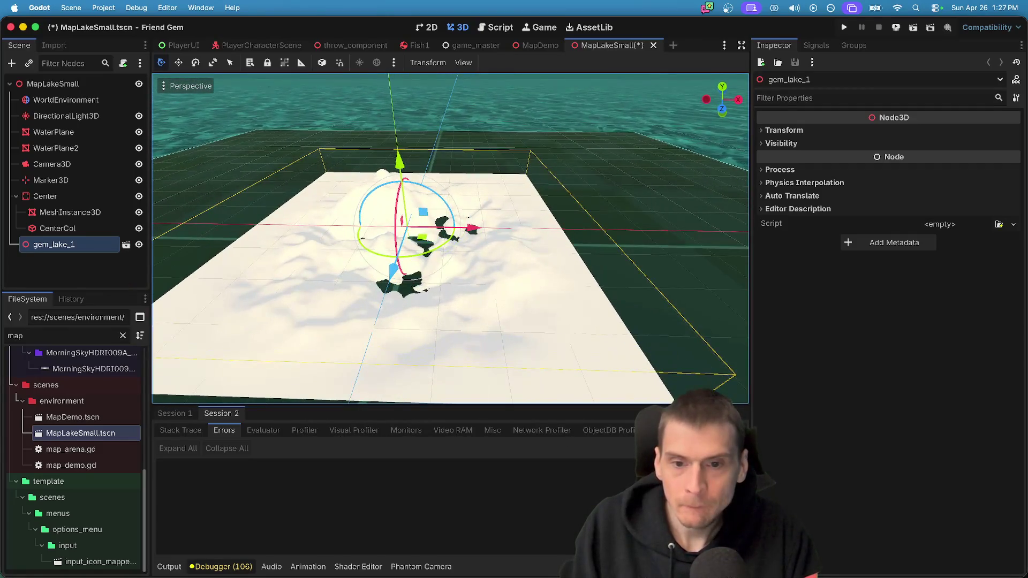
pyautogui.scroll(-5, 450, 238)
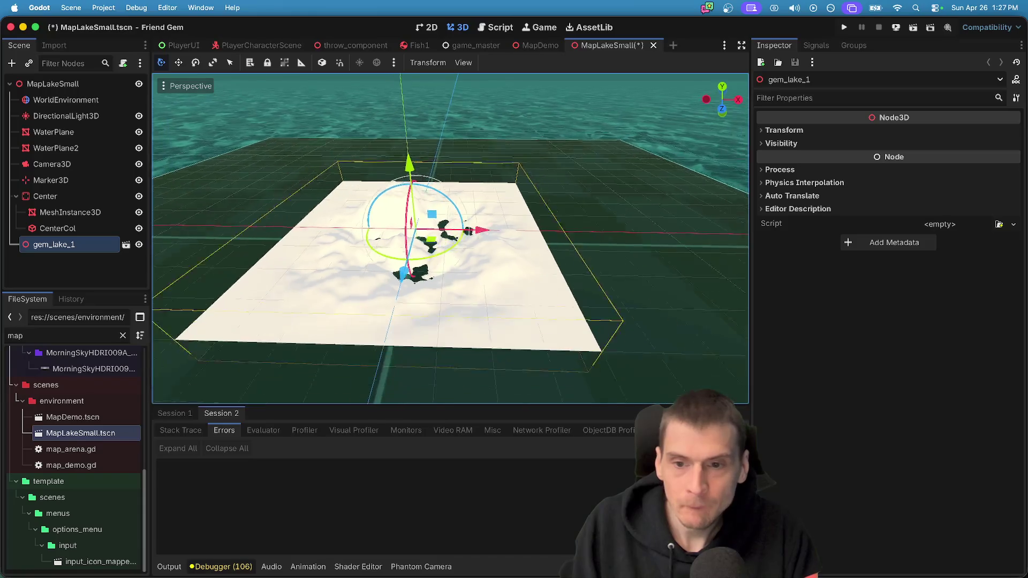
# - Enable Editable Children on gem_lake_1 and expand Landscape_004's mesh resource
pyautogui.click(27, 265)
pyautogui.click(35, 242)
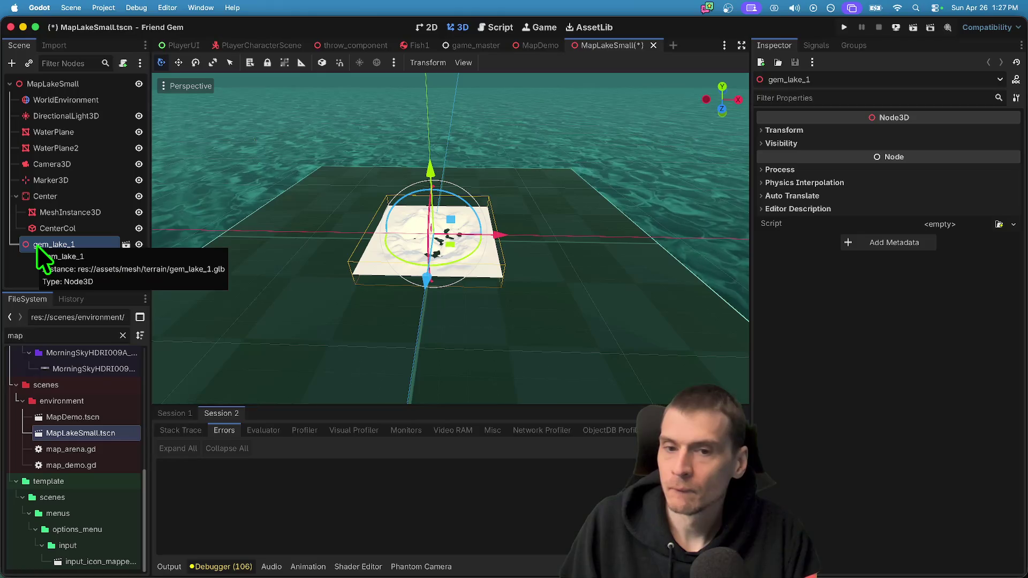
pyautogui.rightClick(122, 243)
pyautogui.click(148, 476)
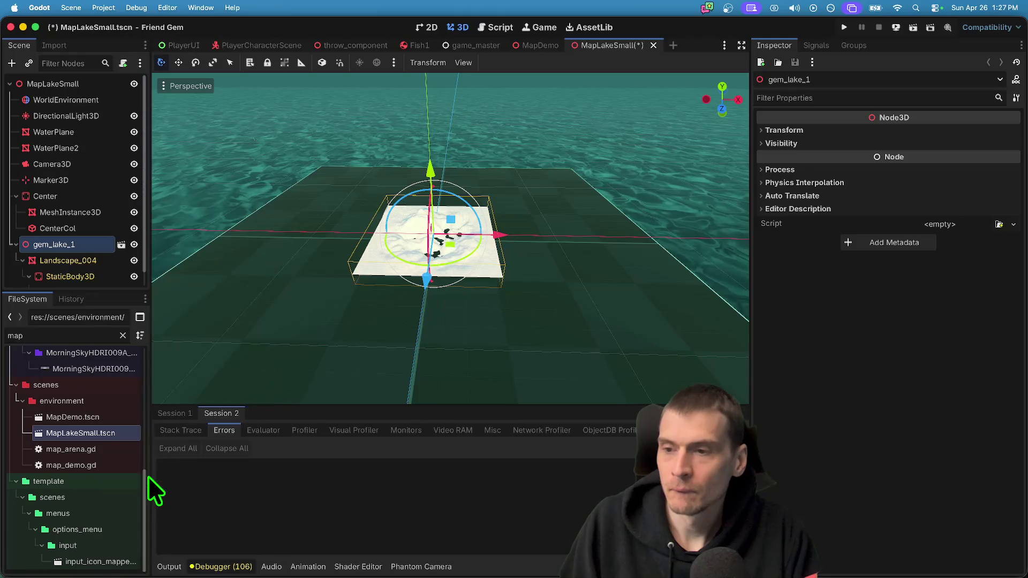
pyautogui.click(77, 261)
pyautogui.click(963, 147)
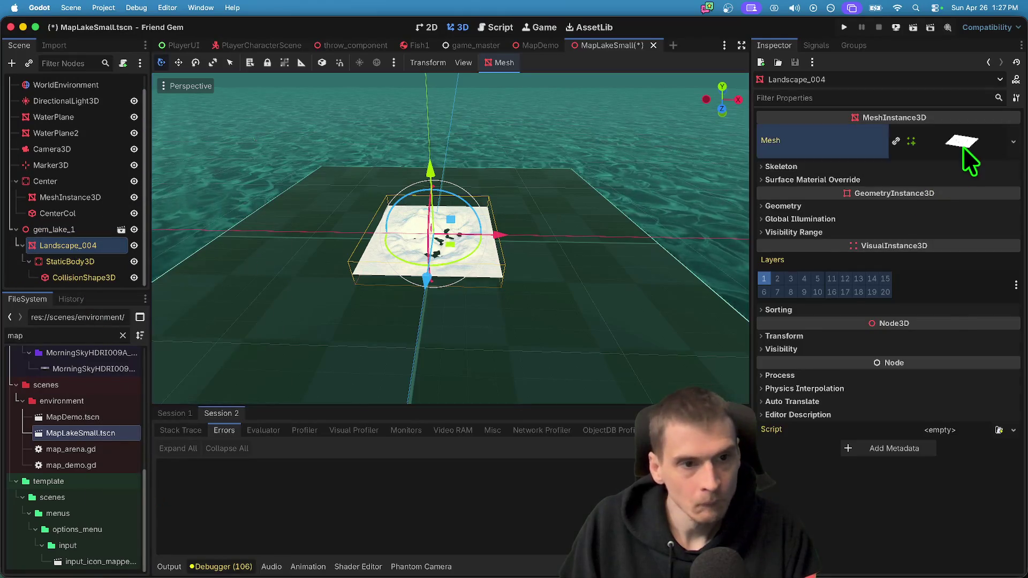
# - Expand Landscape_004's Surface Material Override and Quick Load a material for the empty slot
pyautogui.scroll(-3, 961, 182)
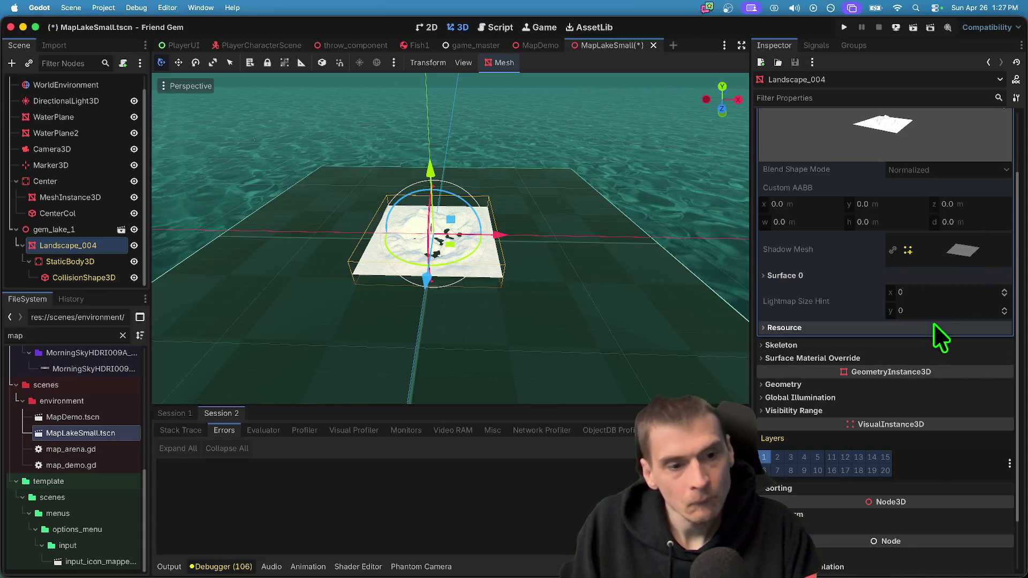
pyautogui.click(926, 358)
pyautogui.click(938, 374)
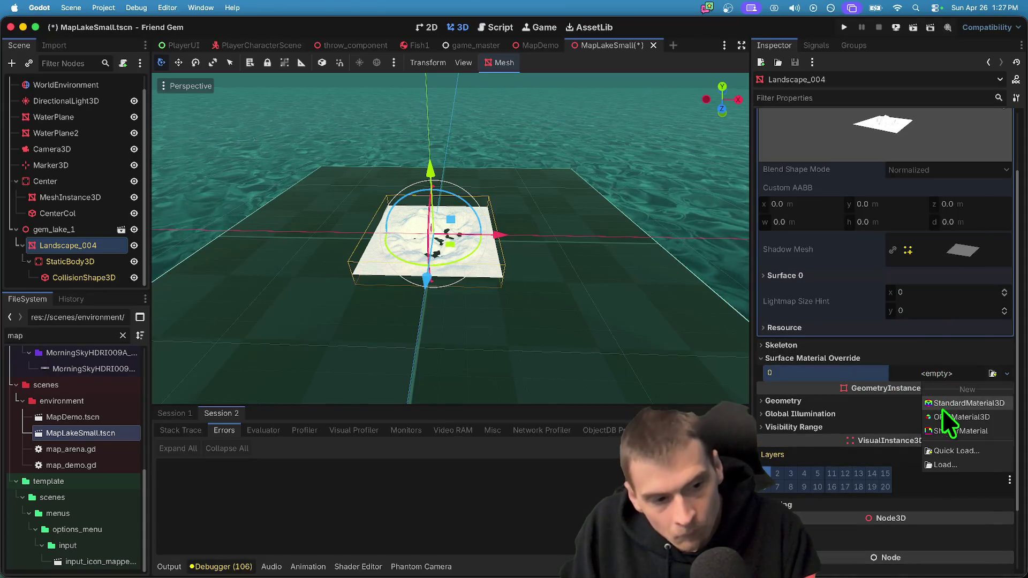
pyautogui.click(948, 453)
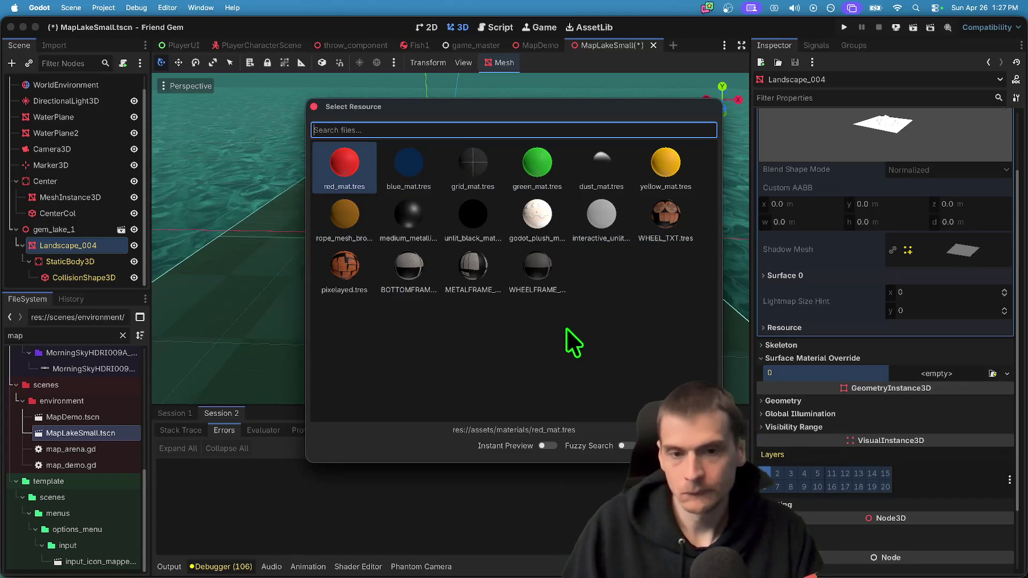
# - Switch to Firefox and leave a fresh, empty new tab open
pyautogui.moveTo(379, 557)
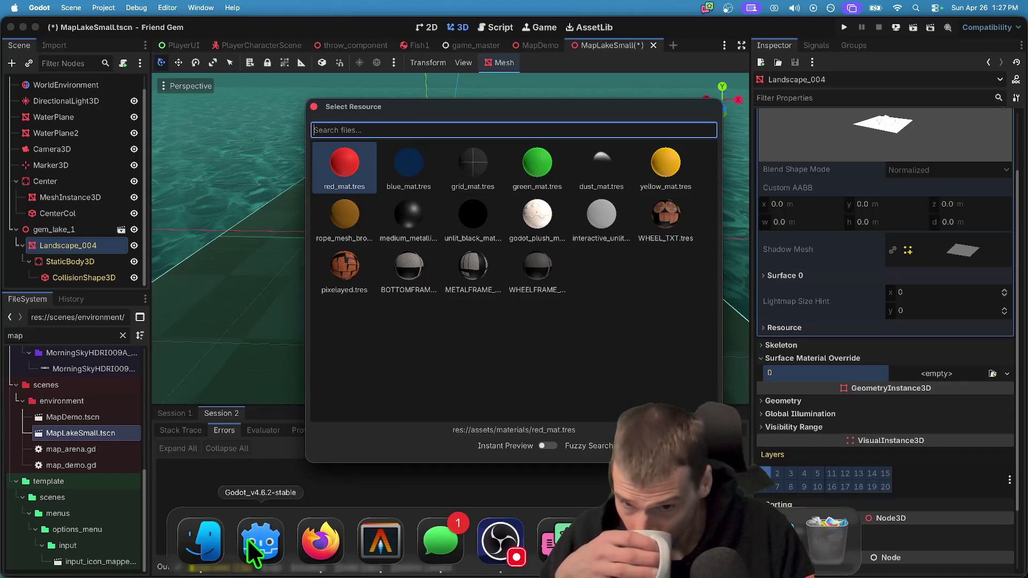
pyautogui.click(318, 543)
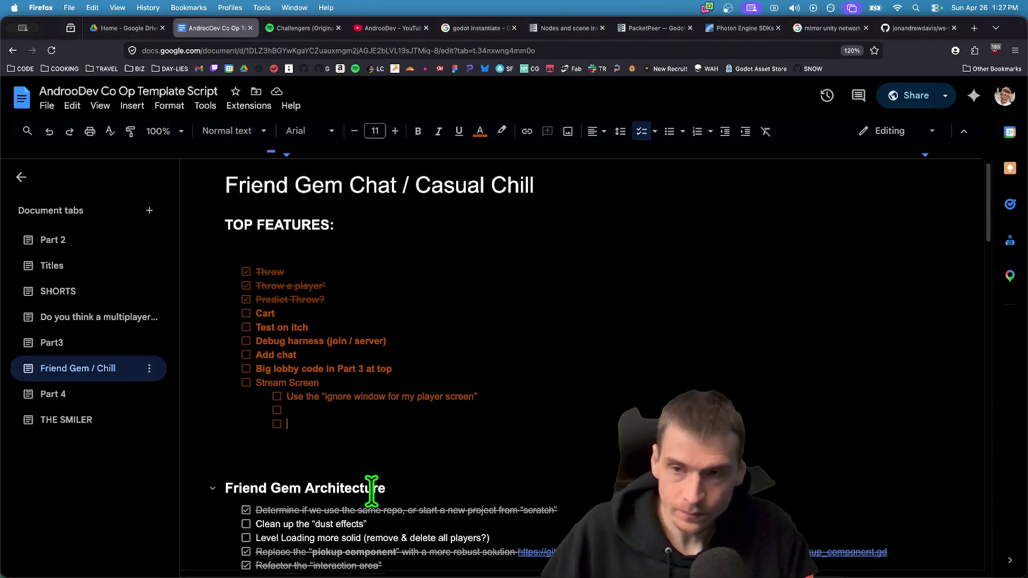
pyautogui.press('super+t')
pyautogui.write('low')
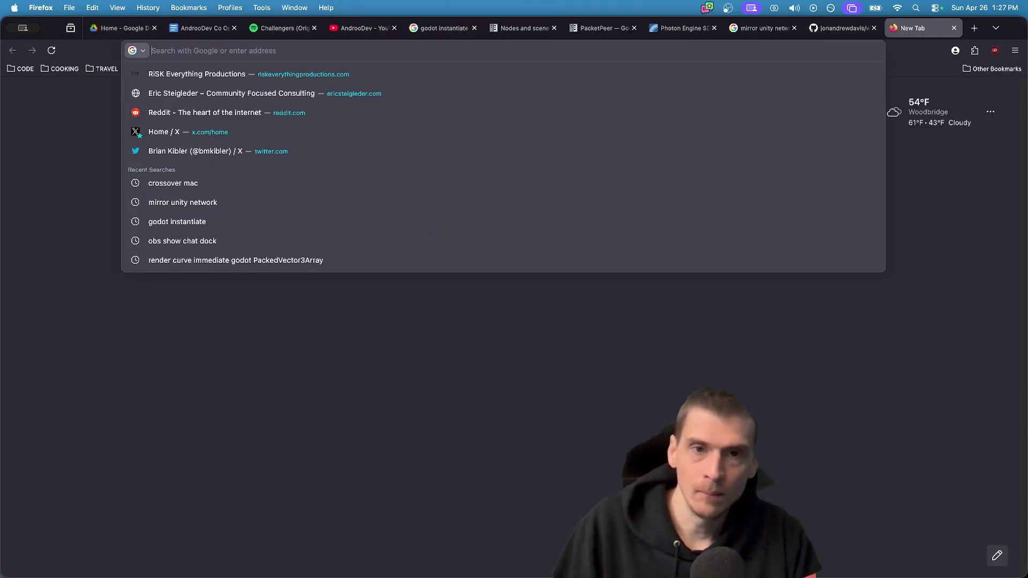
pyautogui.press('BackSpace')
pyautogui.press('BackSpace')
pyautogui.press('BackSpace')
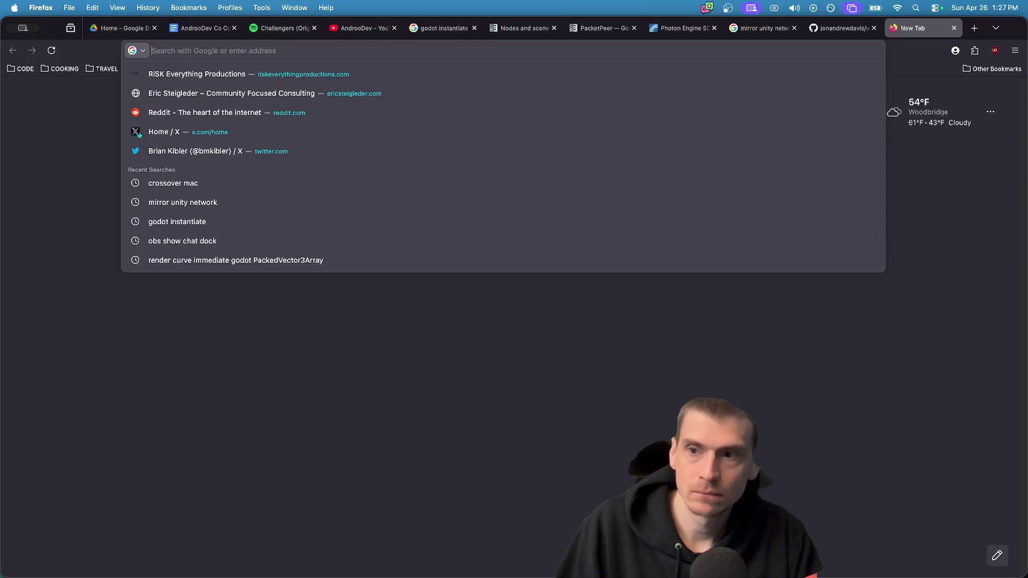
pyautogui.press('Escape')
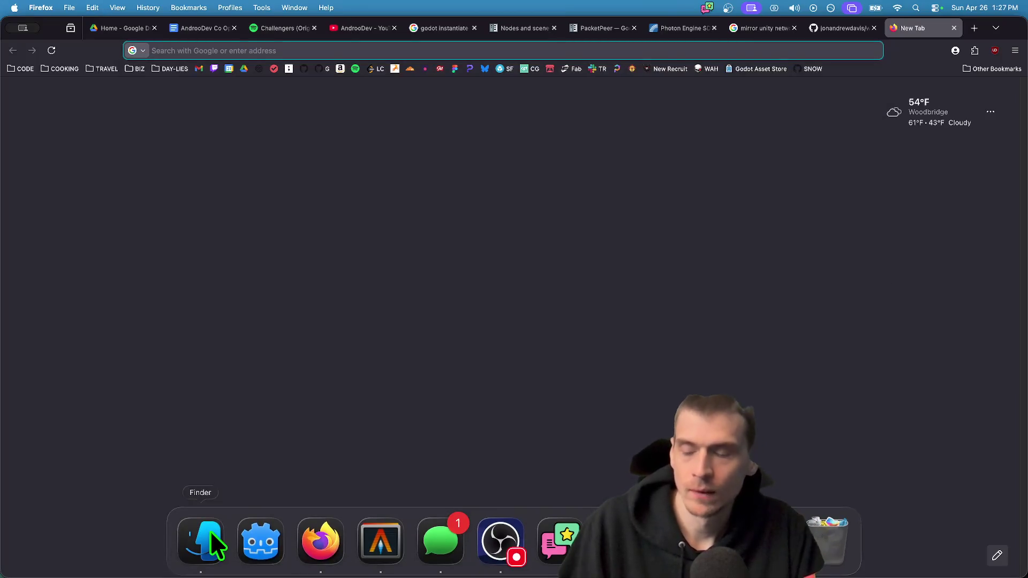
# - Close the Friend Gem window in Finder
pyautogui.click(206, 541)
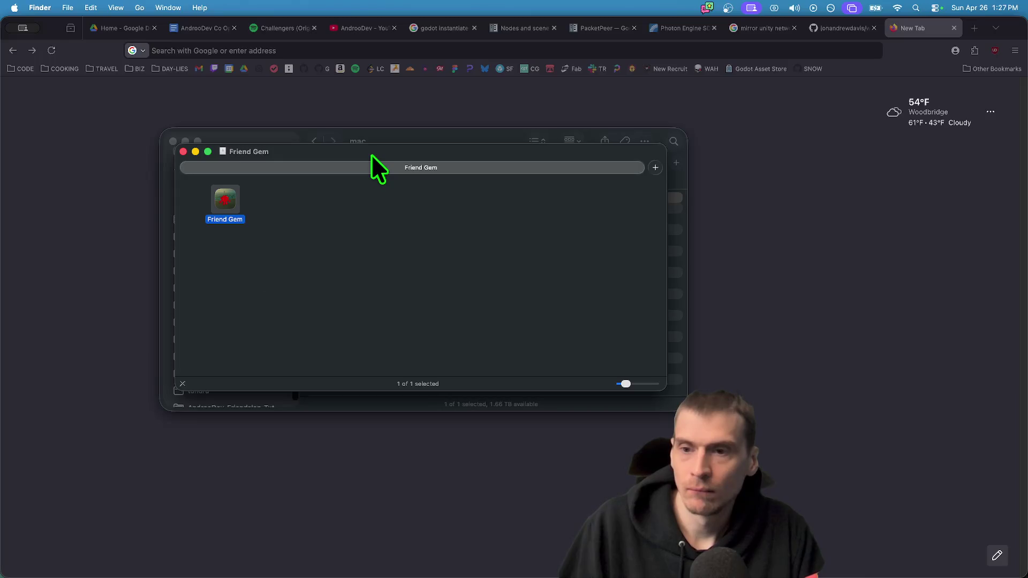
pyautogui.click(559, 77)
pyautogui.click(554, 72)
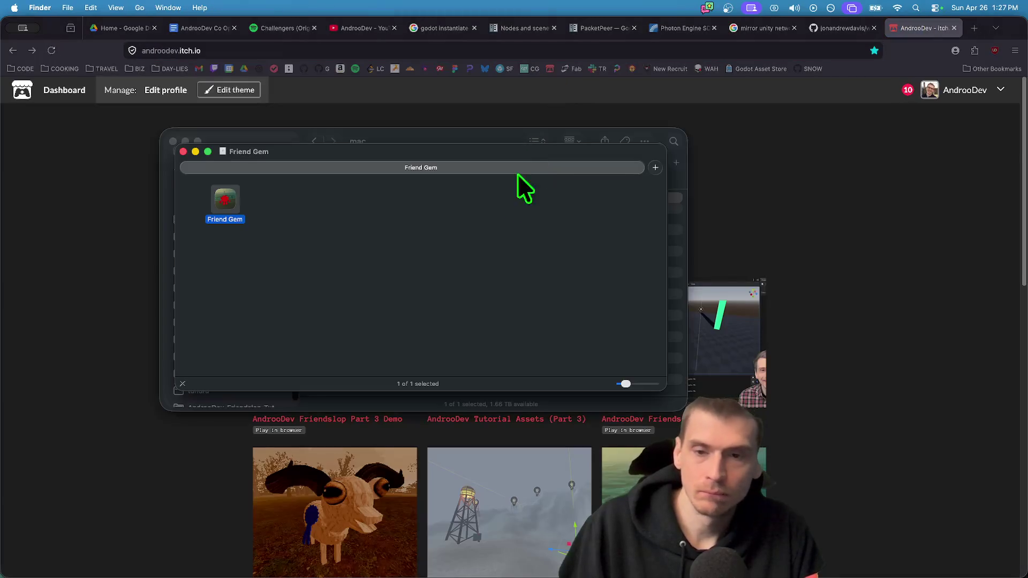
pyautogui.press('super+w')
pyautogui.scroll(-10, 247, 361)
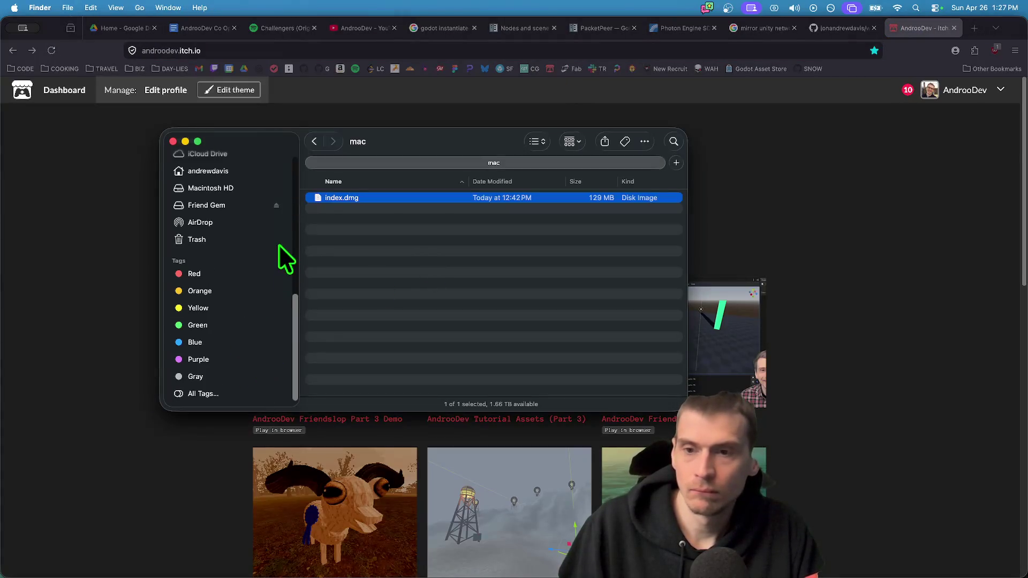
# - Back in Firefox, go from the AndrooDev profile to the itch.io front page
pyautogui.click(271, 207)
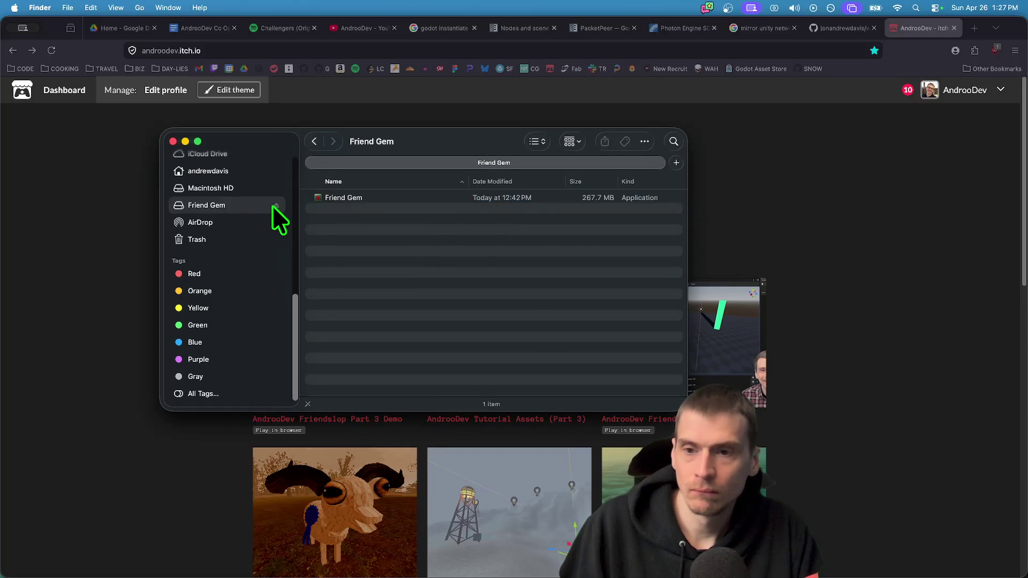
pyautogui.click(274, 205)
pyautogui.click(917, 202)
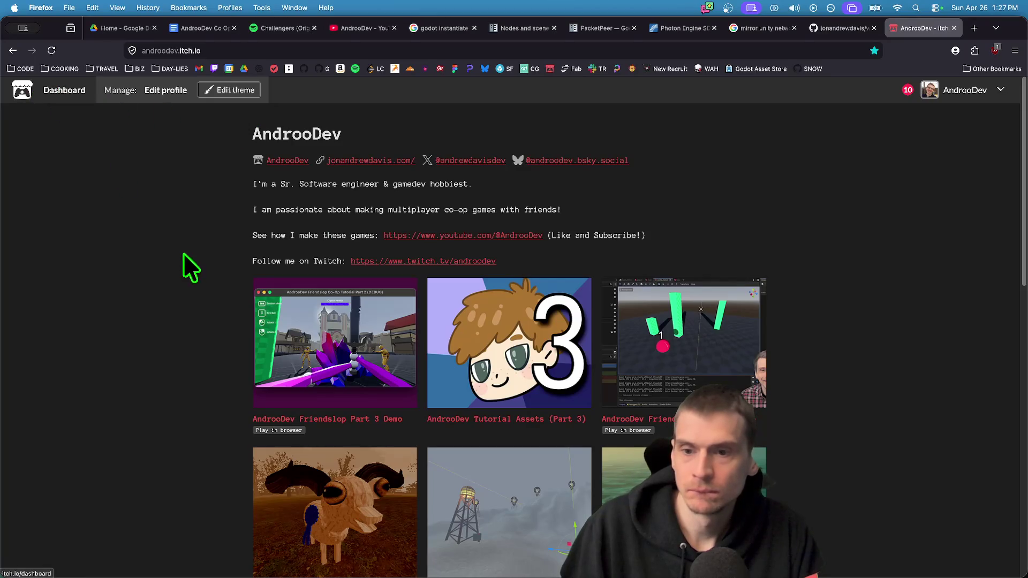
pyautogui.click(26, 96)
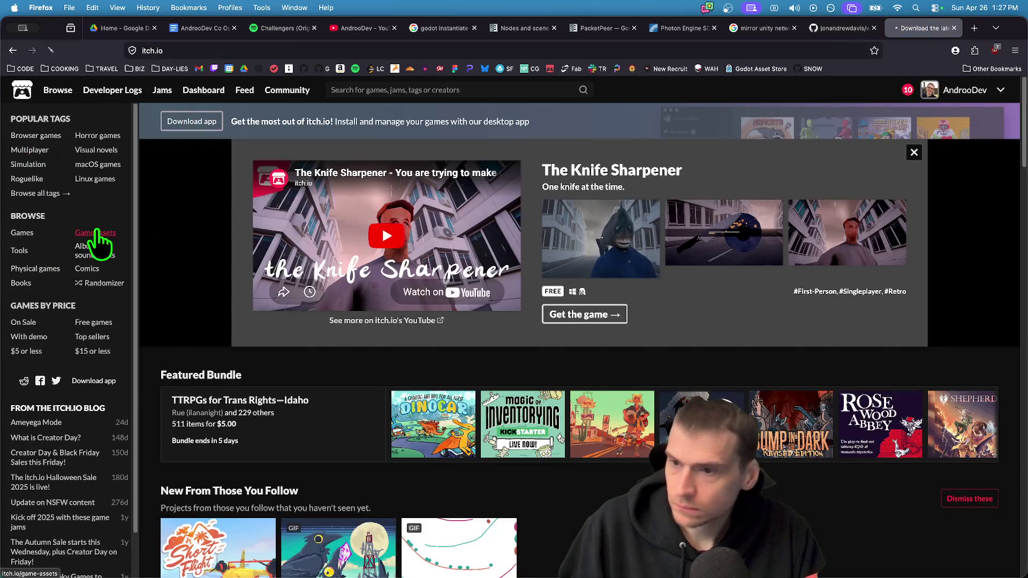
# - Search itch.io game assets for 'psx'
pyautogui.click(96, 231)
pyautogui.click(352, 90)
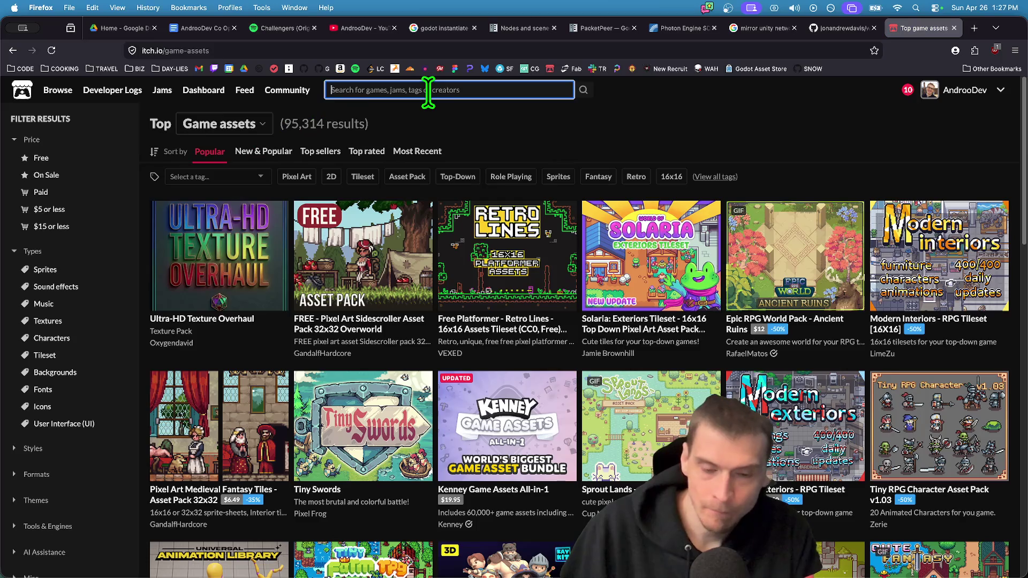
pyautogui.press('Return')
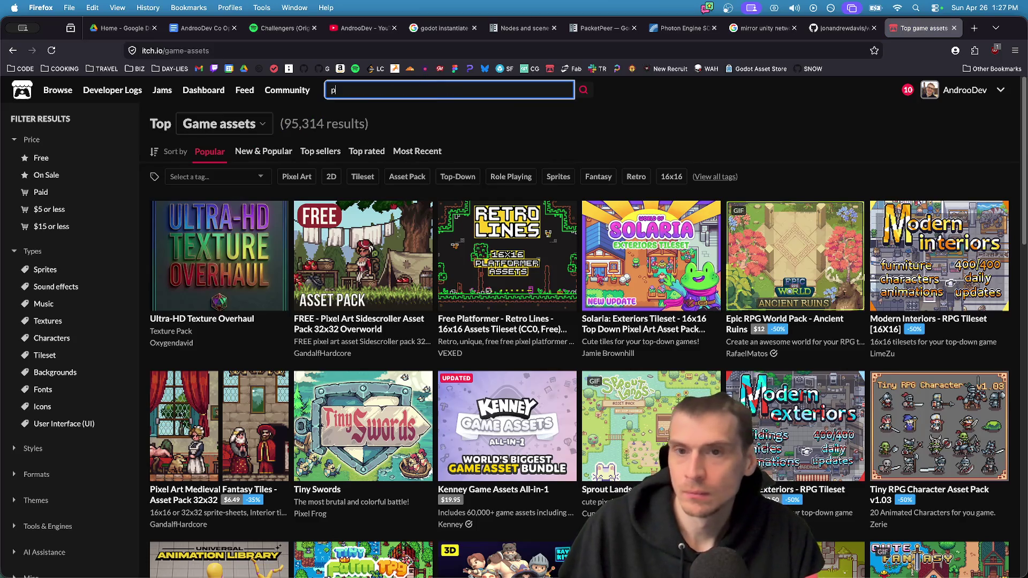
pyautogui.write('psx')
pyautogui.press('Return')
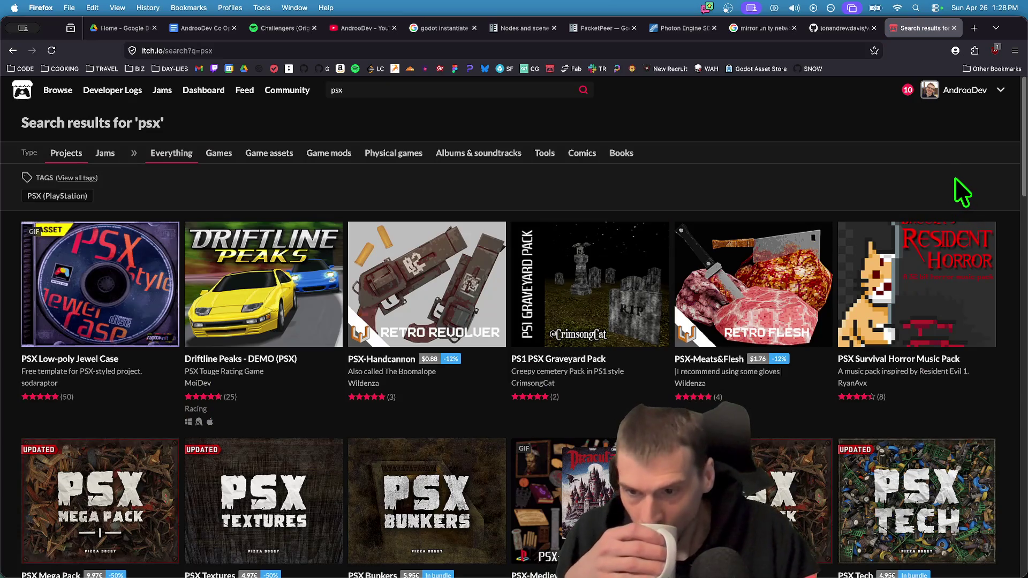
# - Browse the PSX packs found, then open the AndrooDev creator profile
pyautogui.scroll(-3, 954, 180)
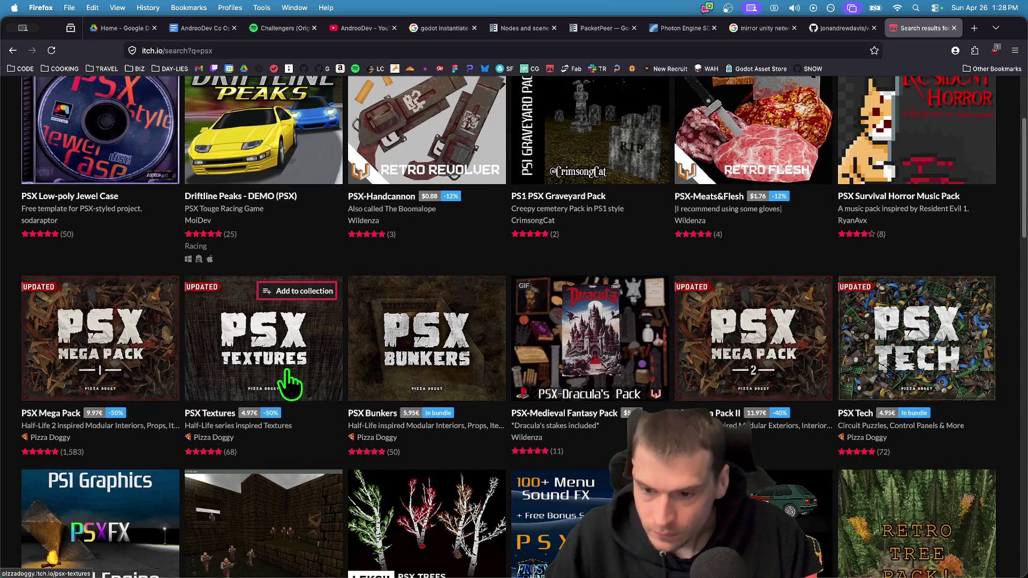
pyautogui.scroll(-1, 293, 458)
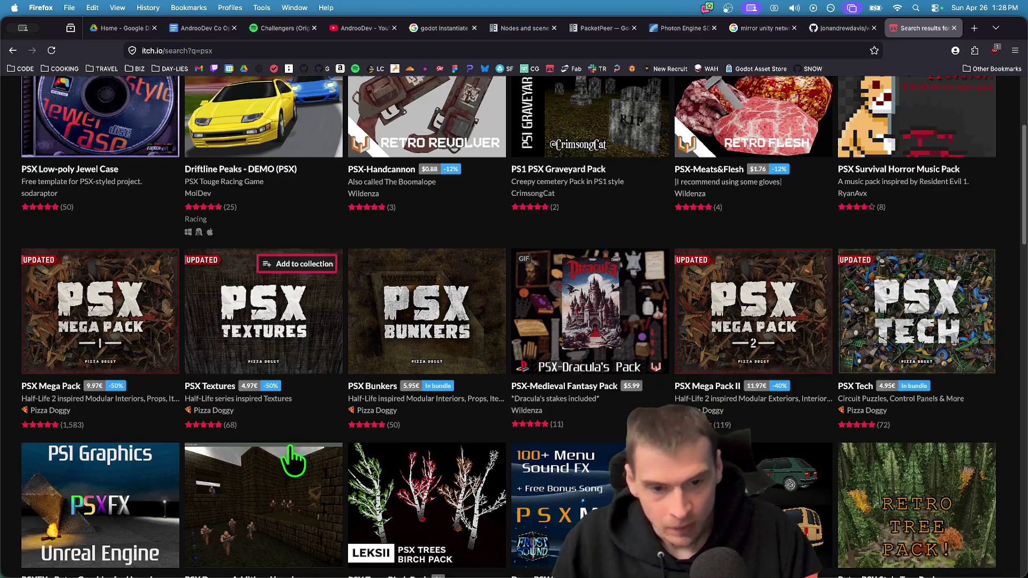
pyautogui.scroll(4, 386, 408)
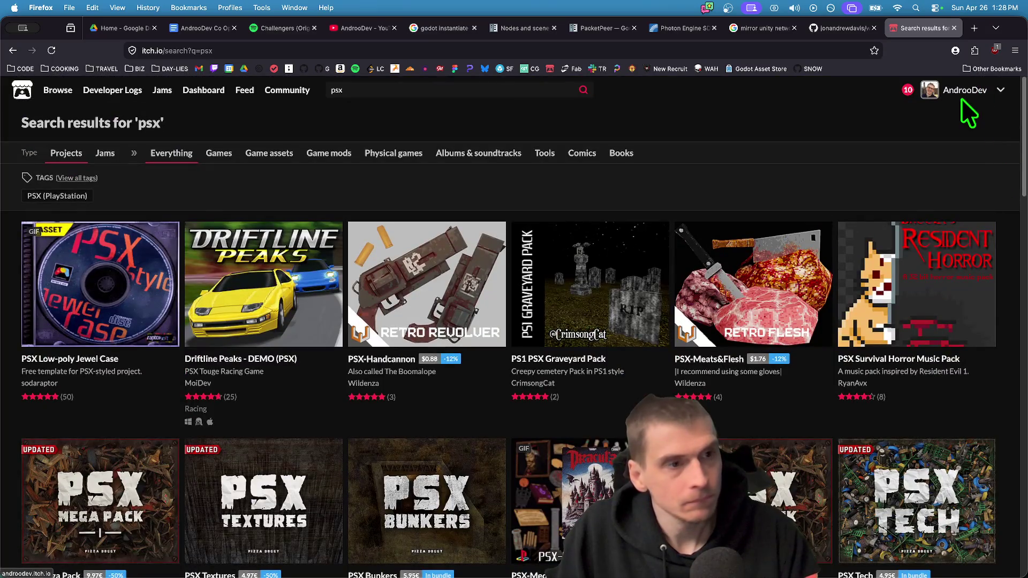
pyautogui.click(964, 92)
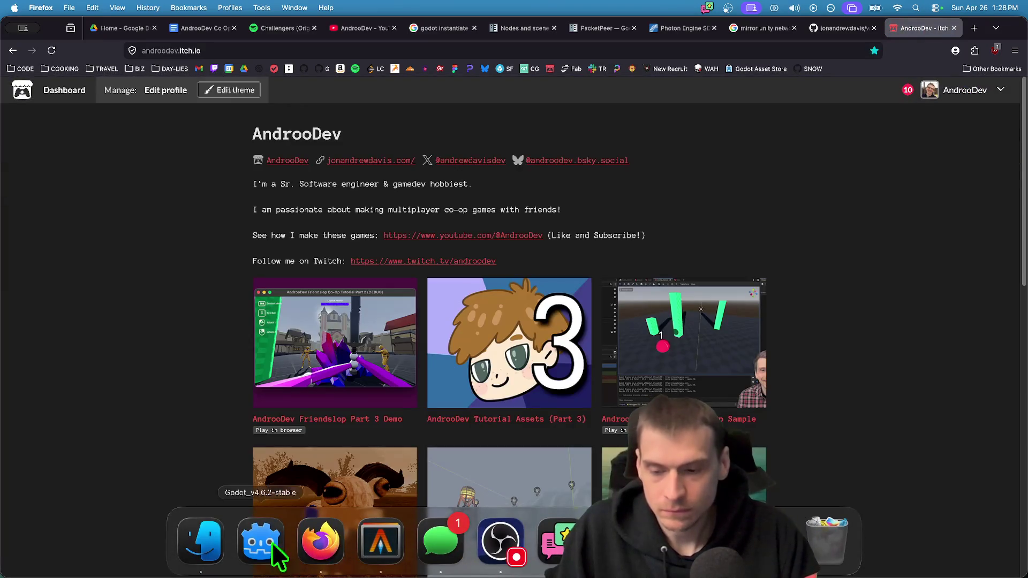
pyautogui.click(202, 530)
pyautogui.click(206, 334)
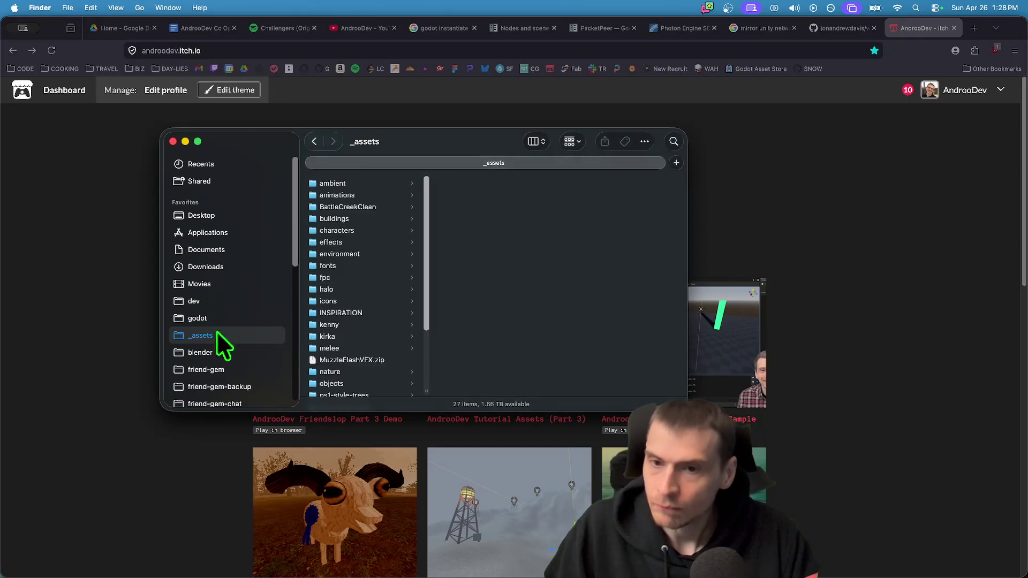
pyautogui.moveTo(429, 163); pyautogui.dragTo(385, 126)
pyautogui.scroll(-5, 313, 241)
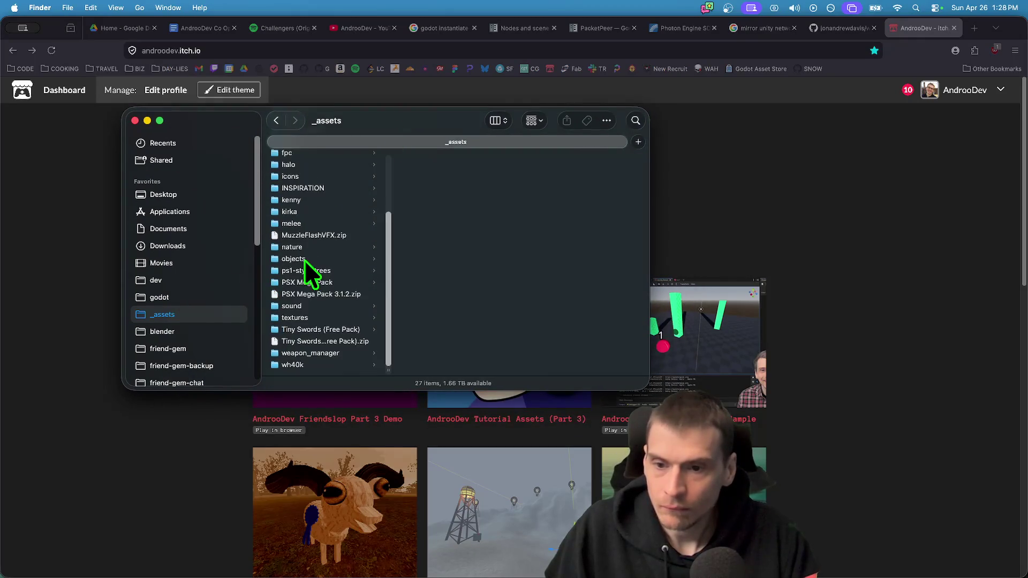
pyautogui.click(321, 317)
pyautogui.click(450, 223)
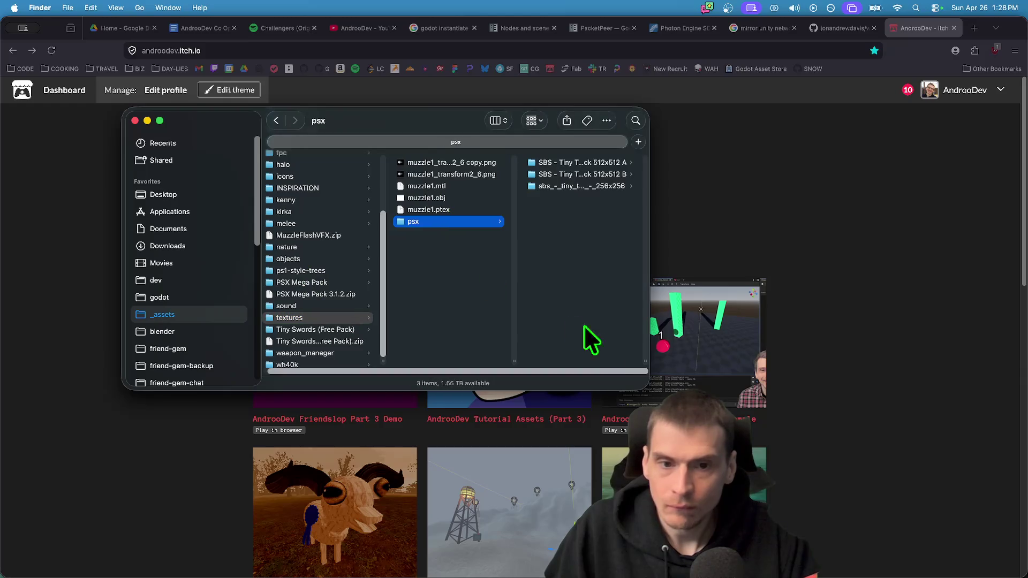
pyautogui.moveTo(648, 248); pyautogui.dragTo(847, 248)
pyautogui.moveTo(656, 368)
pyautogui.mouseDown()
pyautogui.moveTo(752, 358)
pyautogui.moveTo(741, 364)
pyautogui.mouseUp()
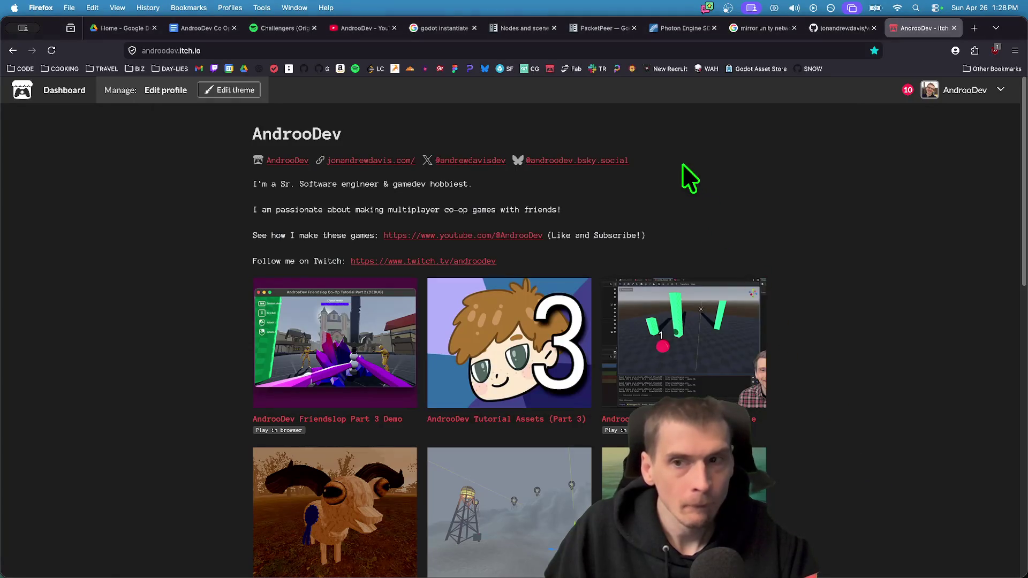
# - Go to My library of owned assets through the itch.io account menu
pyautogui.click(63, 69)
pyautogui.click(69, 71)
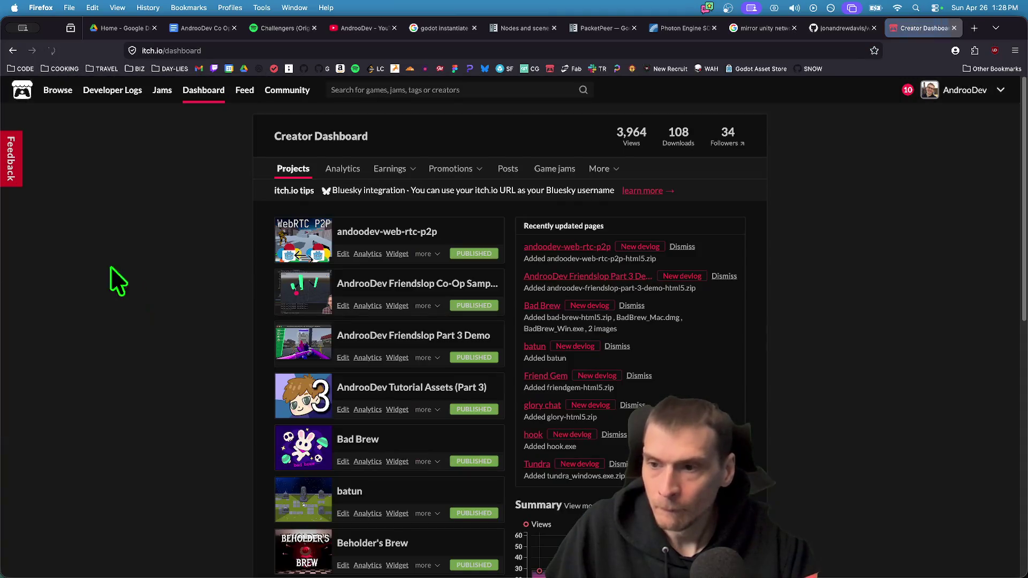
pyautogui.click(999, 95)
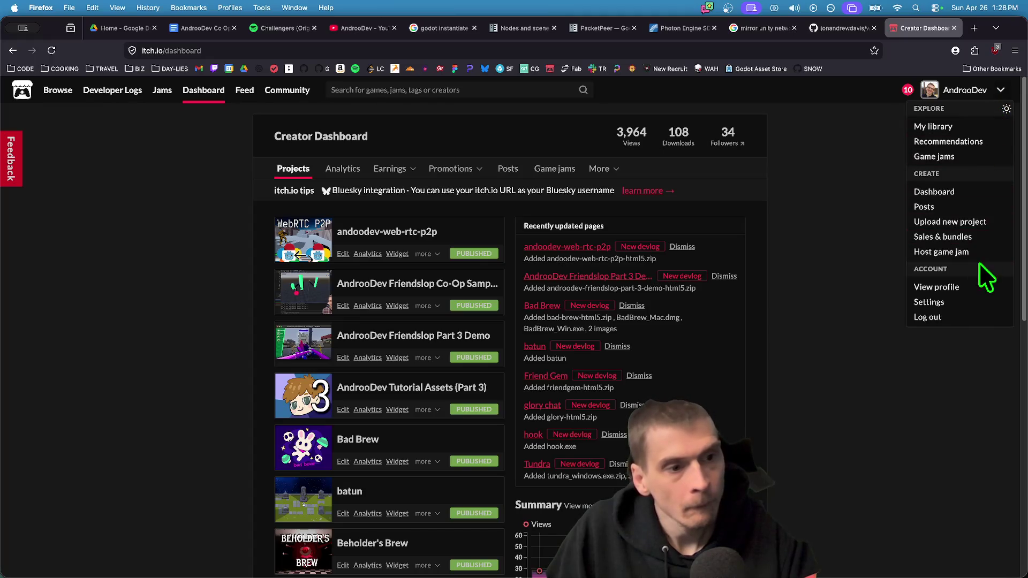
pyautogui.click(973, 128)
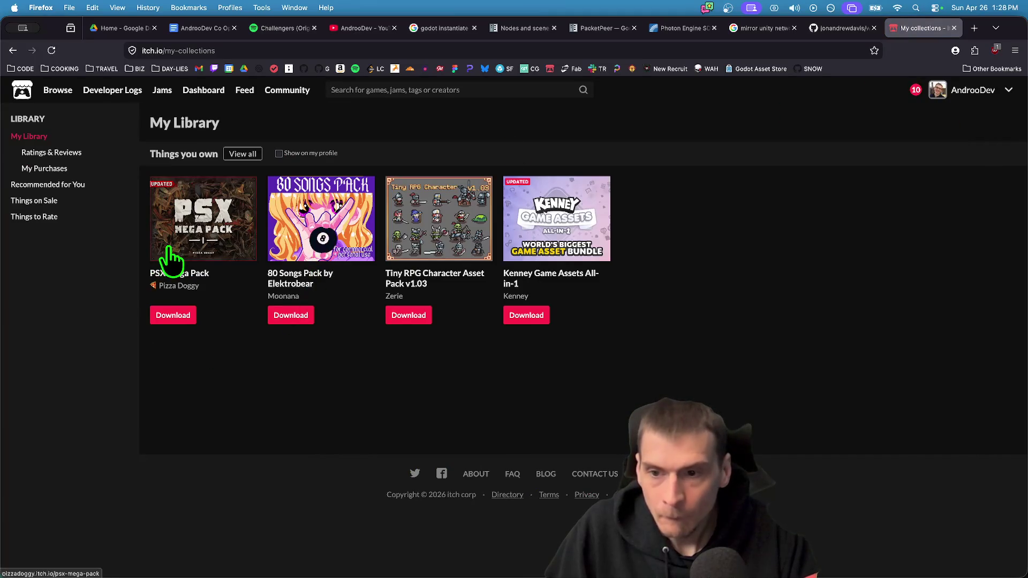
# - Open the PSX Mega Pack 3.1.3 download page and bring the Finder window back
pyautogui.scroll(-1, 902, 145)
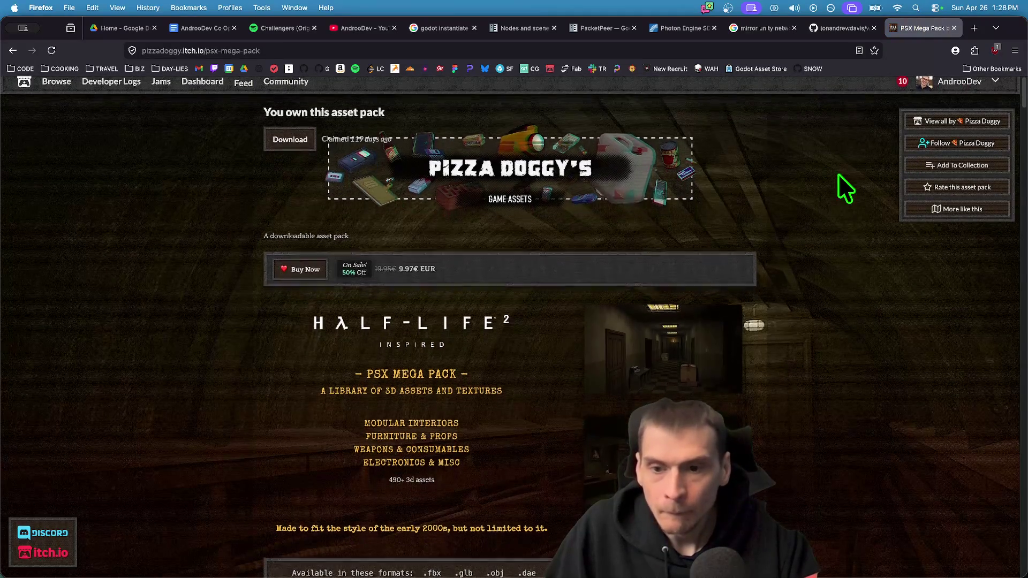
pyautogui.scroll(1, 223, 287)
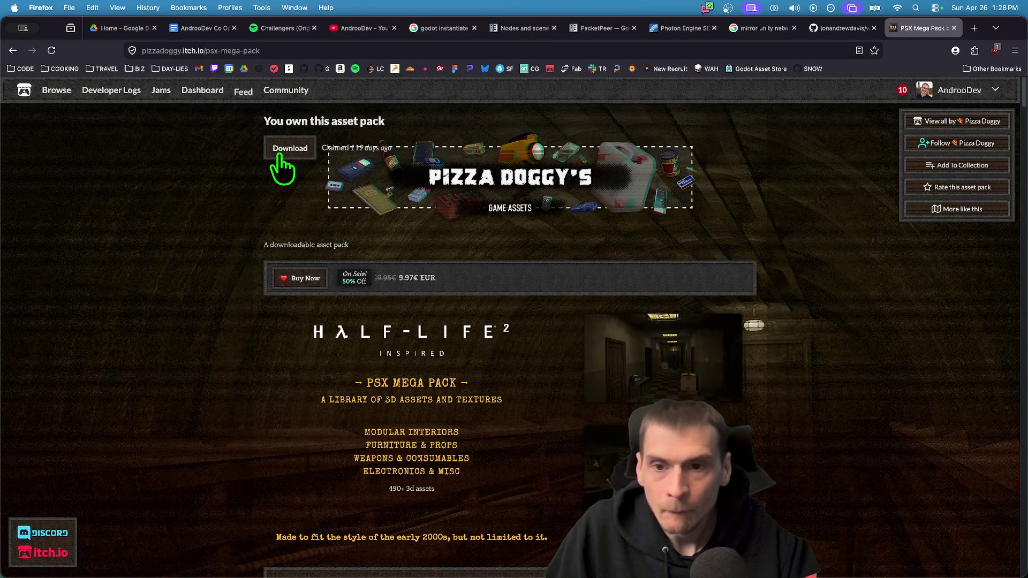
pyautogui.click(278, 156)
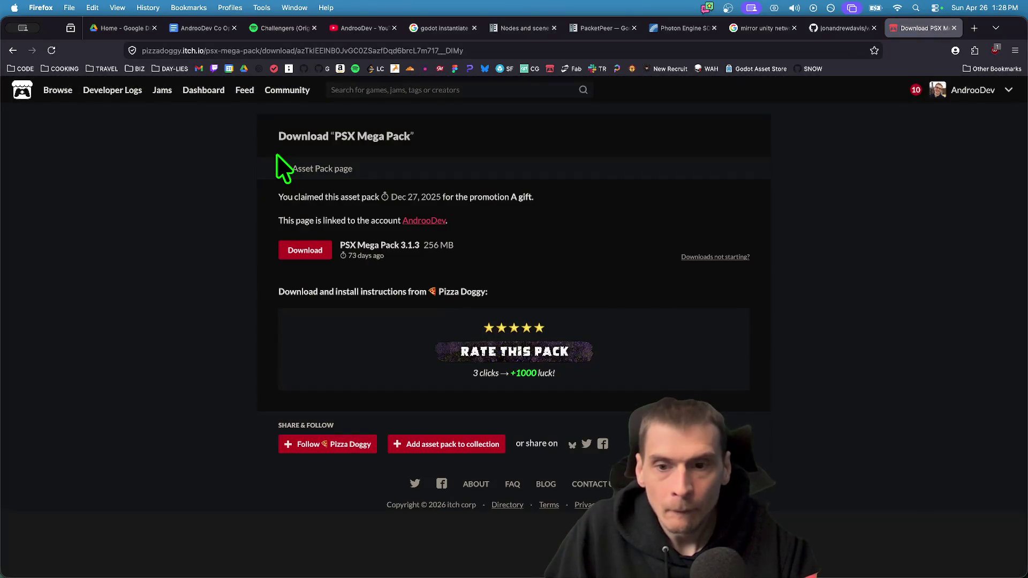
pyautogui.click(291, 251)
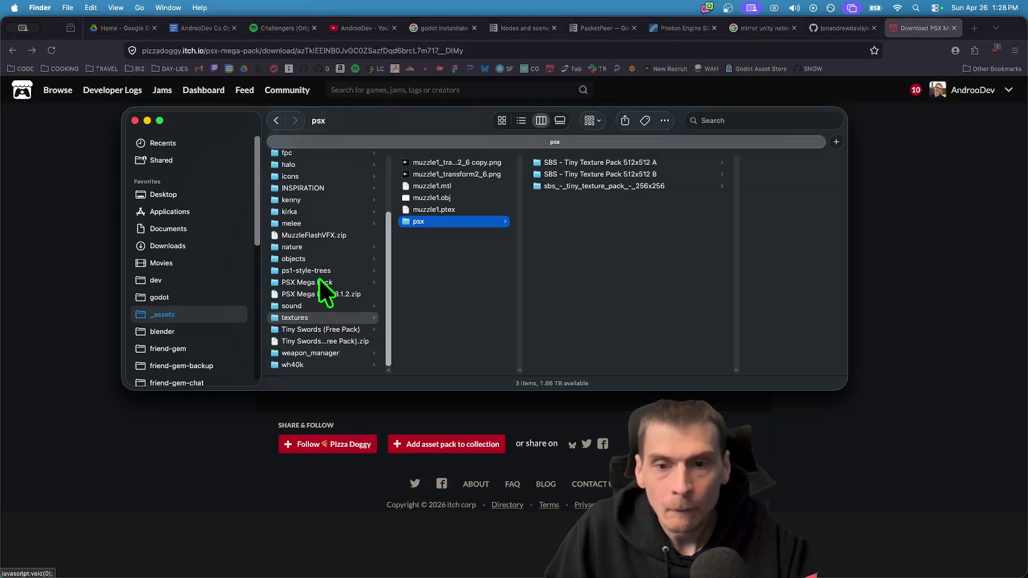
# - Move the PSX Mega Pack folder and its zip into _assets/textures, confirming with the account password
pyautogui.moveTo(838, 382); pyautogui.dragTo(905, 501)
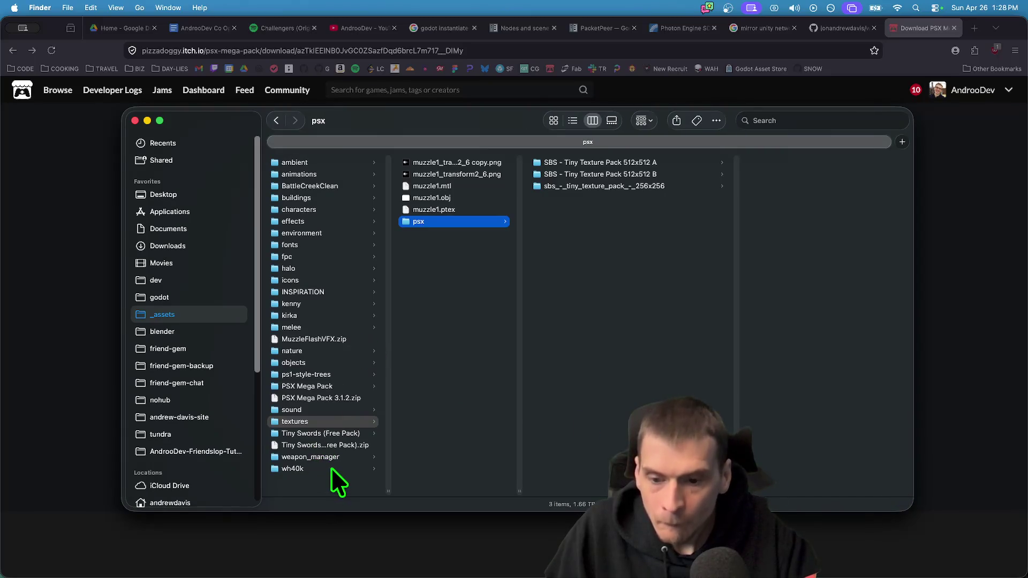
pyautogui.click(331, 387)
pyautogui.keyDown('shift'); pyautogui.click(329, 395); pyautogui.keyUp('shift')
pyautogui.moveTo(329, 393)
pyautogui.mouseDown()
pyautogui.moveTo(310, 435)
pyautogui.moveTo(314, 423)
pyautogui.moveTo(277, 419)
pyautogui.mouseUp()
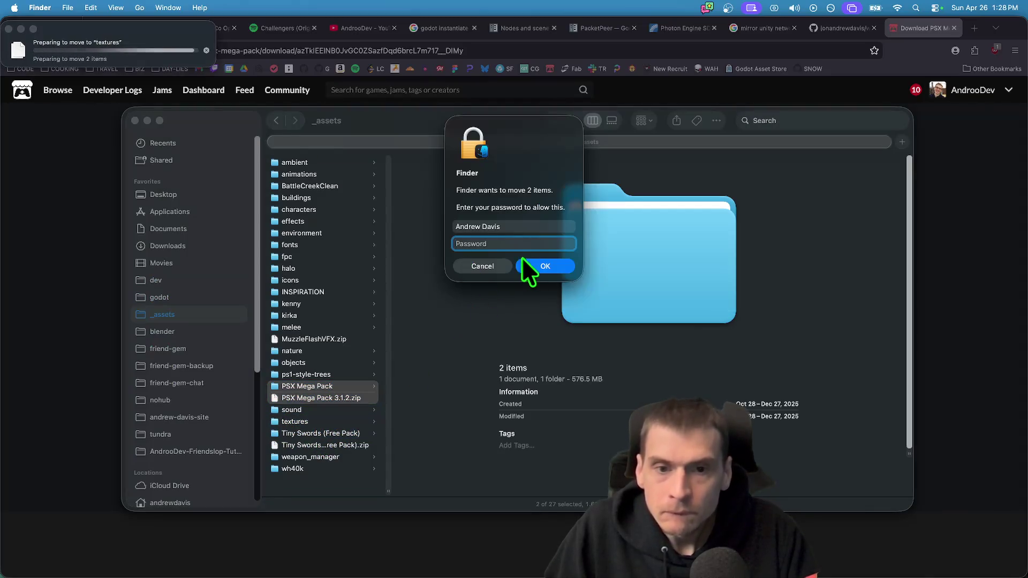
pyautogui.press('Return')
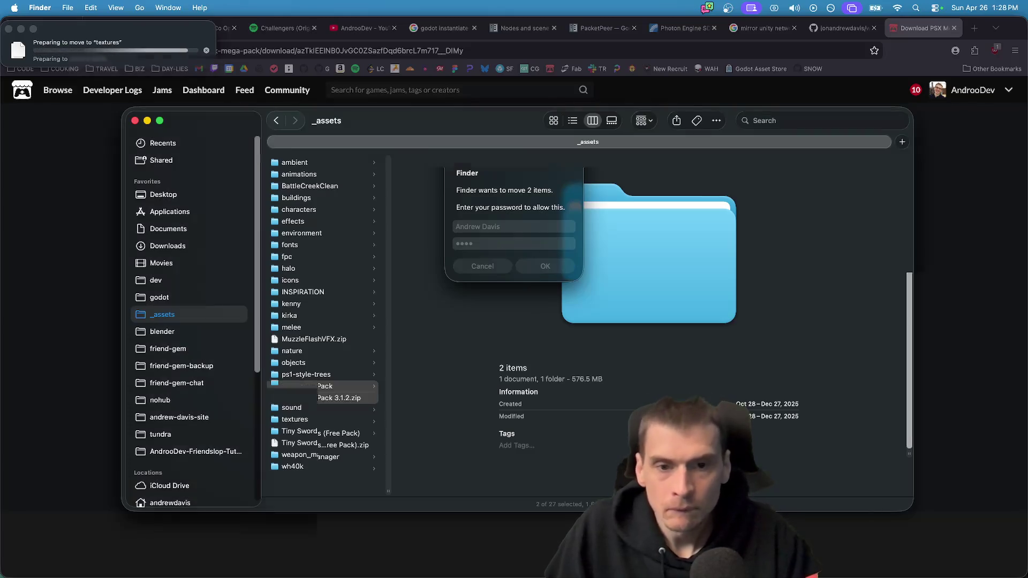
# - Delete PSX Mega Pack 3.1.2.zip from textures and open the pack's Textures folder
pyautogui.click(284, 374)
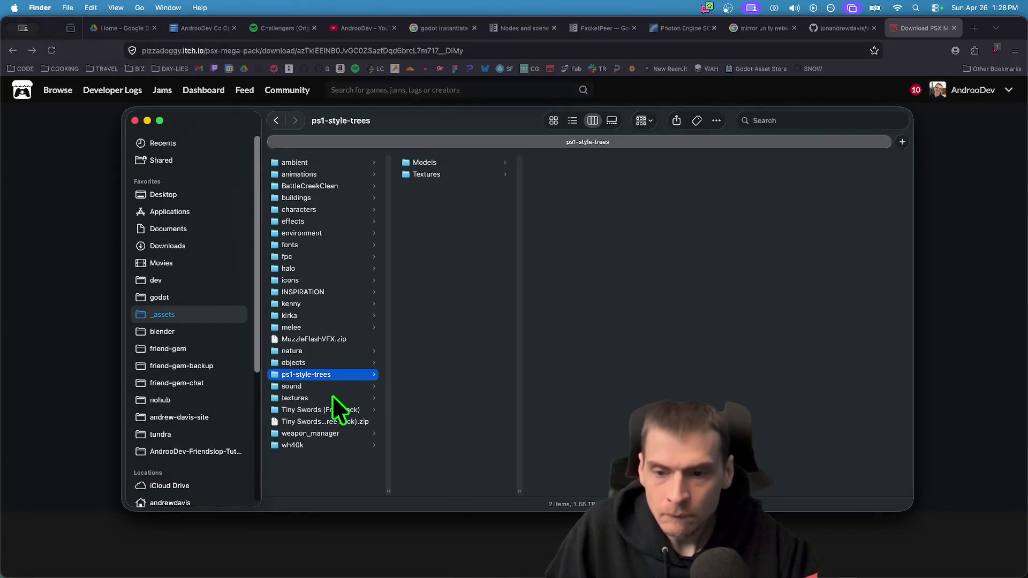
pyautogui.click(333, 398)
pyautogui.click(459, 233)
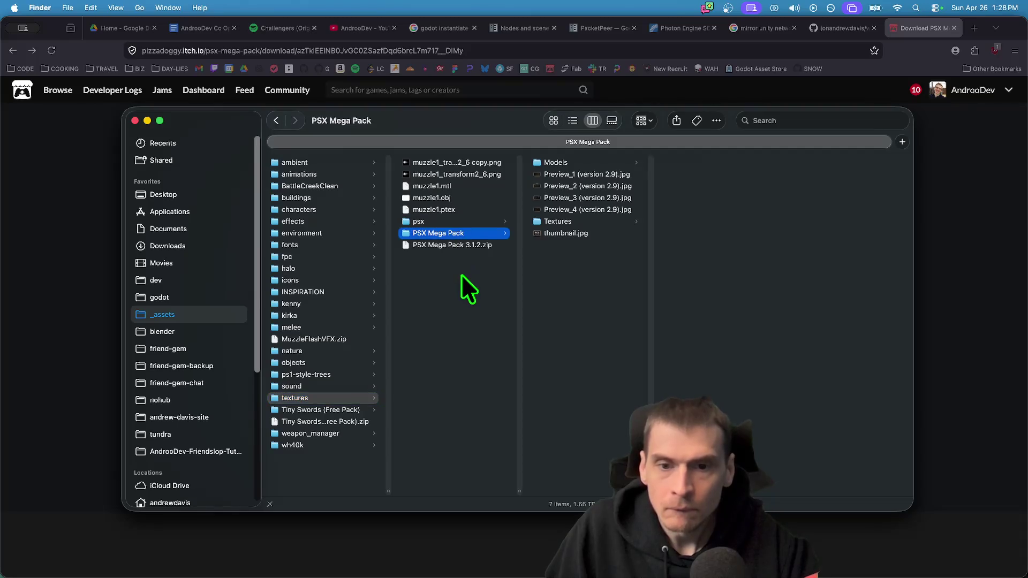
pyautogui.press('Down')
pyautogui.press('super+BackSpace')
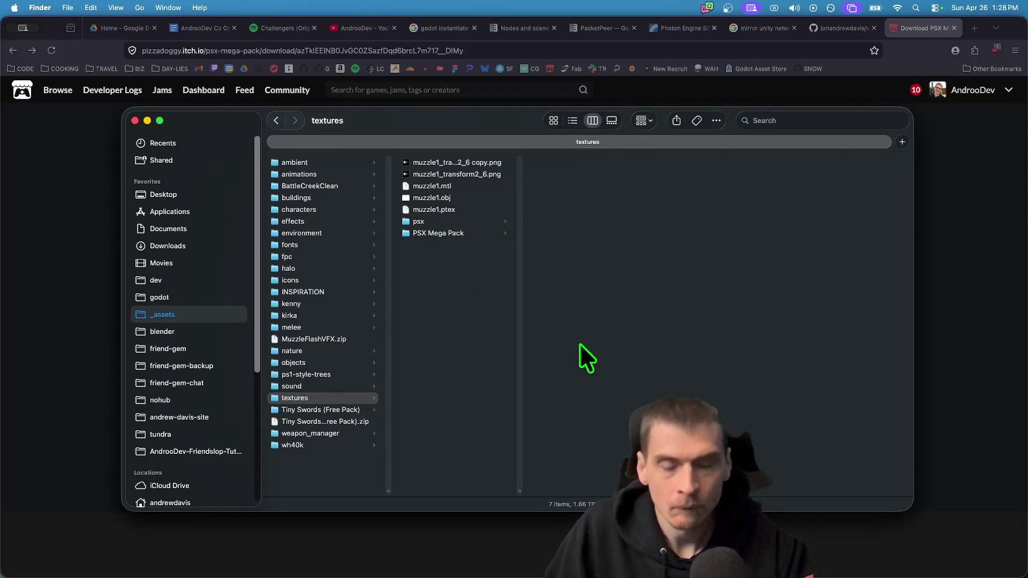
pyautogui.click(457, 234)
pyautogui.click(569, 217)
# - Preview the PSX Mega Pack preview images full size and maximize the Finder window
pyautogui.click(576, 173)
pyautogui.press('space')
pyautogui.press('Down')
pyautogui.press('Down')
pyautogui.press('Down')
pyautogui.press('Down')
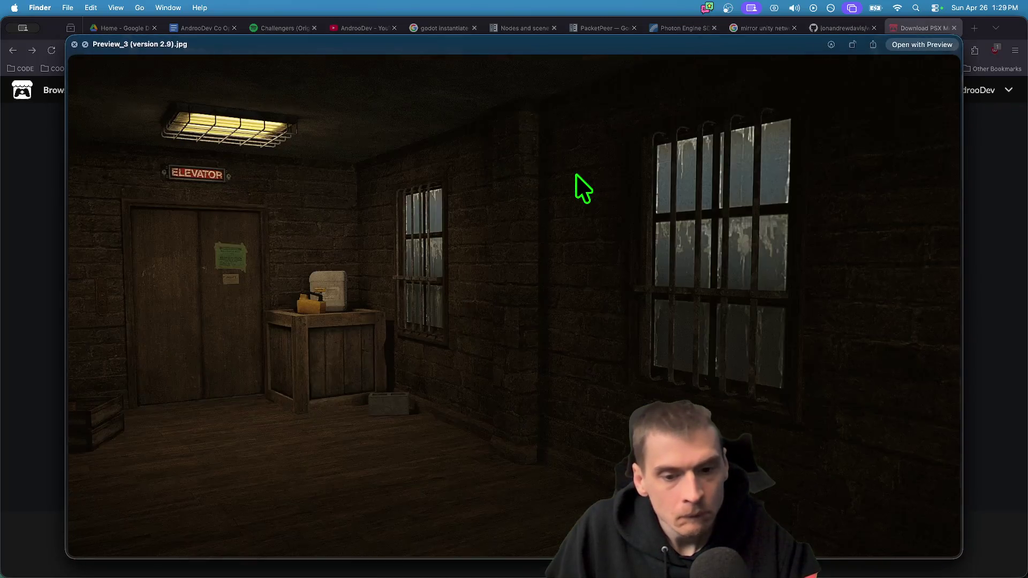
pyautogui.press('space')
pyautogui.press('Right')
pyautogui.press('Down')
pyautogui.press('Down')
pyautogui.press('Down')
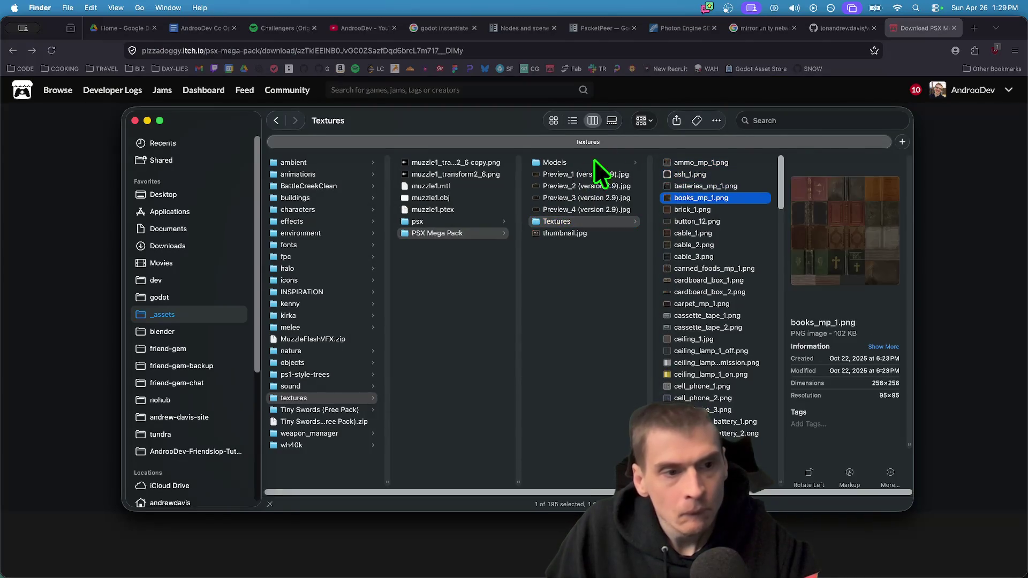
pyautogui.moveTo(499, 129)
pyautogui.mouseDown()
pyautogui.moveTo(404, 12)
pyautogui.moveTo(379, 4)
pyautogui.mouseUp()
# - Preview the wood, crate, sawdust board and plastic texture files
pyautogui.scroll(-20, 626, 160)
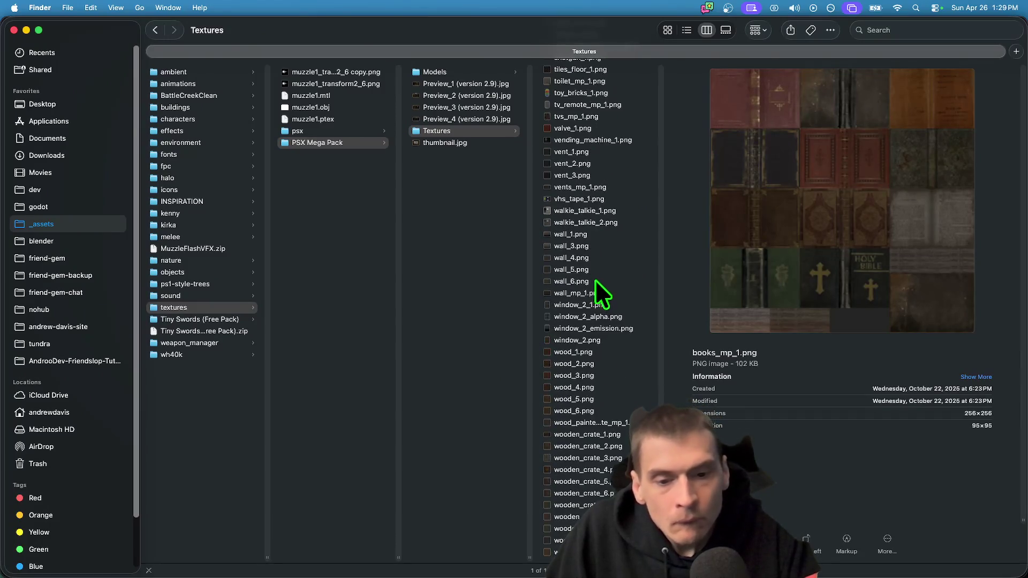
pyautogui.click(590, 397)
pyautogui.press('Up')
pyautogui.press('Up')
pyautogui.press('Up')
pyautogui.press('Up')
pyautogui.press('Up')
pyautogui.press('Up')
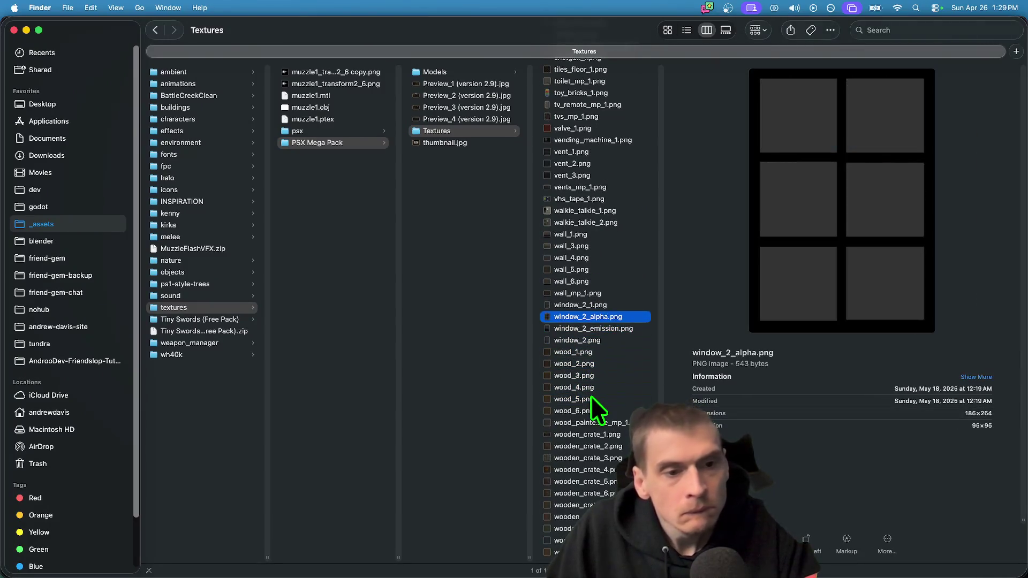
pyautogui.press('Down')
pyautogui.press('Down')
pyautogui.press('Down')
pyautogui.press('Down')
pyautogui.scroll(10, 586, 348)
pyautogui.click(586, 255)
pyautogui.press('Up')
pyautogui.press('Up')
pyautogui.press('Up')
pyautogui.press('Up')
pyautogui.press('Up')
pyautogui.press('Up')
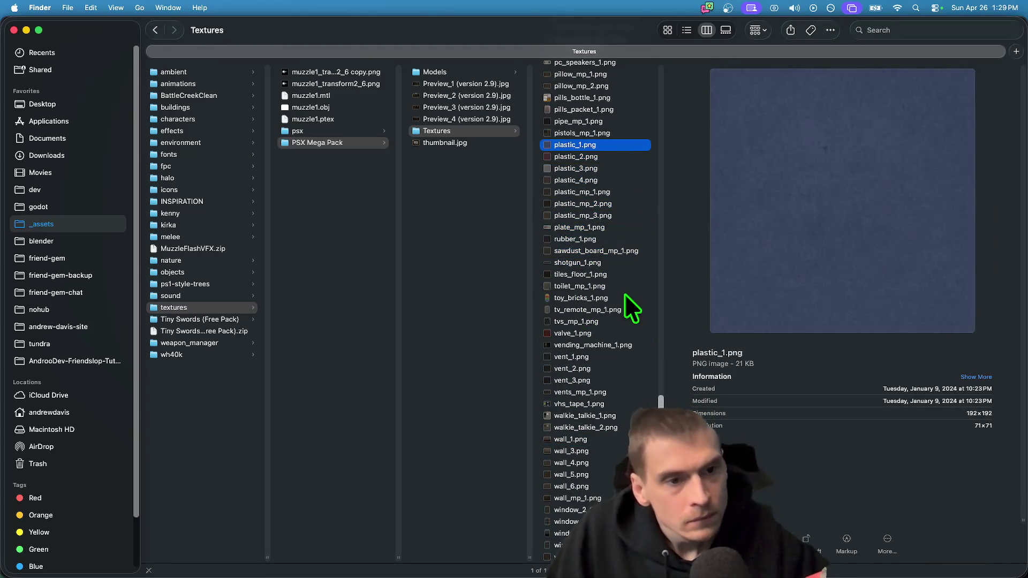
pyautogui.press('Up')
pyautogui.press('Up')
pyautogui.press('Up')
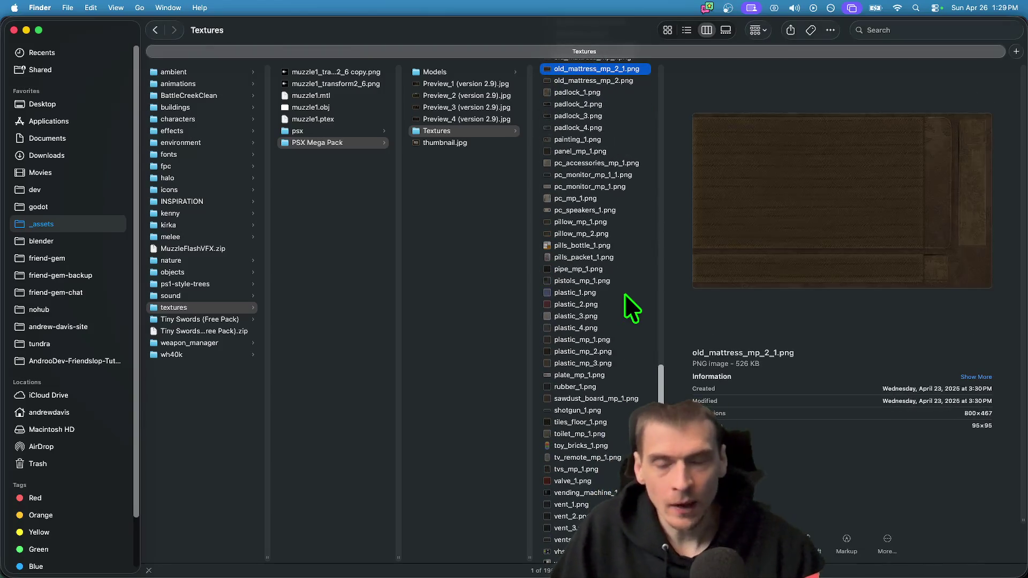
pyautogui.press('Down')
# - Look into Models' GLB (recommended) and other-formats folders, then switch back to Firefox
pyautogui.press('Left')
pyautogui.press('Up')
pyautogui.press('Up')
pyautogui.press('Up')
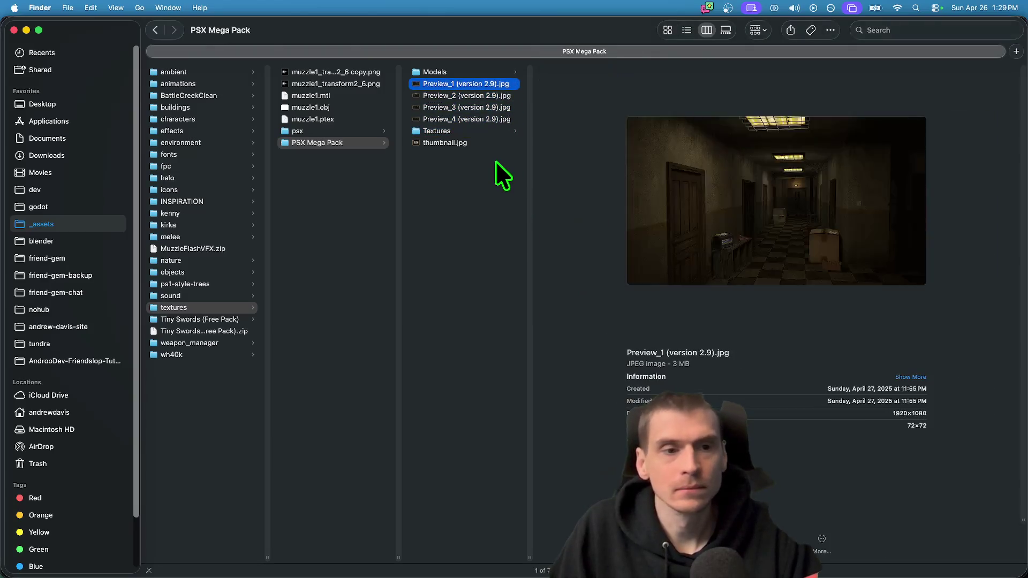
pyautogui.press('Right')
pyautogui.press('Down')
pyautogui.press('Up')
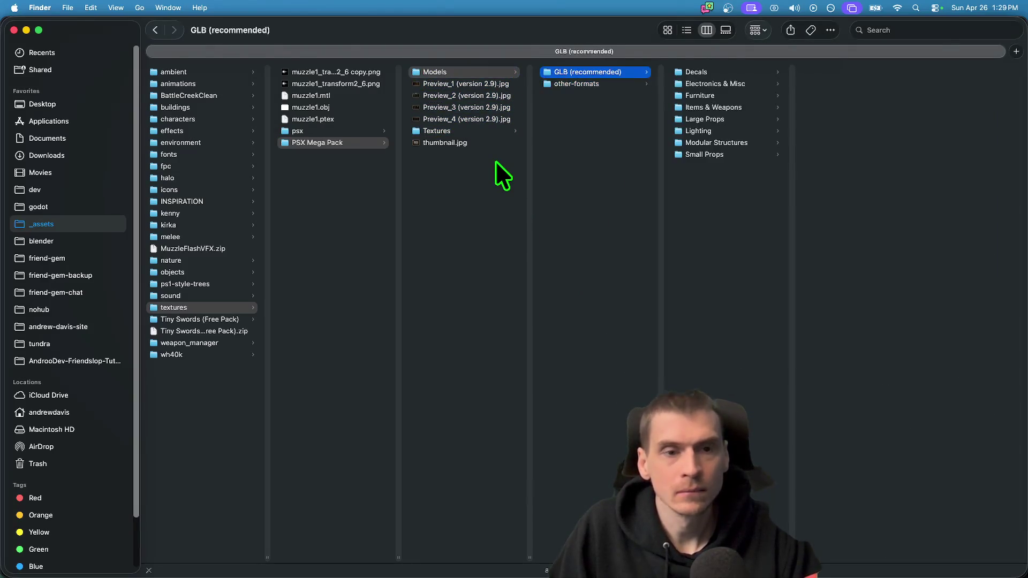
pyautogui.press('super+Tab')
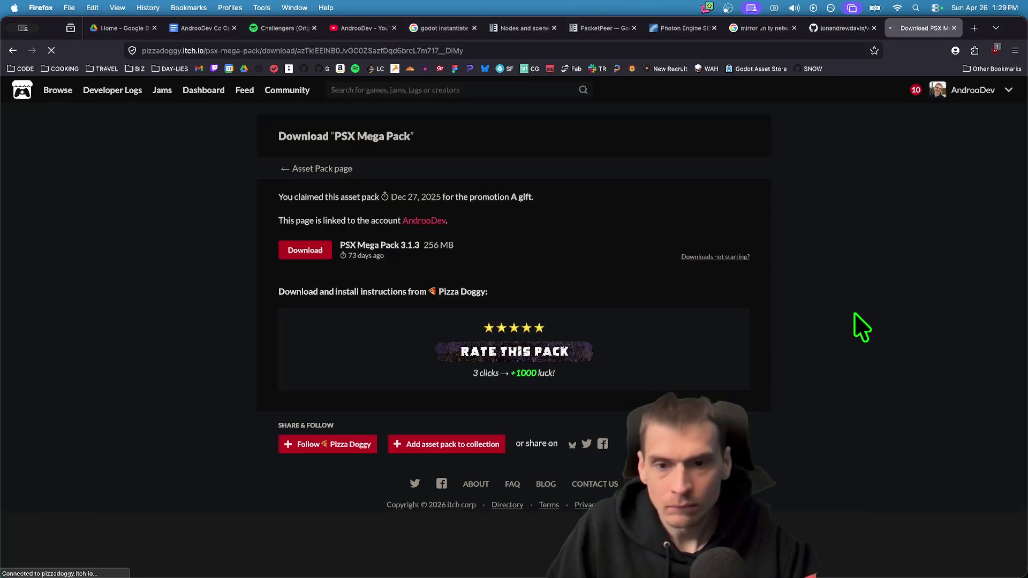
# - Go back to the itch.io 'psx' search results and scroll through them
pyautogui.press('super+Left')
pyautogui.press('super+Left')
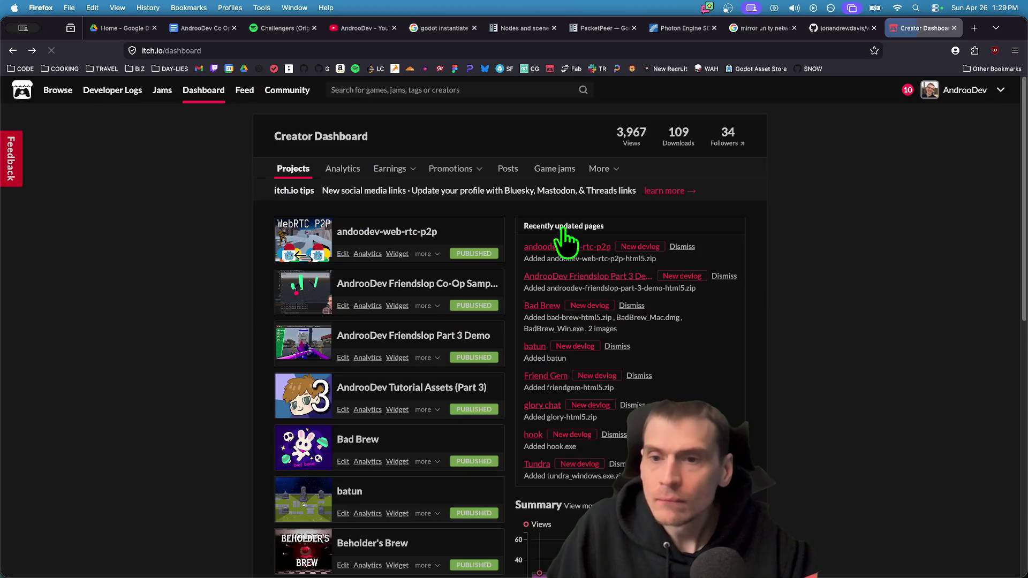
pyautogui.click(425, 87)
pyautogui.press('super+Left')
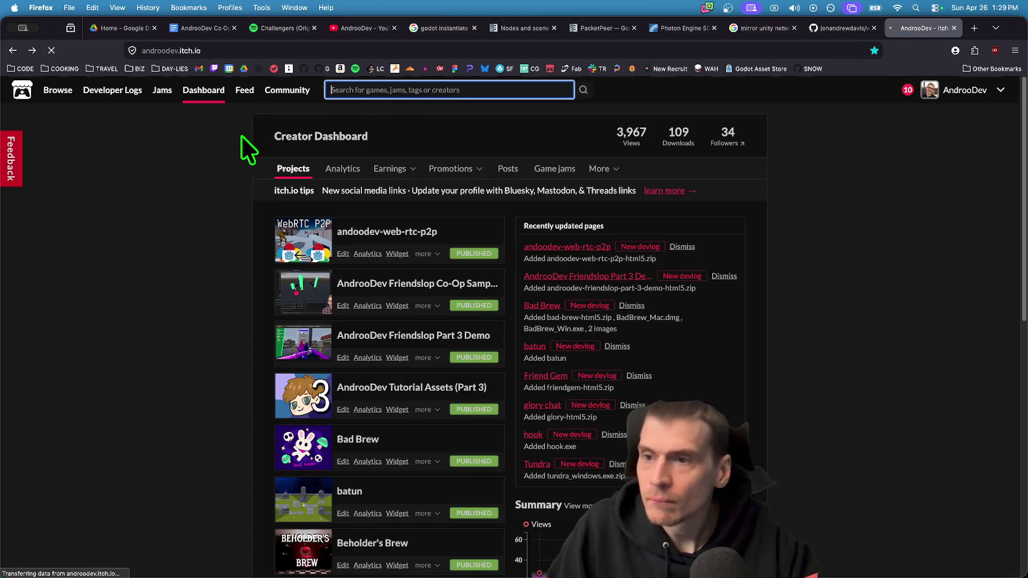
pyautogui.press('super+Left')
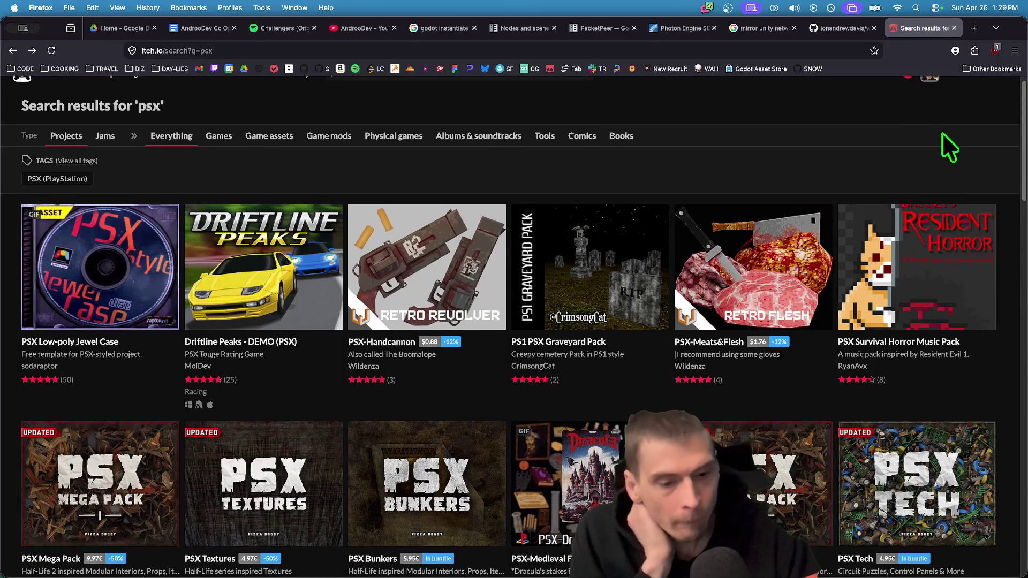
pyautogui.scroll(-5, 943, 131)
pyautogui.scroll(-5, 994, 119)
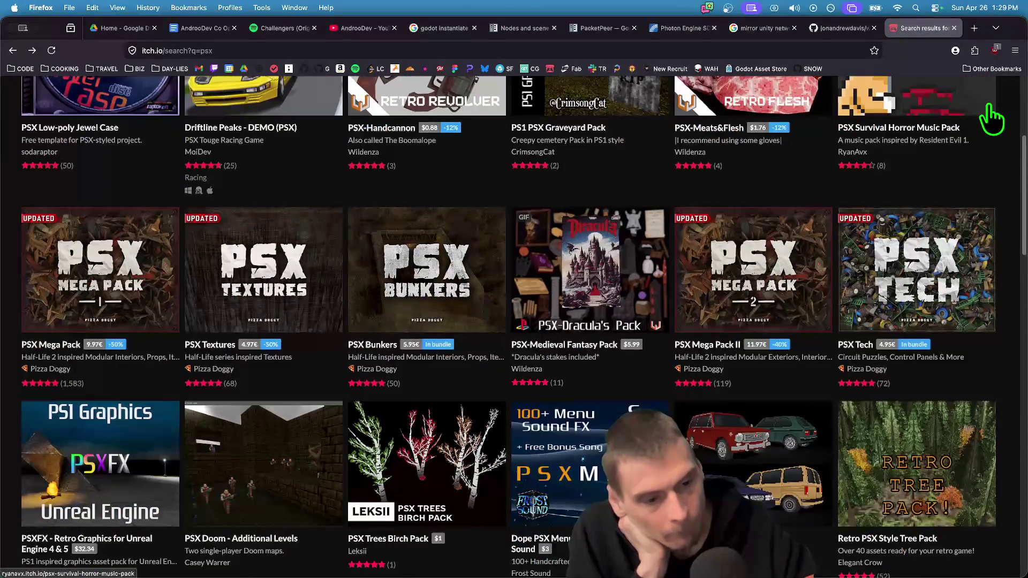
pyautogui.scroll(-10, 991, 120)
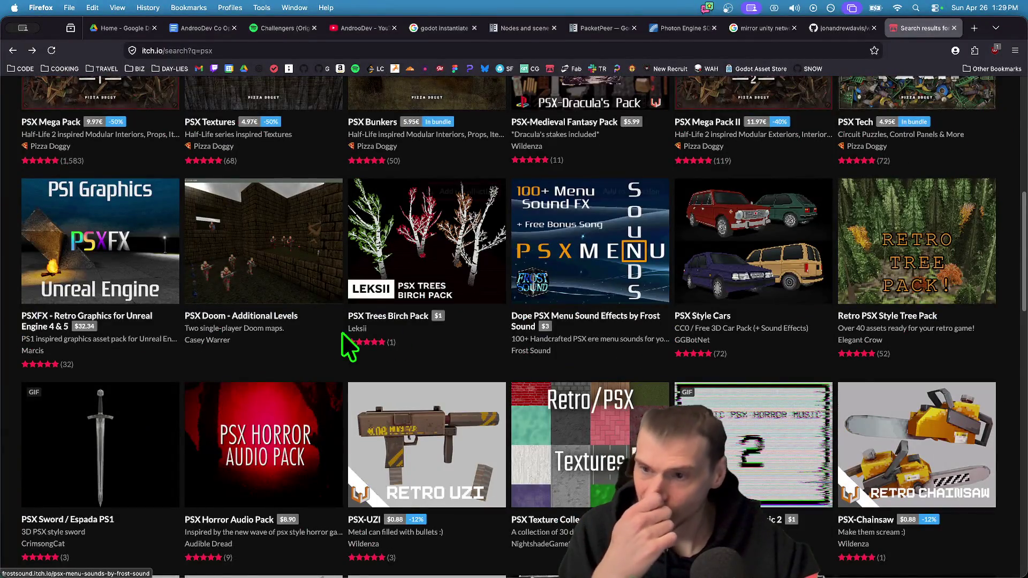
pyautogui.scroll(-20, 340, 326)
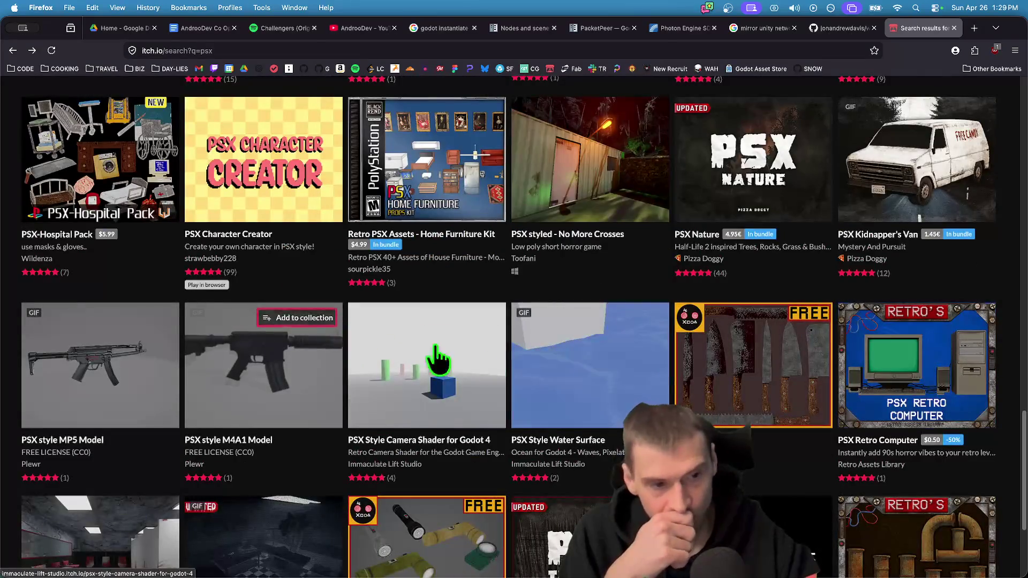
pyautogui.scroll(-8, 391, 356)
pyautogui.scroll(13, 589, 214)
pyautogui.scroll(20, 375, 214)
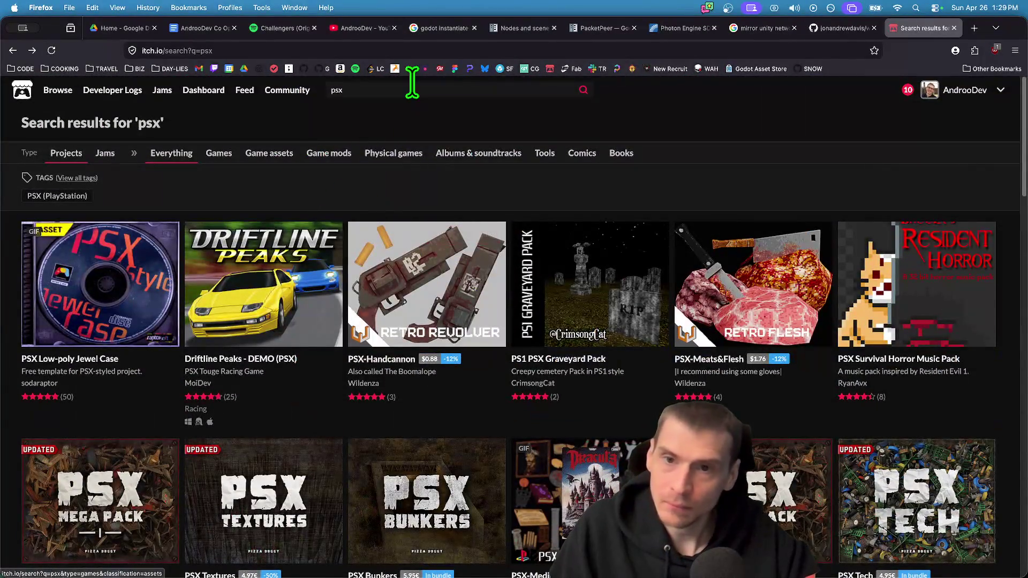
# - Search itch.io for 'low res' and browse the results
pyautogui.click(412, 88)
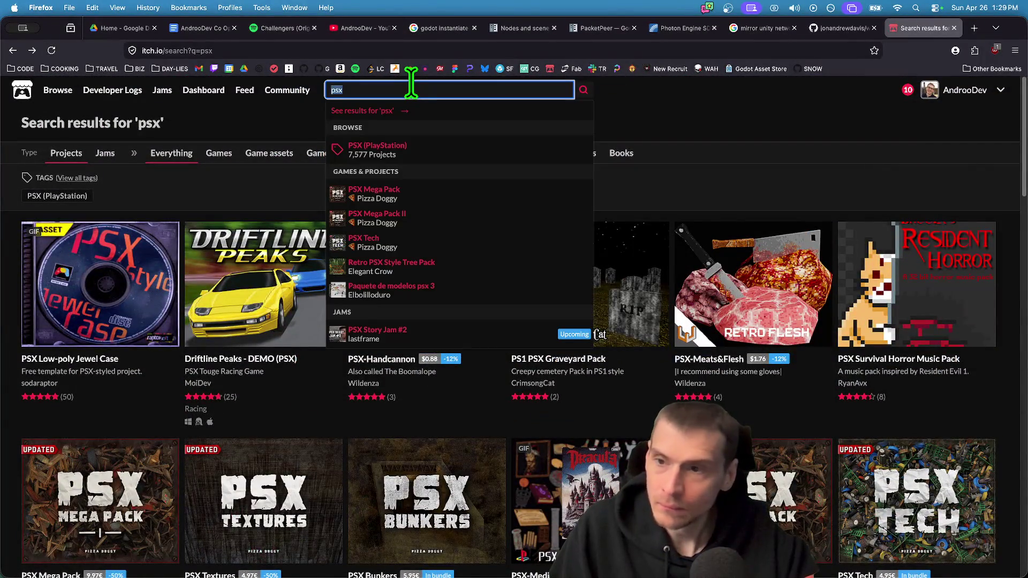
pyautogui.press('BackSpace')
pyautogui.write('low res')
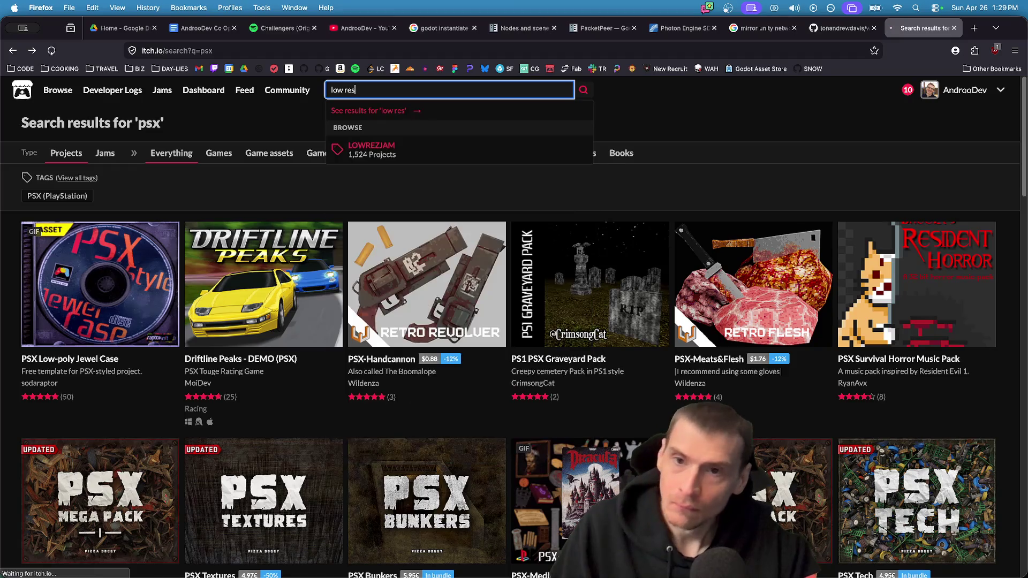
pyautogui.press('Return')
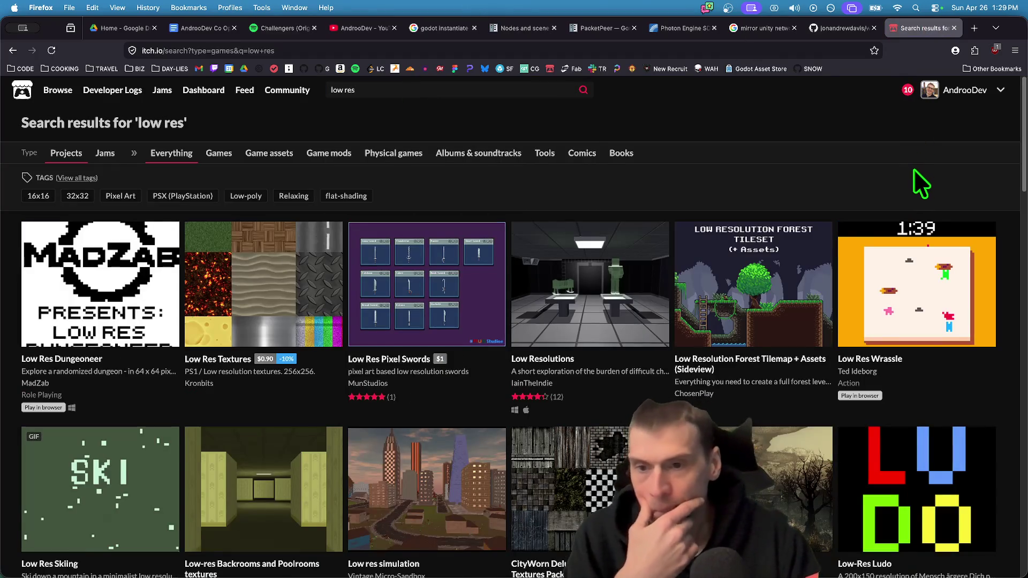
pyautogui.scroll(-10, 875, 166)
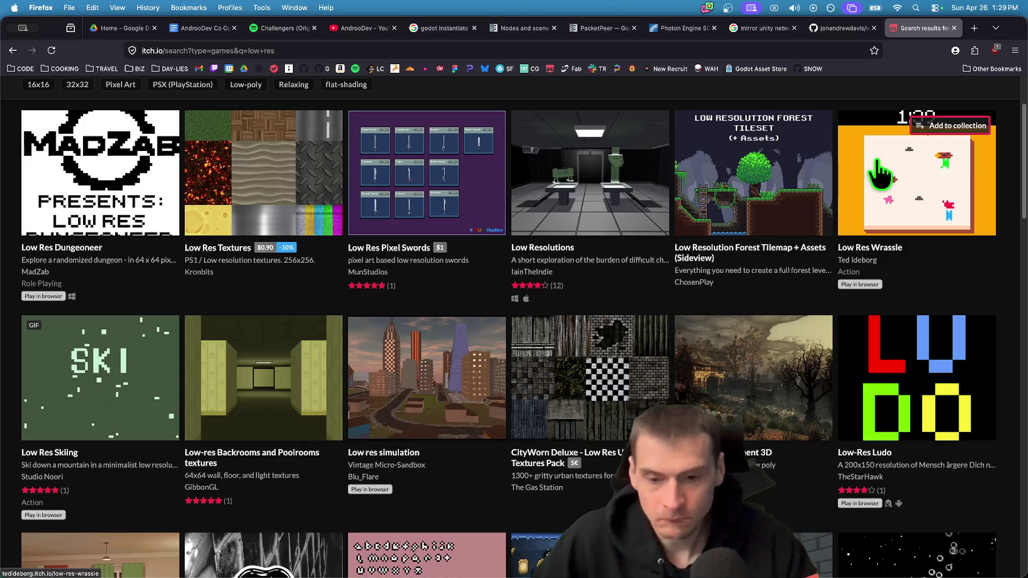
pyautogui.scroll(-7, 878, 189)
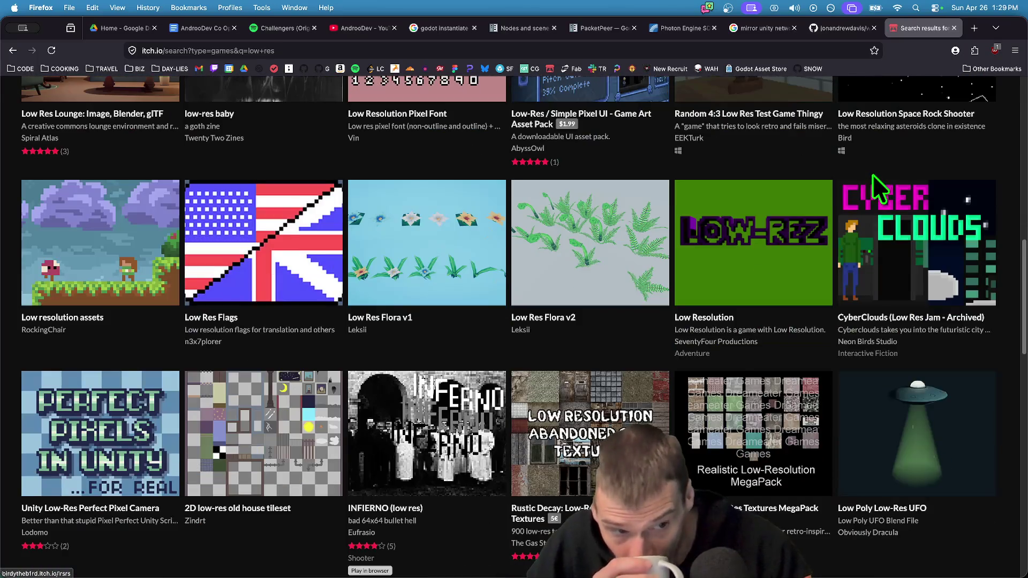
pyautogui.scroll(-6, 877, 176)
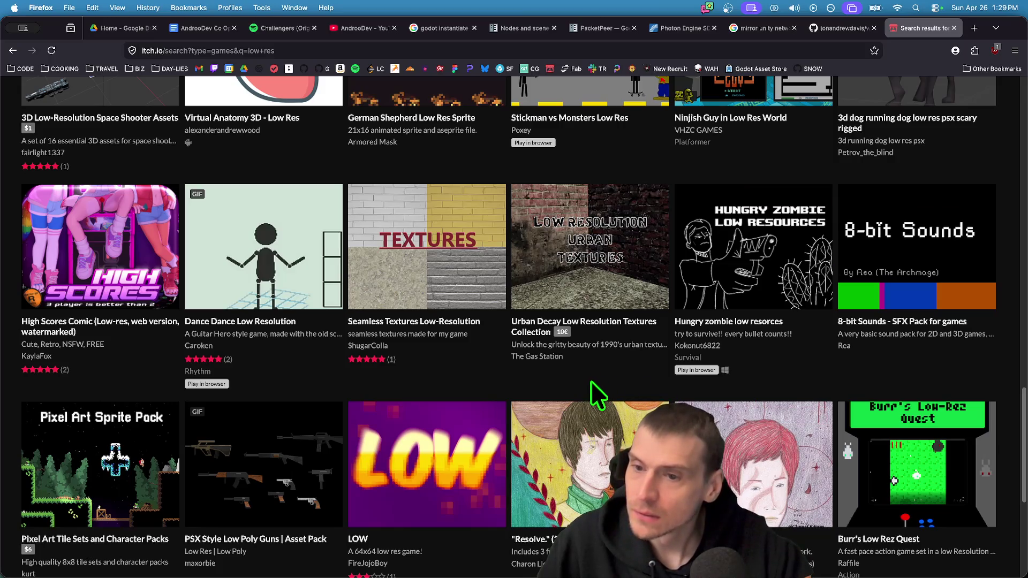
pyautogui.scroll(-6, 637, 380)
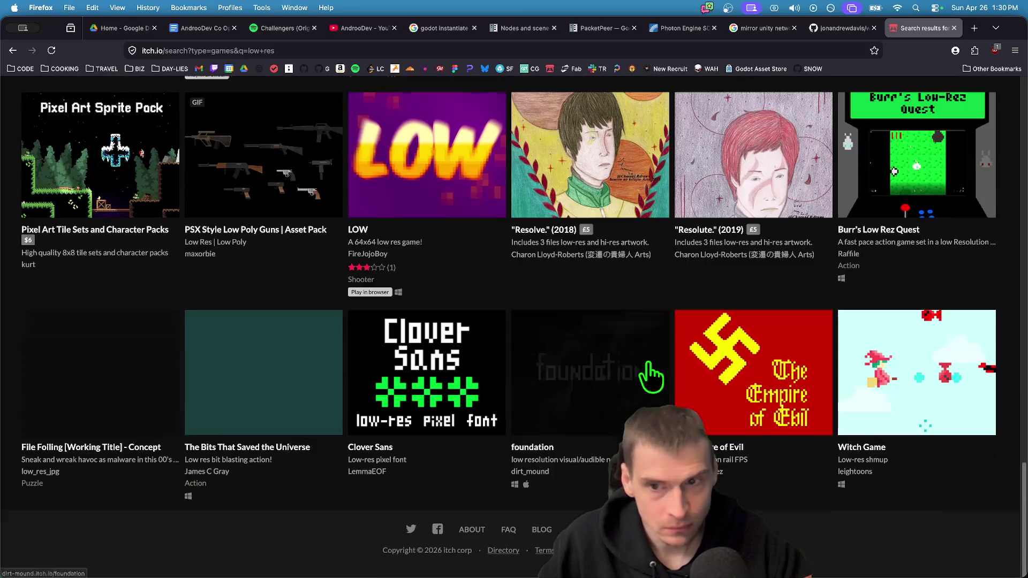
pyautogui.scroll(20, 990, 524)
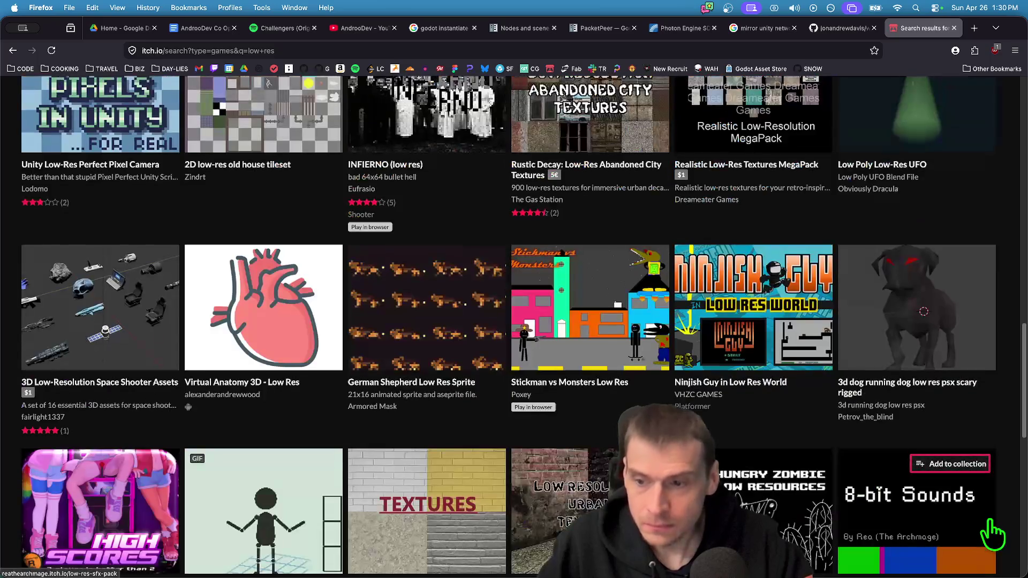
pyautogui.scroll(3, 991, 490)
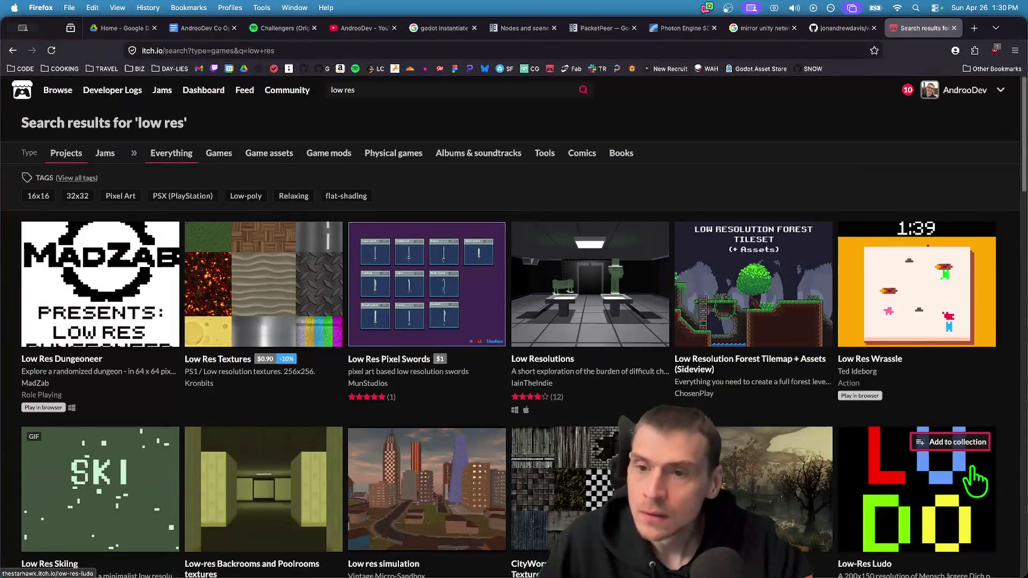
# - Check the Low Res Textures pack page, return to the results and start a new tab
pyautogui.click(195, 292)
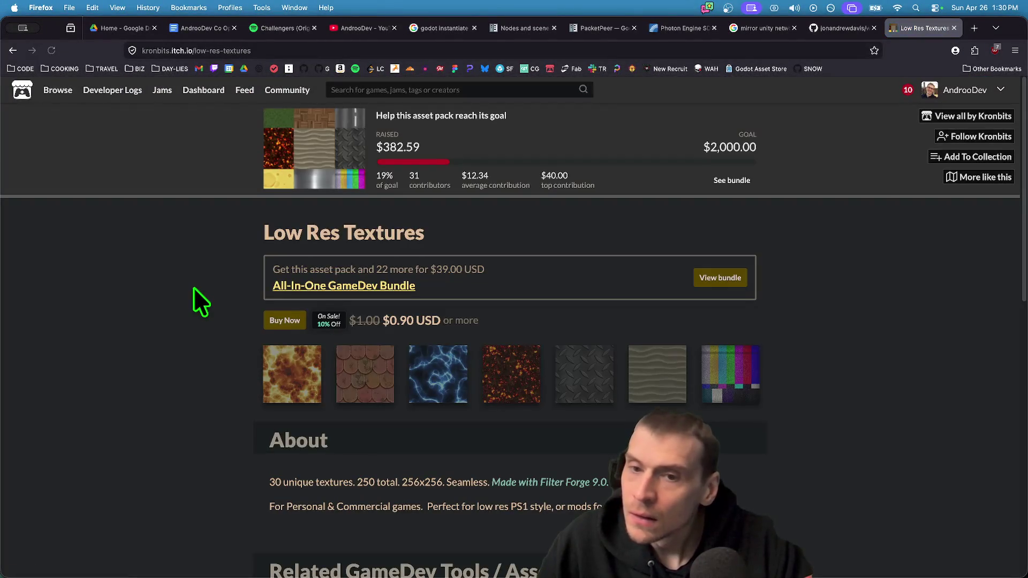
pyautogui.press('super+Left')
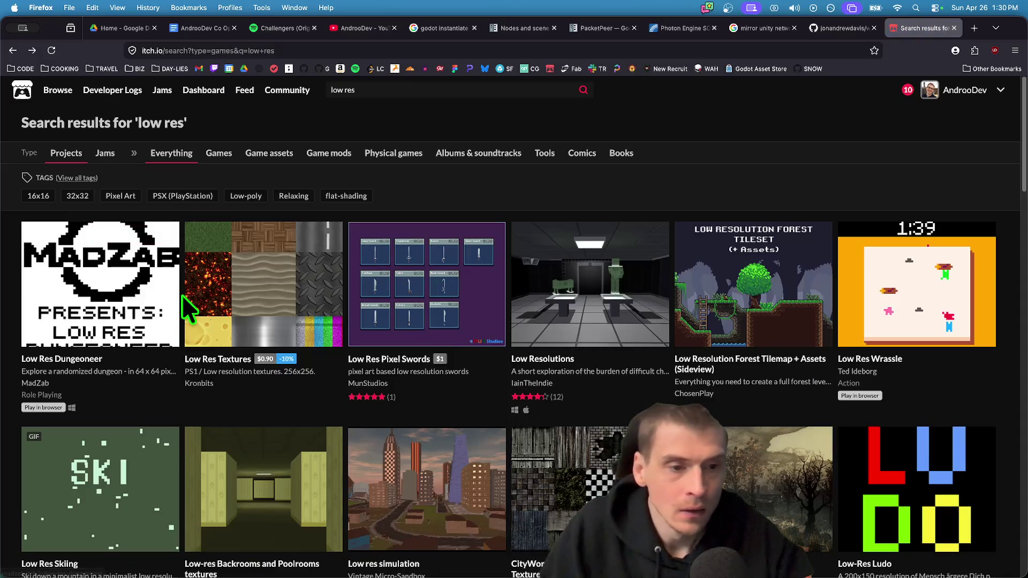
pyautogui.press('super+t')
# - Search Google for 'game textures low res'
pyautogui.write('low')
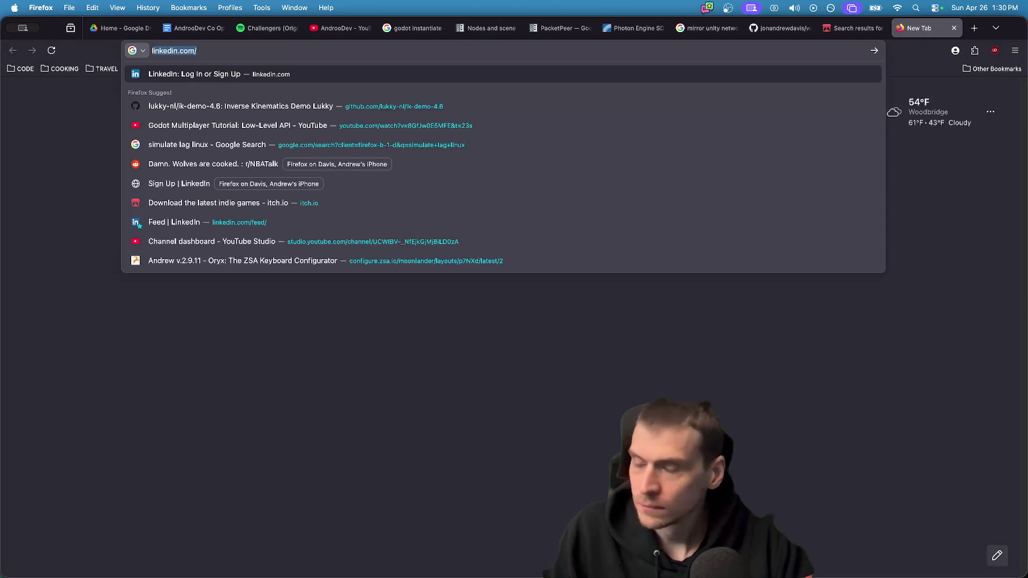
pyautogui.press('super+a')
pyautogui.write('game textures low r')
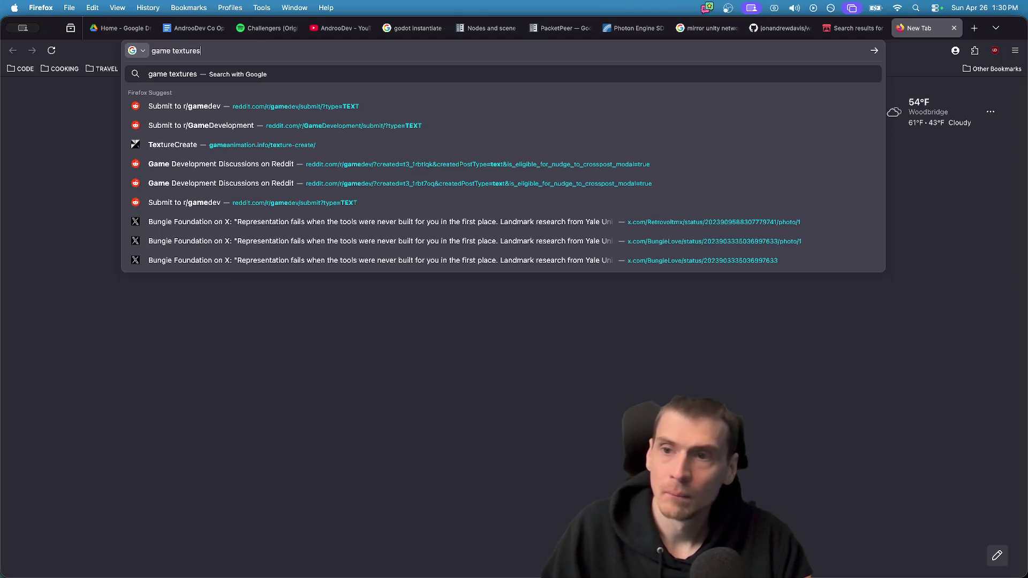
pyautogui.write('es')
pyautogui.press('Return')
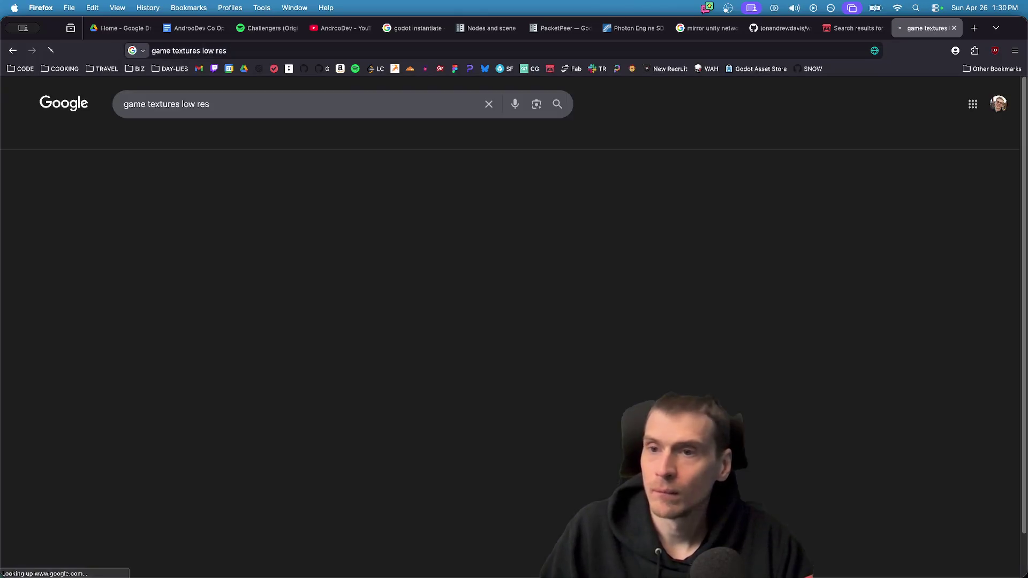
pyautogui.scroll(-5, 688, 364)
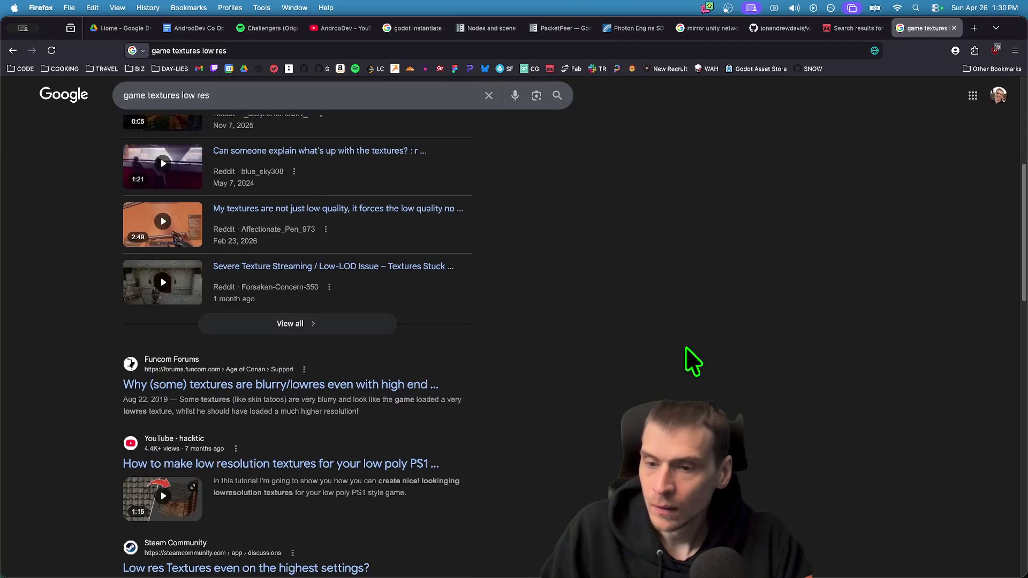
pyautogui.scroll(5, 572, 367)
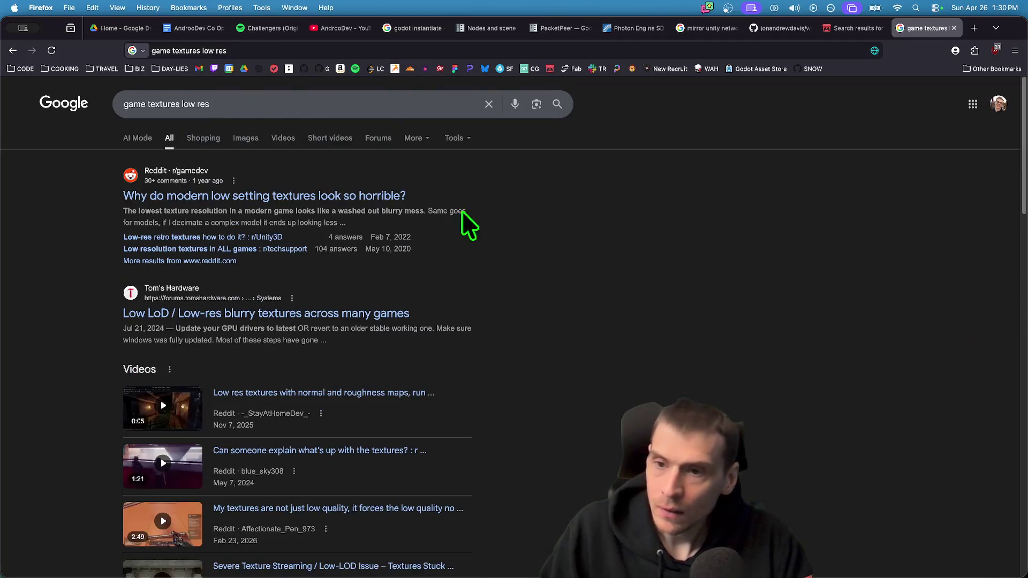
# - Search 'game textures free' and open GameTextures and The Textures Resource in new tabs
pyautogui.click(383, 112)
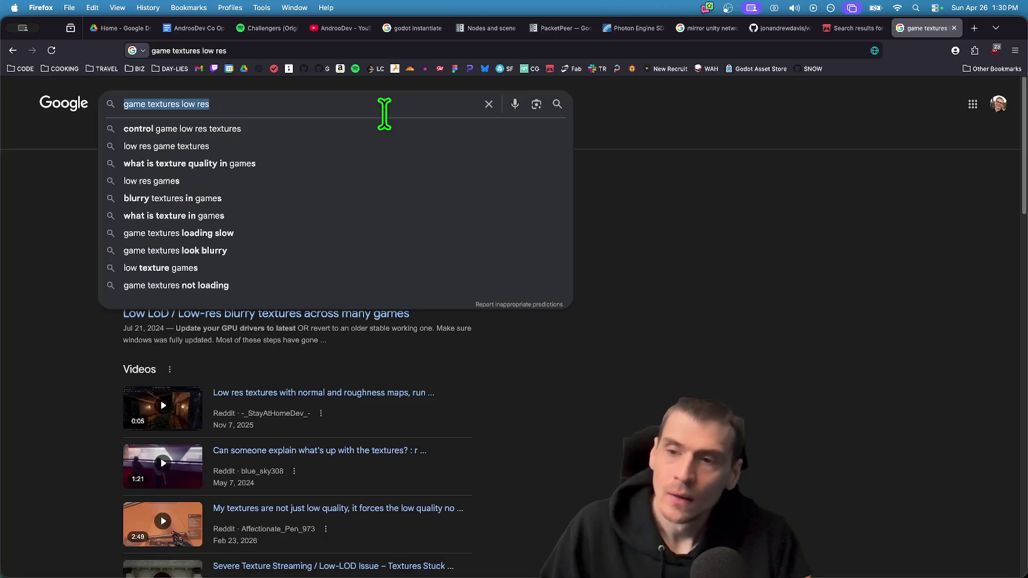
pyautogui.write('game textures ')
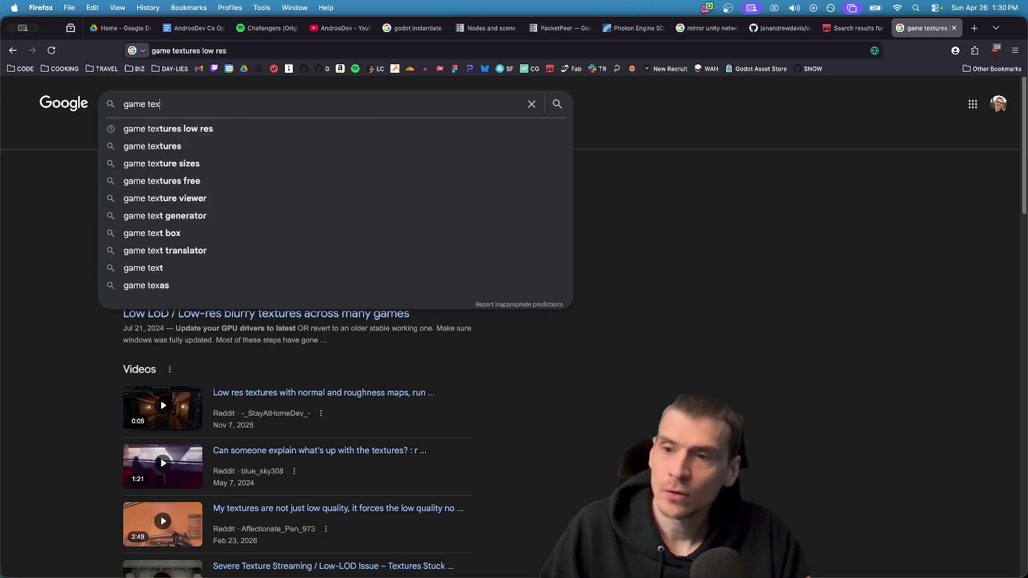
pyautogui.write('free')
pyautogui.press('Return')
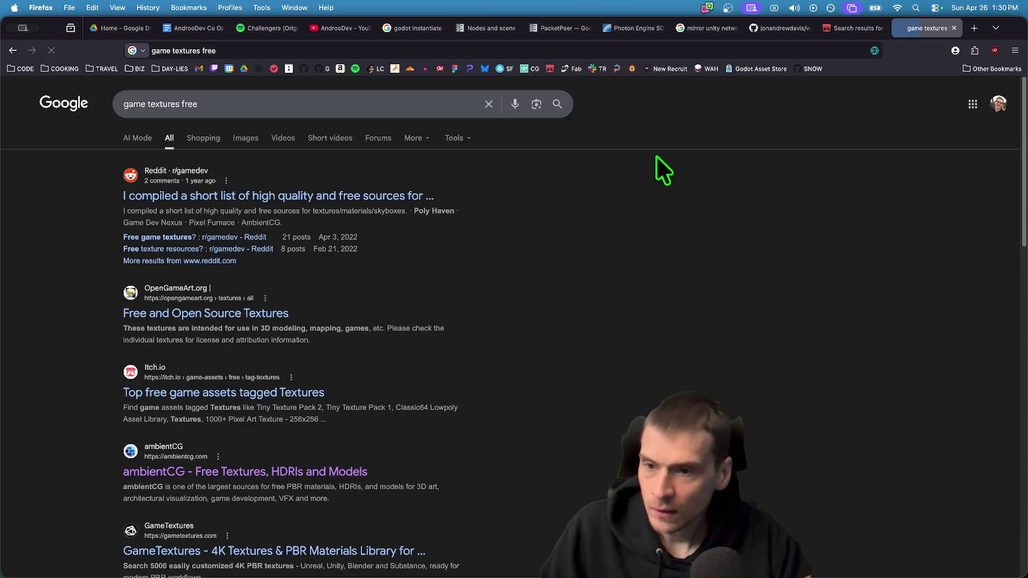
pyautogui.scroll(-5, 635, 431)
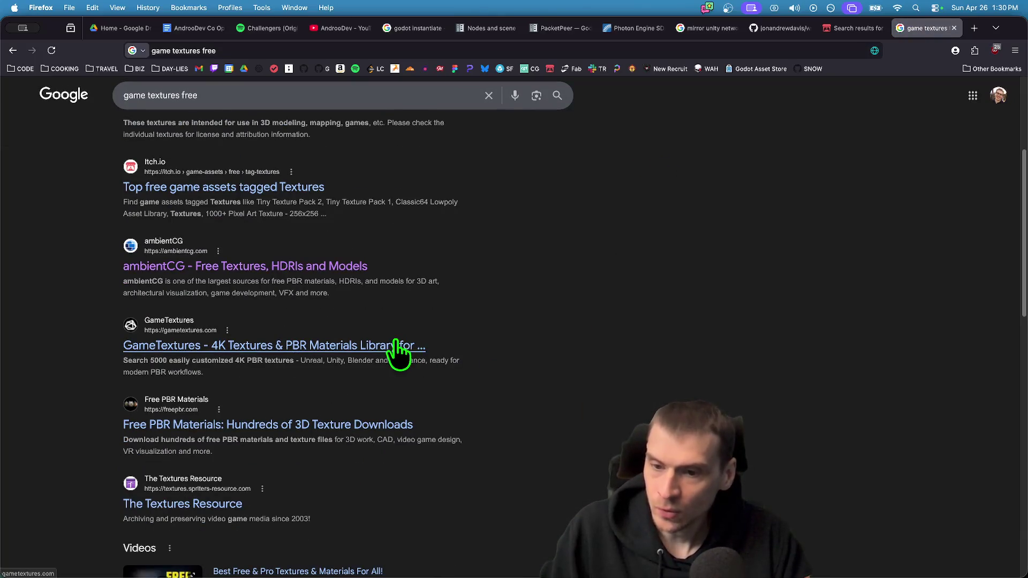
pyautogui.keyDown('super'); pyautogui.click(402, 346); pyautogui.keyUp('super')
pyautogui.scroll(-4, 507, 416)
pyautogui.scroll(-6, 506, 417)
pyautogui.scroll(7, 481, 412)
pyautogui.keyDown('super'); pyautogui.click(174, 316); pyautogui.keyUp('super')
# - On The Textures Resource, search assets for 'grass', returning 17 results
pyautogui.hotkey('ctrl', 'Tab')
pyautogui.hotkey('ctrl', 'Tab')
pyautogui.scroll(-2, 295, 208)
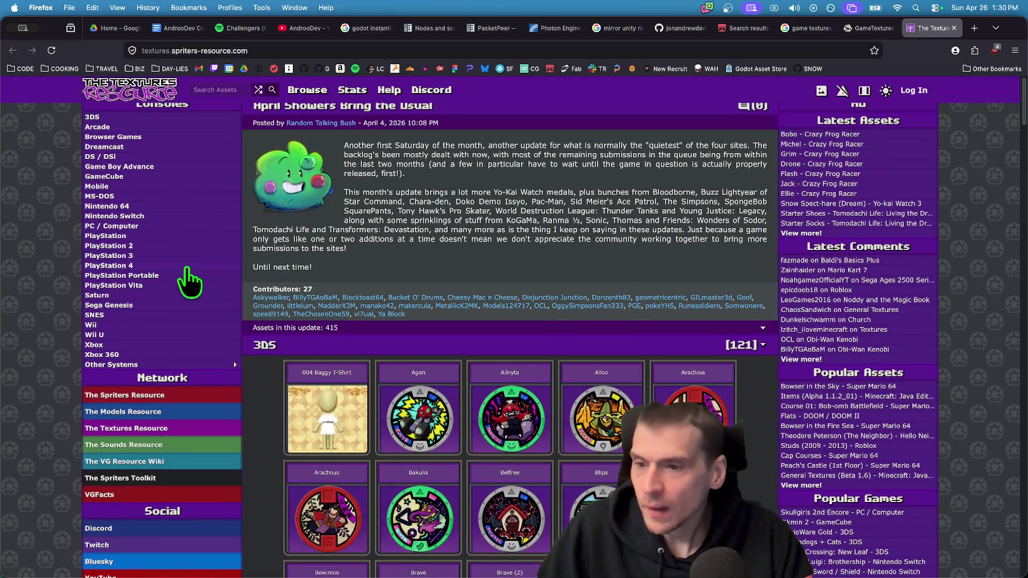
pyautogui.scroll(1, 188, 273)
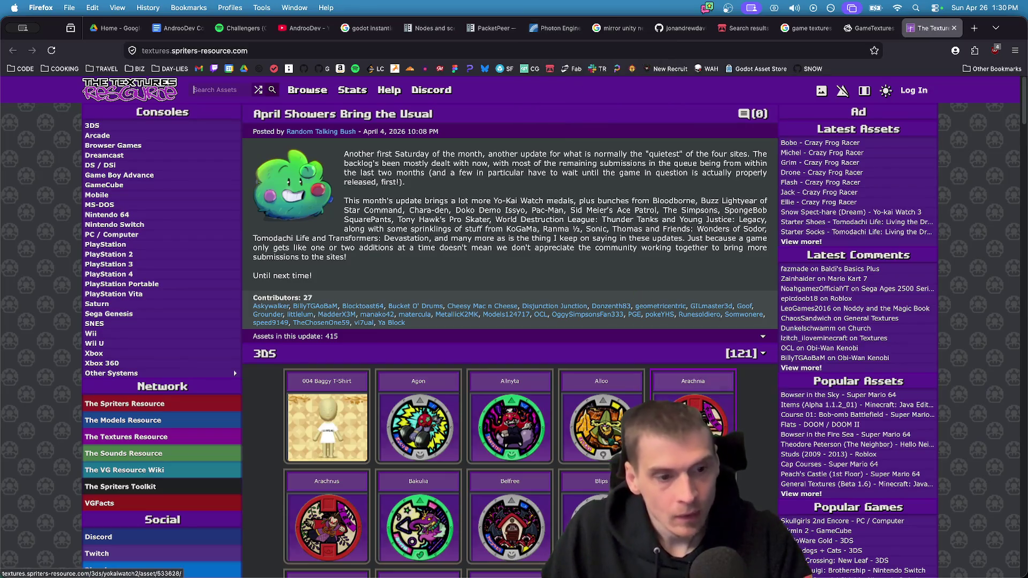
pyautogui.write('textures')
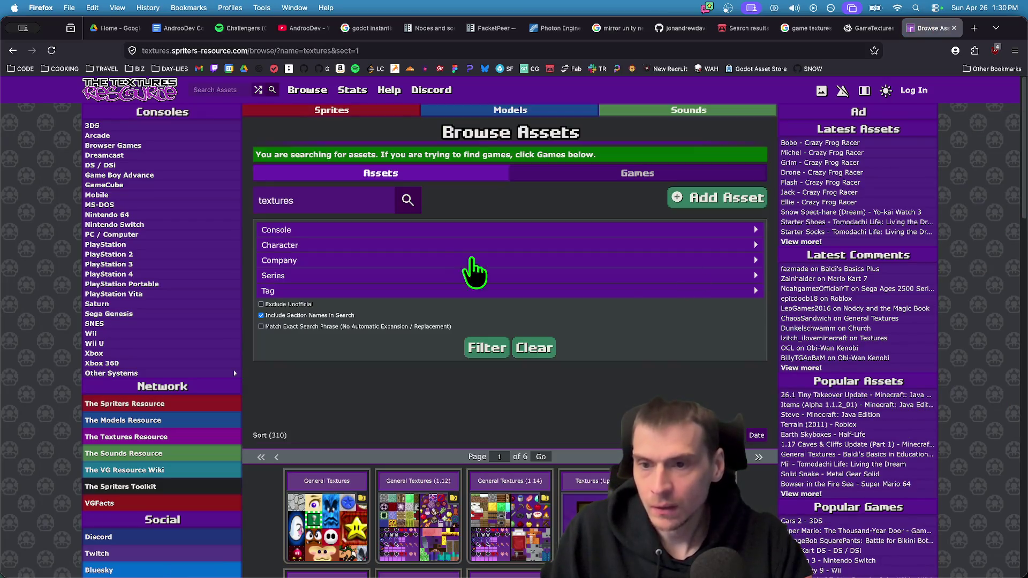
pyautogui.doubleClick(305, 199)
pyautogui.write('grass')
pyautogui.press('Return')
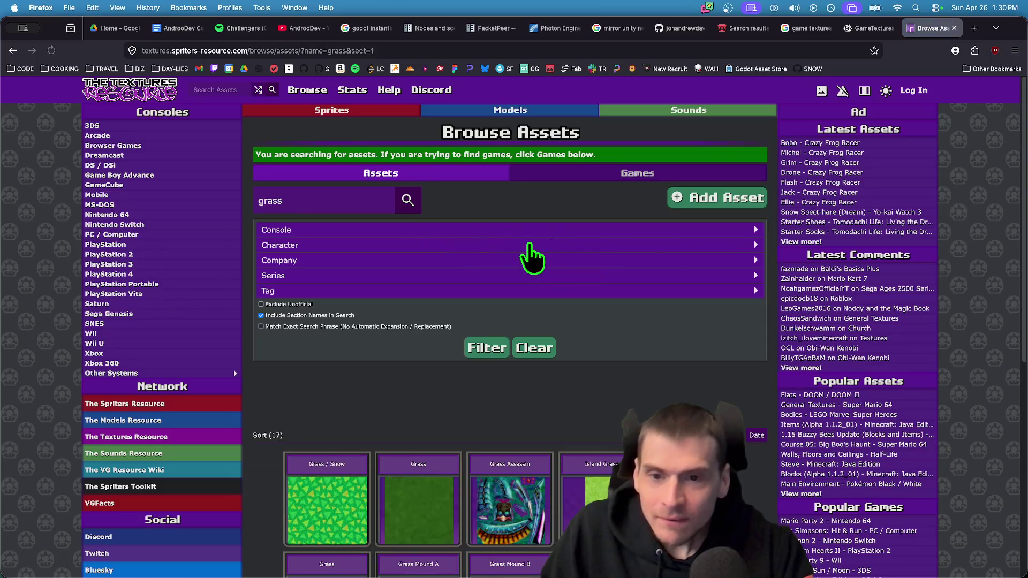
pyautogui.scroll(-6, 945, 379)
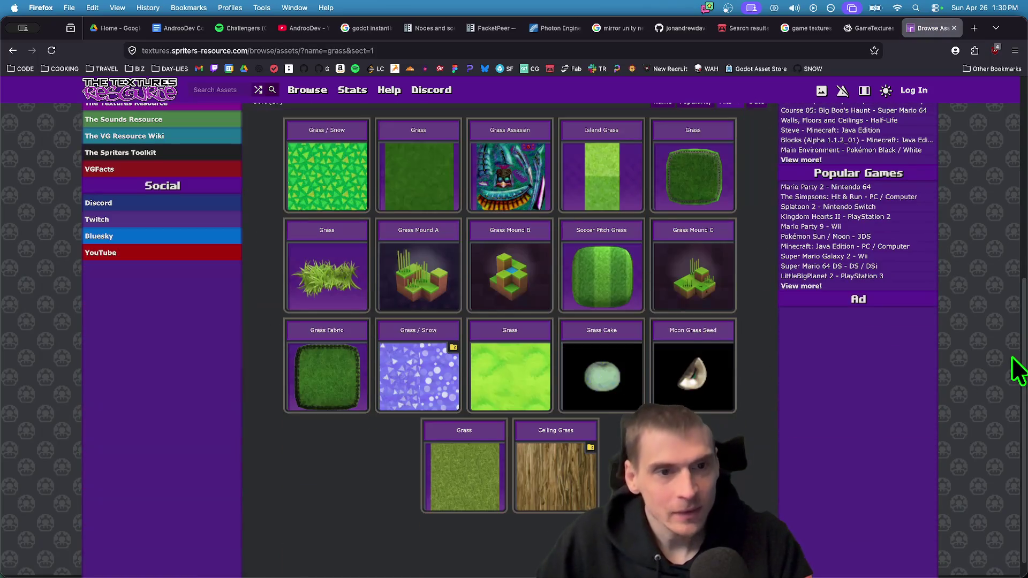
pyautogui.scroll(6, 562, 290)
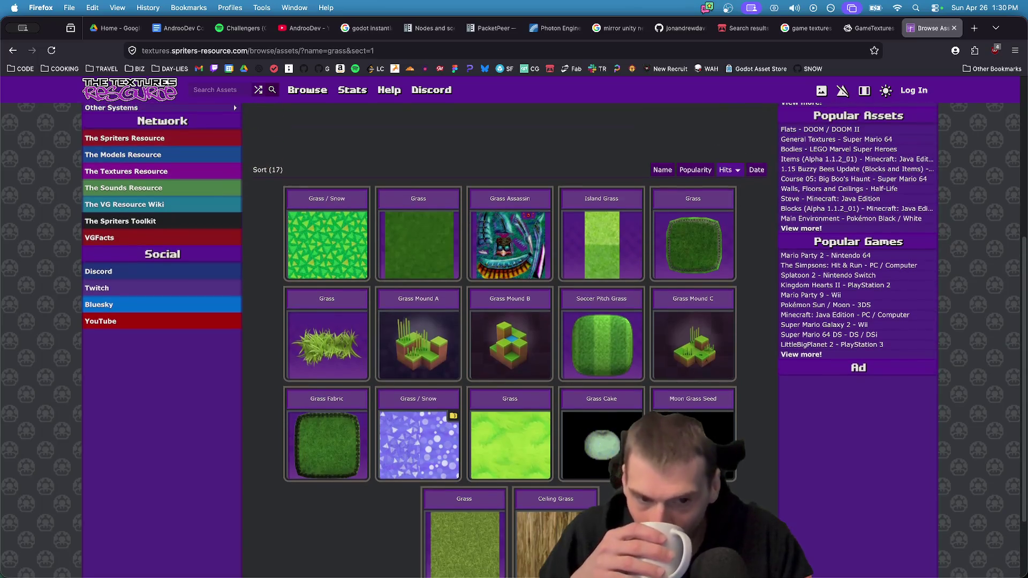
# - Open the Nintendo 64 console page listing 1,147 assets
pyautogui.doubleClick(318, 200)
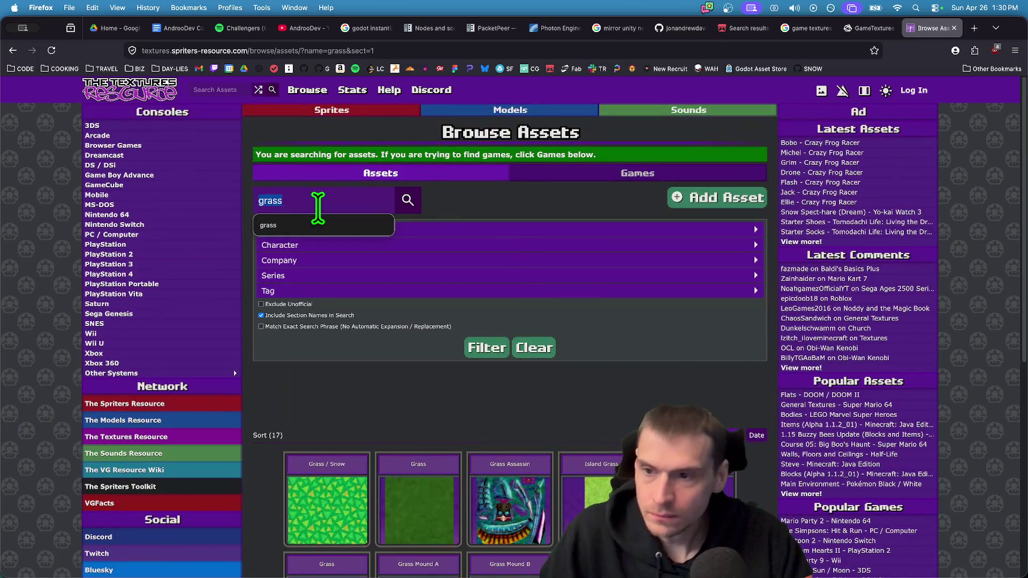
pyautogui.press('Escape')
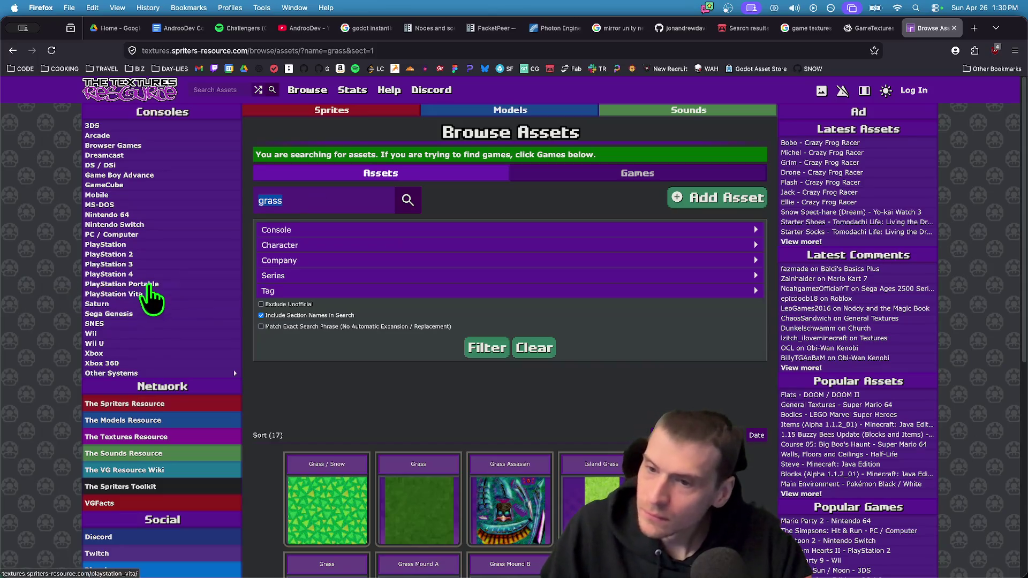
pyautogui.click(167, 217)
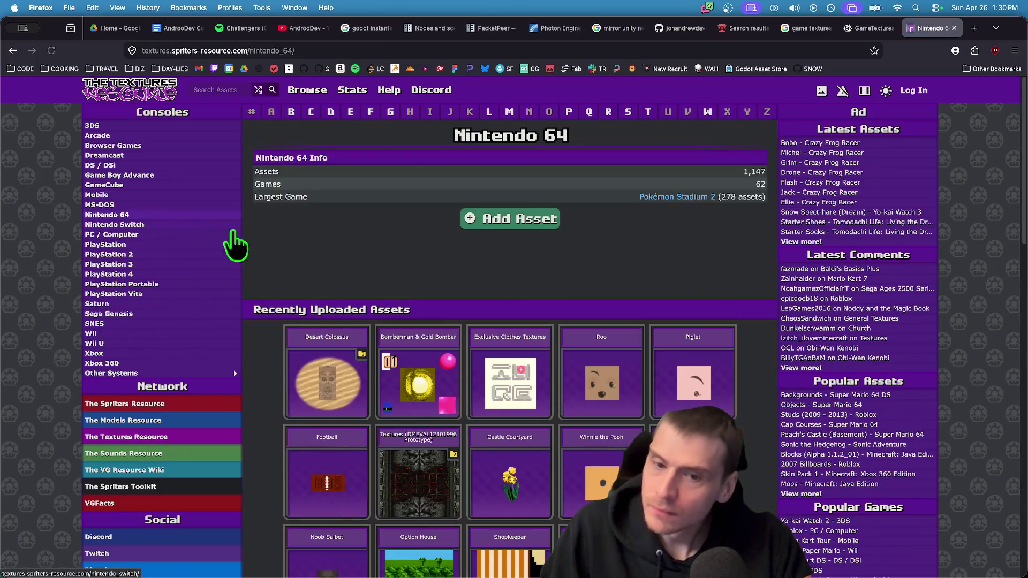
# - Scroll through the Nintendo 64 console listings
pyautogui.scroll(-5, 787, 298)
pyautogui.scroll(5, 787, 298)
pyautogui.scroll(-3, 787, 298)
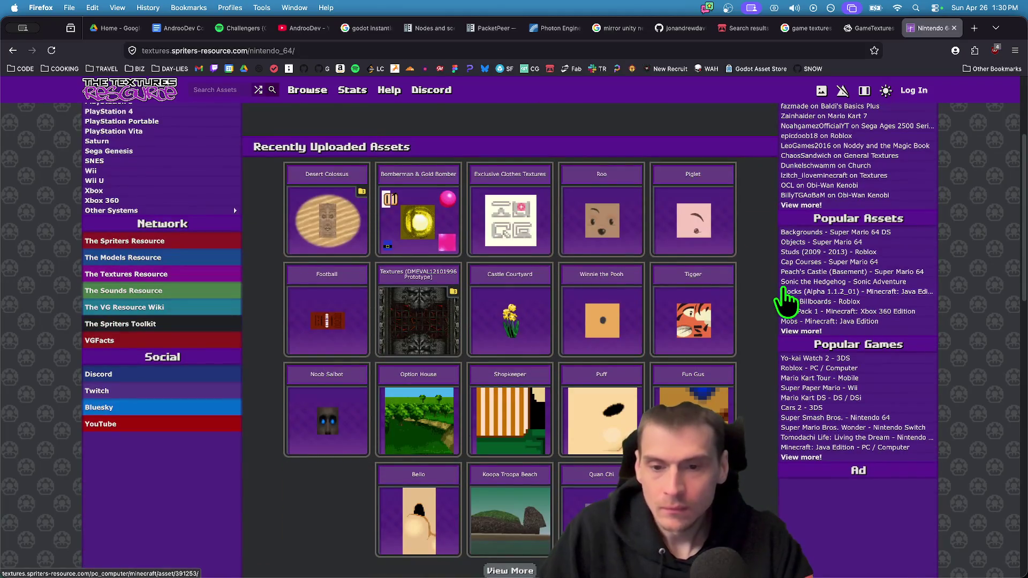
pyautogui.scroll(-1, 786, 300)
pyautogui.scroll(5, 786, 299)
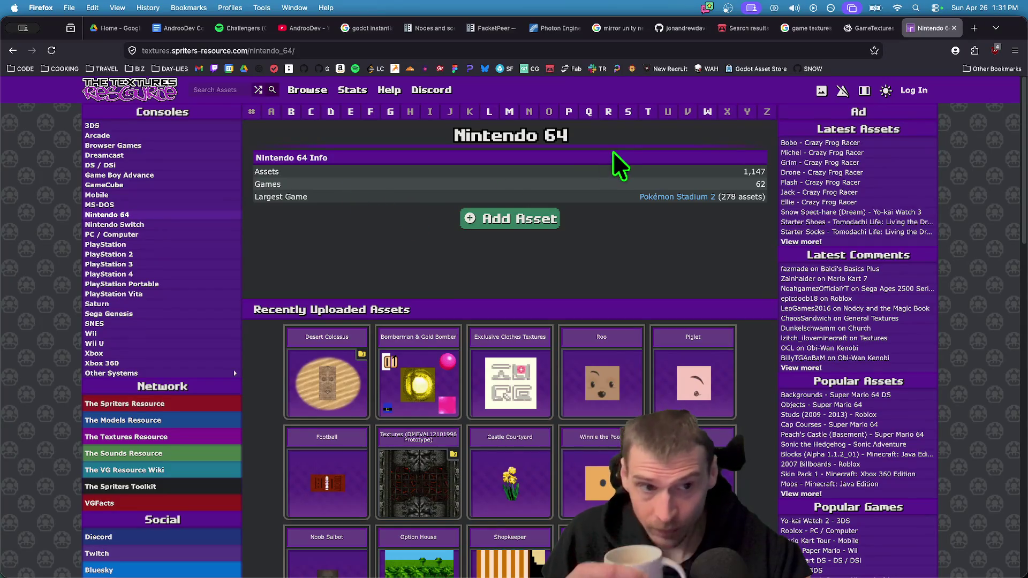
pyautogui.scroll(-10, 321, 299)
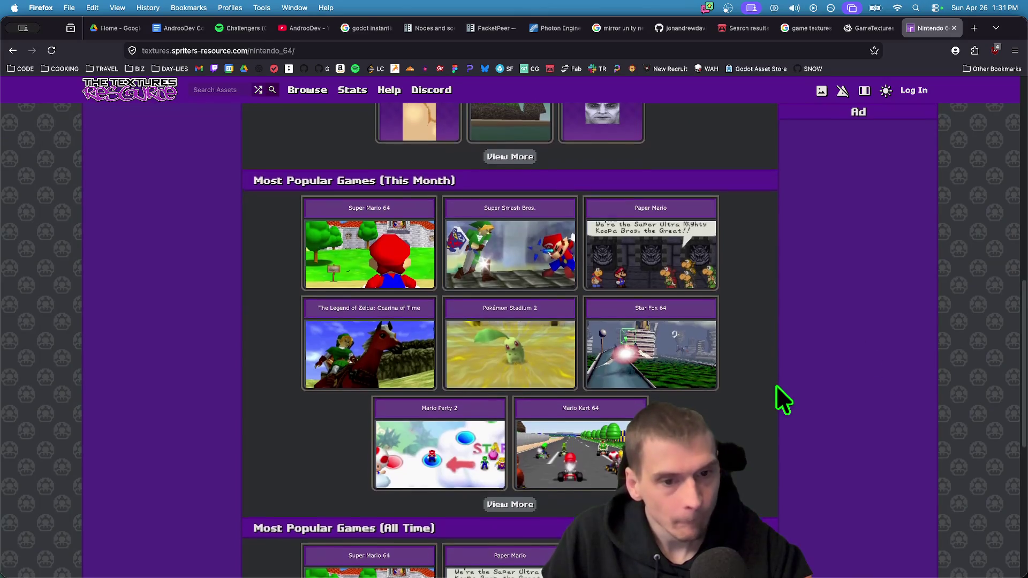
pyautogui.scroll(-5, 776, 385)
pyautogui.scroll(-2, 776, 394)
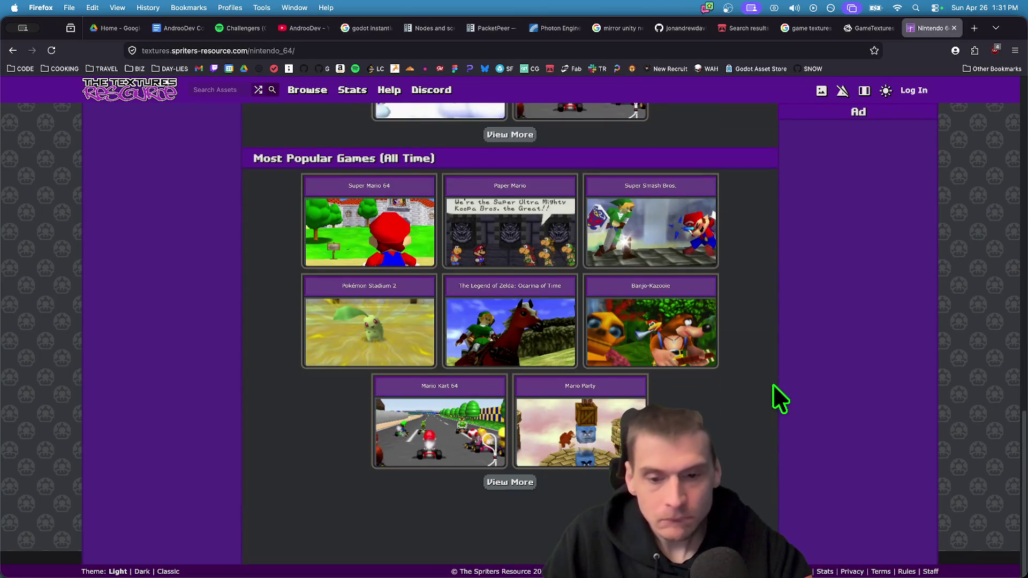
pyautogui.scroll(15, 752, 432)
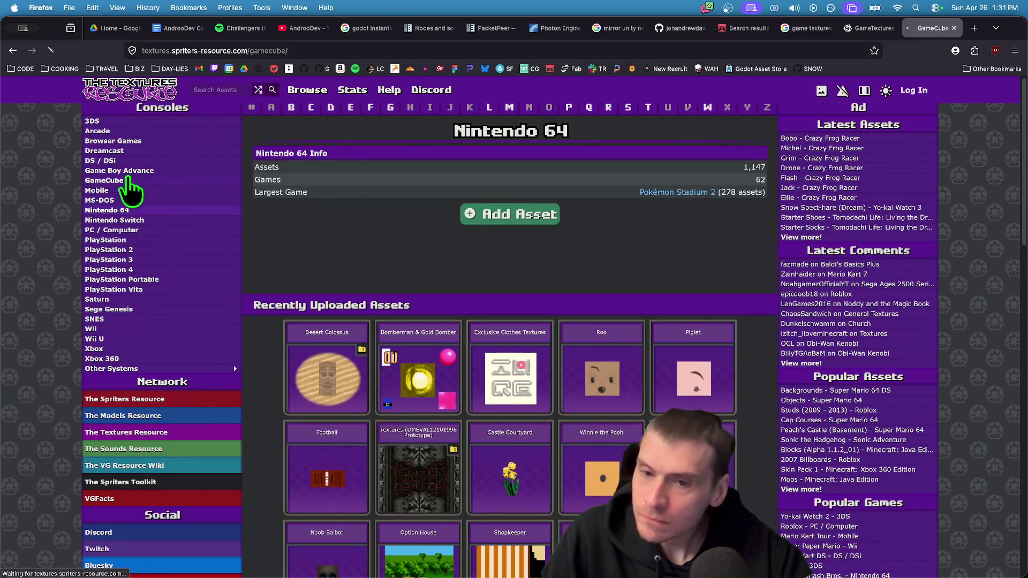
# - Open GameCube, then the Sonic Adventure DX: Director's Cut page showing Cream the Rabbit
pyautogui.click(130, 181)
pyautogui.scroll(-6, 863, 284)
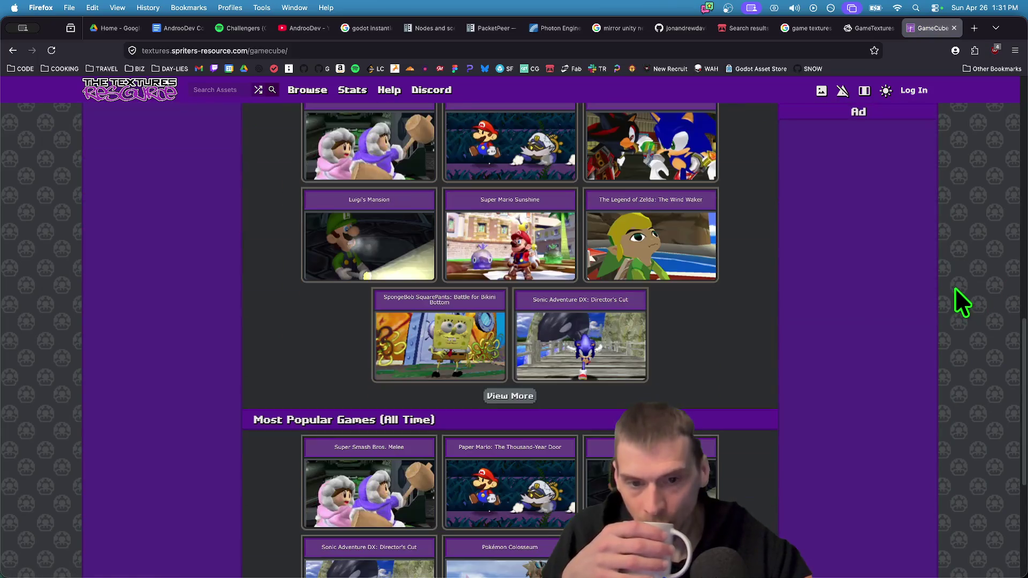
pyautogui.scroll(-7, 959, 297)
pyautogui.scroll(-5, 932, 300)
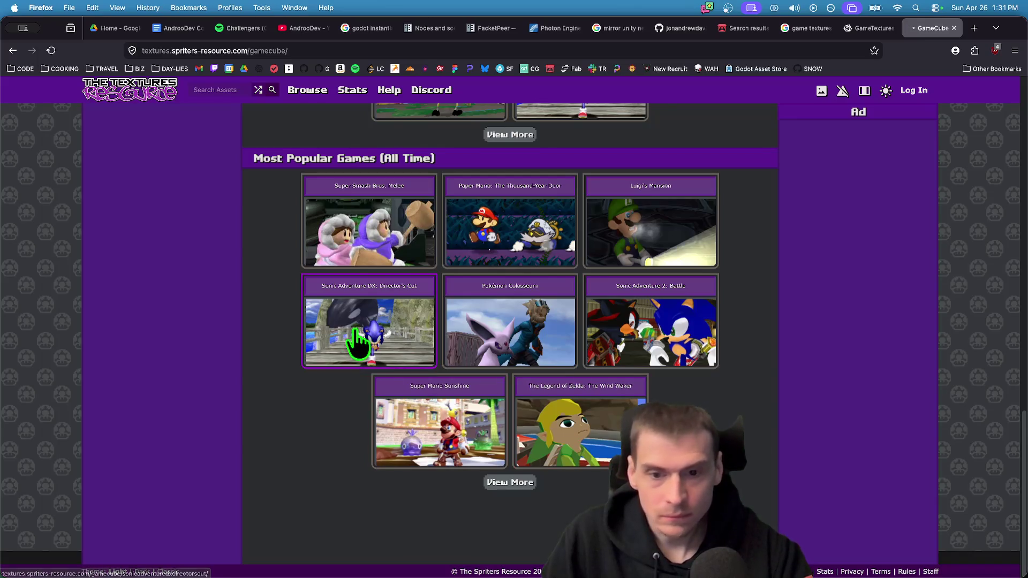
pyautogui.click(349, 353)
pyautogui.scroll(-3, 332, 428)
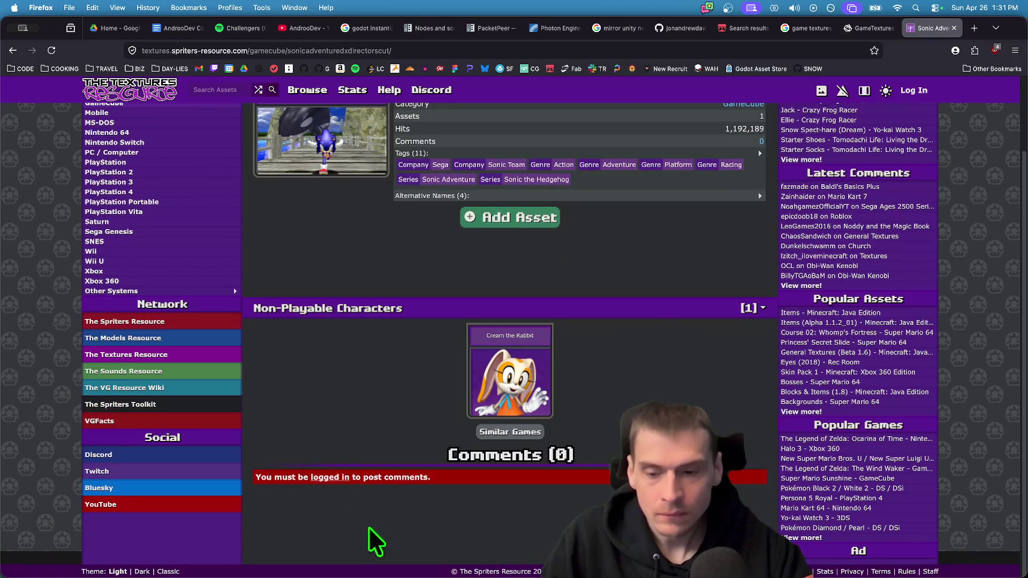
# - Browse this game's sprites, textures, sounds and models pages across the Resource network sites
pyautogui.scroll(3, 444, 520)
pyautogui.scroll(-3, 444, 519)
pyautogui.scroll(3, 445, 520)
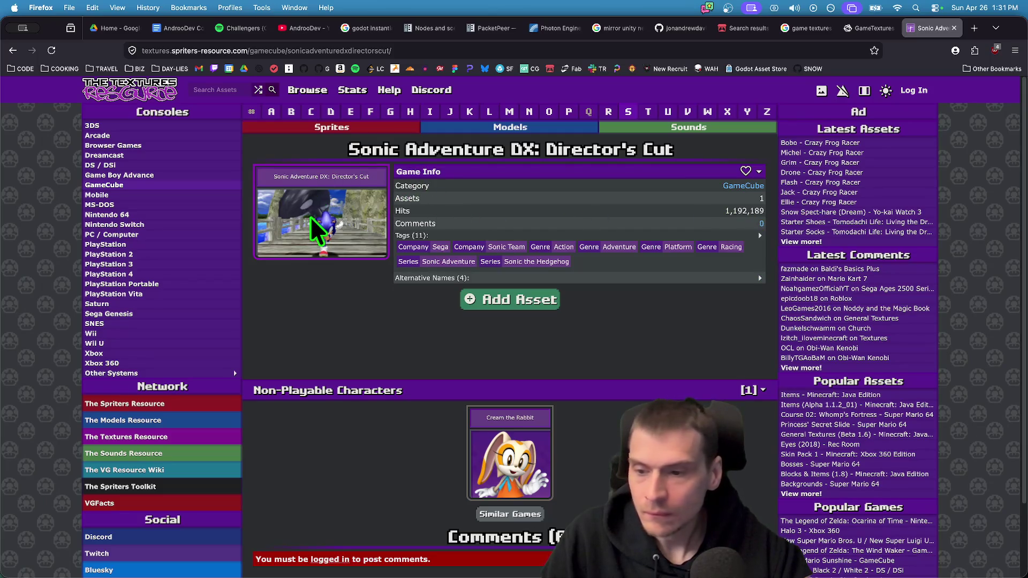
pyautogui.scroll(-3, 295, 485)
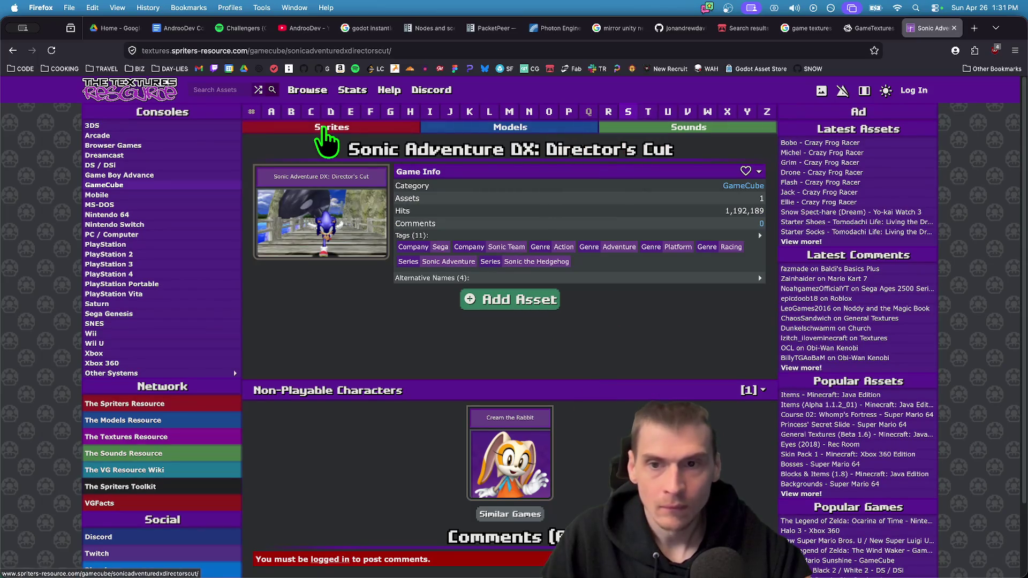
pyautogui.click(324, 128)
pyautogui.scroll(-4, 299, 390)
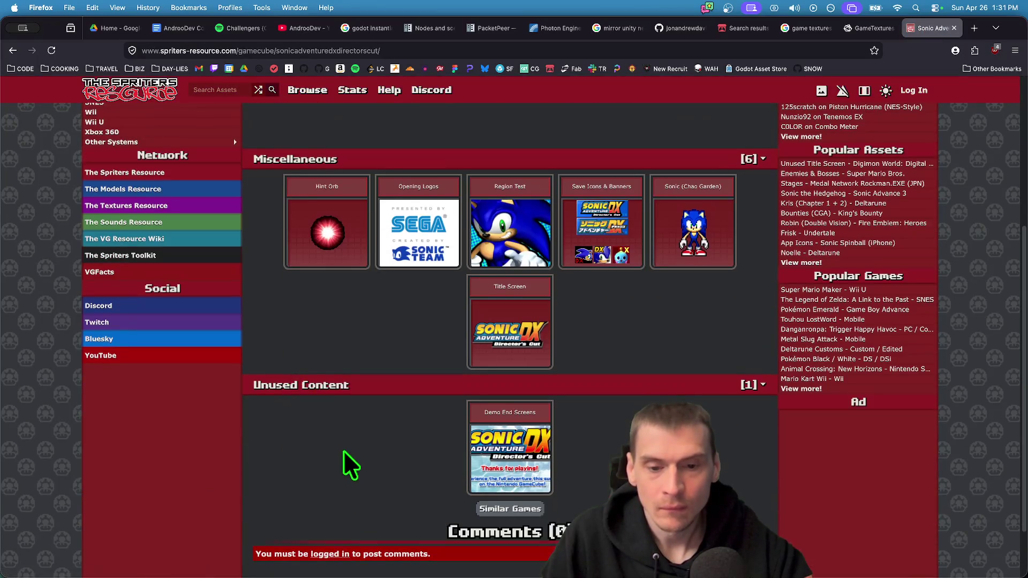
pyautogui.scroll(-1, 348, 460)
pyautogui.scroll(5, 345, 444)
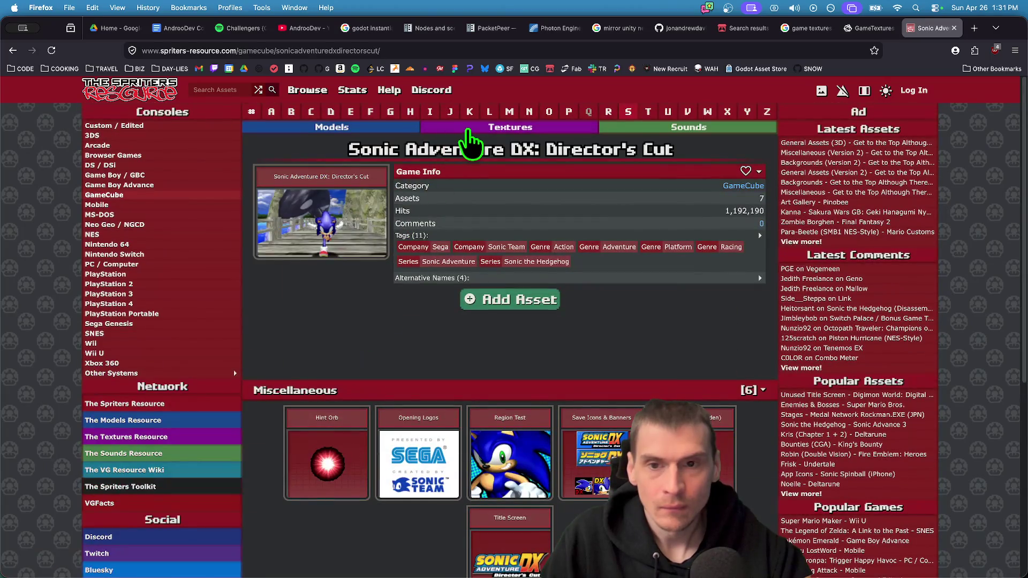
pyautogui.click(469, 129)
pyautogui.scroll(-2, 581, 377)
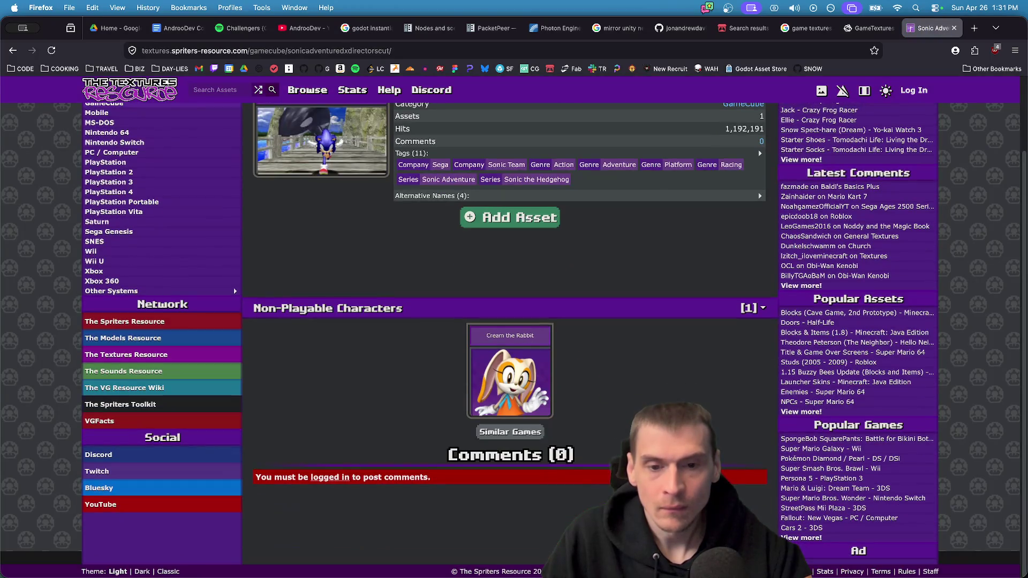
pyautogui.scroll(2, 509, 332)
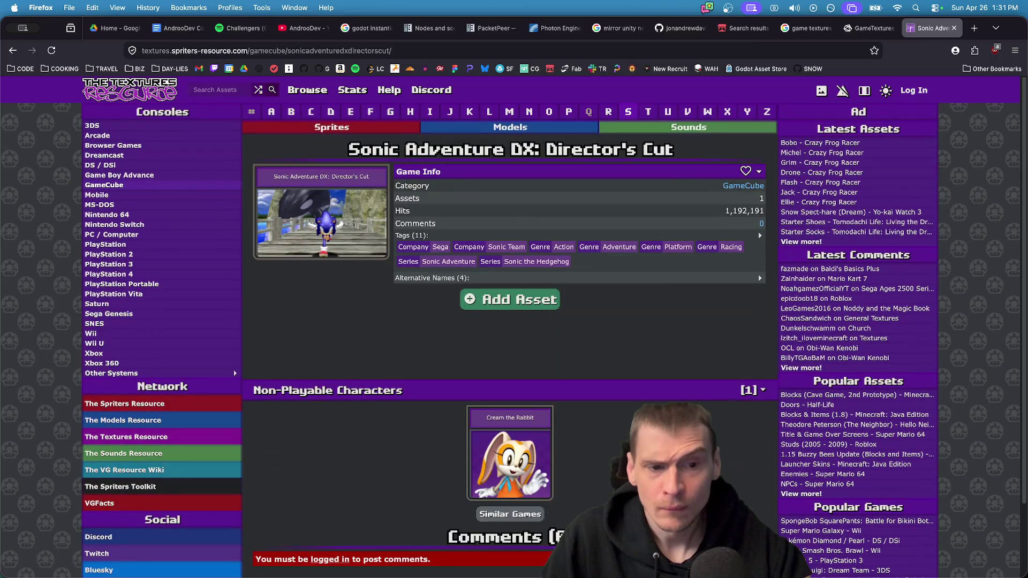
pyautogui.click(676, 133)
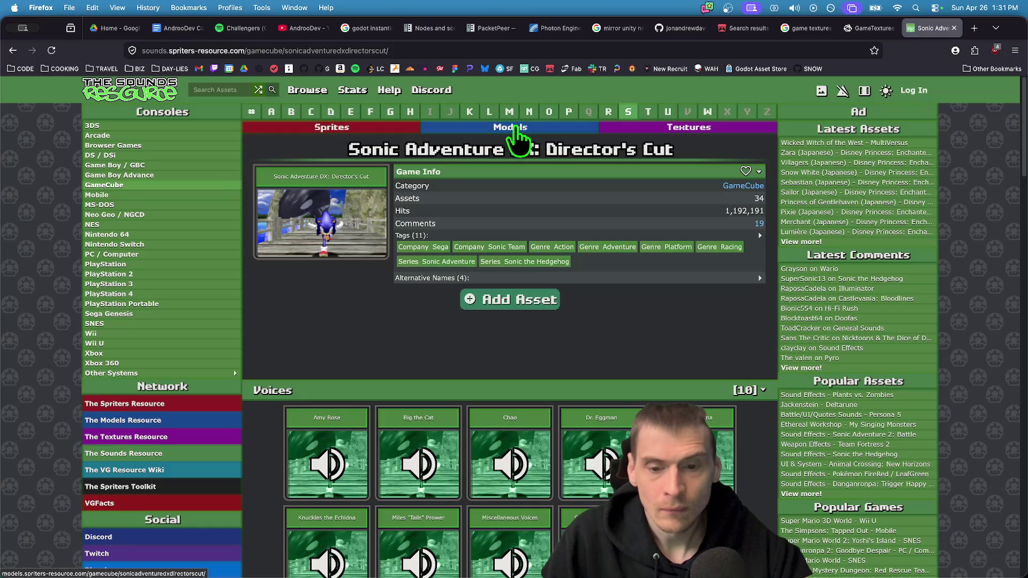
pyautogui.click(514, 134)
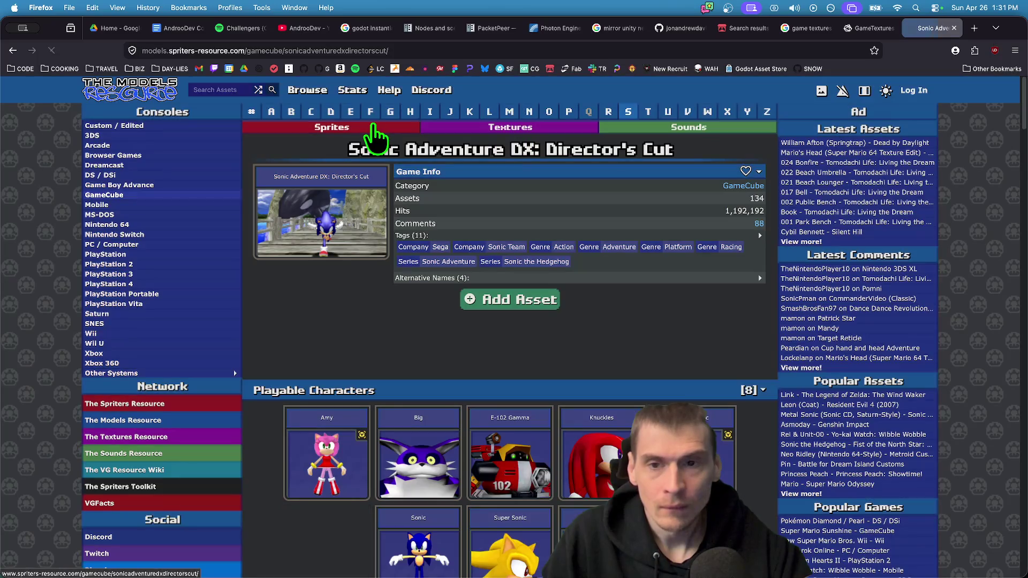
pyautogui.click(372, 129)
pyautogui.scroll(-5, 461, 144)
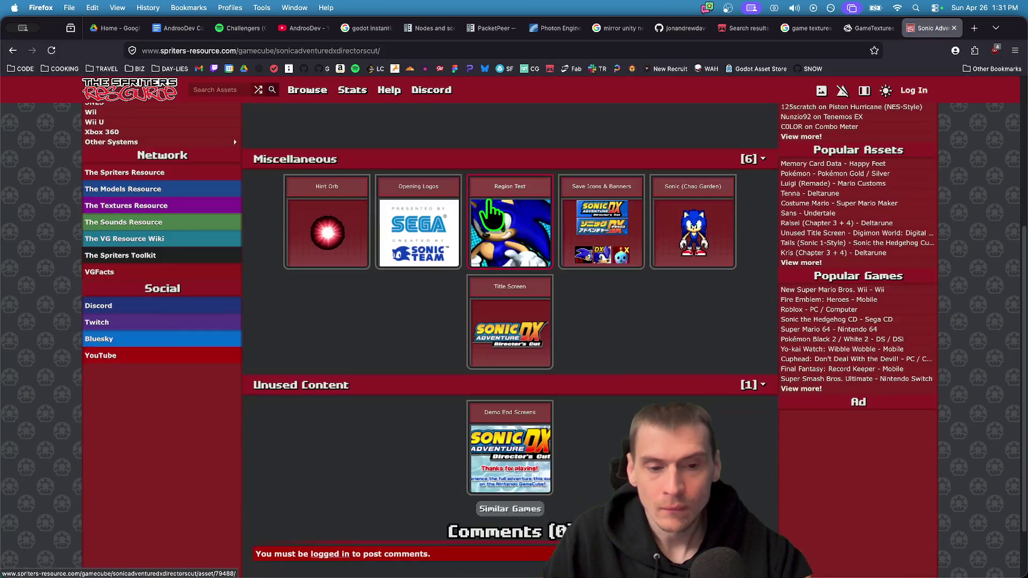
# - Return to the Sonic Adventure DX models page and visit the Nintendo Switch, then Xbox console pages
pyautogui.press('super+Left')
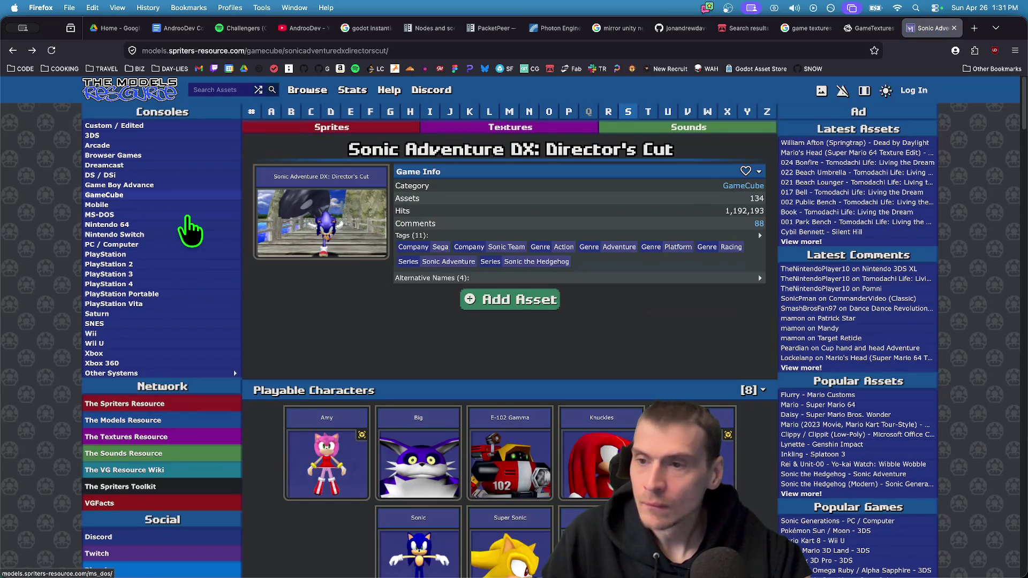
pyautogui.click(185, 234)
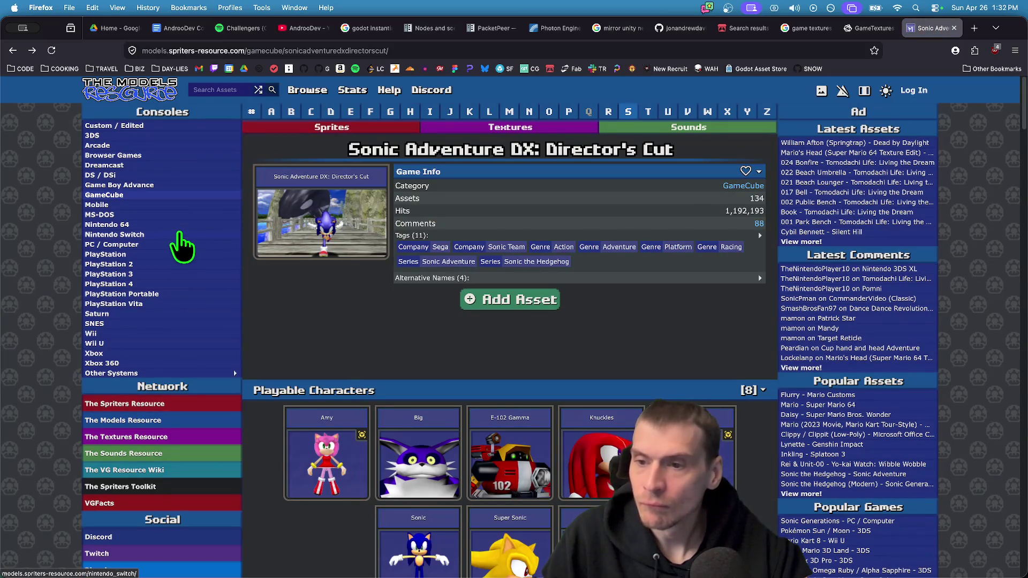
pyautogui.scroll(-10, 930, 202)
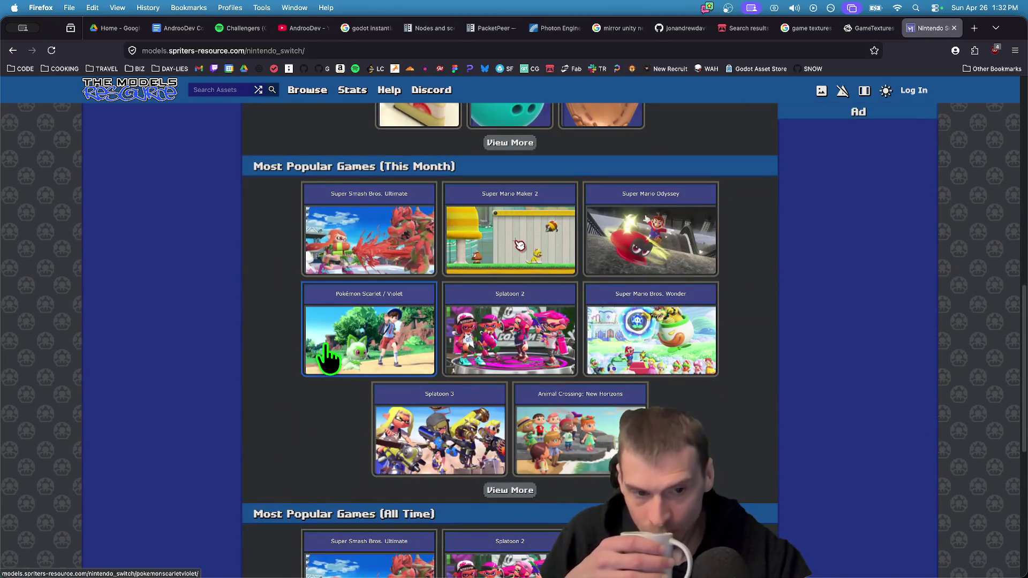
pyautogui.scroll(-1, 234, 396)
pyautogui.scroll(10, 234, 381)
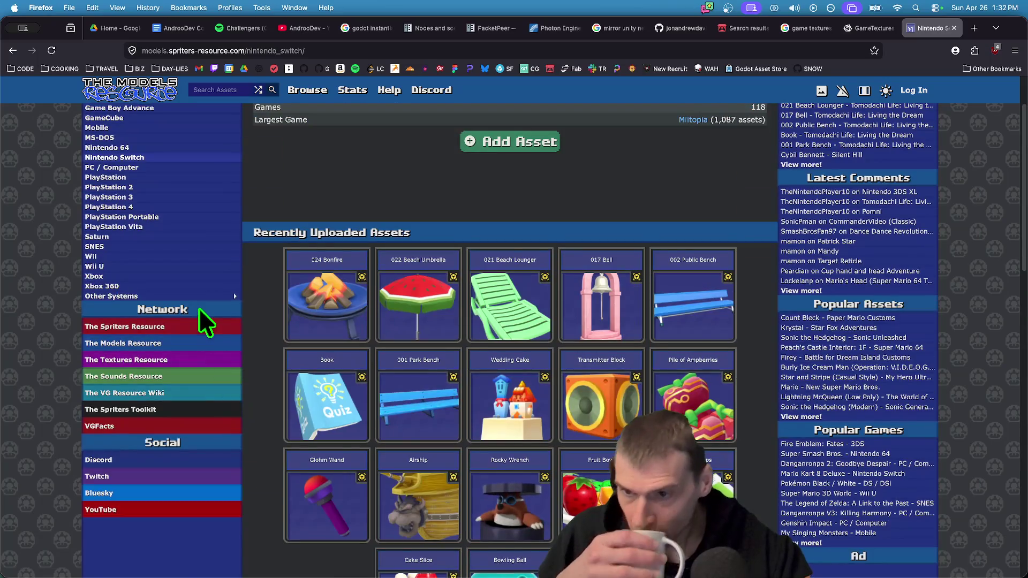
pyautogui.scroll(1, 175, 210)
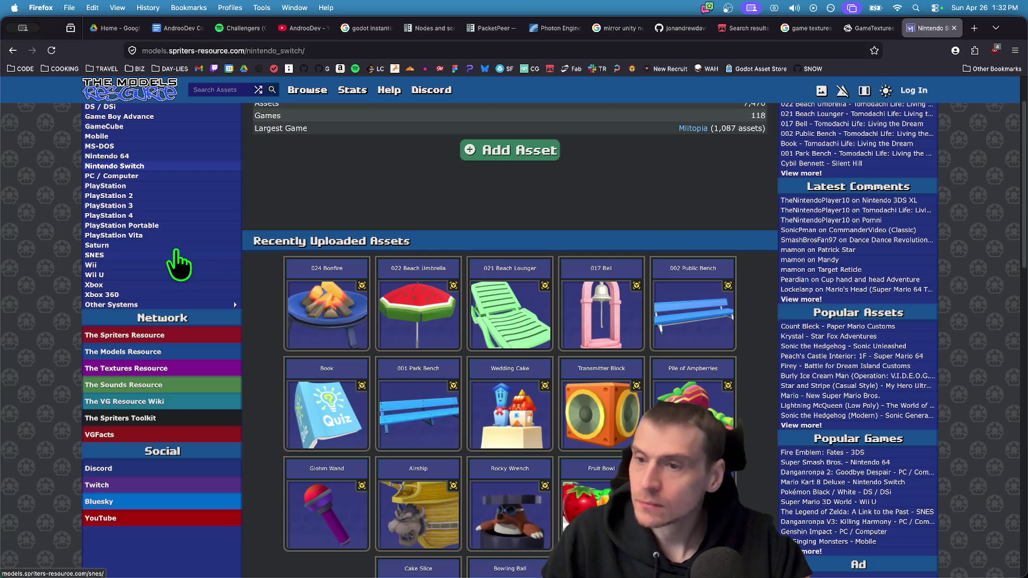
pyautogui.click(185, 284)
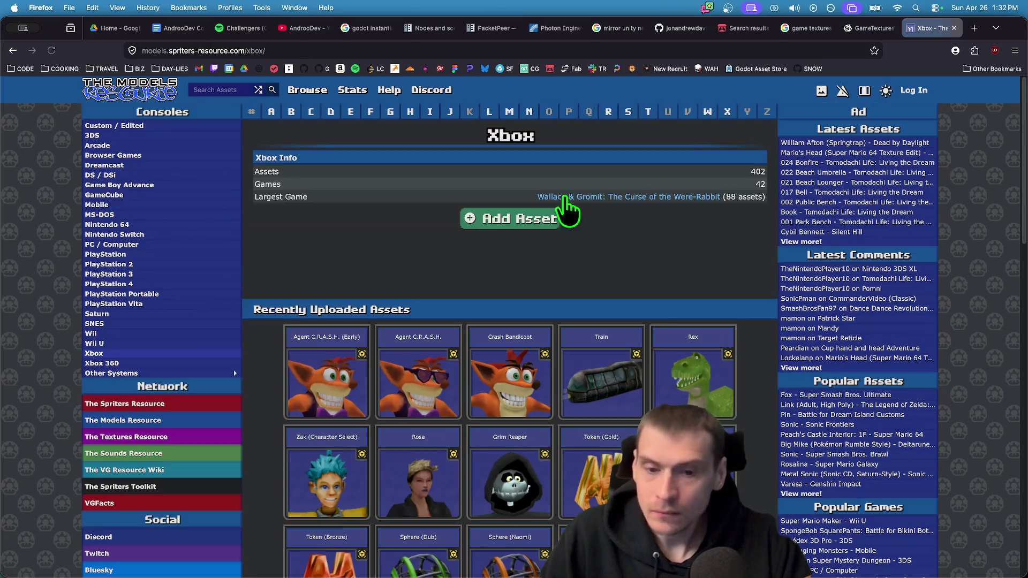
# - Switch to Halo 2's textures and pick the Coagulation background texture
pyautogui.scroll(-6, 494, 214)
pyautogui.scroll(-3, 493, 209)
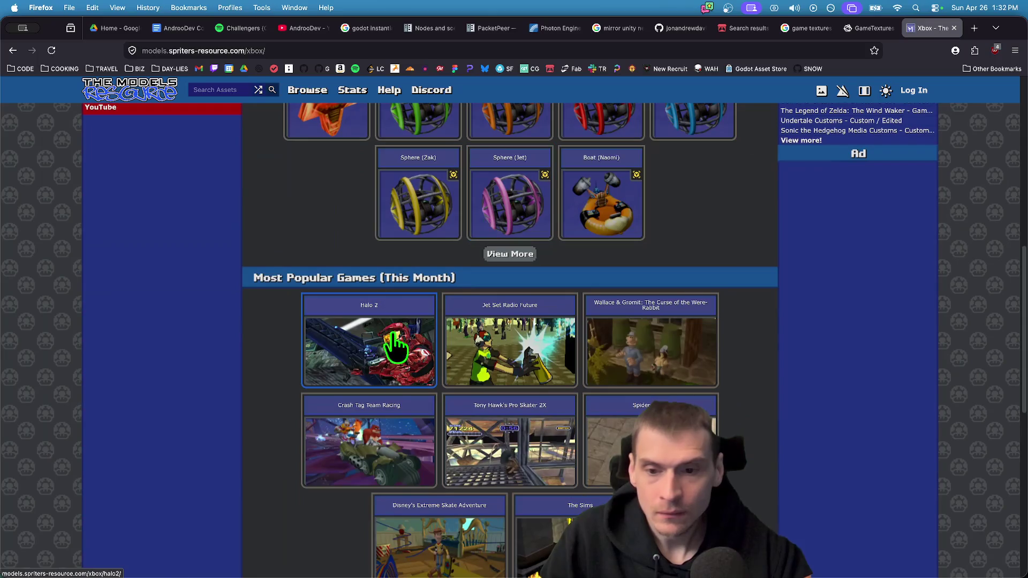
pyautogui.scroll(-3, 374, 257)
pyautogui.scroll(3, 396, 230)
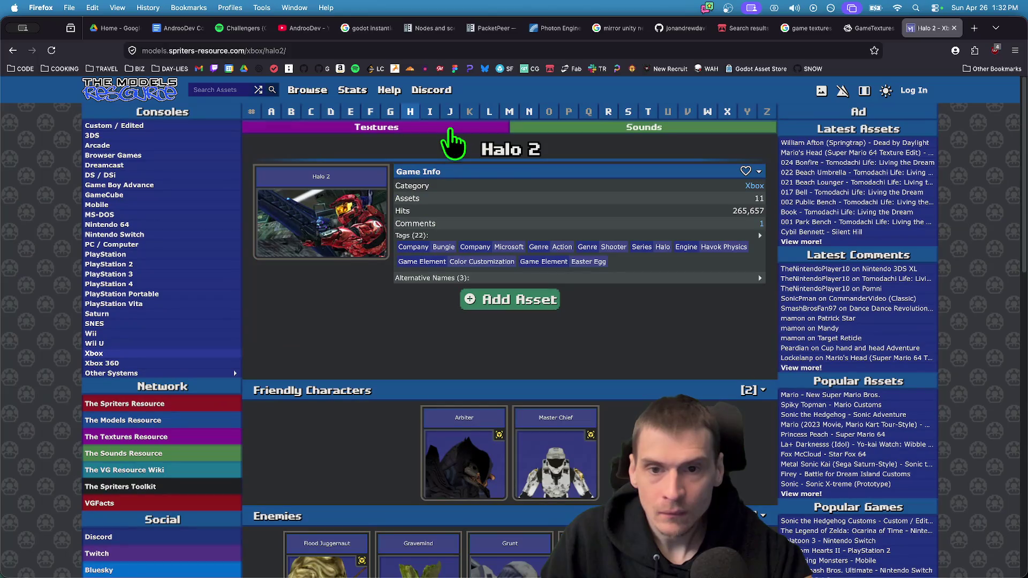
pyautogui.click(450, 131)
pyautogui.scroll(-10, 299, 342)
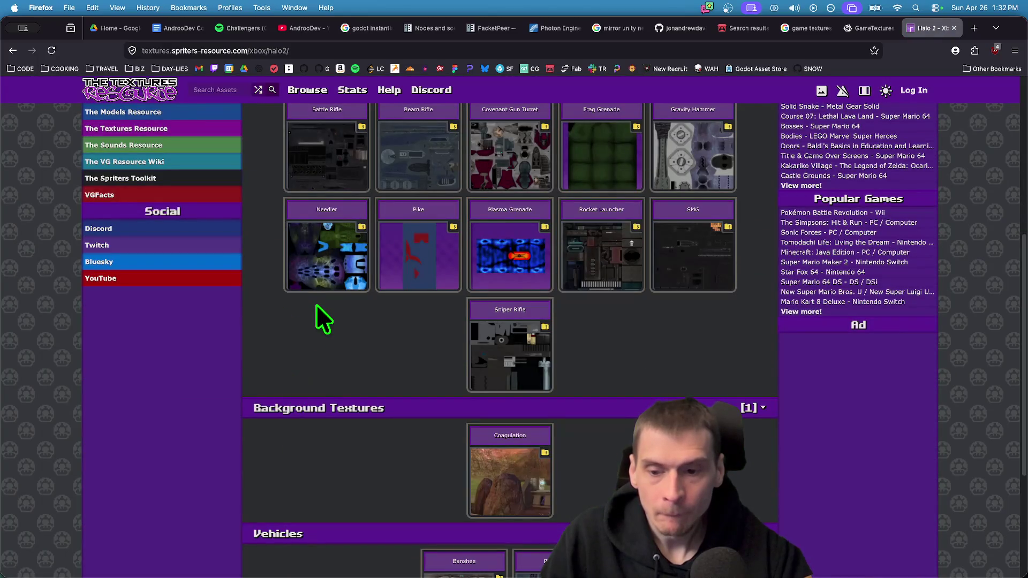
pyautogui.scroll(-3, 316, 305)
pyautogui.click(510, 328)
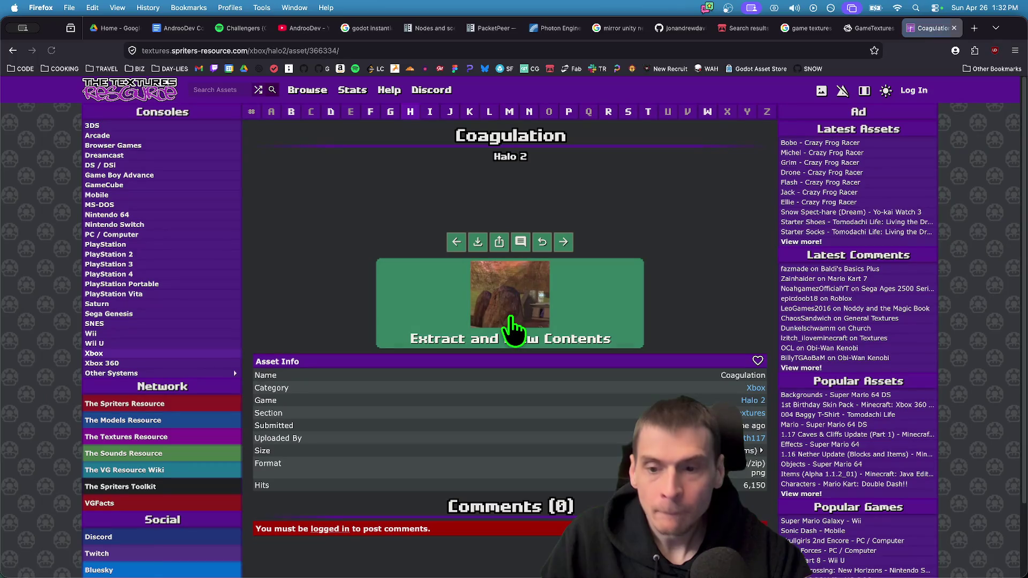
# - Extract Coagulation's contents and scroll down through its grid of Halo 2 textures
pyautogui.scroll(-3, 639, 254)
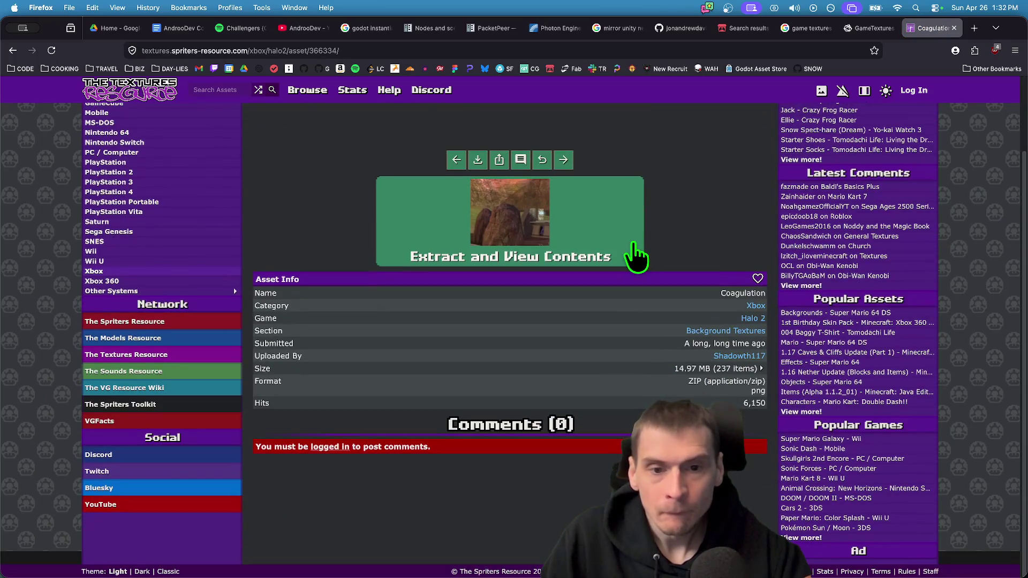
pyautogui.click(637, 256)
pyautogui.scroll(-10, 752, 225)
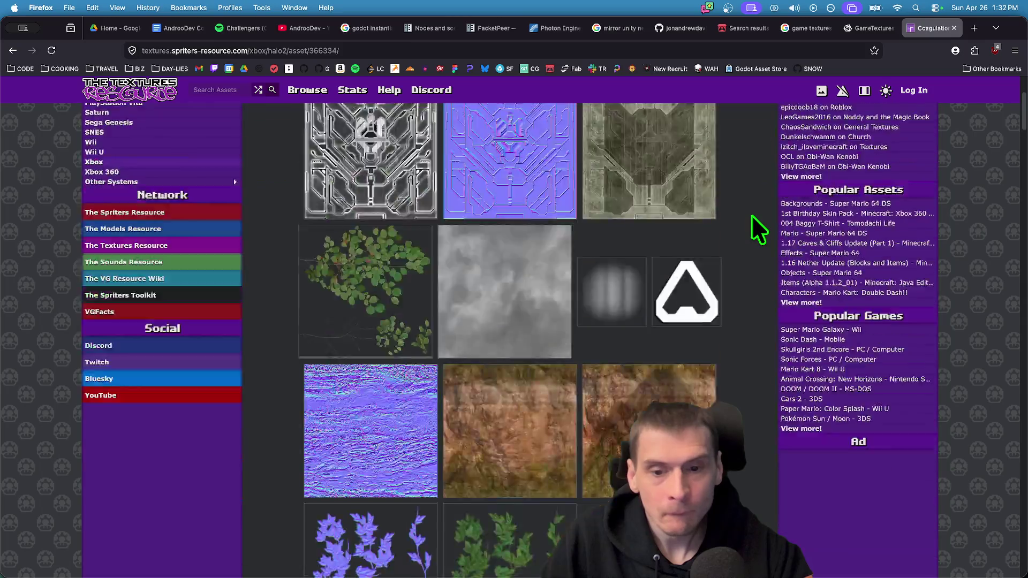
pyautogui.scroll(-5, 750, 214)
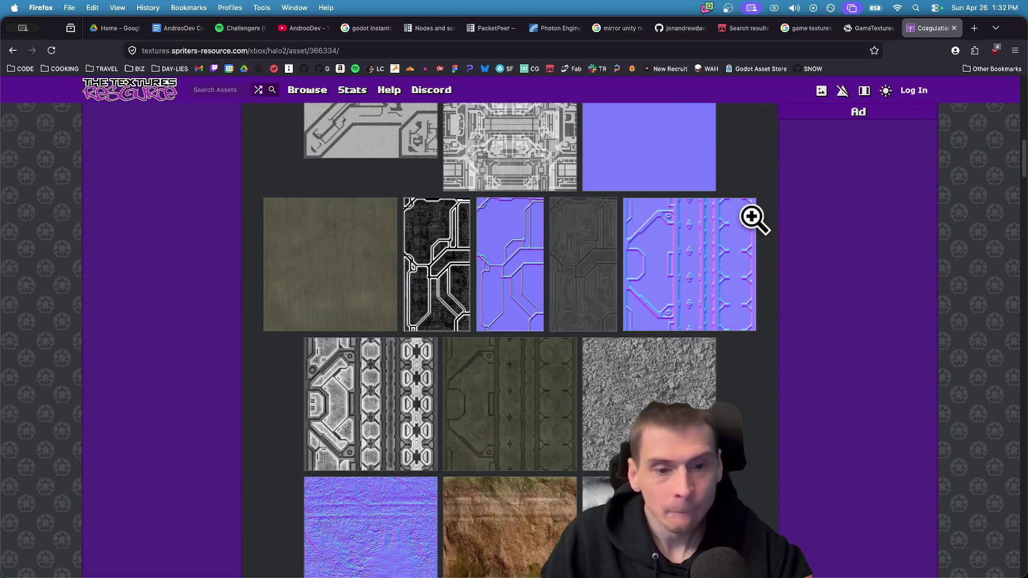
pyautogui.scroll(-5, 753, 215)
pyautogui.scroll(-10, 753, 216)
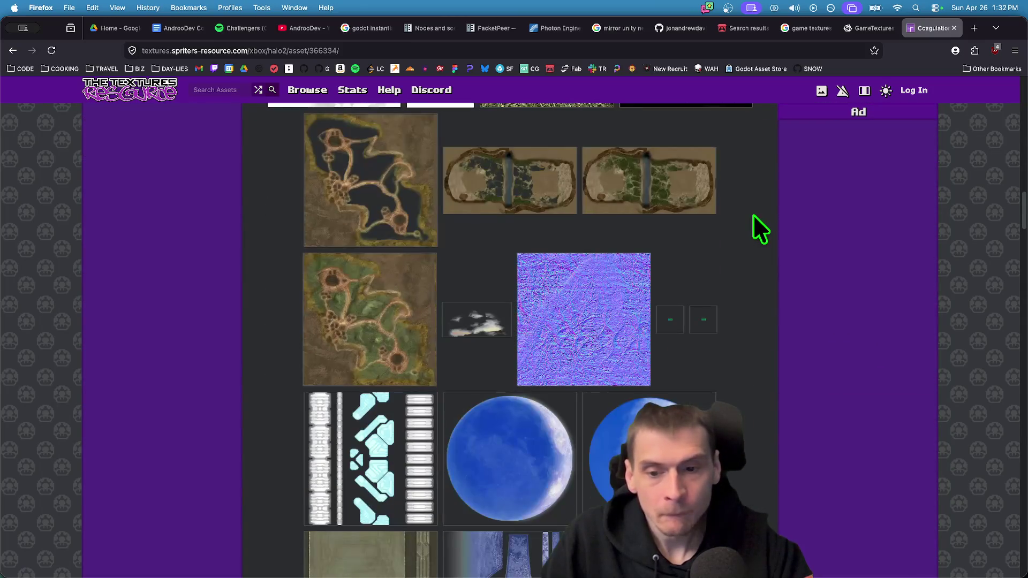
pyautogui.scroll(-7, 753, 214)
pyautogui.scroll(5, 753, 214)
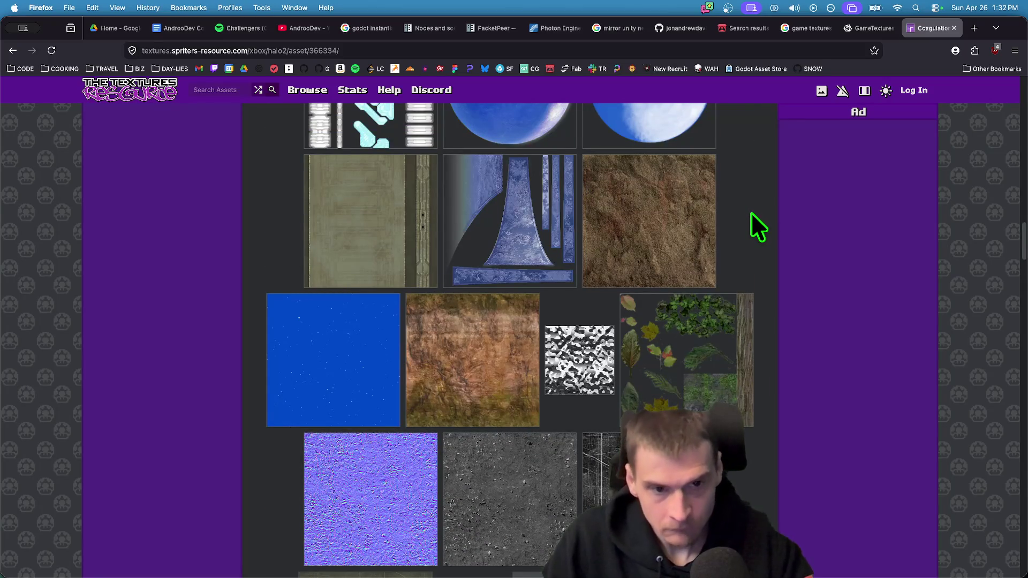
pyautogui.scroll(-9, 750, 213)
pyautogui.scroll(3, 750, 274)
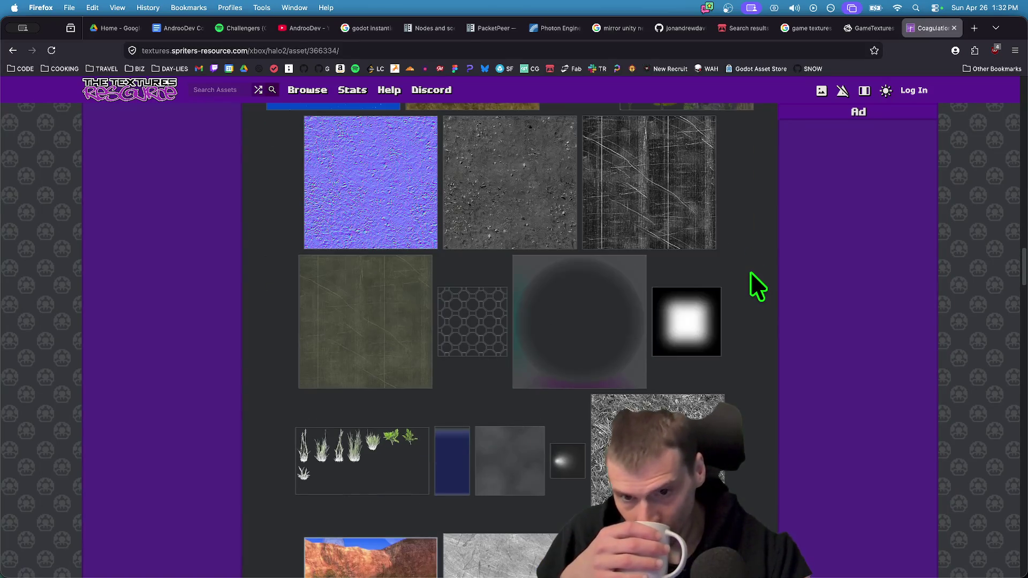
pyautogui.scroll(-7, 750, 271)
pyautogui.scroll(-7, 750, 269)
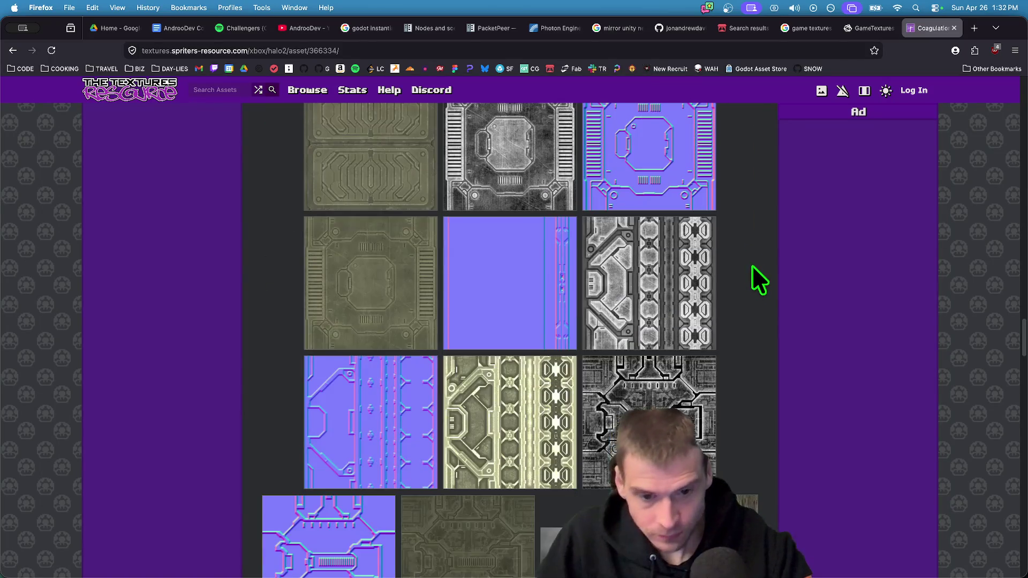
pyautogui.scroll(-7, 752, 266)
pyautogui.scroll(-7, 751, 265)
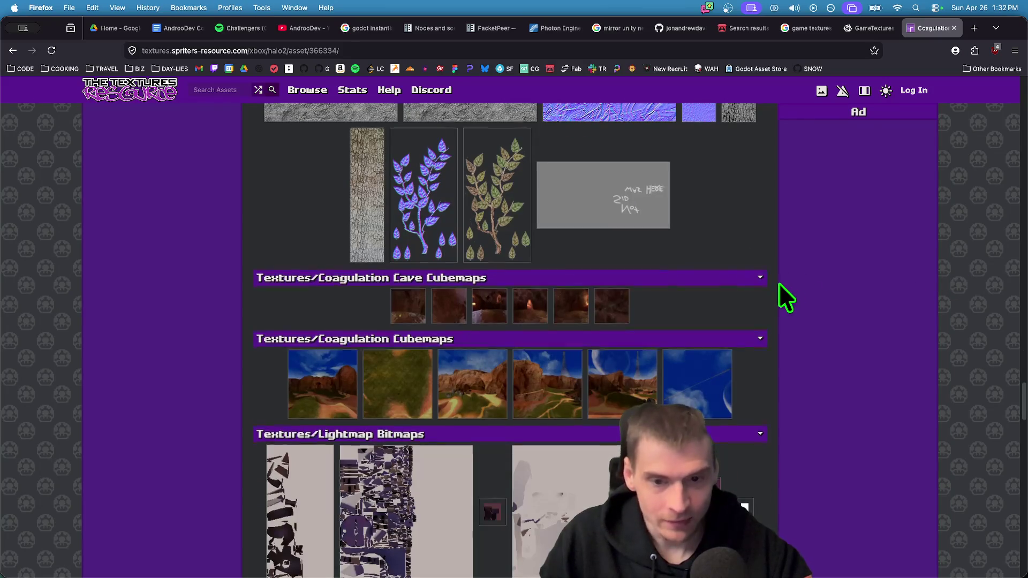
# - Finish browsing the Coagulation texture grid and scroll back to the top
pyautogui.scroll(6, 780, 292)
pyautogui.scroll(-6, 780, 287)
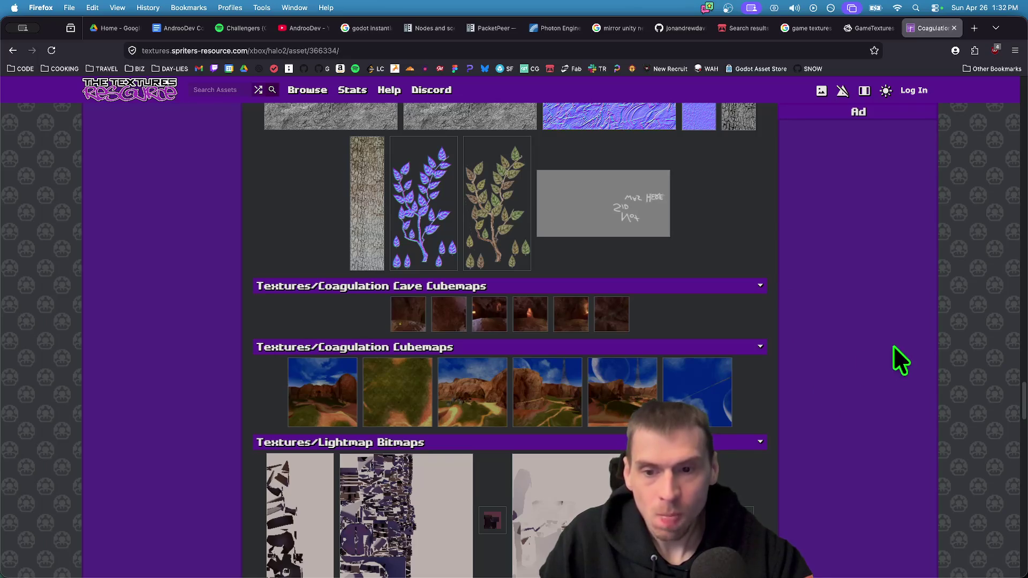
pyautogui.scroll(-10, 893, 347)
pyautogui.scroll(-10, 891, 344)
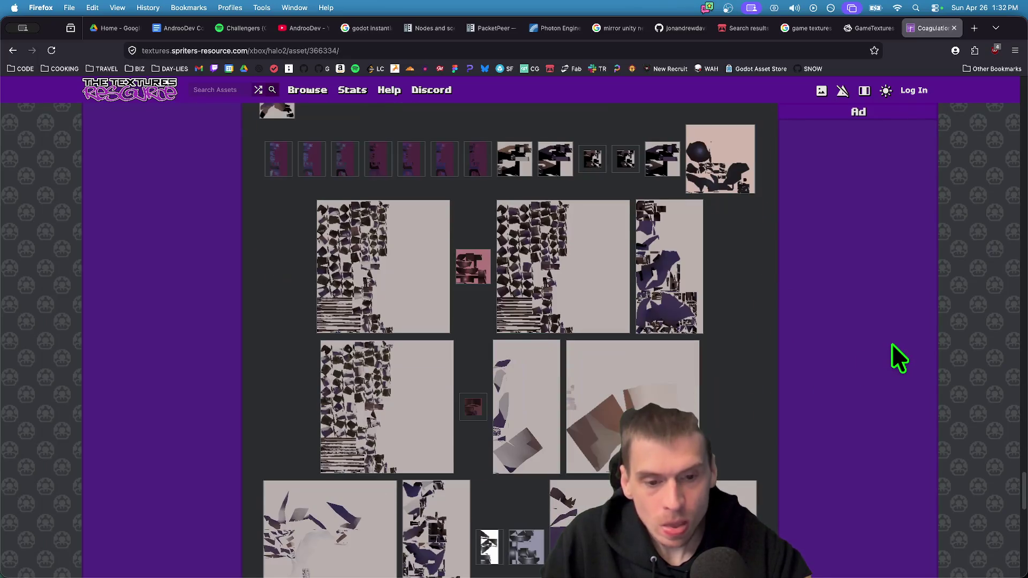
pyautogui.scroll(20, 863, 356)
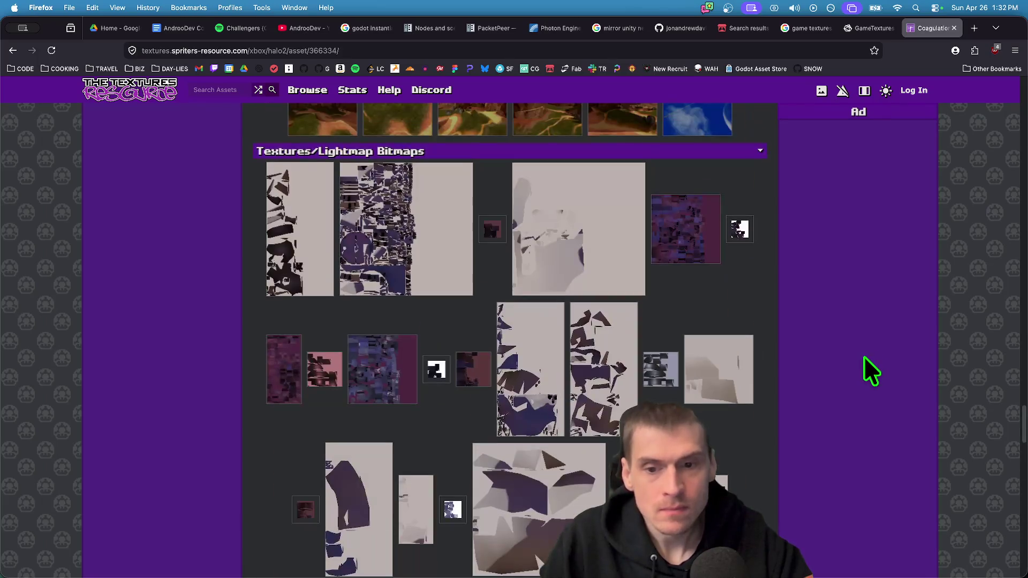
pyautogui.scroll(20, 864, 360)
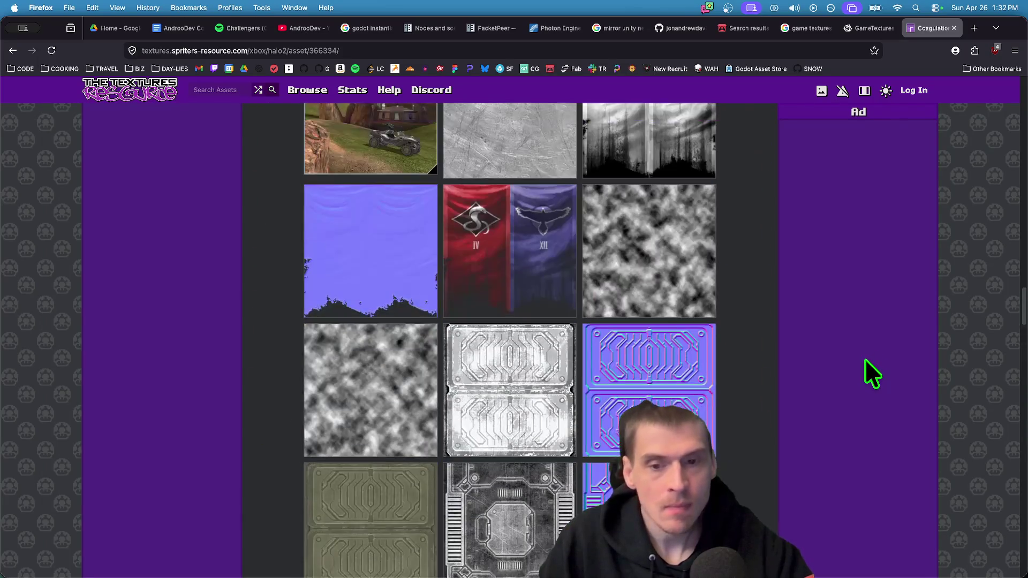
pyautogui.scroll(5, 864, 360)
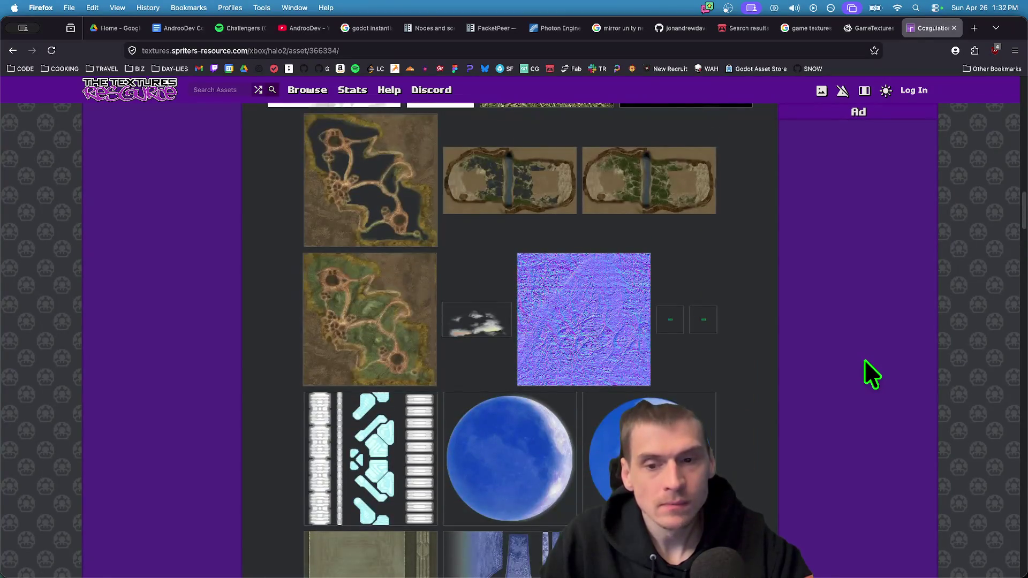
pyautogui.scroll(-5, 870, 375)
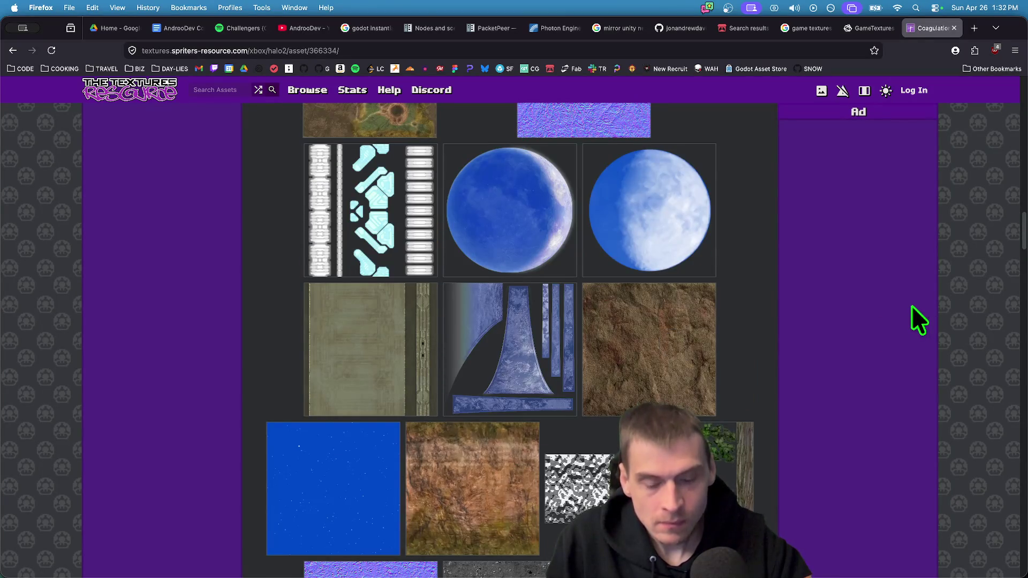
pyautogui.scroll(10, 910, 307)
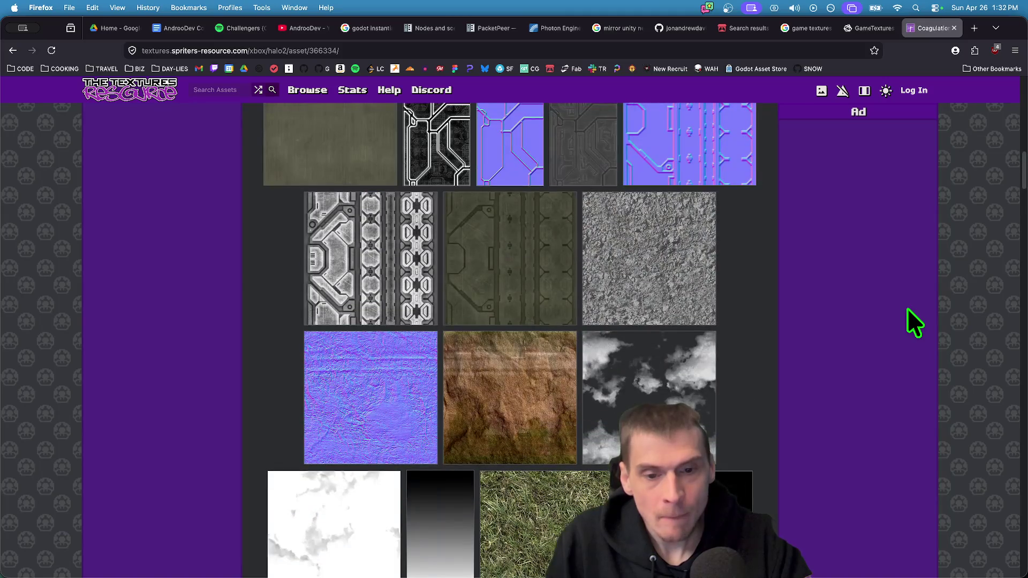
pyautogui.scroll(5, 913, 321)
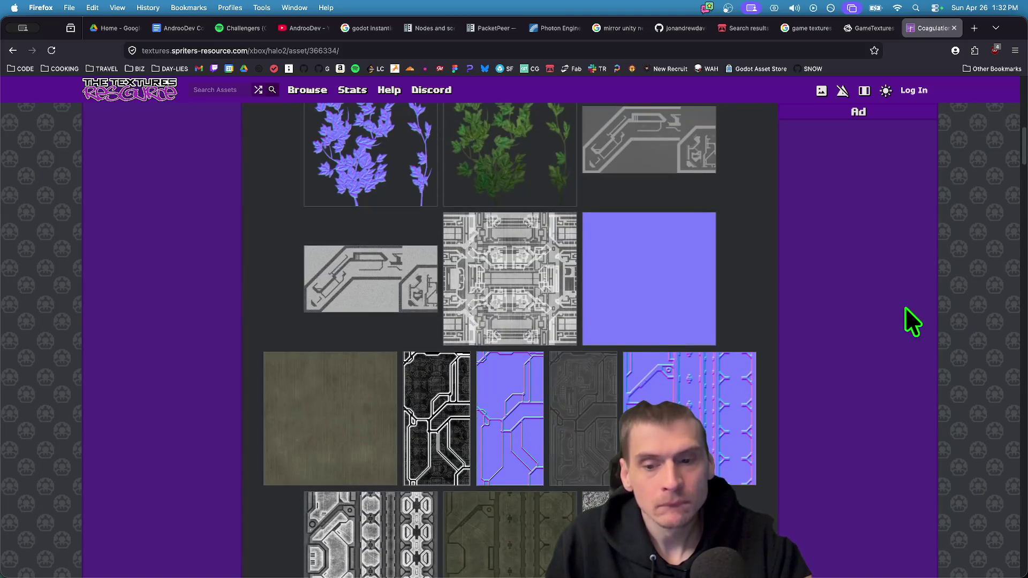
pyautogui.scroll(10, 823, 321)
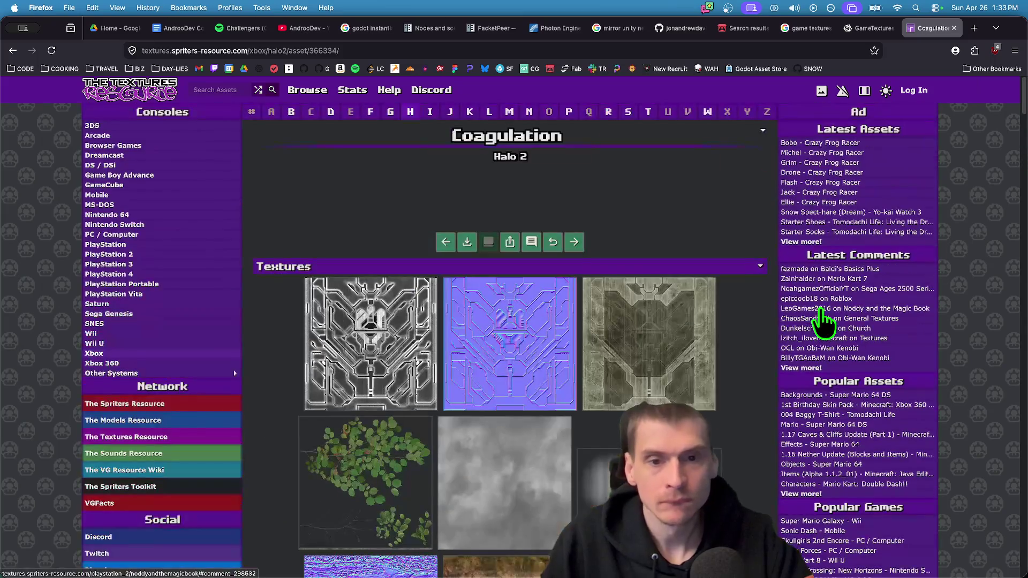
pyautogui.press('super+t')
# - Go to ambientCG and search its asset library for ground textures
pyautogui.write('ambientcg.com')
pyautogui.press('Return')
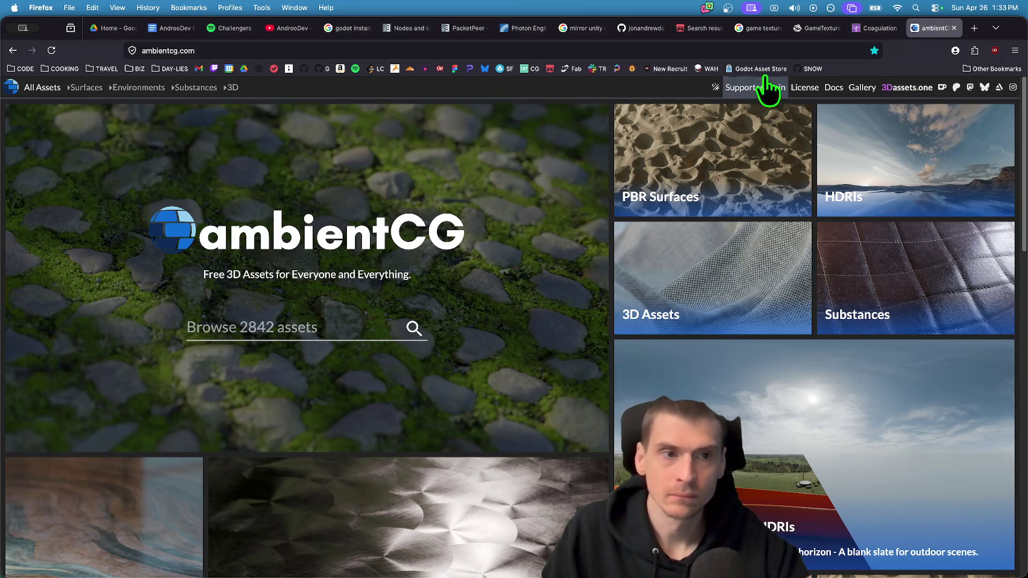
pyautogui.click(266, 328)
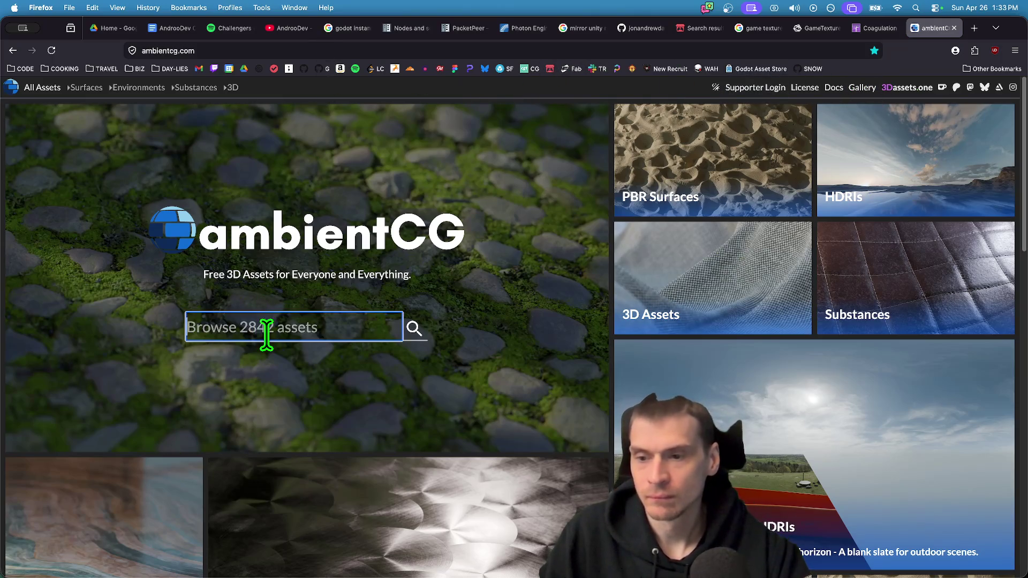
pyautogui.write('ground')
pyautogui.press('Return')
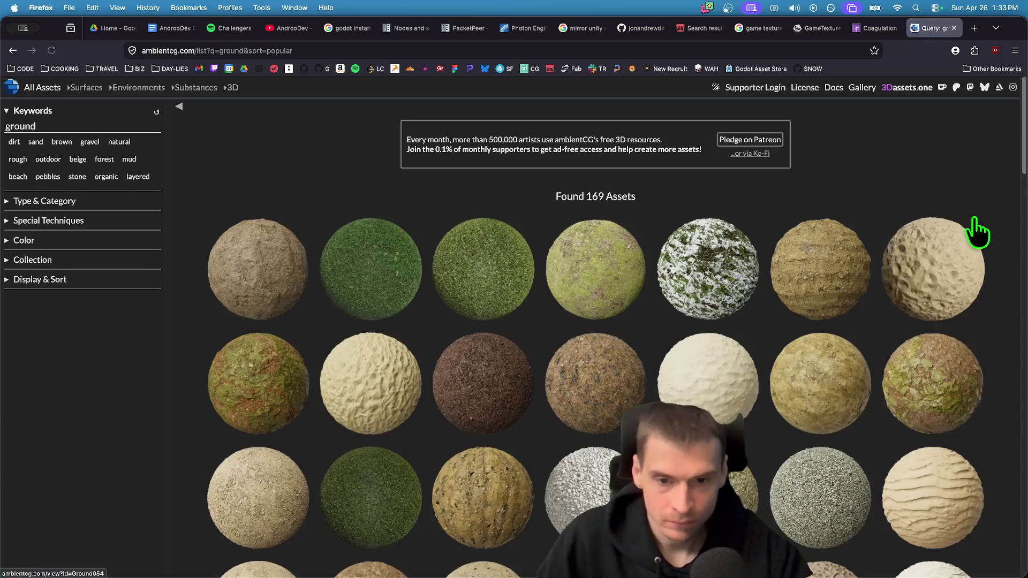
pyautogui.scroll(-3, 974, 235)
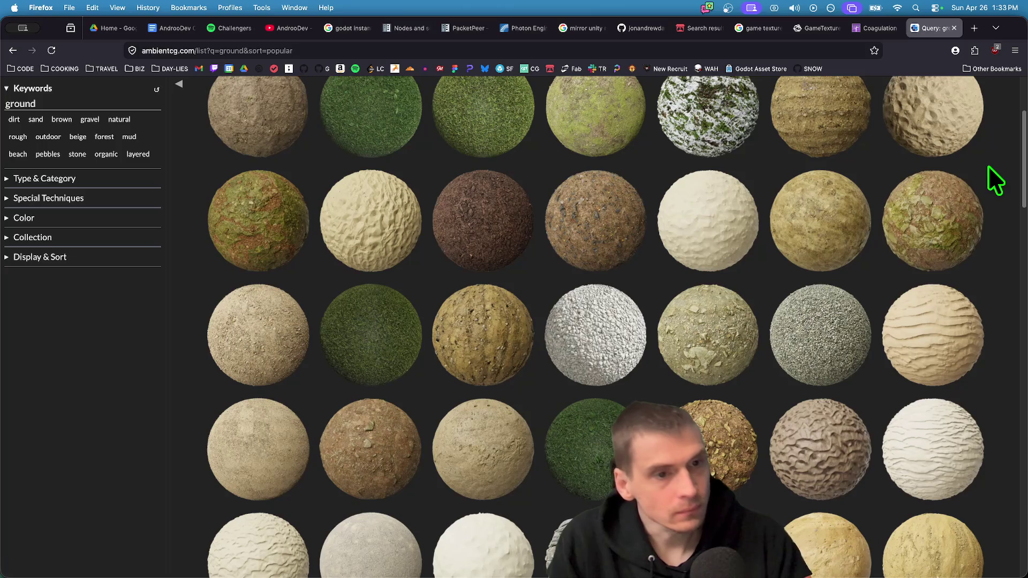
pyautogui.scroll(2, 988, 172)
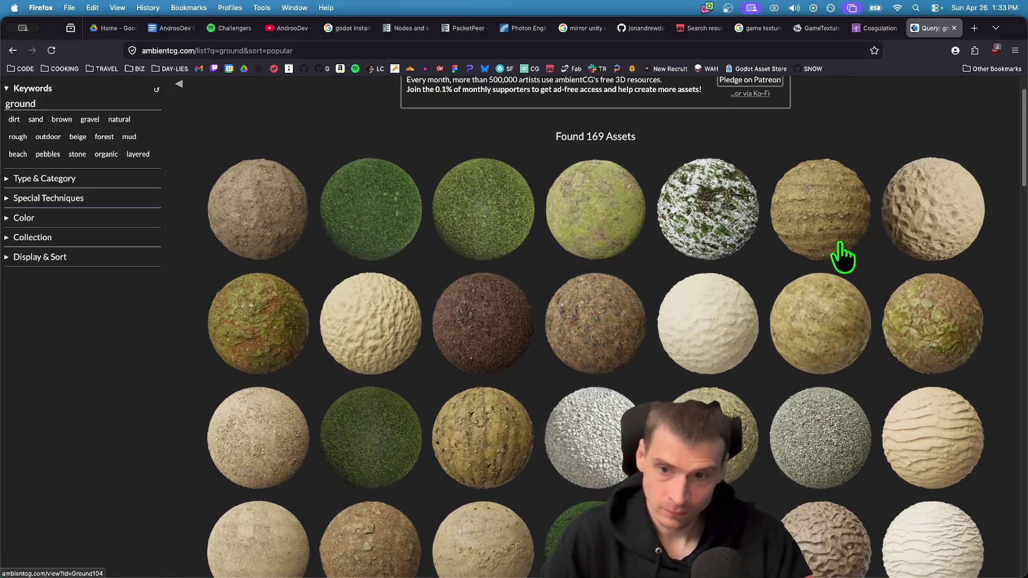
pyautogui.scroll(-7, 995, 214)
pyautogui.scroll(-1, 971, 216)
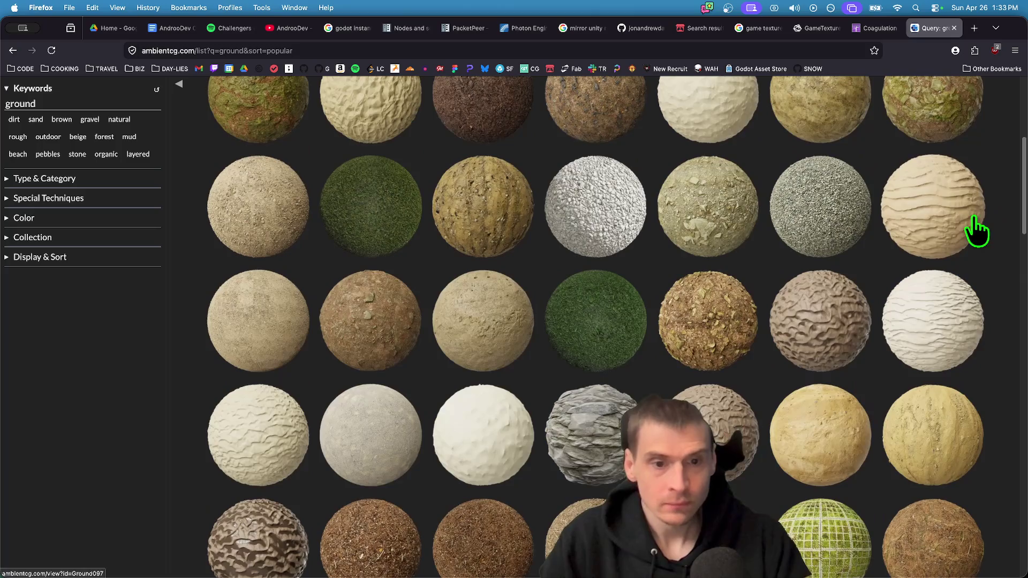
pyautogui.scroll(-4, 980, 233)
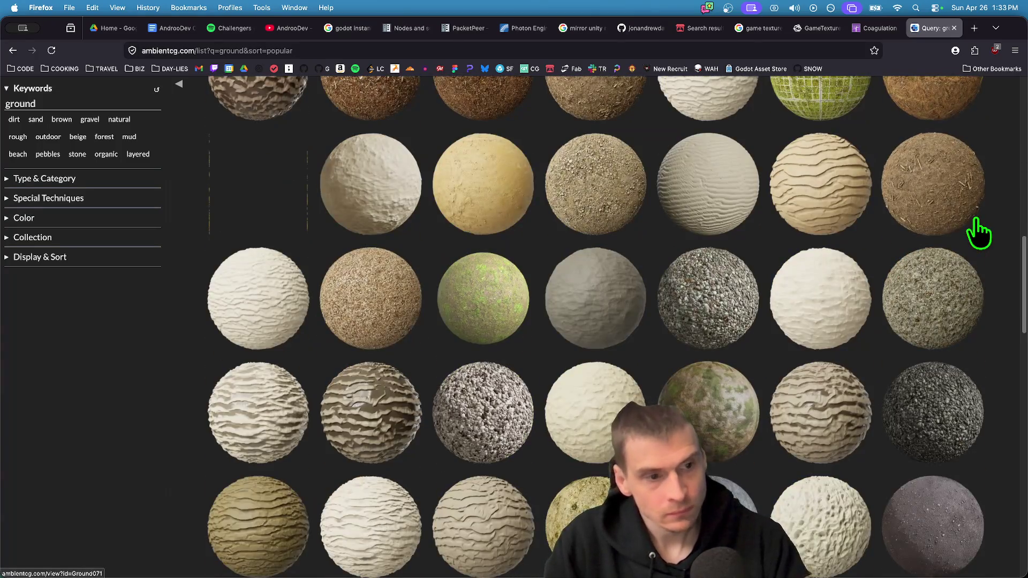
pyautogui.scroll(-3, 979, 232)
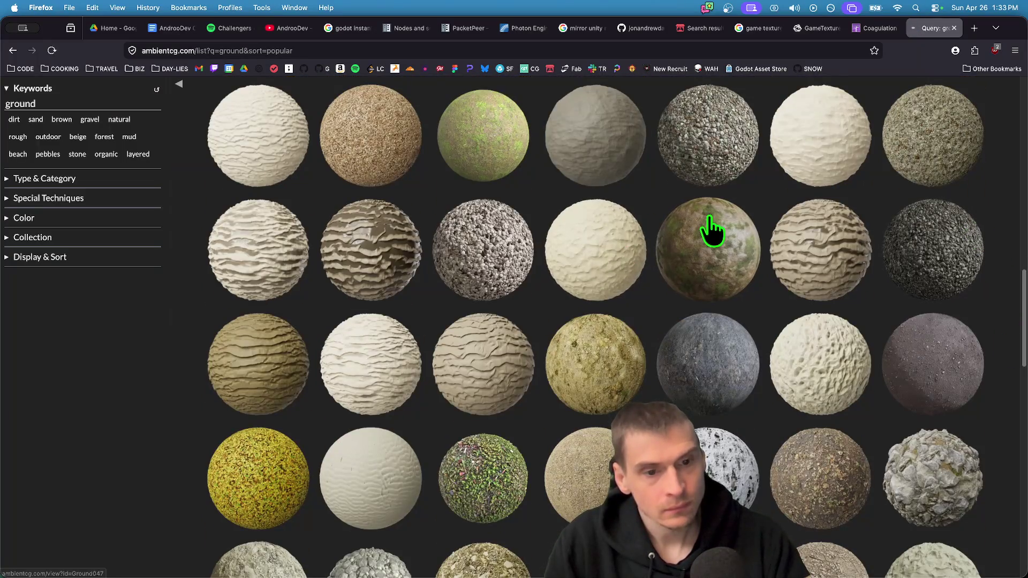
# - Compare Ground 047, Ground 074 and Ground 013, then open the mossy Ground 001
pyautogui.click(711, 230)
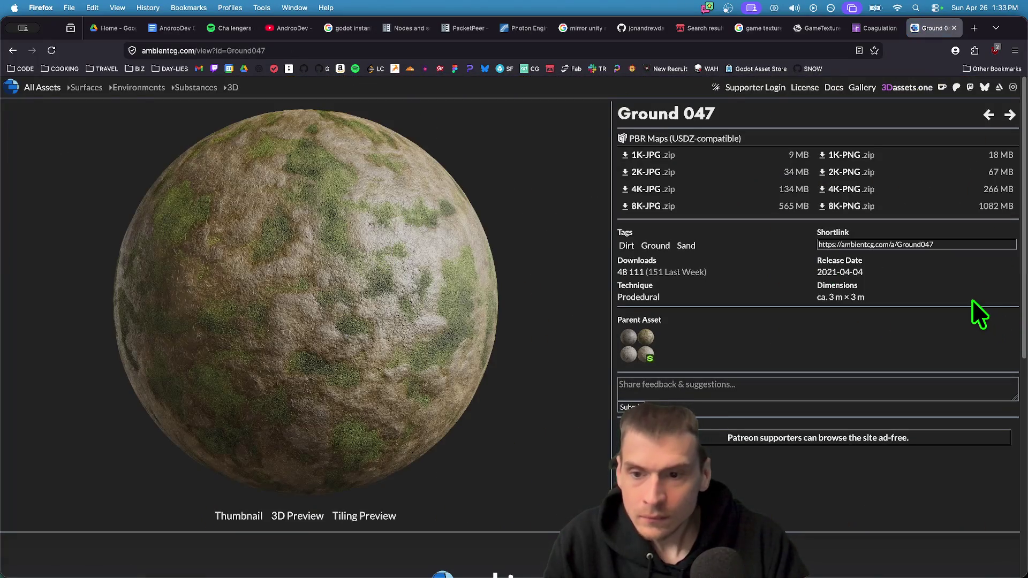
pyautogui.press('super+Left')
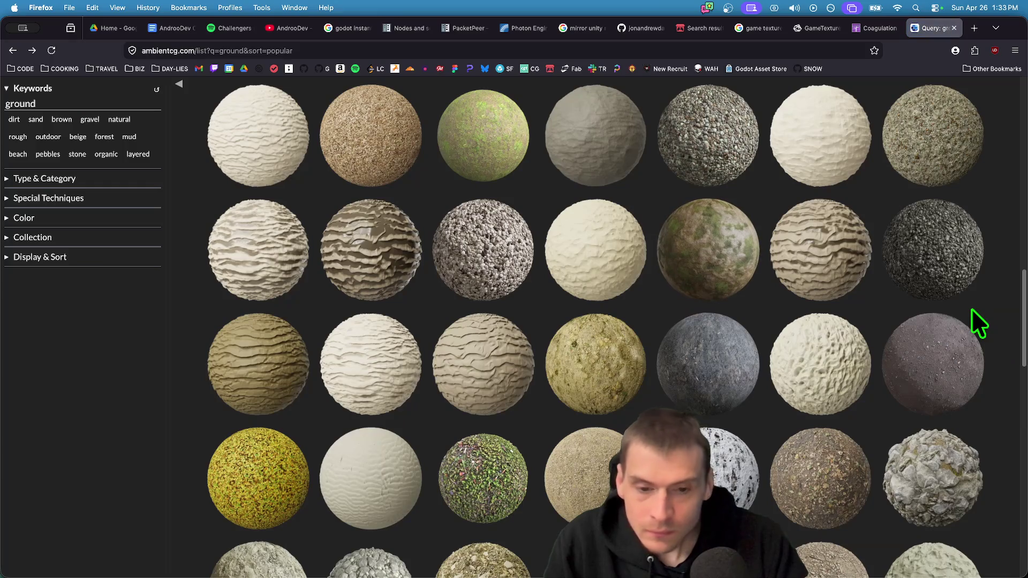
pyautogui.scroll(-1, 573, 407)
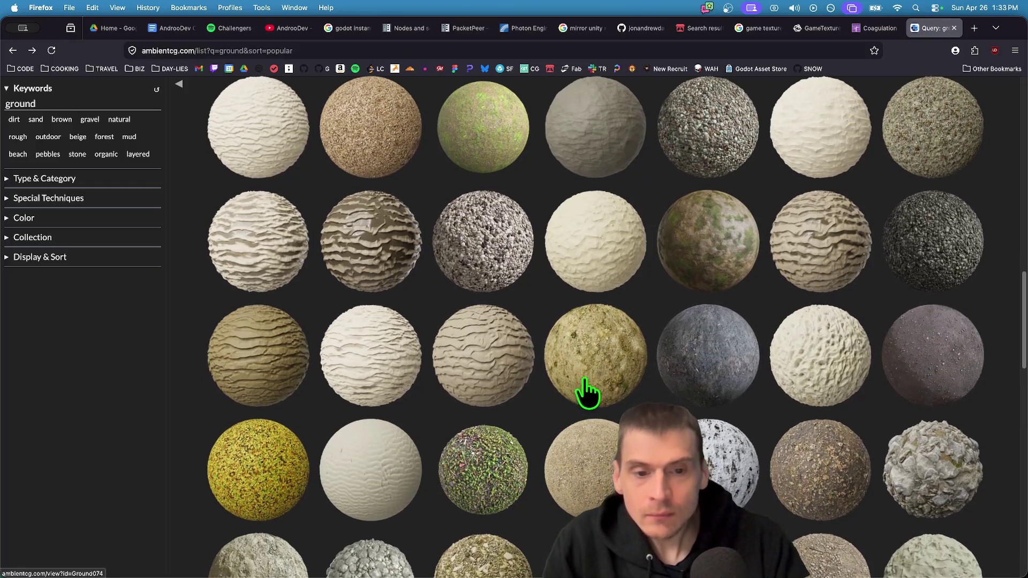
pyautogui.click(584, 380)
pyautogui.press('super+Left')
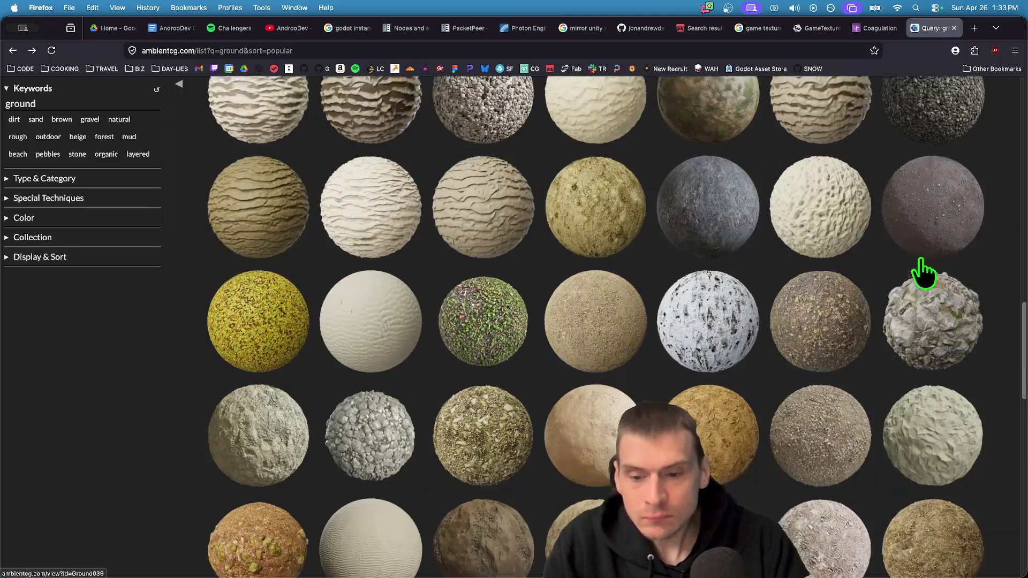
pyautogui.scroll(-7, 920, 282)
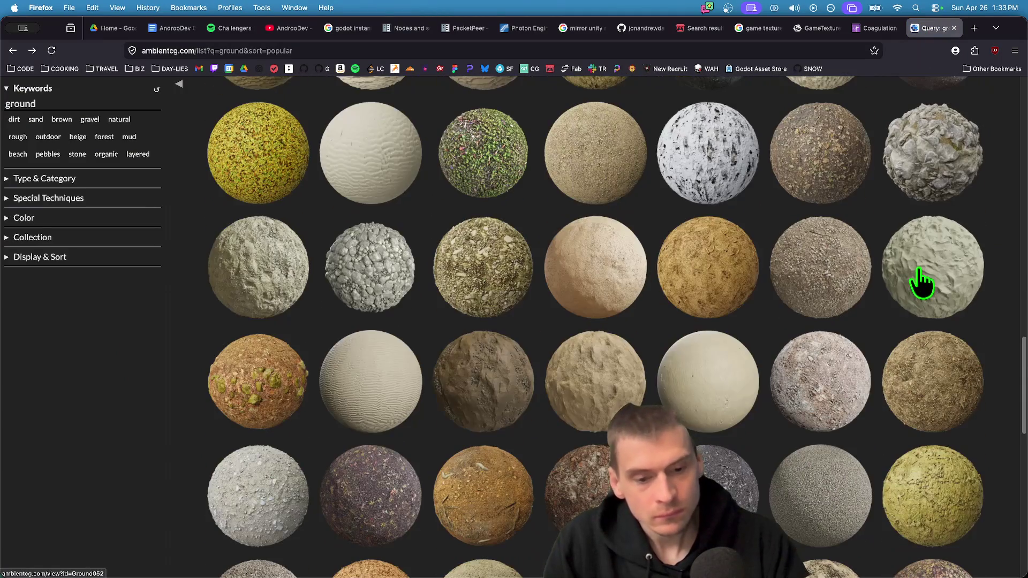
pyautogui.scroll(-6, 987, 330)
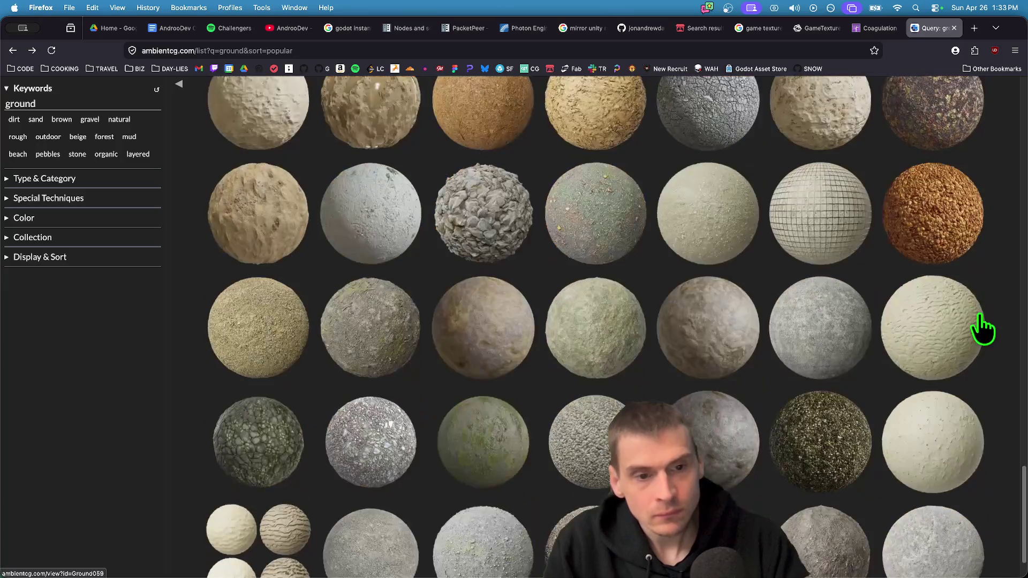
pyautogui.click(573, 354)
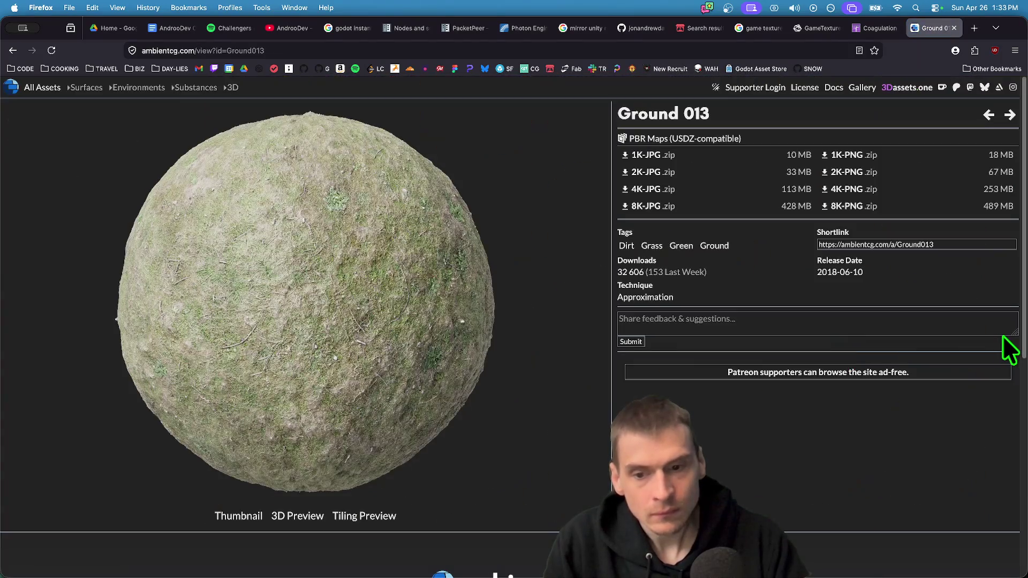
pyautogui.press('super+Left')
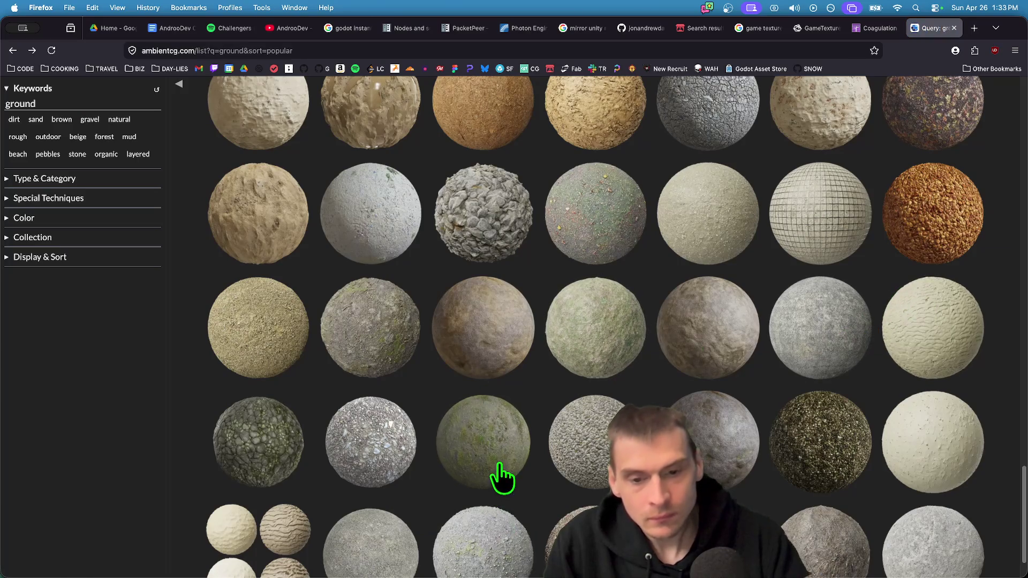
pyautogui.click(500, 475)
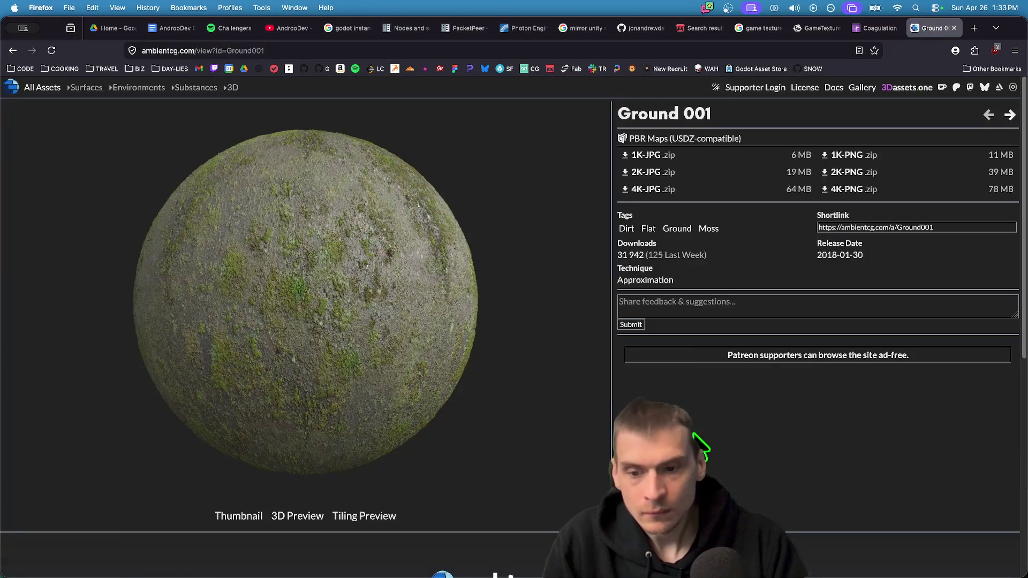
# - Save Ground 001's 1K-JPG zip into friend-gem-chat/assets/materials and unpack it
pyautogui.click(684, 159)
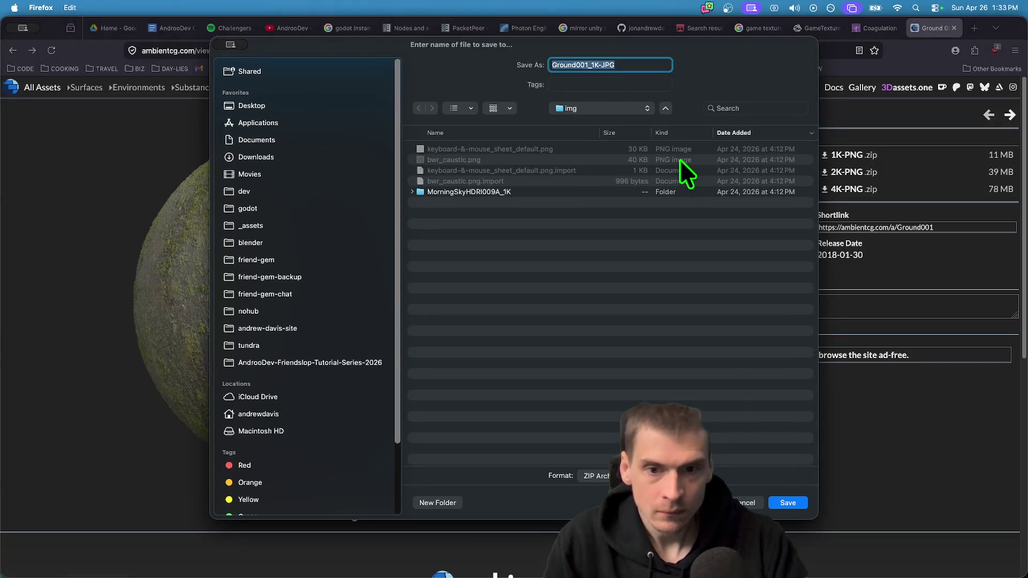
pyautogui.click(325, 295)
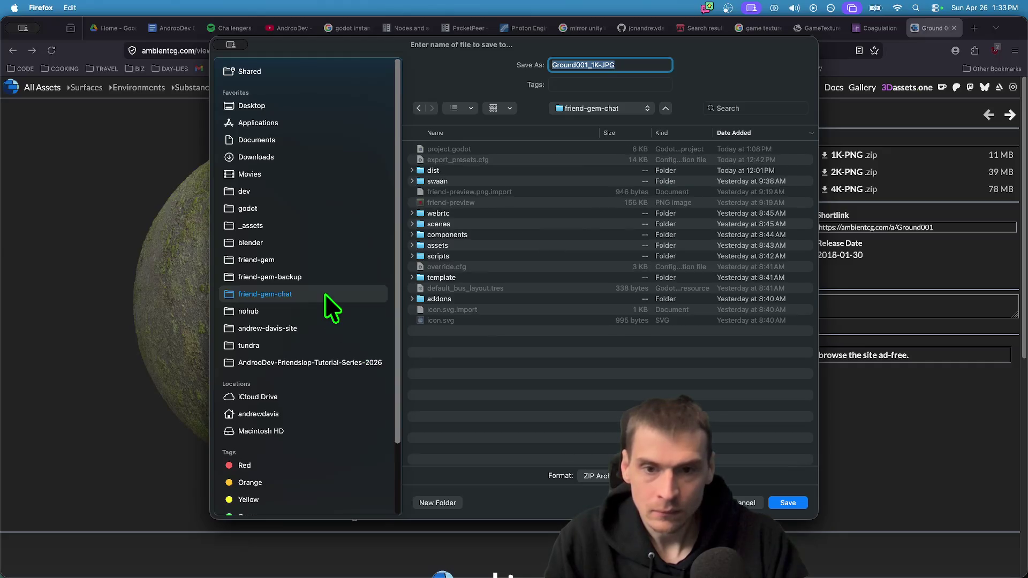
pyautogui.doubleClick(436, 245)
pyautogui.doubleClick(442, 192)
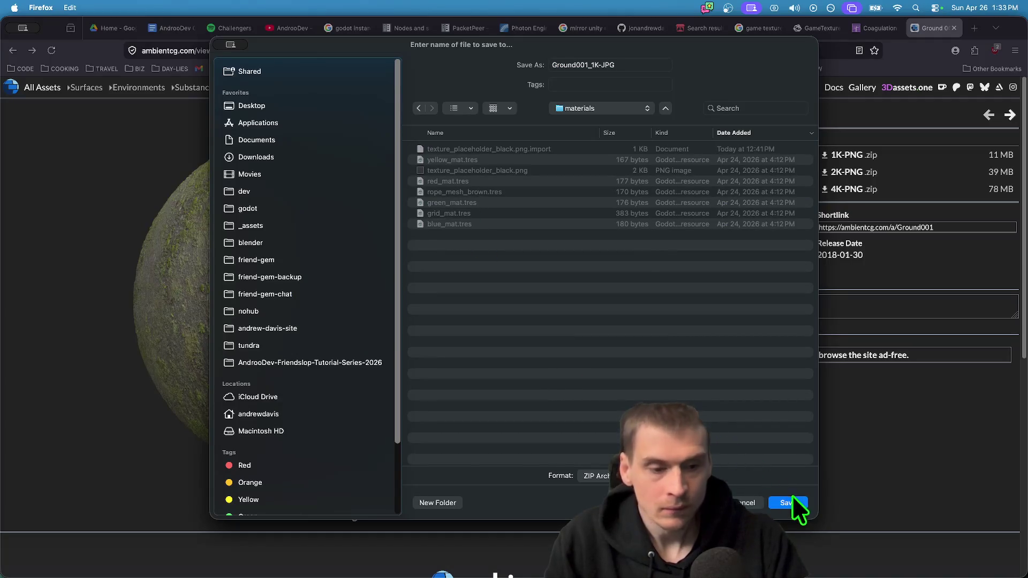
pyautogui.click(790, 502)
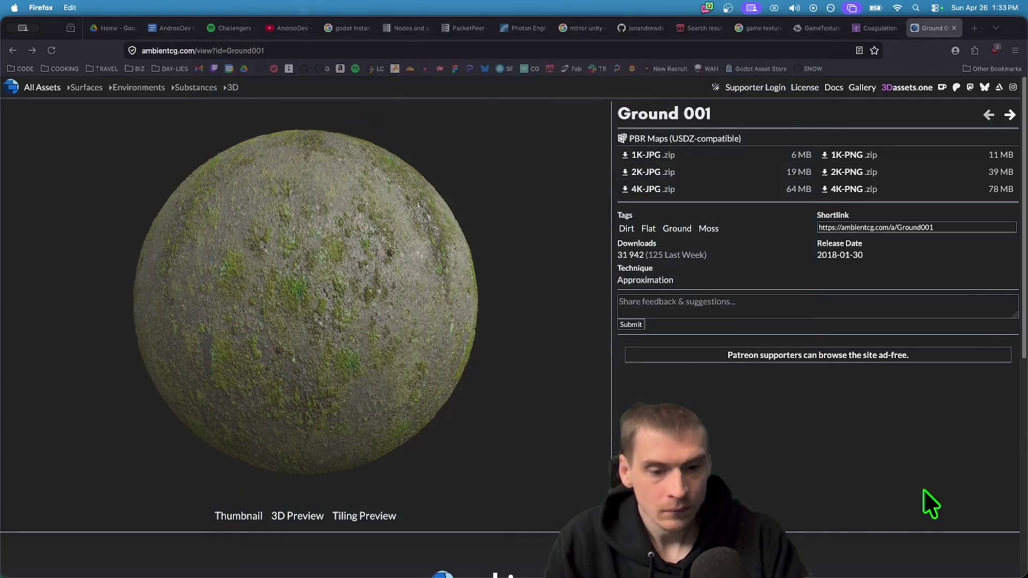
pyautogui.click(934, 50)
pyautogui.click(793, 81)
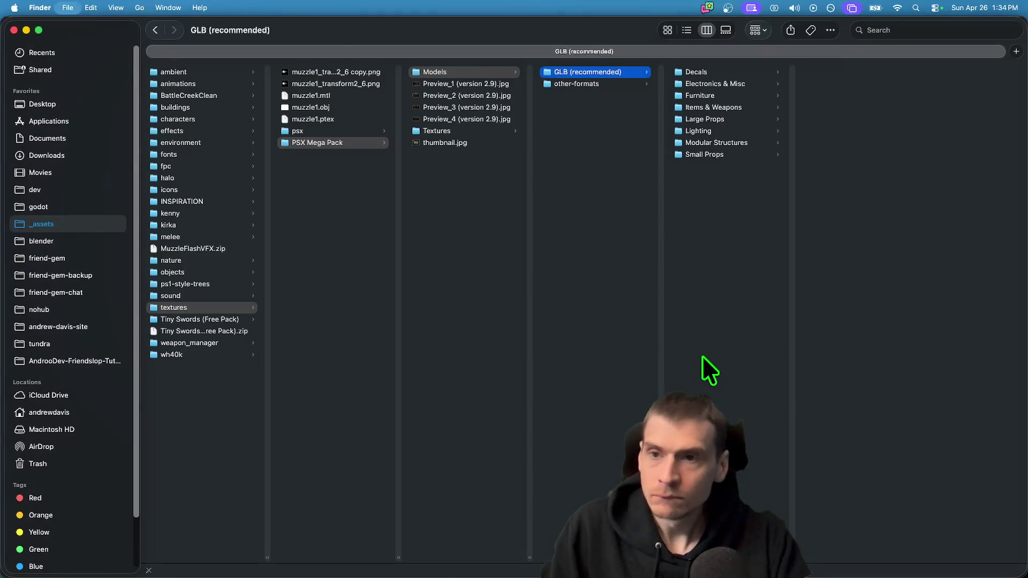
# - Back in the browser, go to Godot Shaders and sort the shaders by most liked
pyautogui.press('super+w')
pyautogui.click(746, 406)
pyautogui.press('super+t')
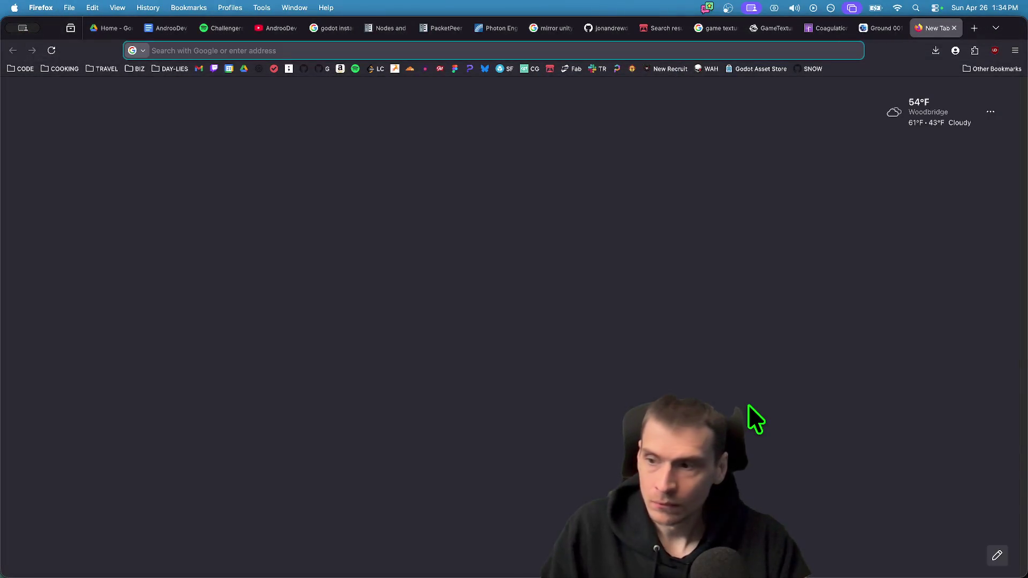
pyautogui.write('godotshaders.com/')
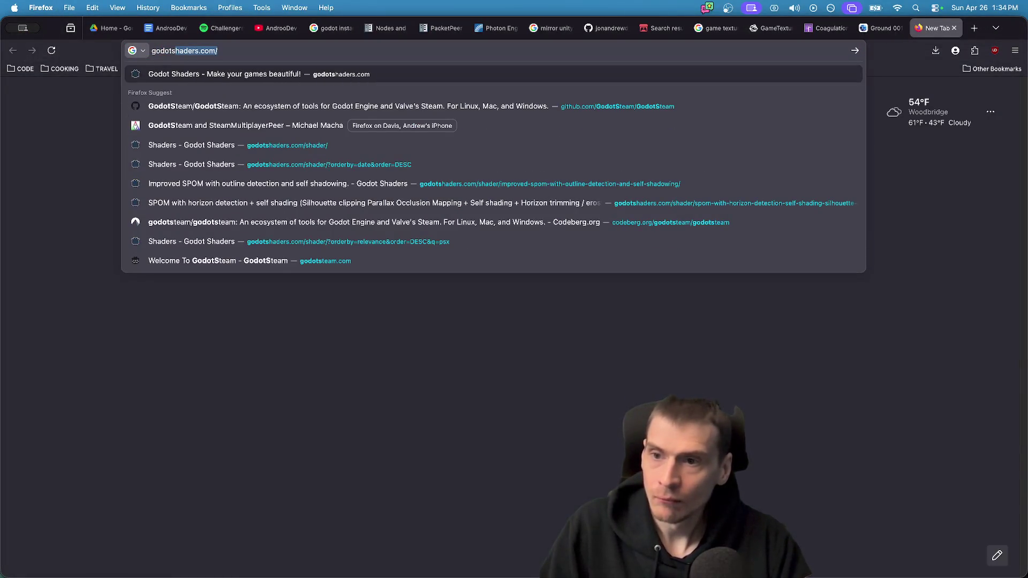
pyautogui.press('Return')
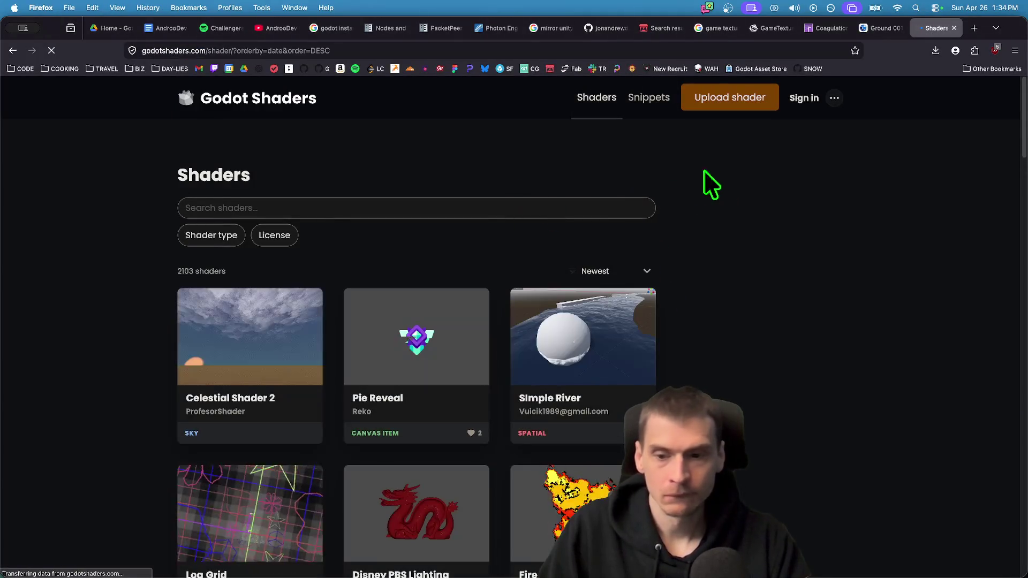
pyautogui.click(594, 270)
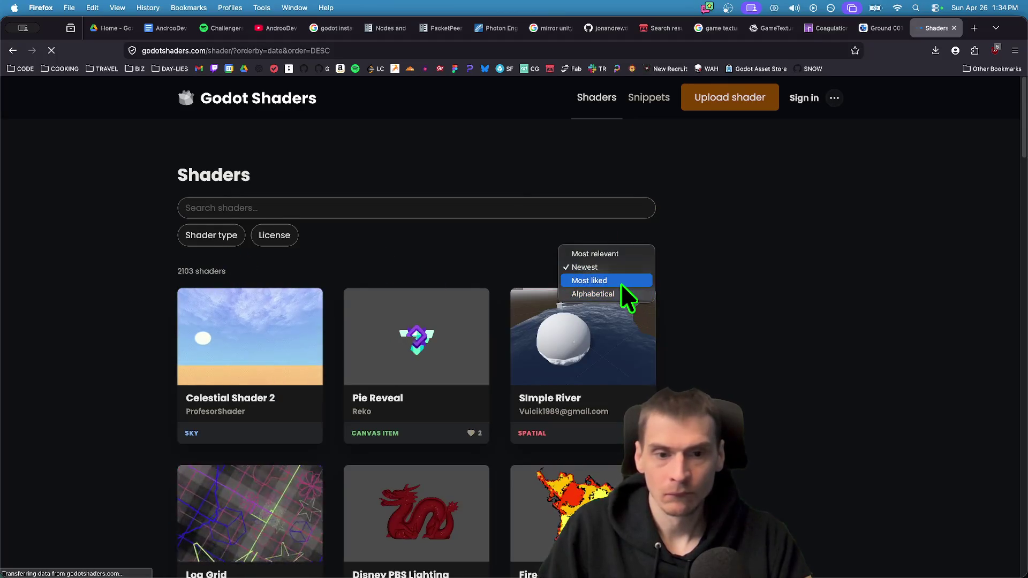
pyautogui.click(616, 281)
# - Load more shaders into the listing and move to page 3
pyautogui.scroll(-6, 852, 233)
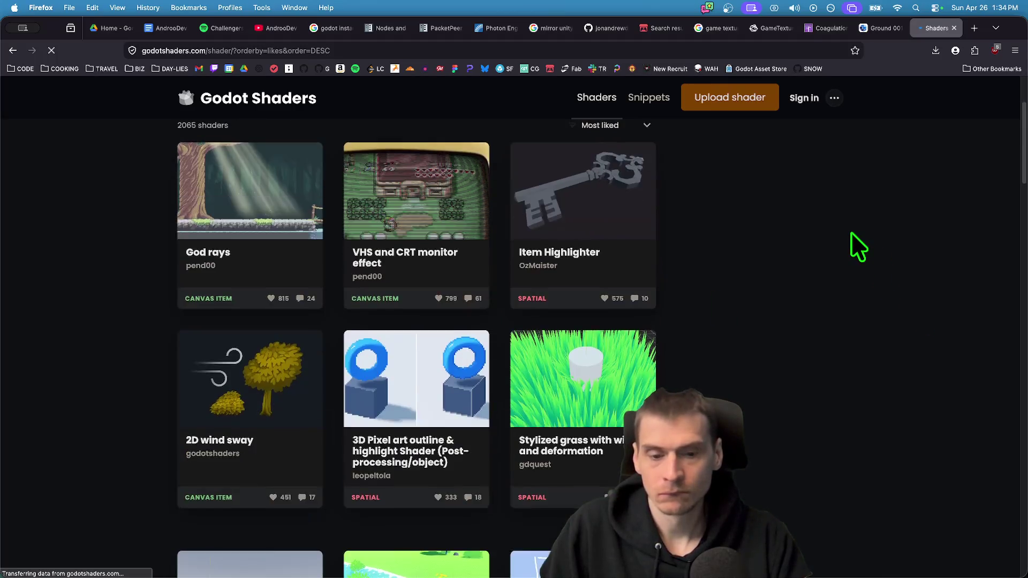
pyautogui.scroll(-15, 849, 225)
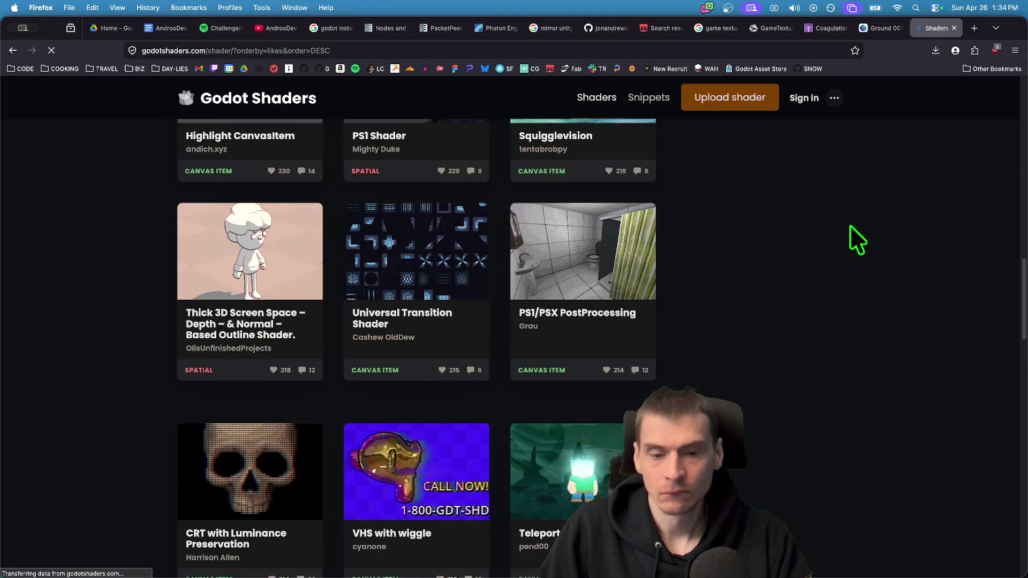
pyautogui.scroll(-10, 850, 225)
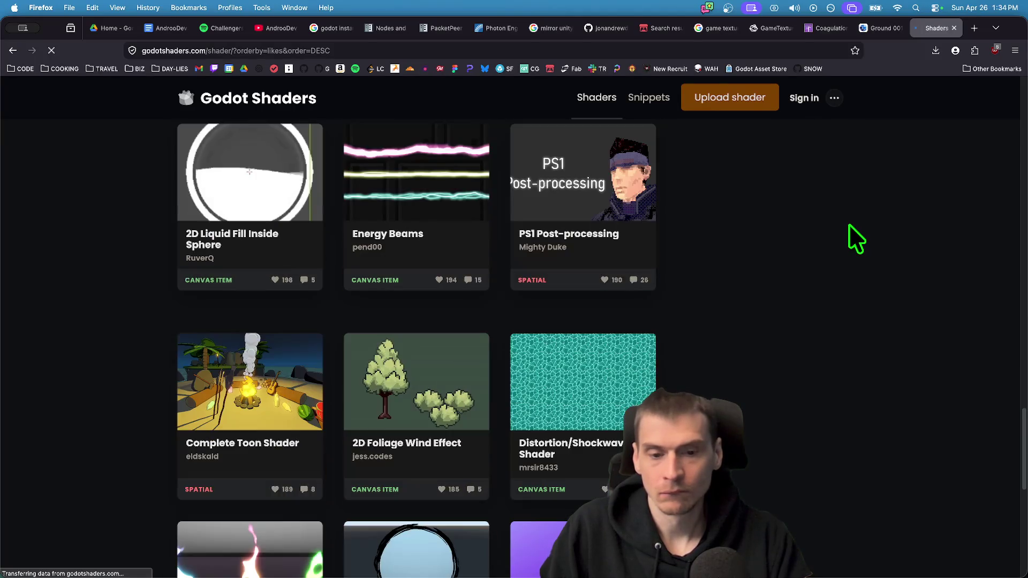
pyautogui.scroll(-7, 848, 225)
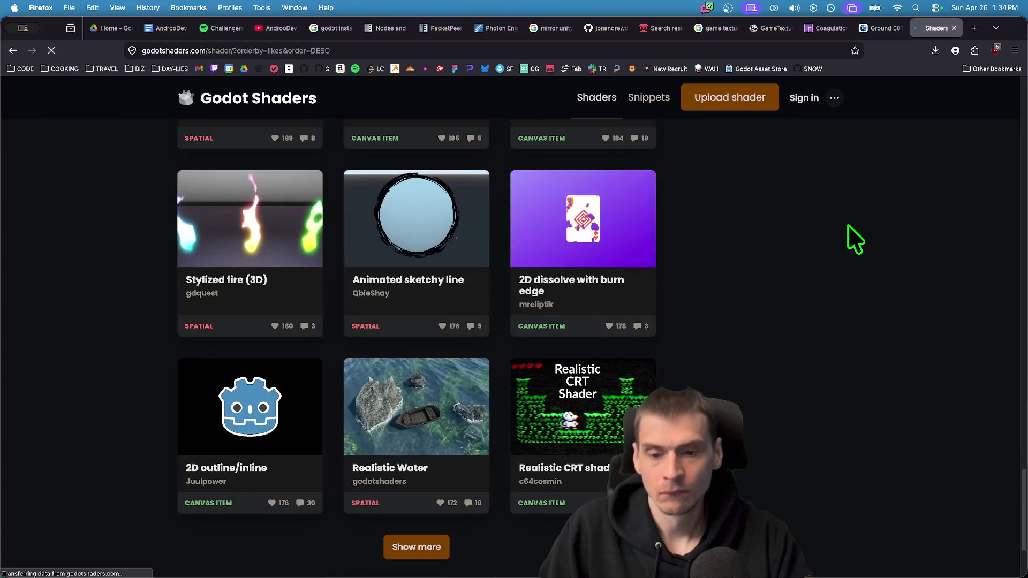
pyautogui.scroll(-5, 516, 448)
pyautogui.scroll(10, 907, 378)
pyautogui.scroll(-10, 581, 433)
pyautogui.click(423, 394)
pyautogui.scroll(-5, 822, 348)
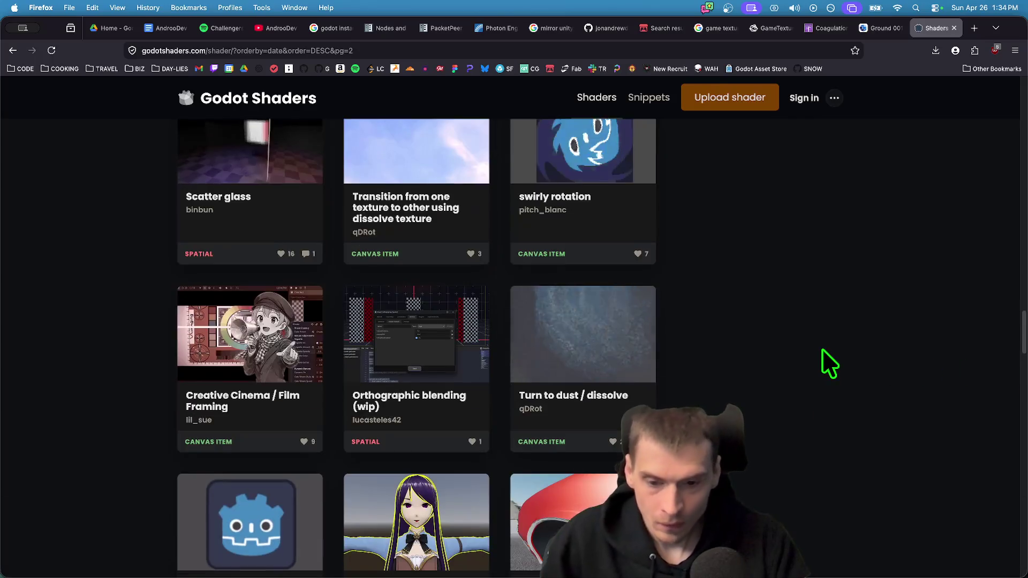
pyautogui.scroll(-4, 822, 349)
pyautogui.scroll(-5, 820, 351)
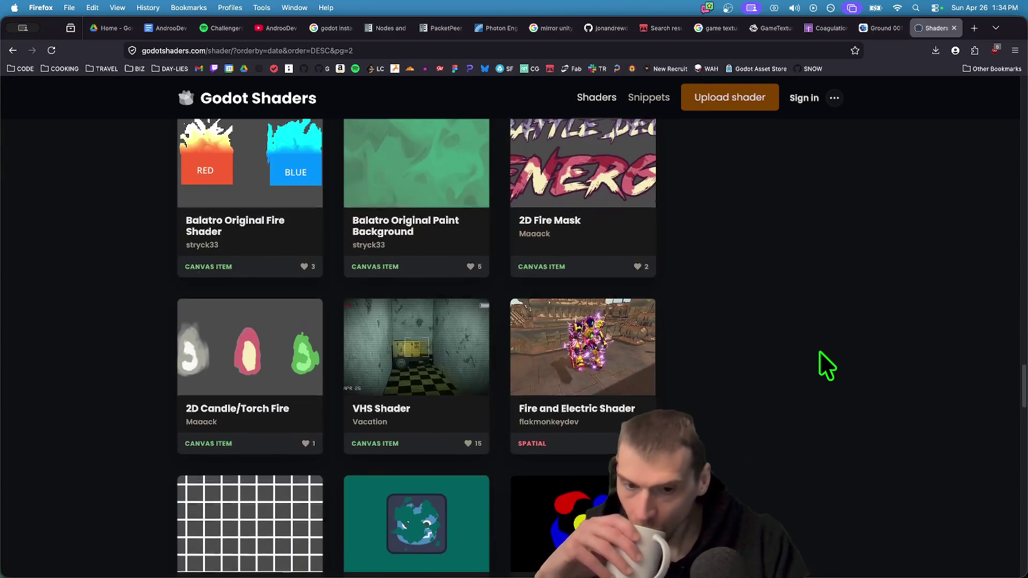
pyautogui.scroll(-3, 819, 353)
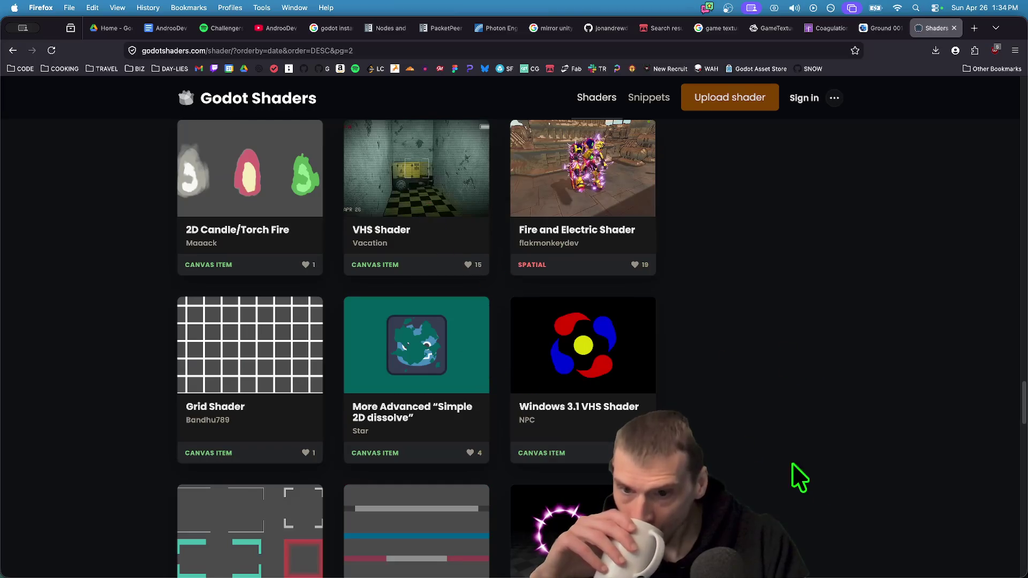
pyautogui.scroll(-2, 825, 475)
pyautogui.scroll(-12, 826, 476)
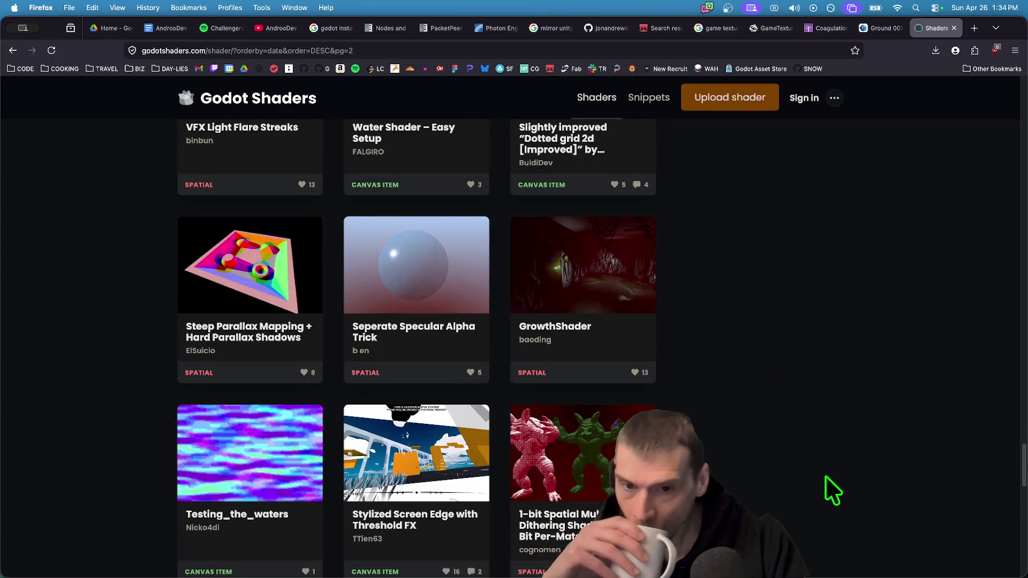
pyautogui.scroll(-9, 824, 475)
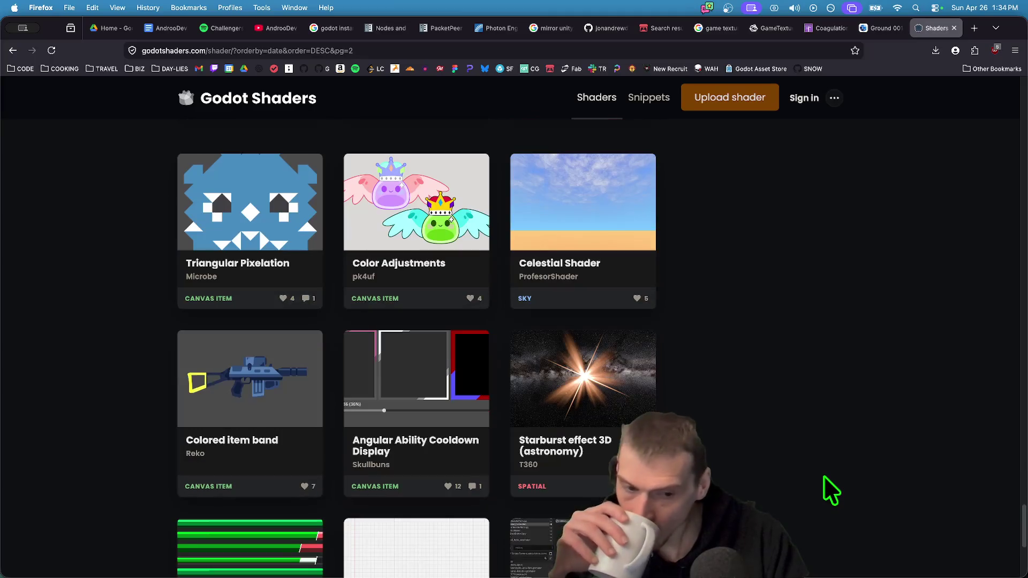
pyautogui.scroll(-5, 823, 475)
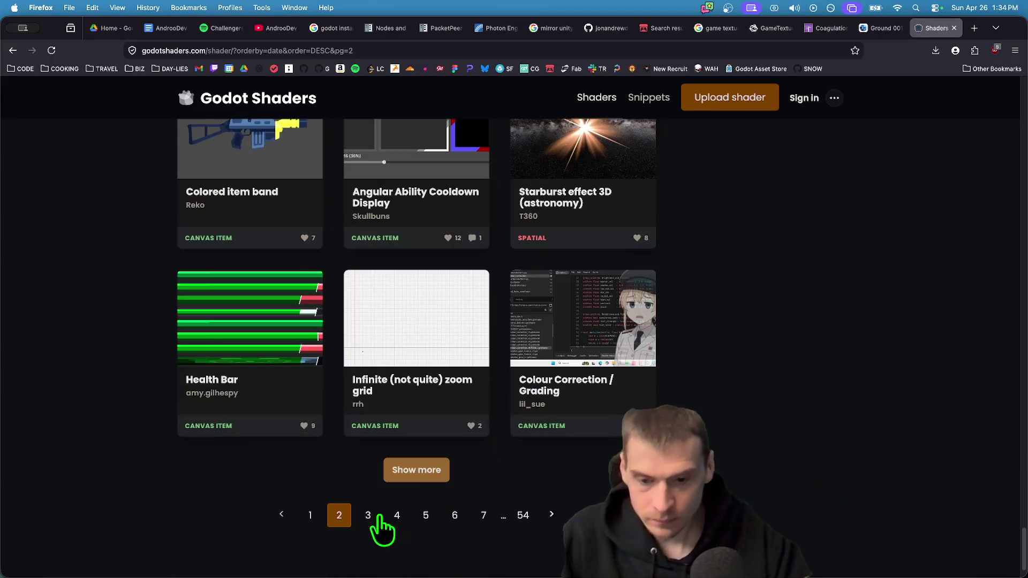
pyautogui.click(378, 517)
# - Open the Stochastic Texture Hex-Tiling (Mikkelsen's Adaptation) shader and read through its code
pyautogui.scroll(-3, 810, 423)
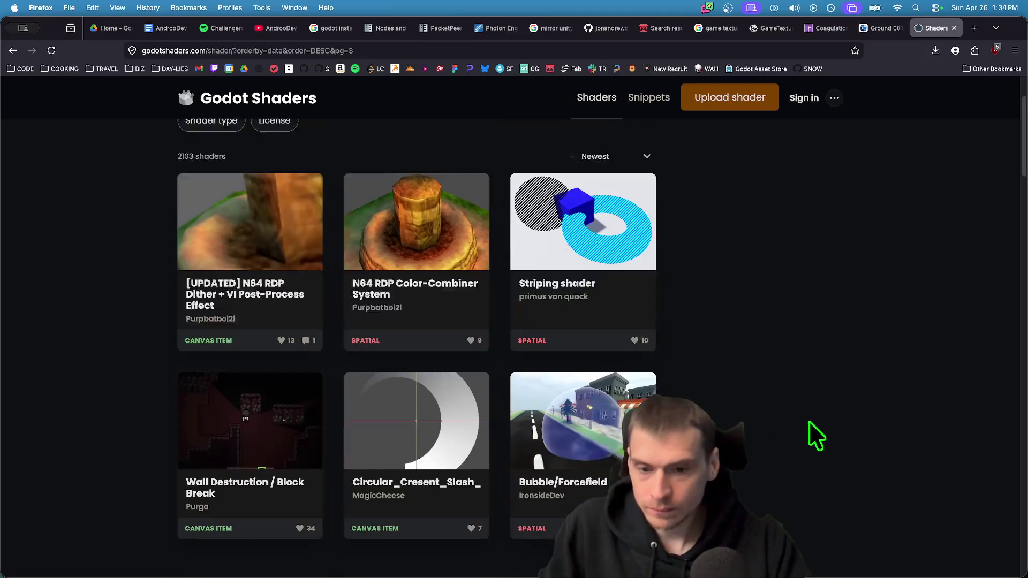
pyautogui.scroll(-11, 807, 420)
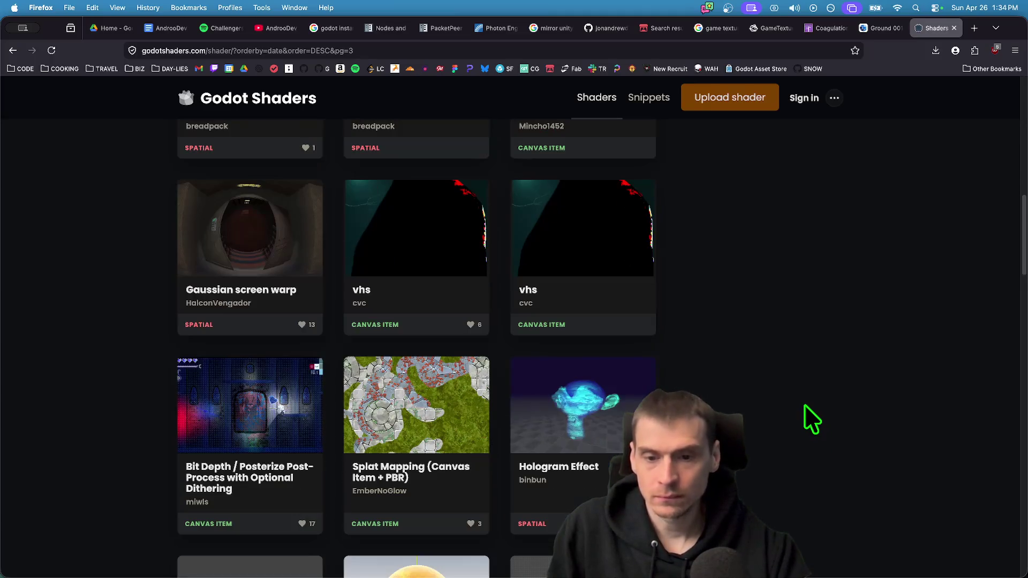
pyautogui.scroll(-9, 804, 405)
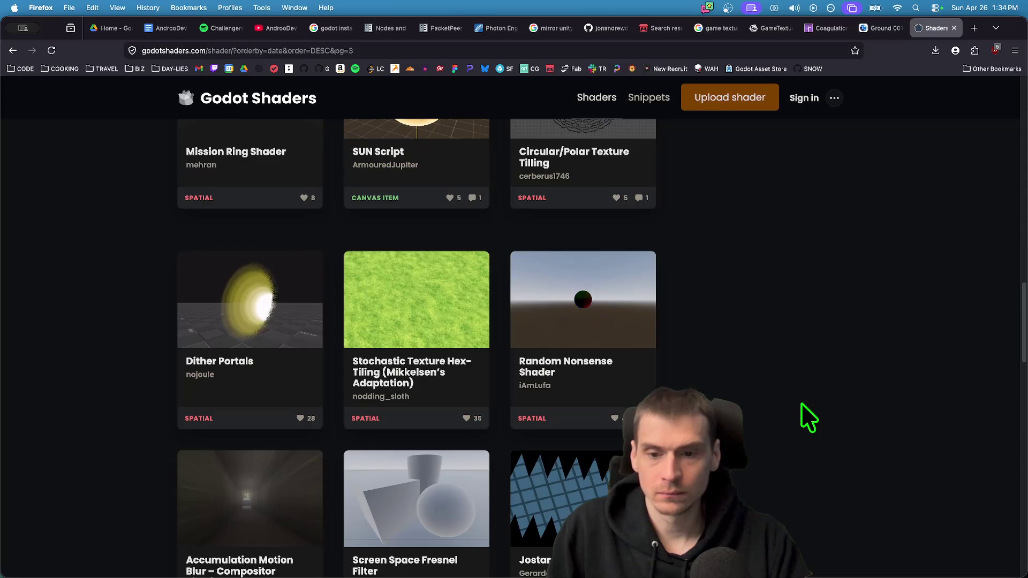
pyautogui.click(414, 369)
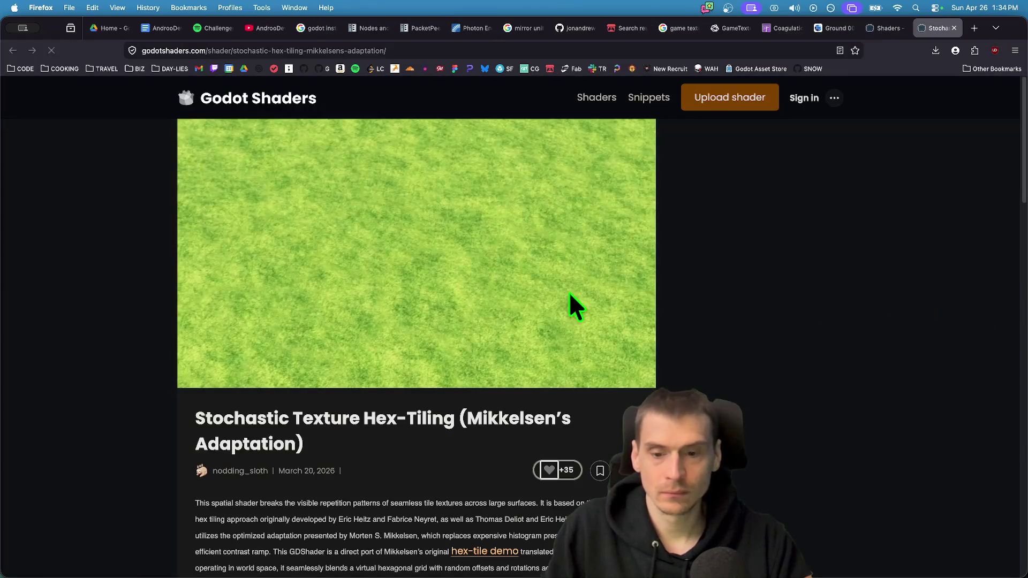
pyautogui.scroll(-4, 880, 314)
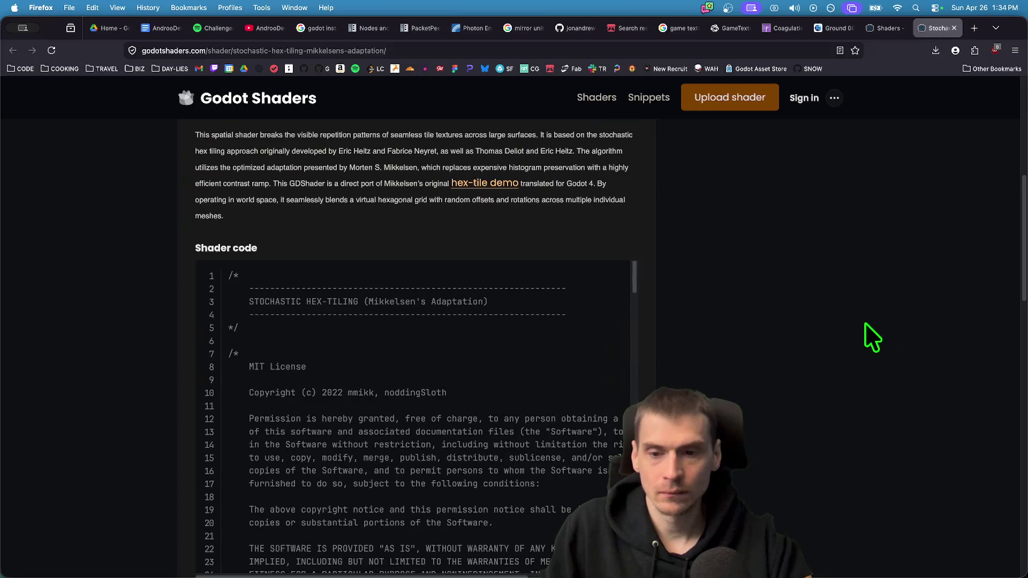
pyautogui.scroll(3, 912, 288)
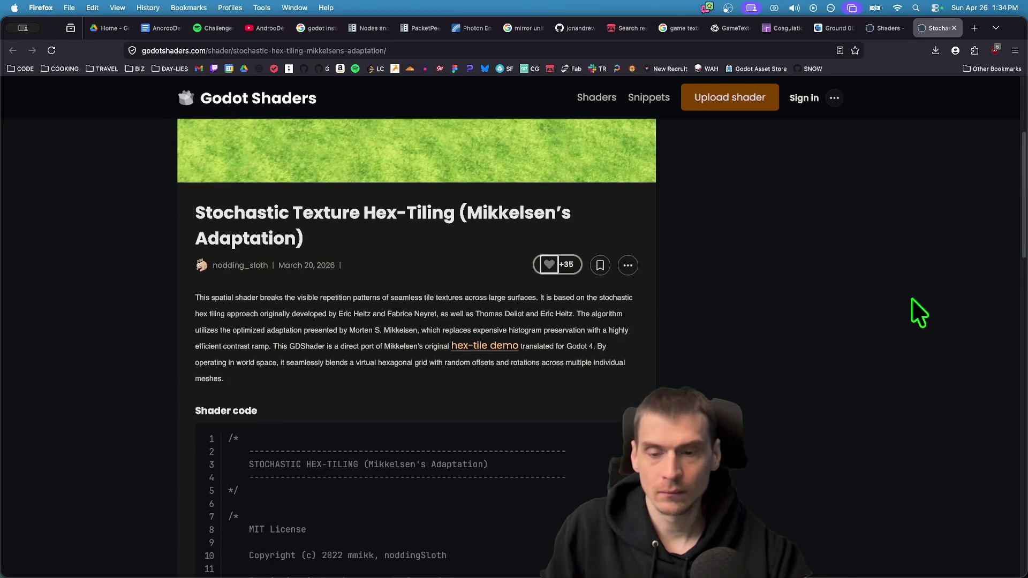
pyautogui.scroll(-9, 1009, 309)
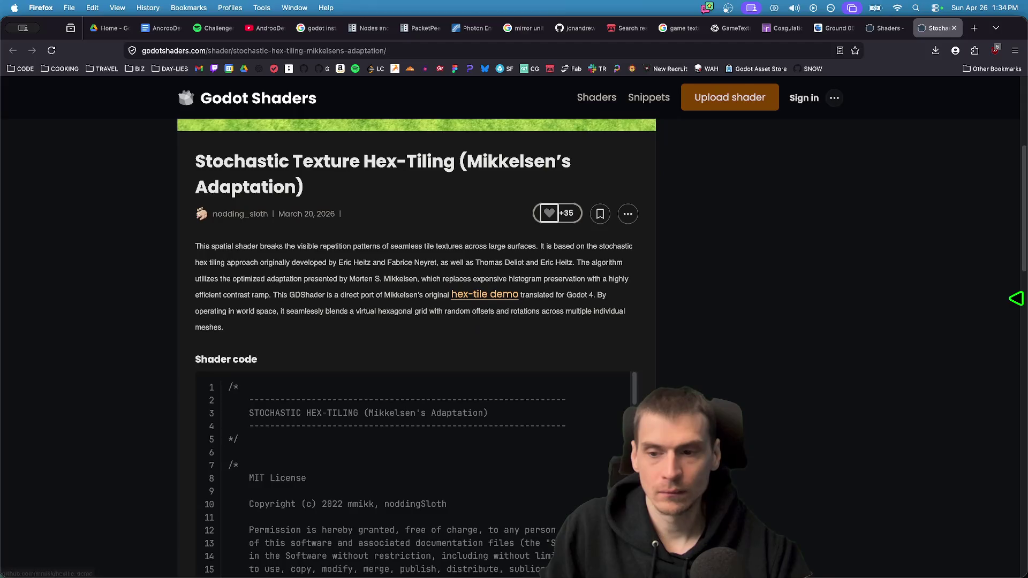
pyautogui.scroll(9, 963, 321)
pyautogui.scroll(-10, 253, 487)
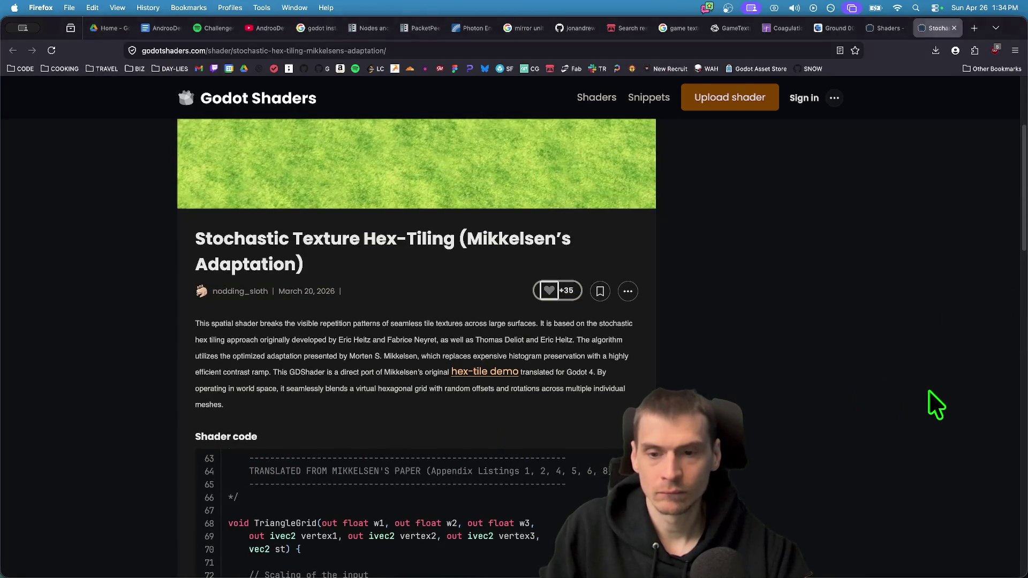
pyautogui.press('super+Tab')
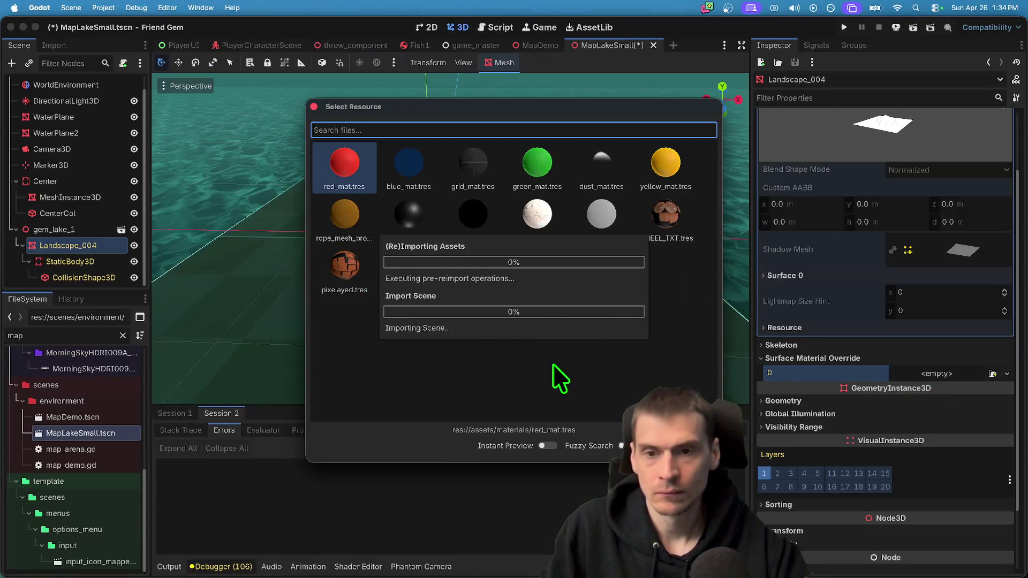
# - Dismiss the material picker, clear the FileSystem filter and collapse the pickups and StateMachine folders
pyautogui.press('Escape')
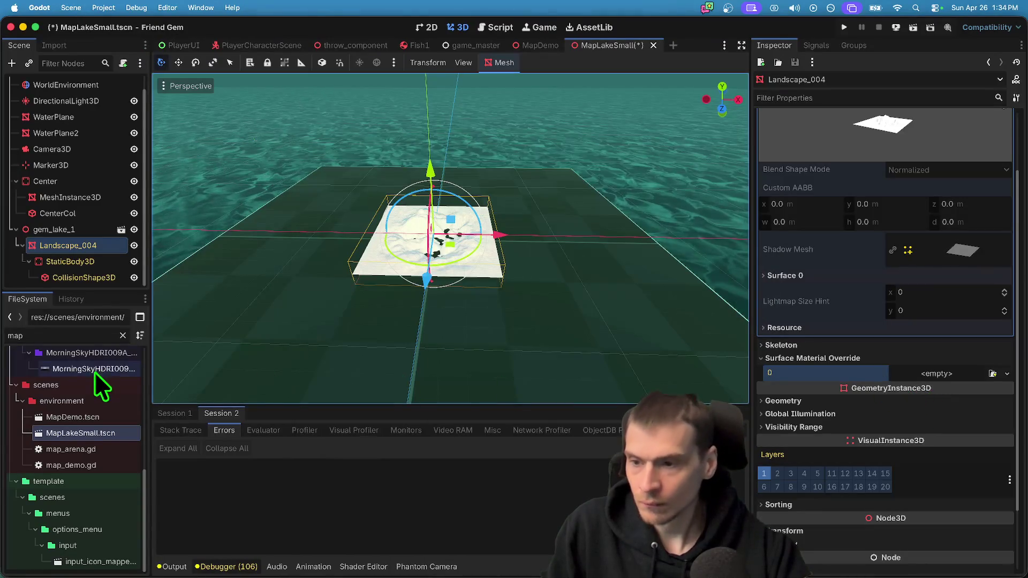
pyautogui.scroll(-3, 65, 450)
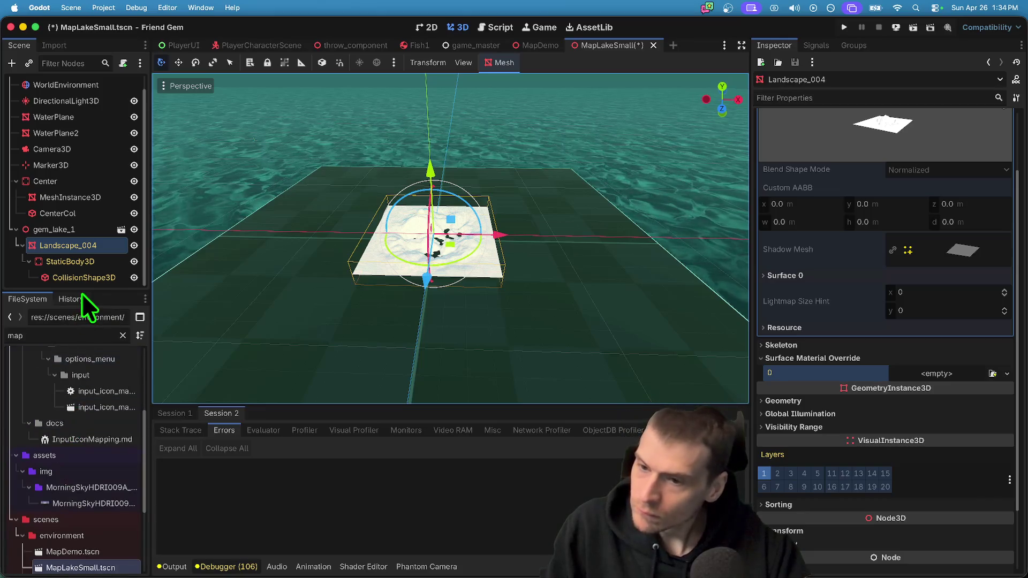
pyautogui.moveTo(85, 290); pyautogui.dragTo(85, 265)
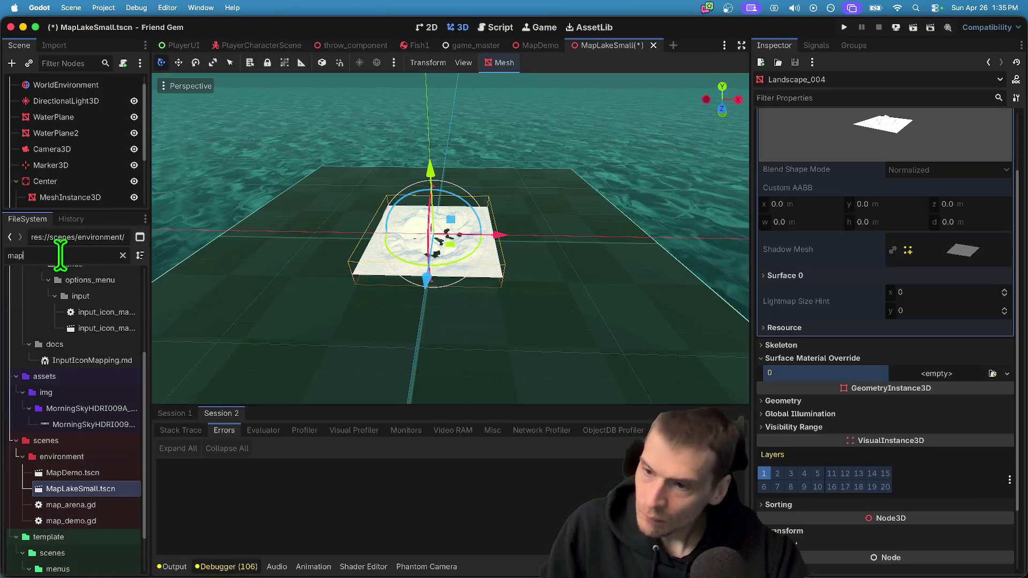
pyautogui.doubleClick(59, 255)
pyautogui.press('BackSpace')
pyautogui.scroll(-5, 47, 451)
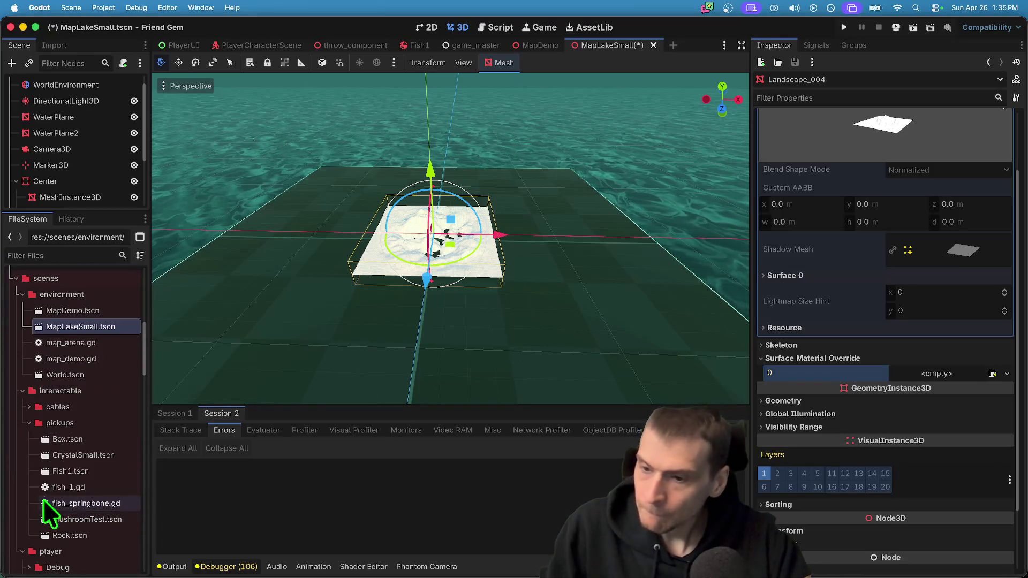
pyautogui.scroll(-1, 110, 364)
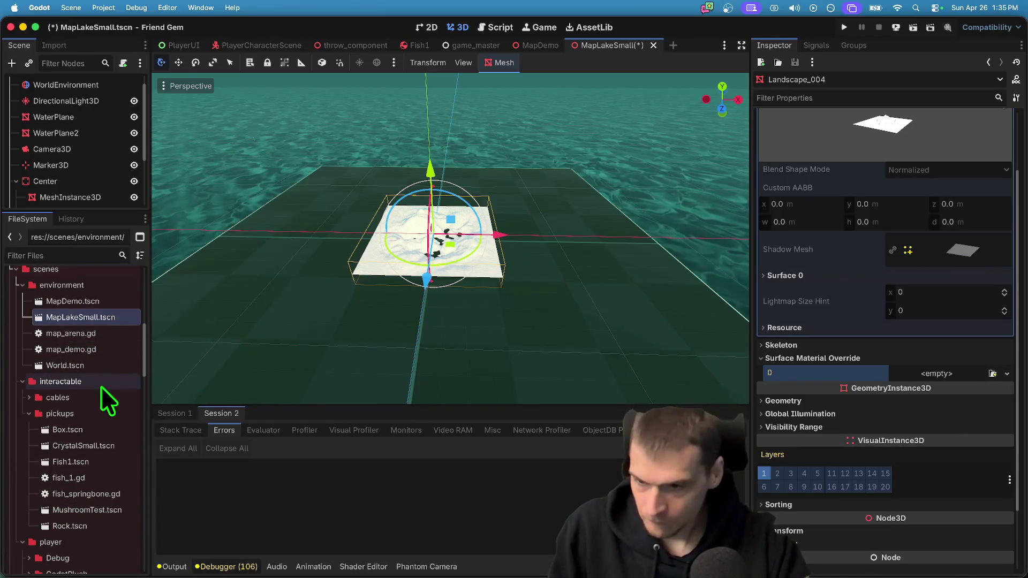
pyautogui.doubleClick(79, 412)
pyautogui.scroll(3, 310, 367)
pyautogui.scroll(-2, 388, 279)
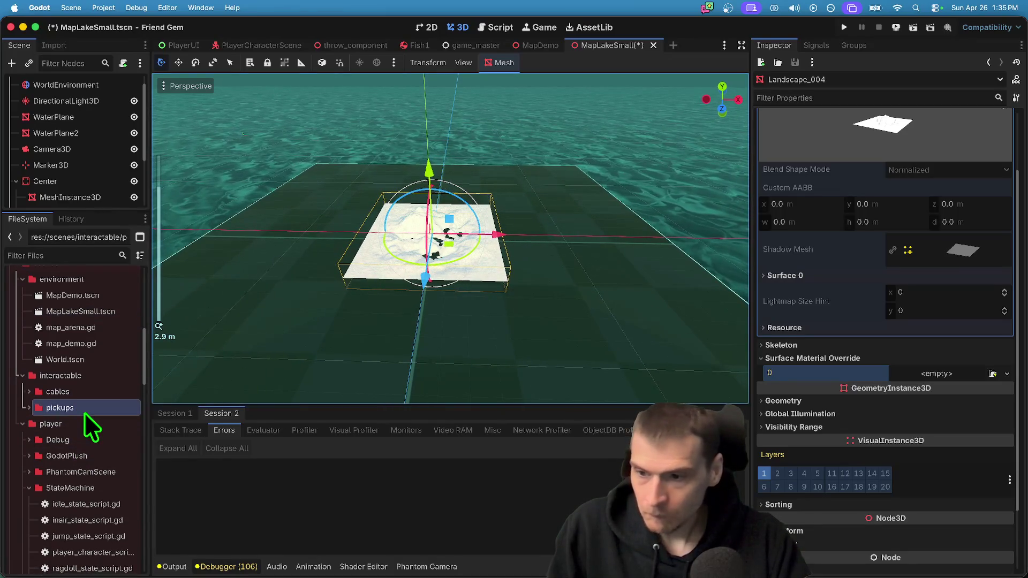
pyautogui.scroll(-6, 75, 407)
pyautogui.scroll(2, 73, 417)
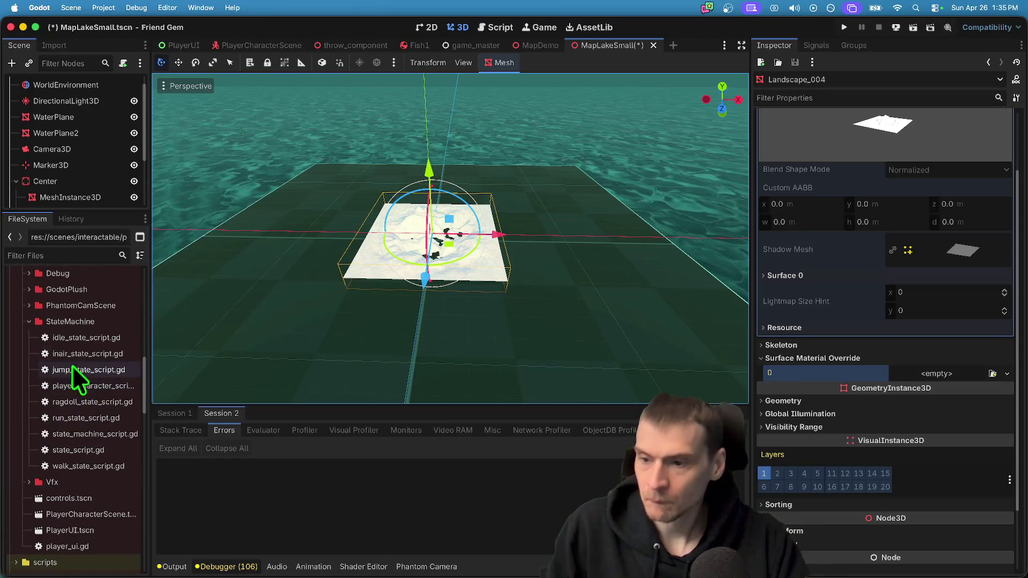
pyautogui.doubleClick(83, 322)
# - Filter FileSystem by 'sha' and create a new Shader resource in the shaders folder
pyautogui.click(65, 255)
pyautogui.write('sha')
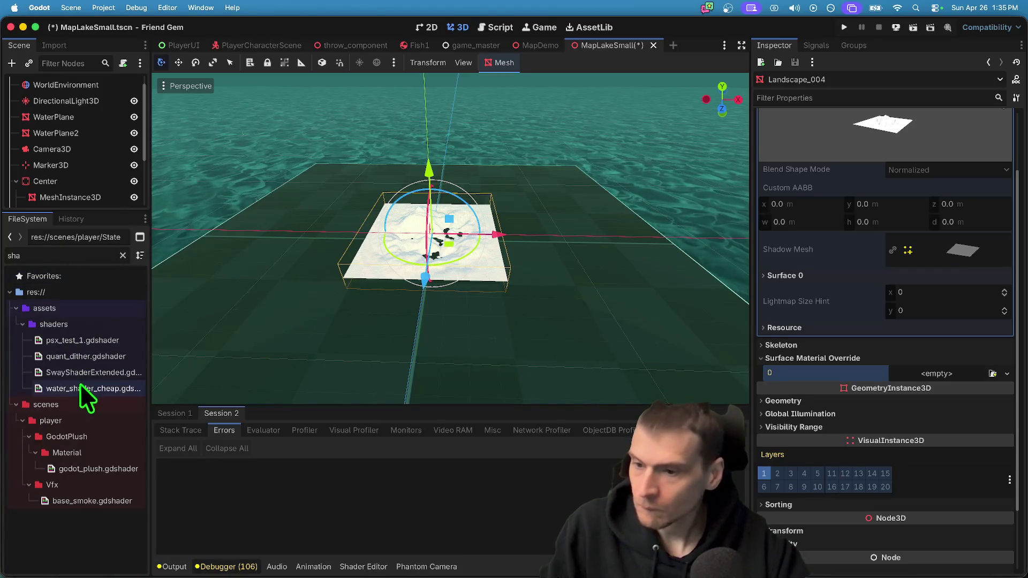
pyautogui.rightClick(69, 329)
pyautogui.moveTo(132, 339)
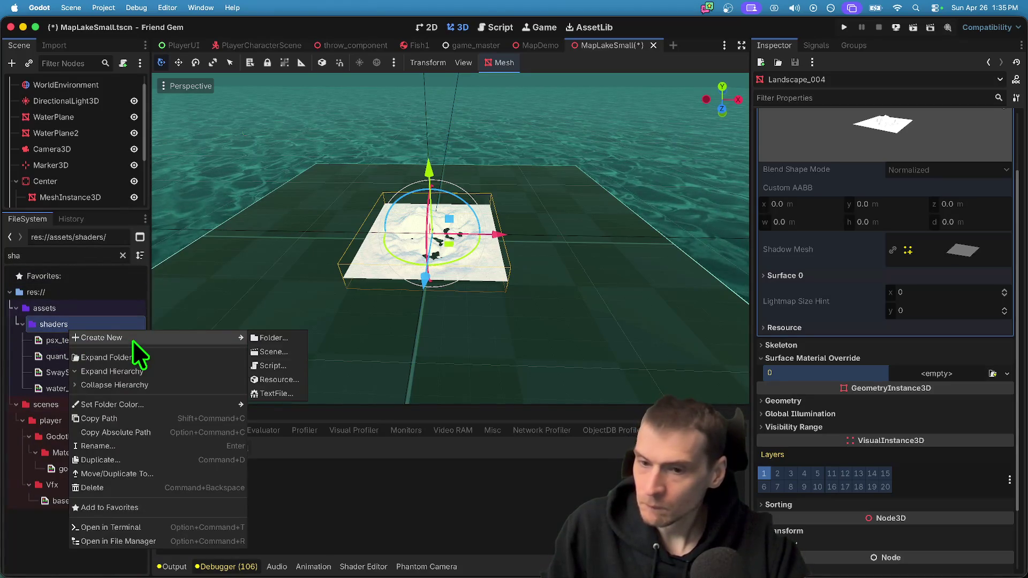
pyautogui.click(284, 381)
pyautogui.write('shader')
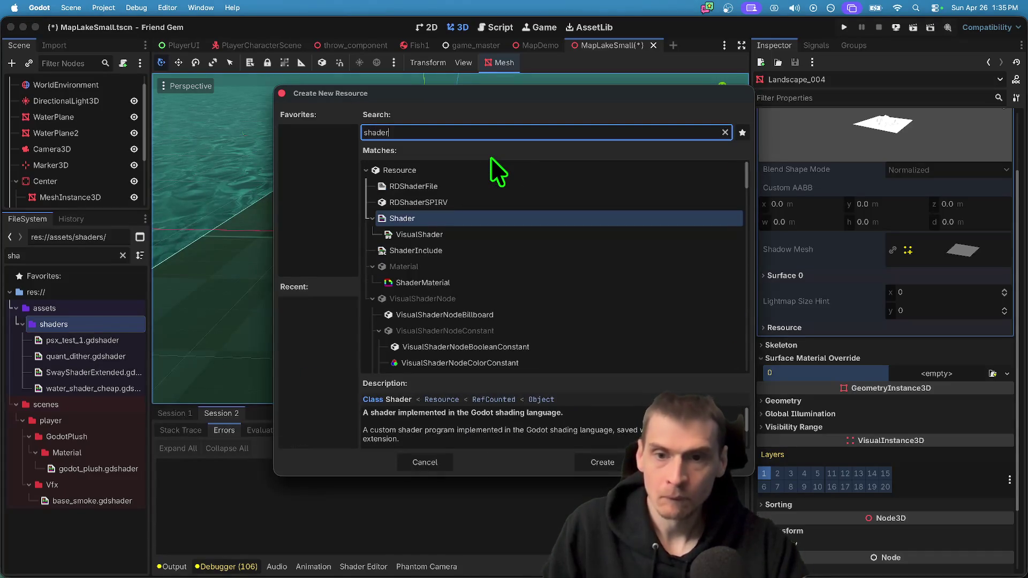
pyautogui.press('Return')
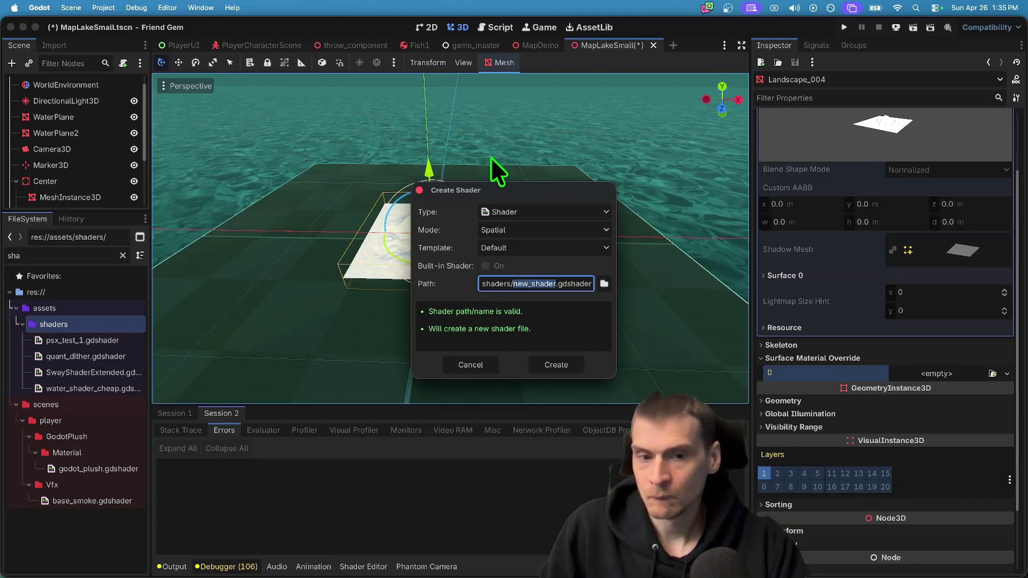
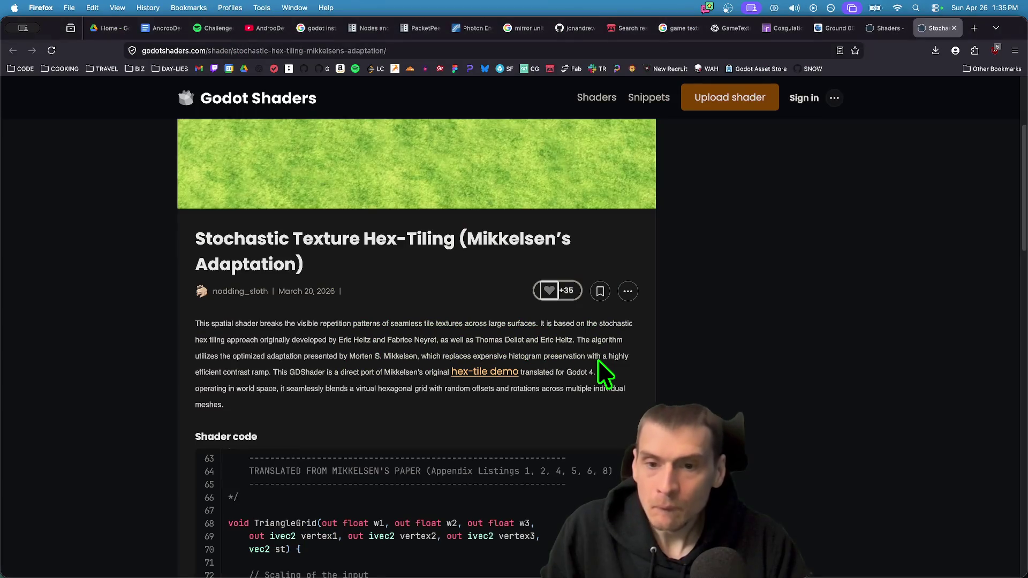
# - Create hex_tile.gdshader, replace its default code with the pasted hex-tiling shader, and save
pyautogui.write('hex-.gds')
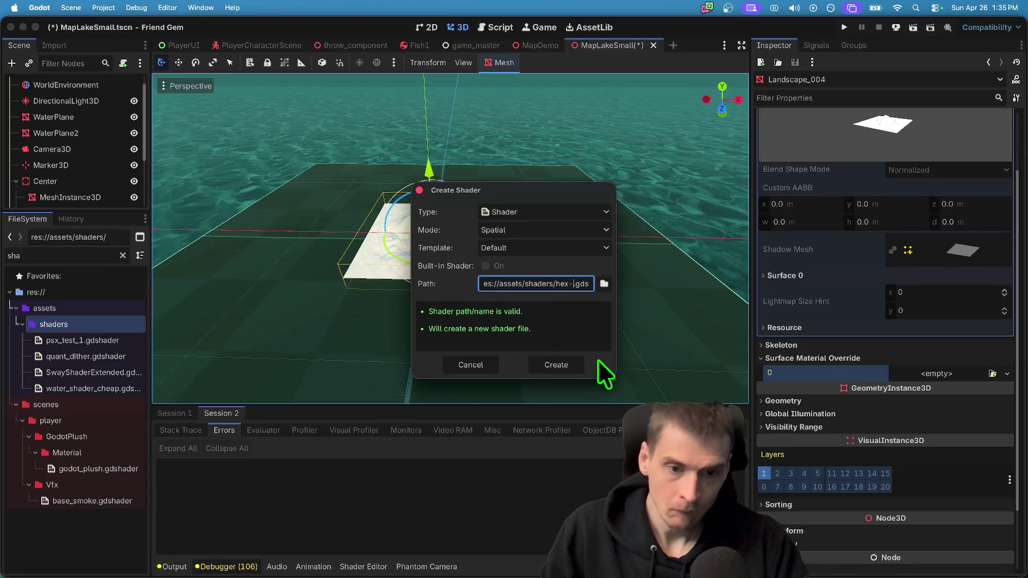
pyautogui.press('BackSpace')
pyautogui.write('_')
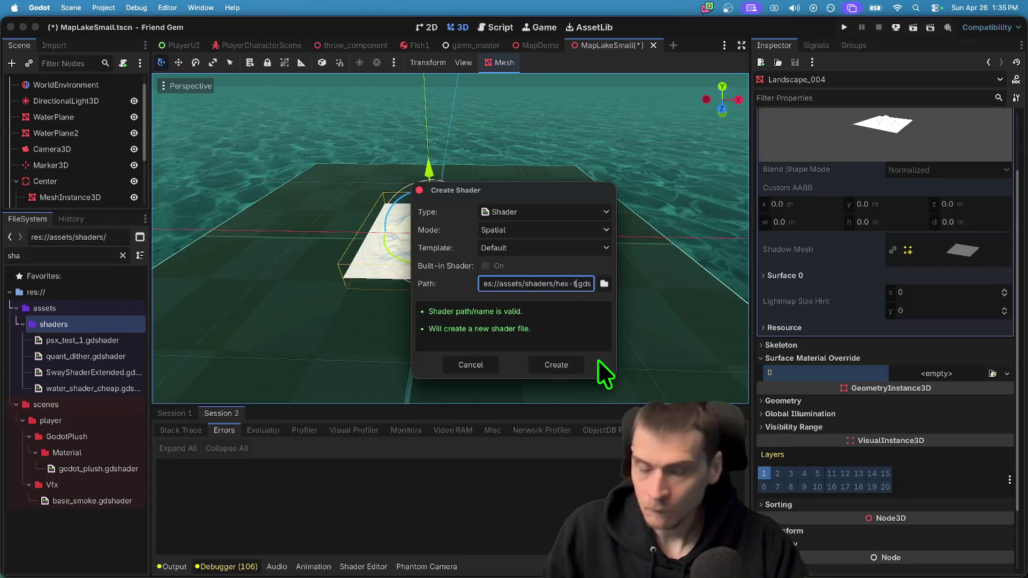
pyautogui.write('tile')
pyautogui.press('Return')
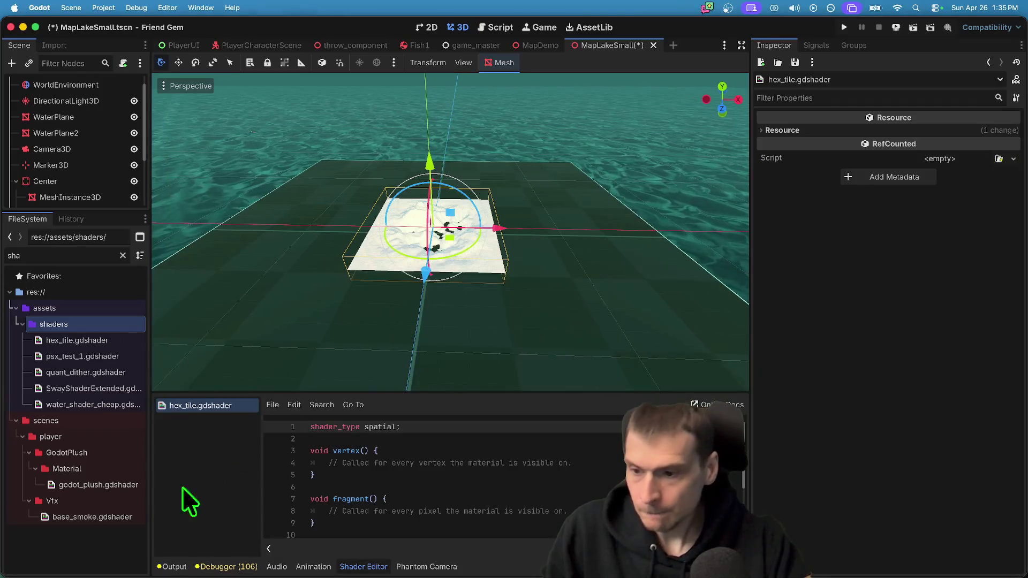
pyautogui.press('super+a')
pyautogui.press('super+v')
pyautogui.press('super+s')
# - Clear the FileSystem filter, enlarge the Scene dock, and reselect Landscape_004
pyautogui.scroll(5, 495, 460)
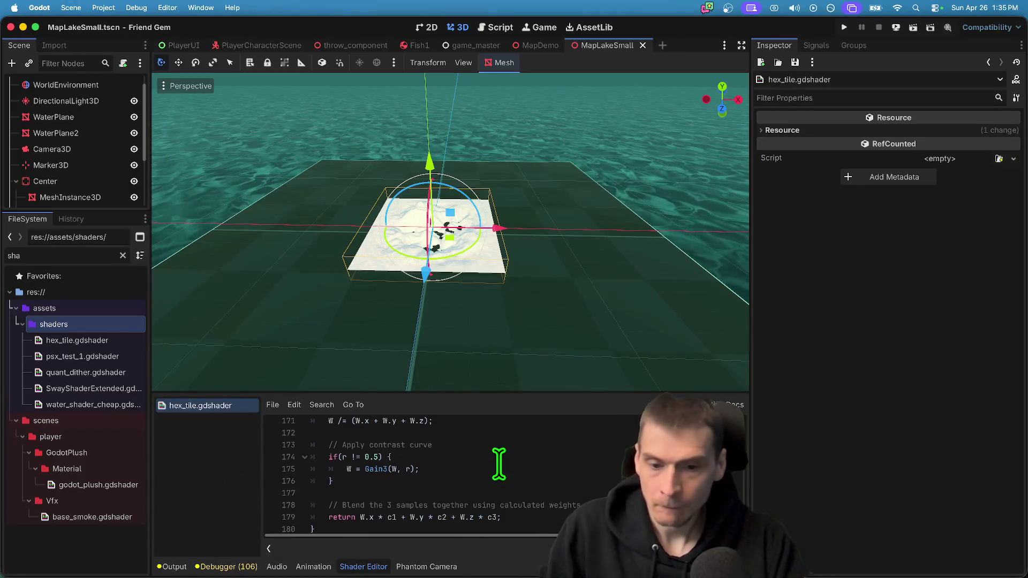
pyautogui.click(50, 345)
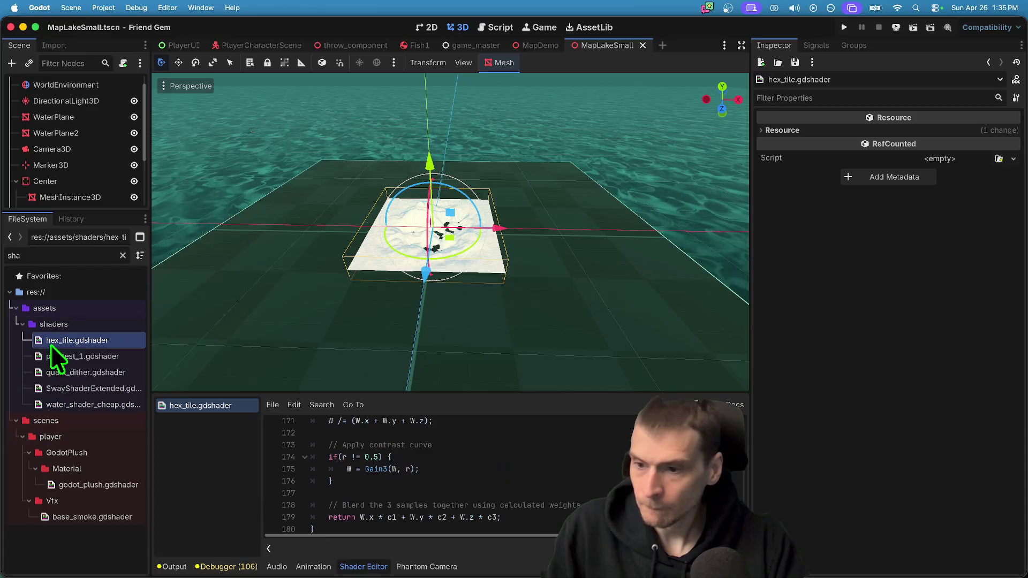
pyautogui.click(123, 256)
pyautogui.moveTo(98, 209); pyautogui.dragTo(88, 373)
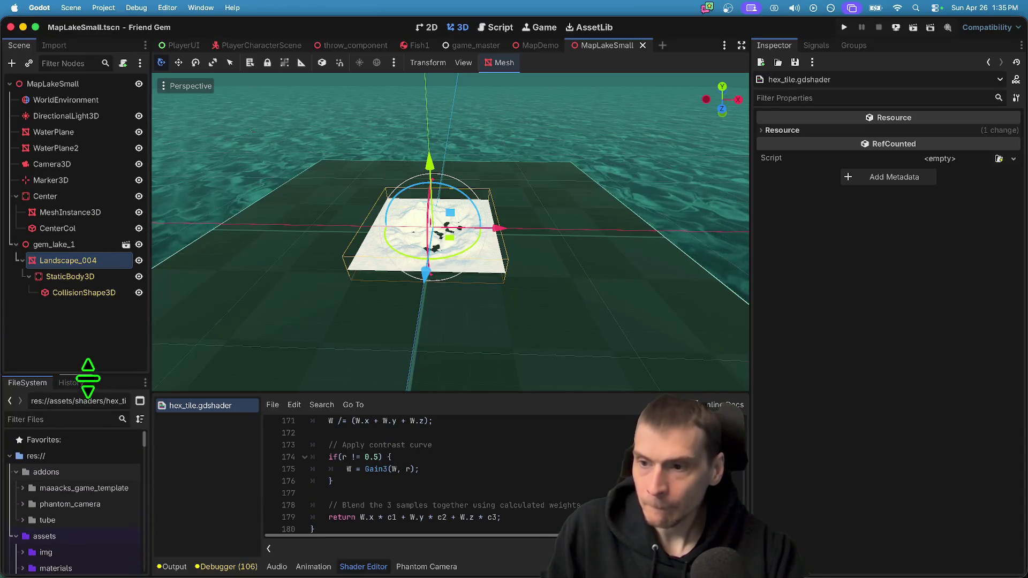
pyautogui.click(92, 336)
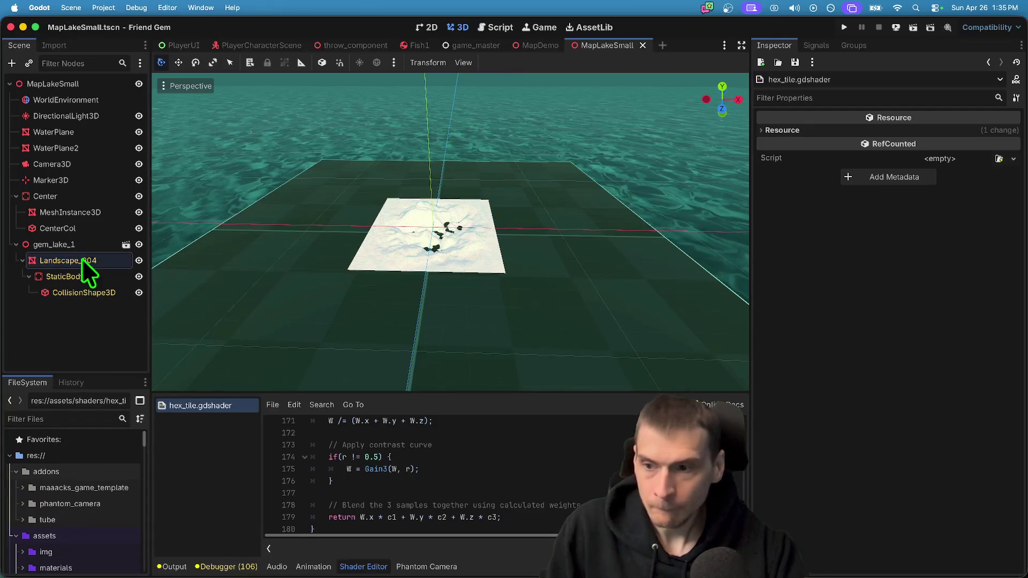
pyautogui.click(81, 257)
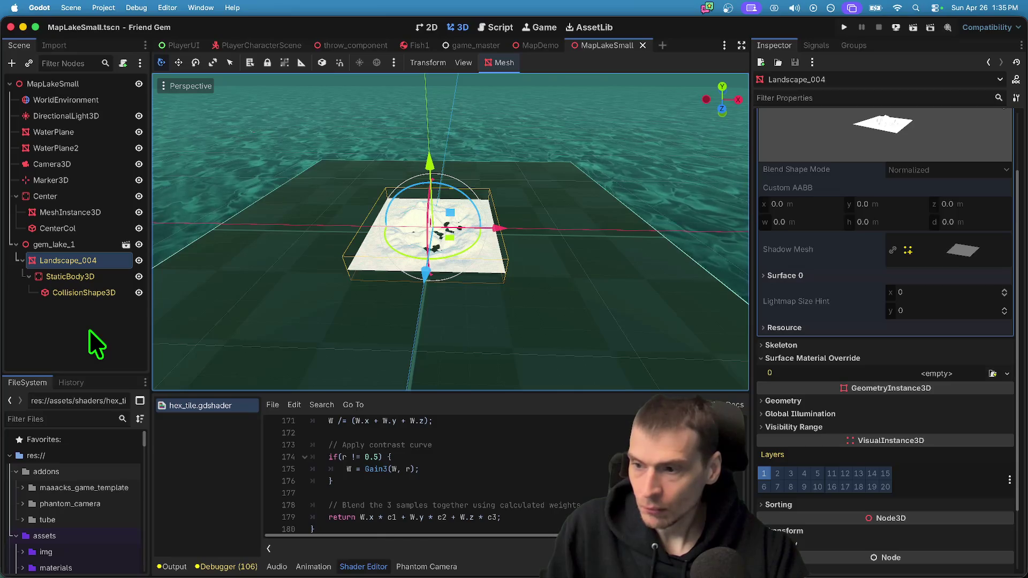
# - Look through the WaterPlane nodes and CenterCol, then select the MeshInstance3D under Center
pyautogui.keyDown('super'); pyautogui.click(89, 261); pyautogui.keyUp('super')
pyautogui.click(88, 132)
pyautogui.click(86, 148)
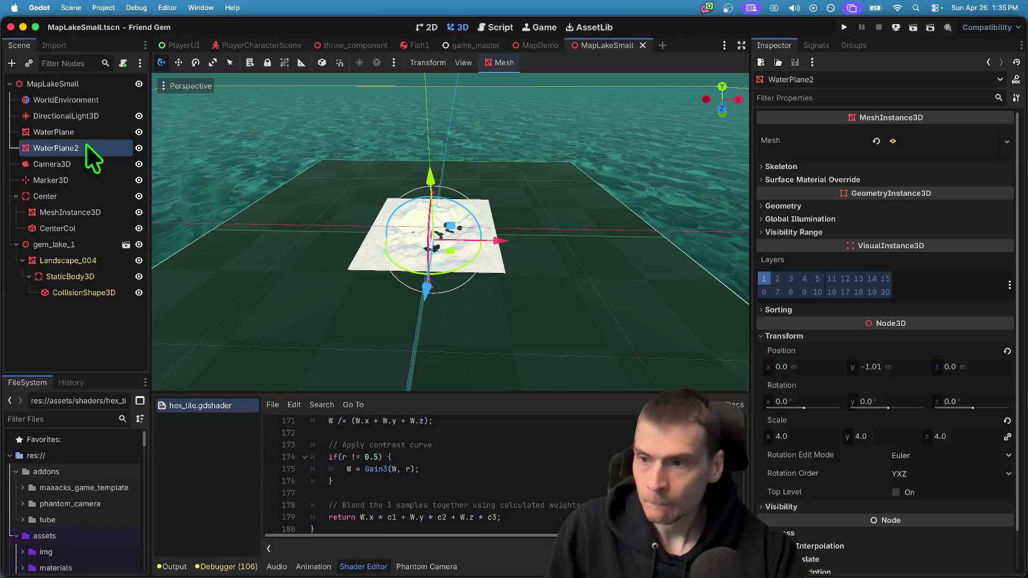
pyautogui.click(75, 213)
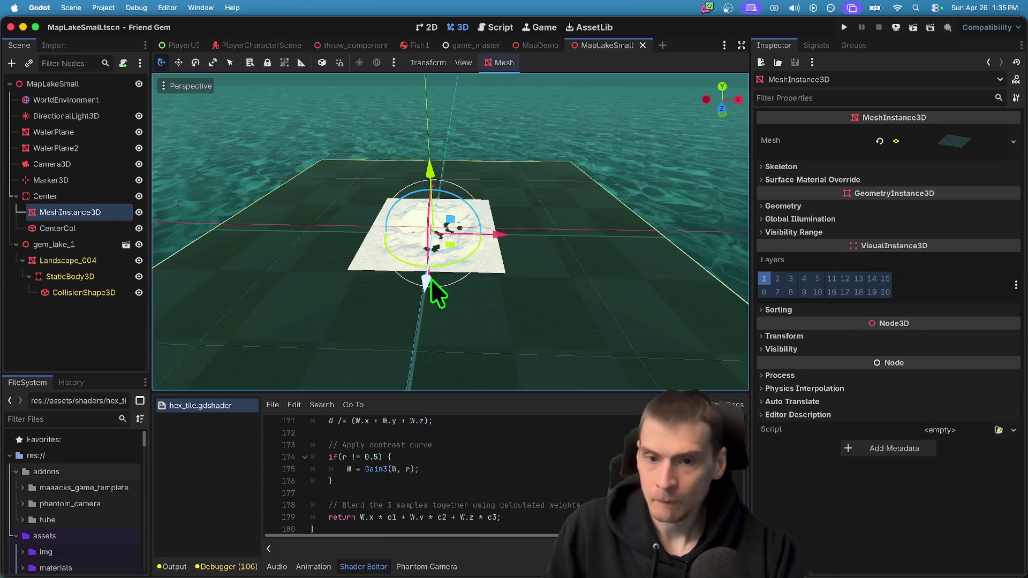
pyautogui.click(59, 226)
pyautogui.click(70, 210)
# - Set the Center PlaneMesh size to 100 × 100 m
pyautogui.click(956, 146)
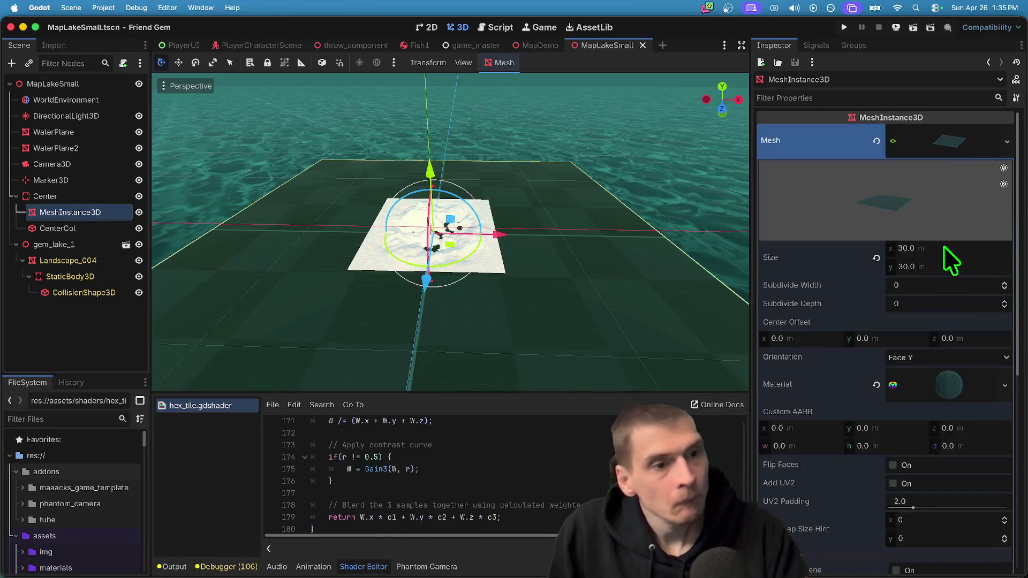
pyautogui.click(951, 249)
pyautogui.press('Tab')
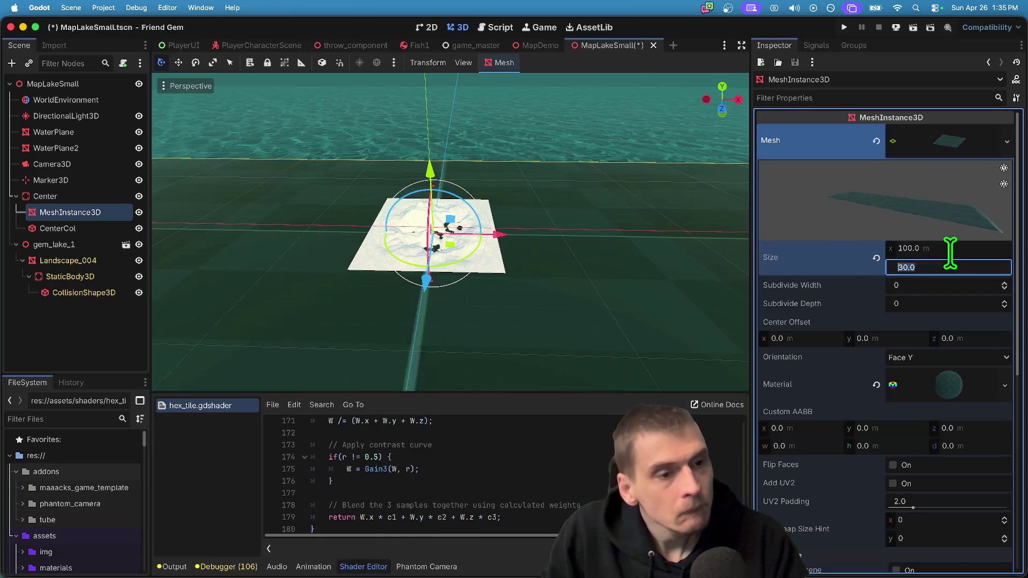
pyautogui.write('0')
pyautogui.press('Return')
# - Give the plane a new StandardMaterial3D with Ground001 as its albedo texture
pyautogui.scroll(-3, 944, 369)
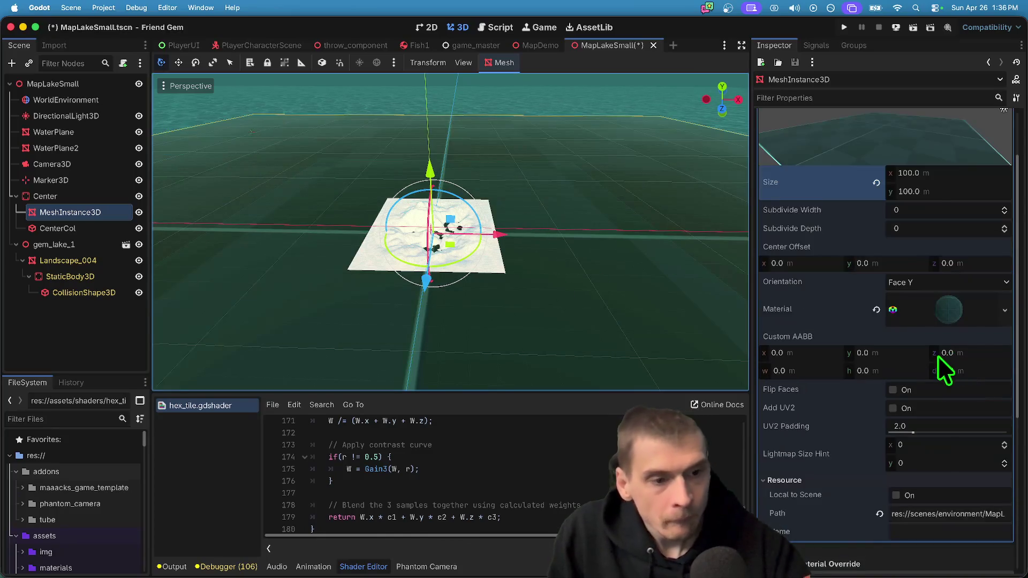
pyautogui.click(969, 309)
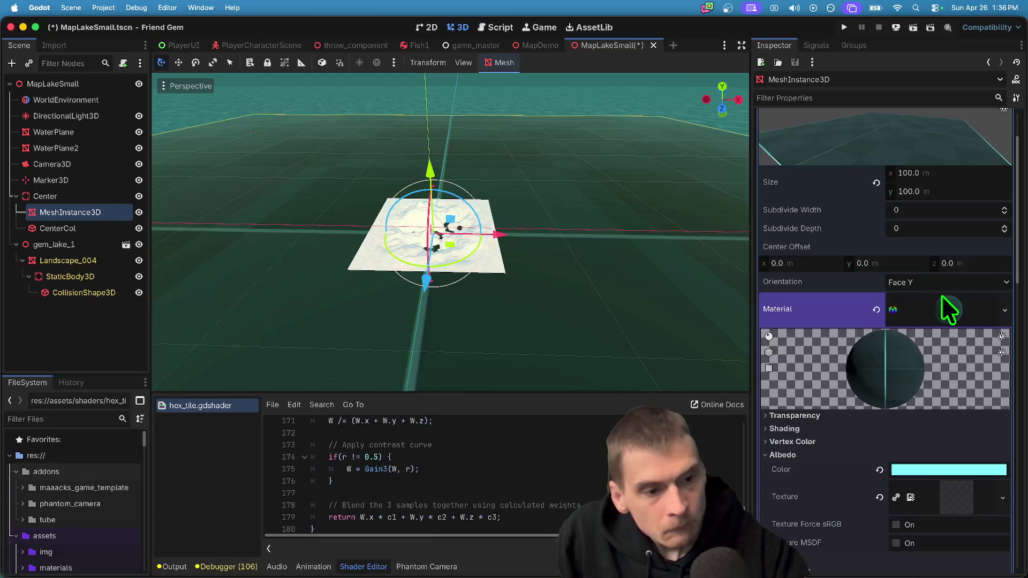
pyautogui.click(876, 309)
pyautogui.scroll(-3, 975, 367)
pyautogui.click(966, 282)
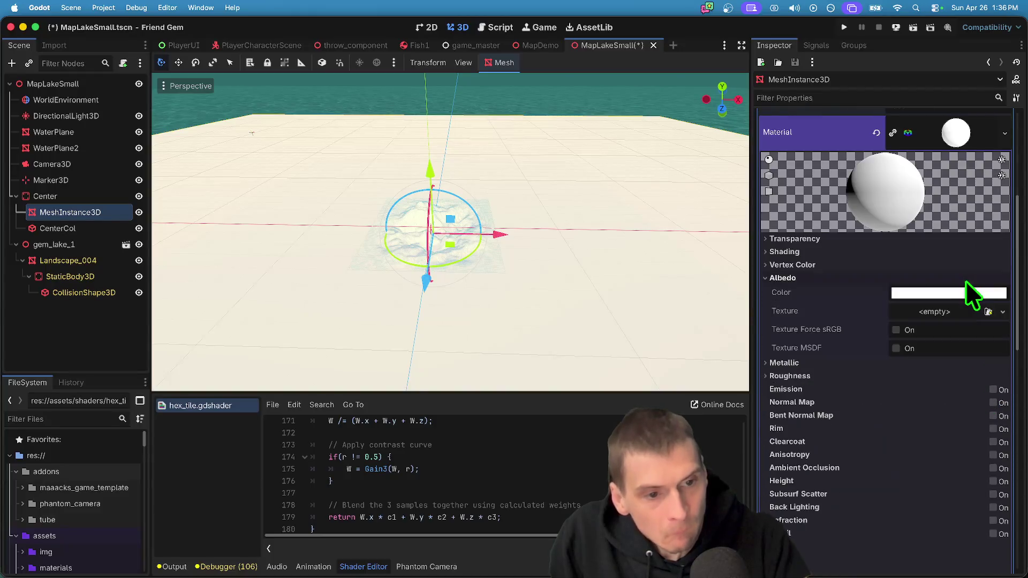
pyautogui.click(988, 311)
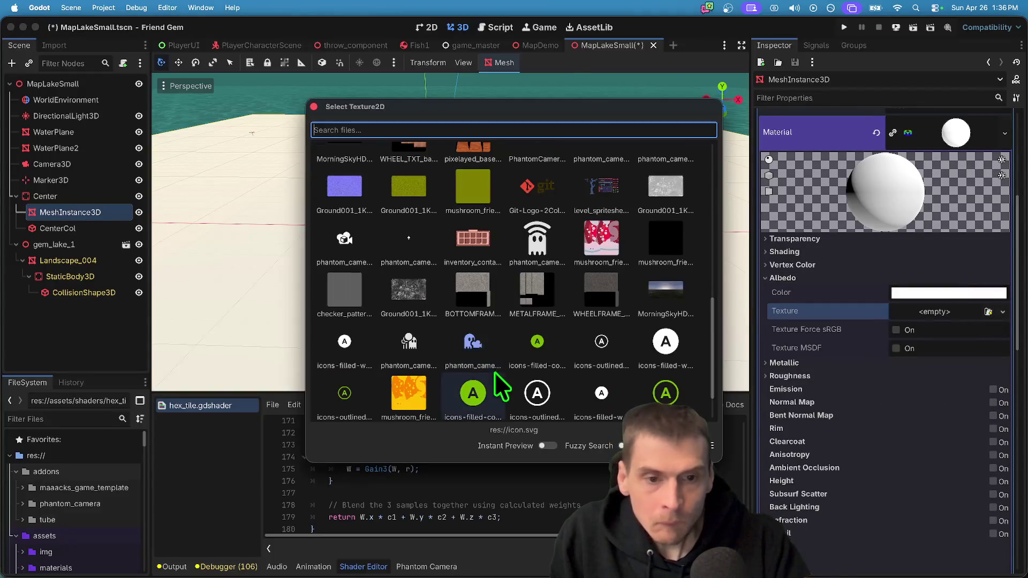
pyautogui.write('gr')
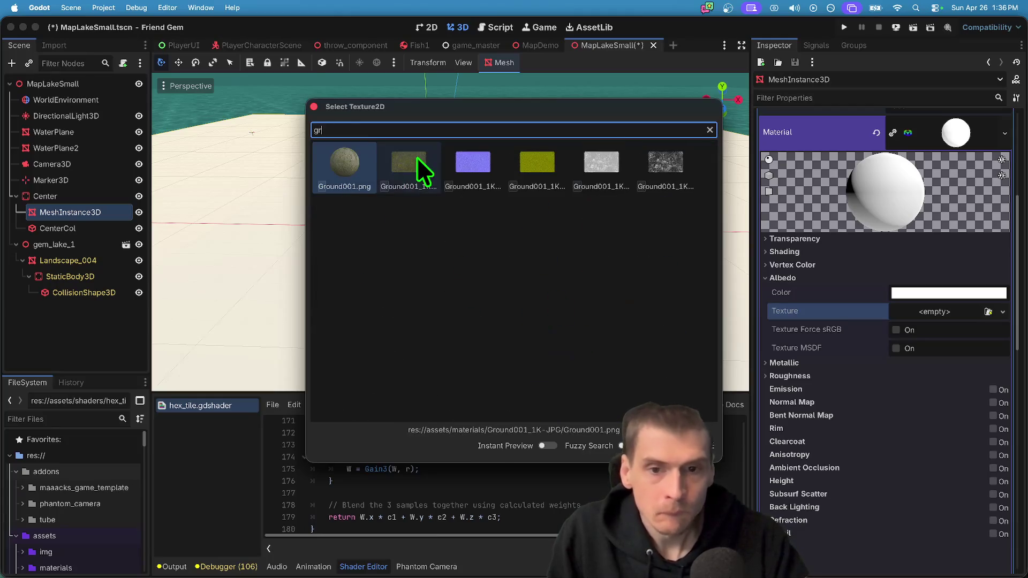
pyautogui.doubleClick(417, 160)
pyautogui.scroll(3, 506, 333)
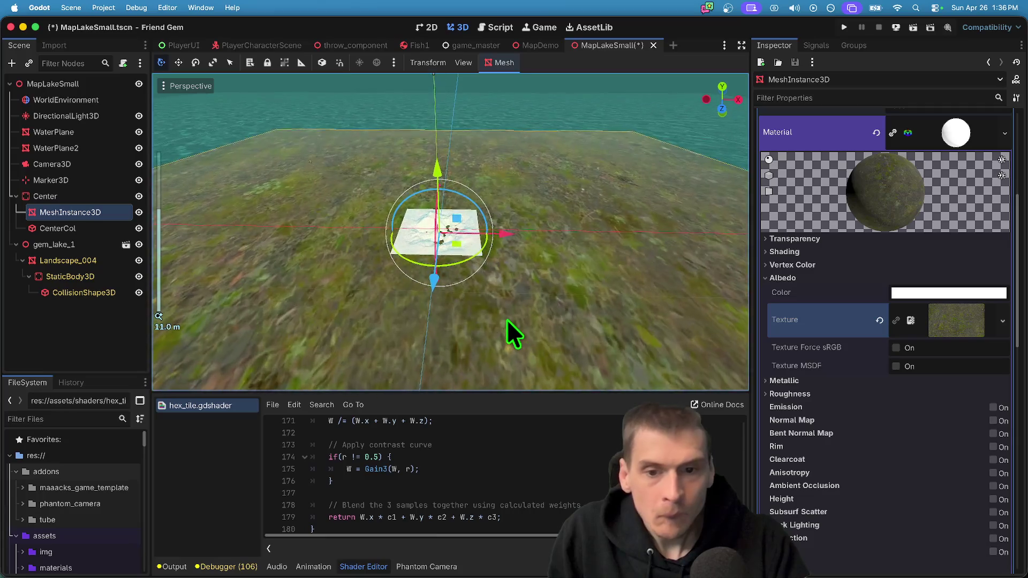
pyautogui.scroll(4, 506, 321)
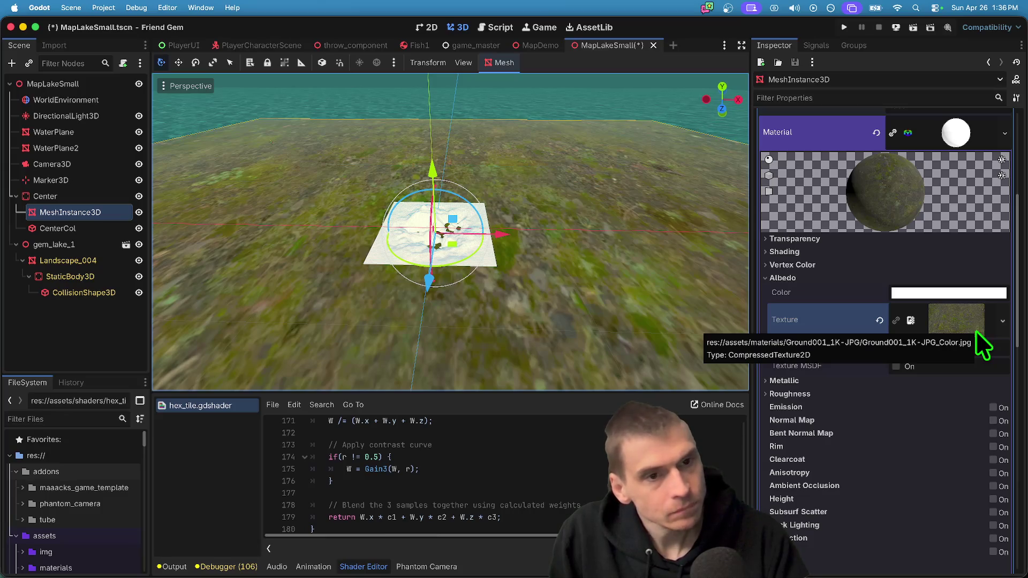
pyautogui.scroll(-5, 973, 336)
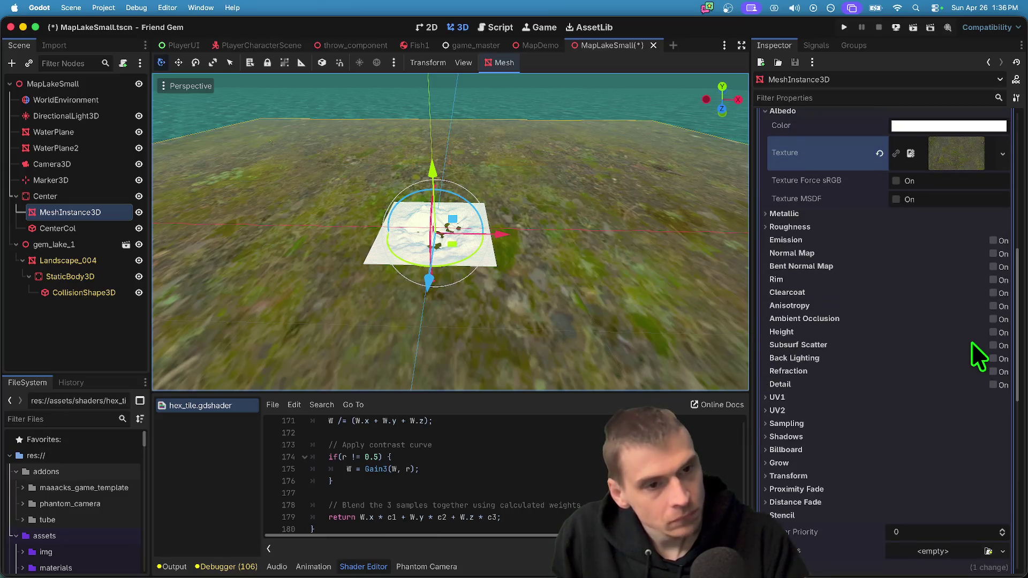
pyautogui.scroll(-5, 969, 343)
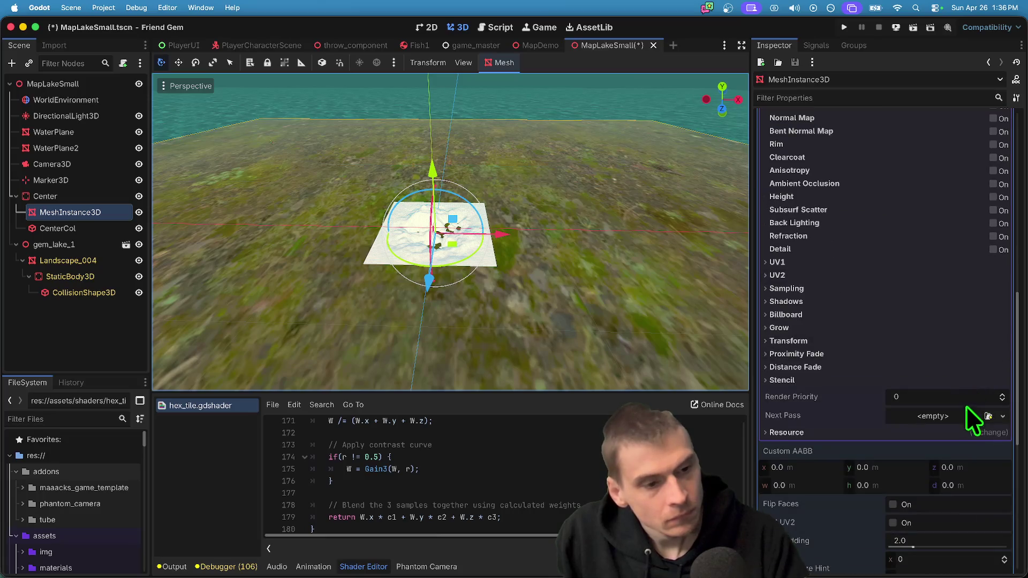
pyautogui.scroll(10, 964, 416)
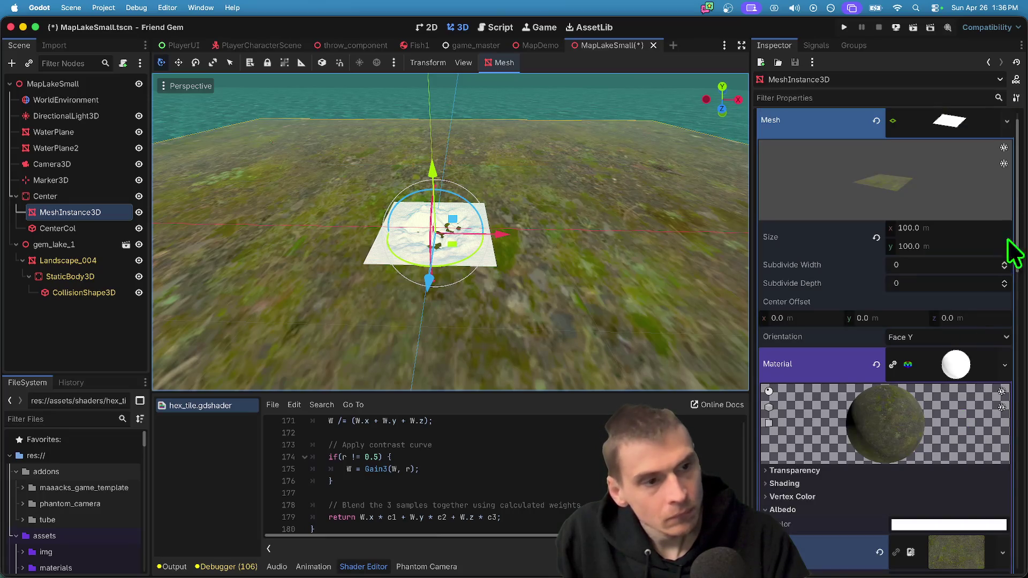
pyautogui.click(998, 369)
# - Replace the plane's material with a ShaderMaterial using hex_tile.gdshader and a grass Source Texture
pyautogui.click(997, 370)
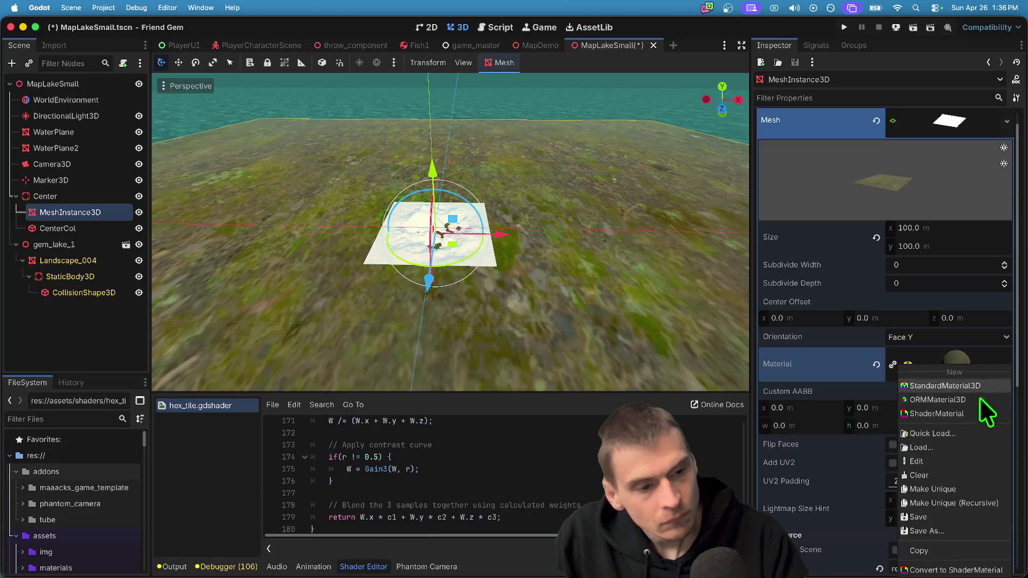
pyautogui.click(966, 419)
pyautogui.click(951, 366)
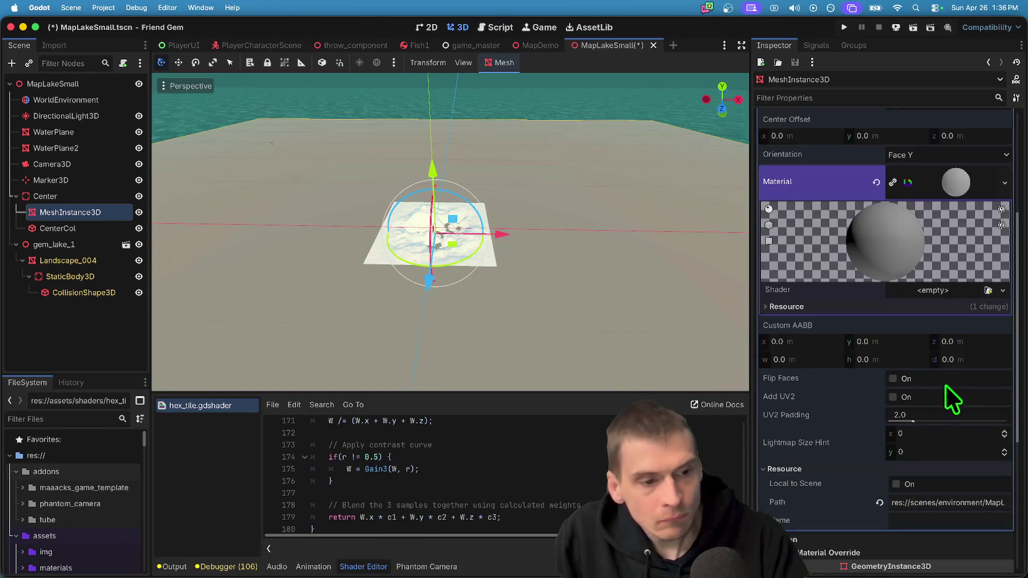
pyautogui.click(987, 287)
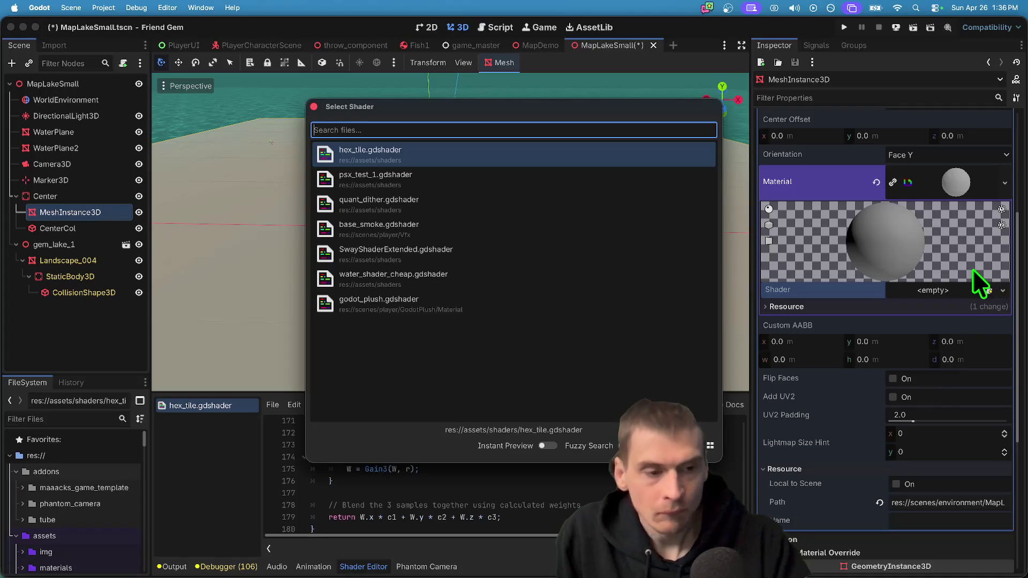
pyautogui.press('Return')
pyautogui.click(948, 291)
pyautogui.click(943, 307)
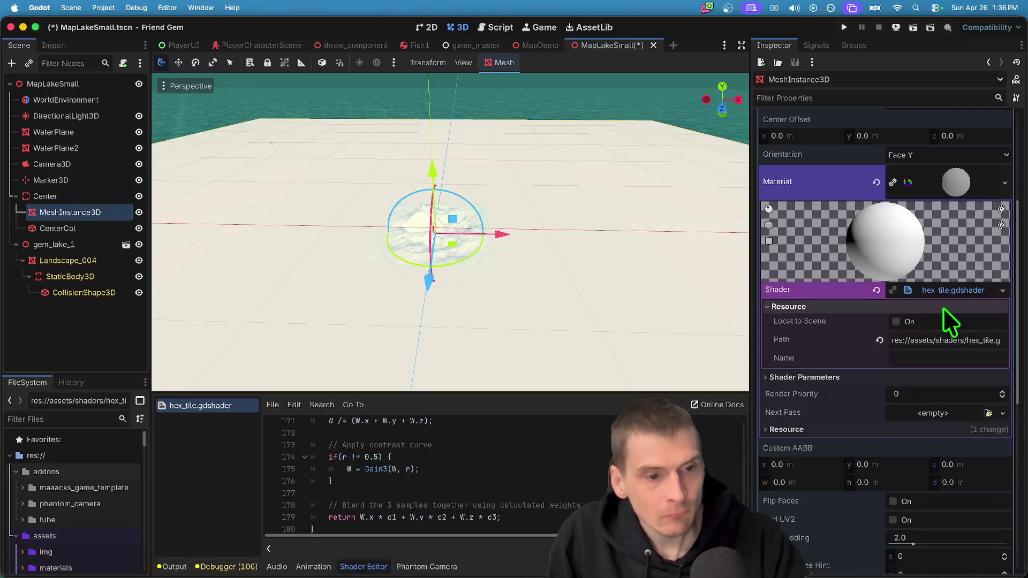
pyautogui.click(936, 377)
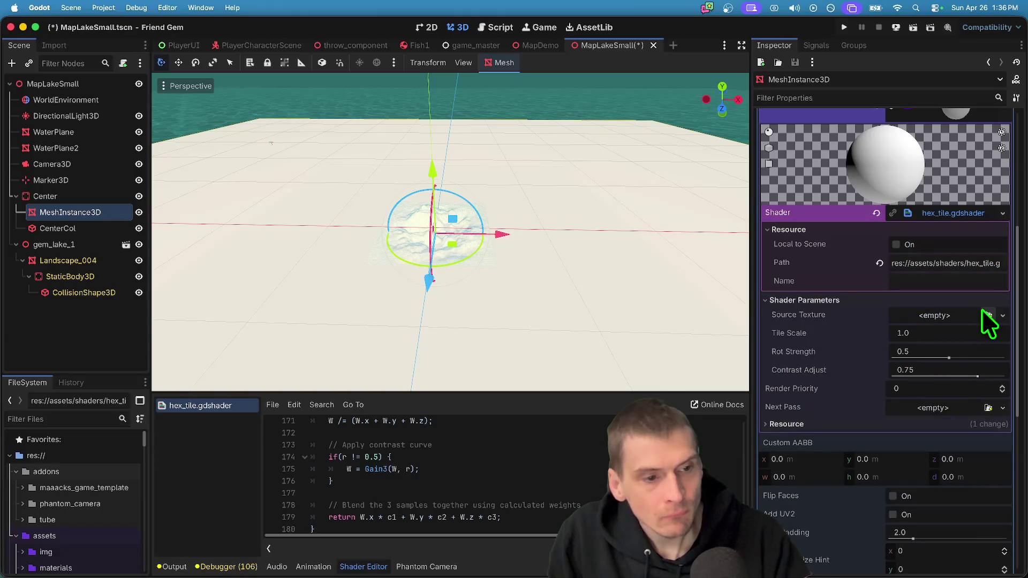
pyautogui.click(983, 311)
pyautogui.click(461, 301)
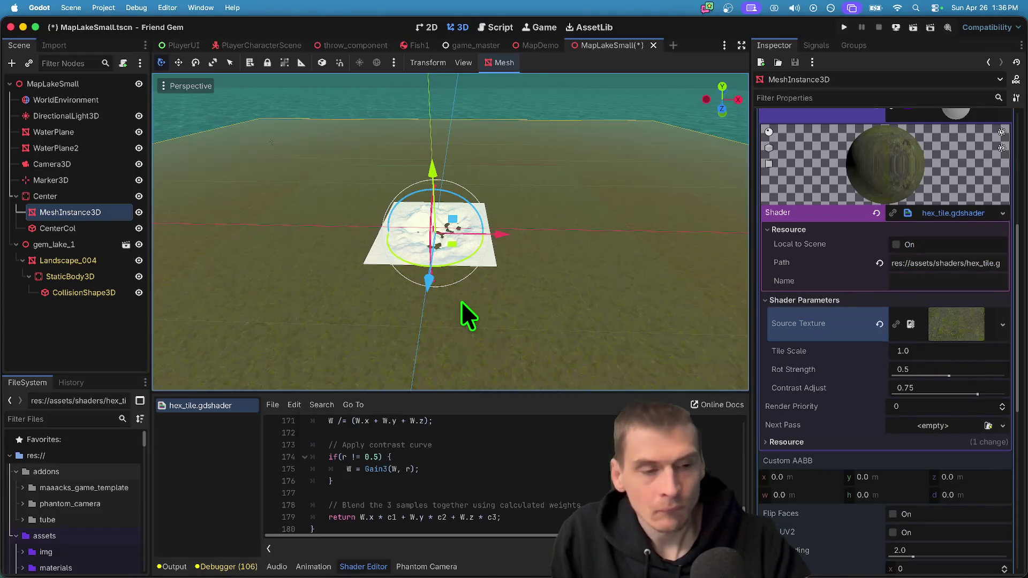
# - Review the shader parameters, then switch to Firefox's godotshaders.com listing tab
pyautogui.scroll(3, 467, 303)
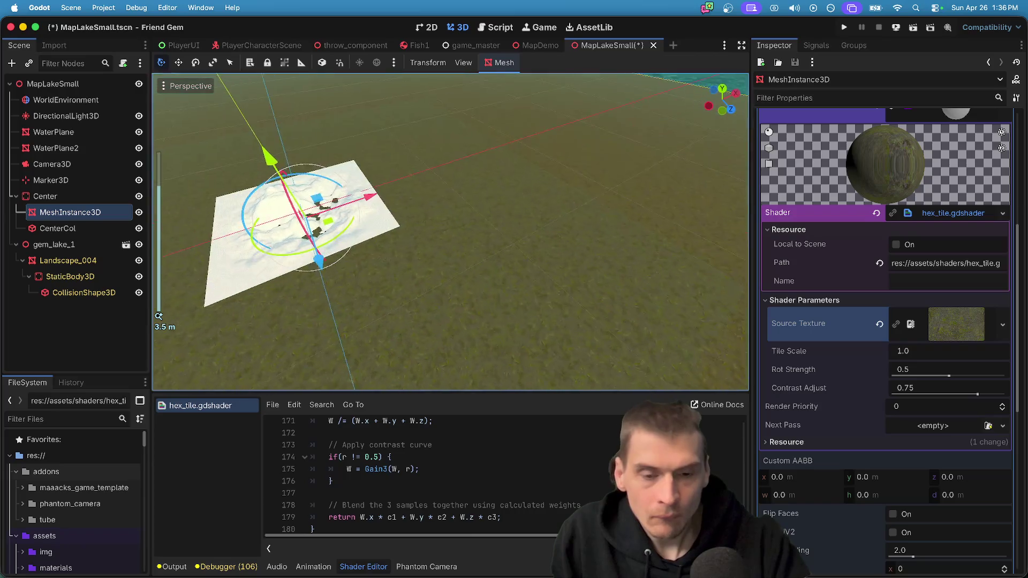
pyautogui.scroll(3, 467, 303)
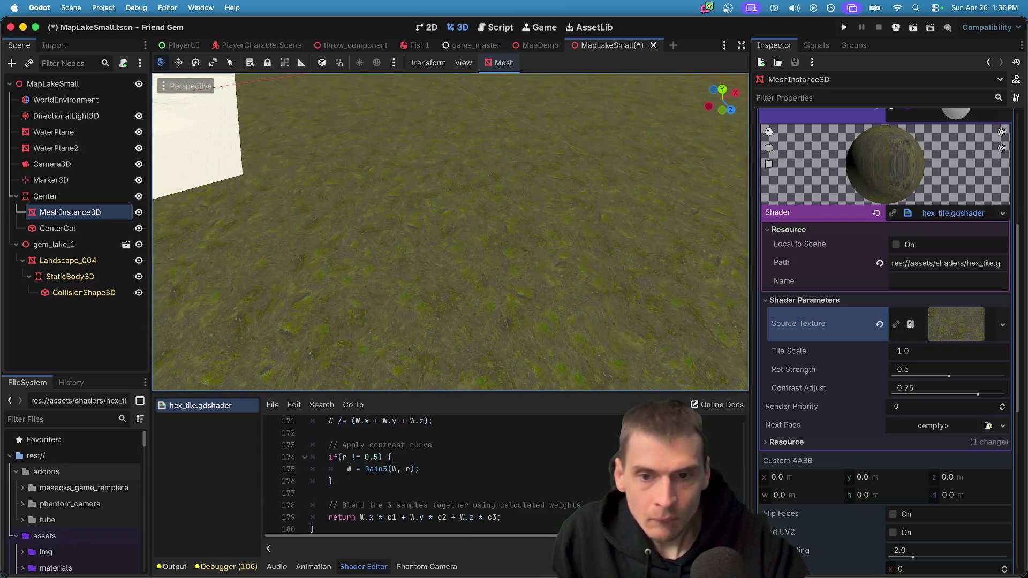
pyautogui.scroll(-5, 467, 303)
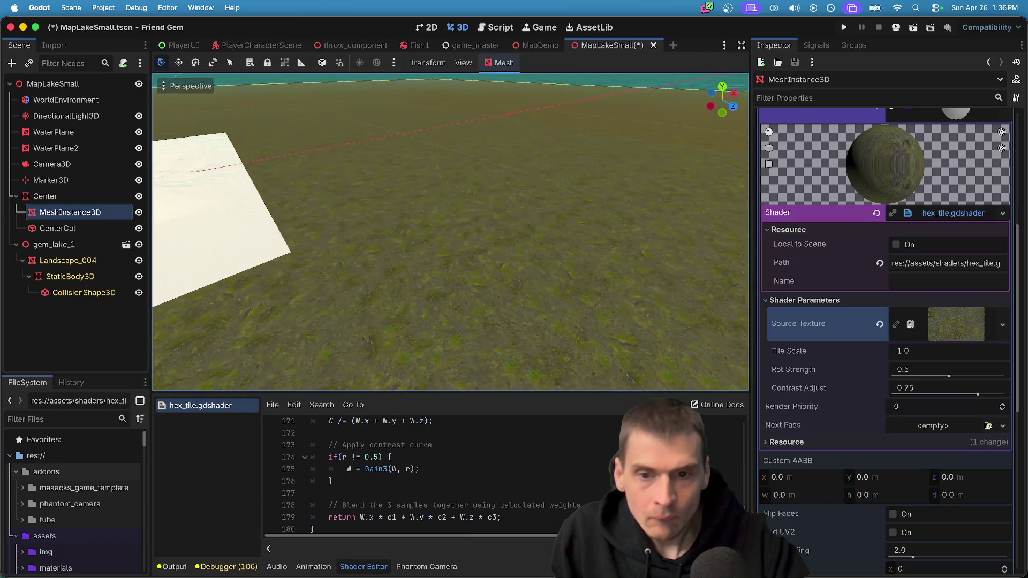
pyautogui.scroll(5, 398, 230)
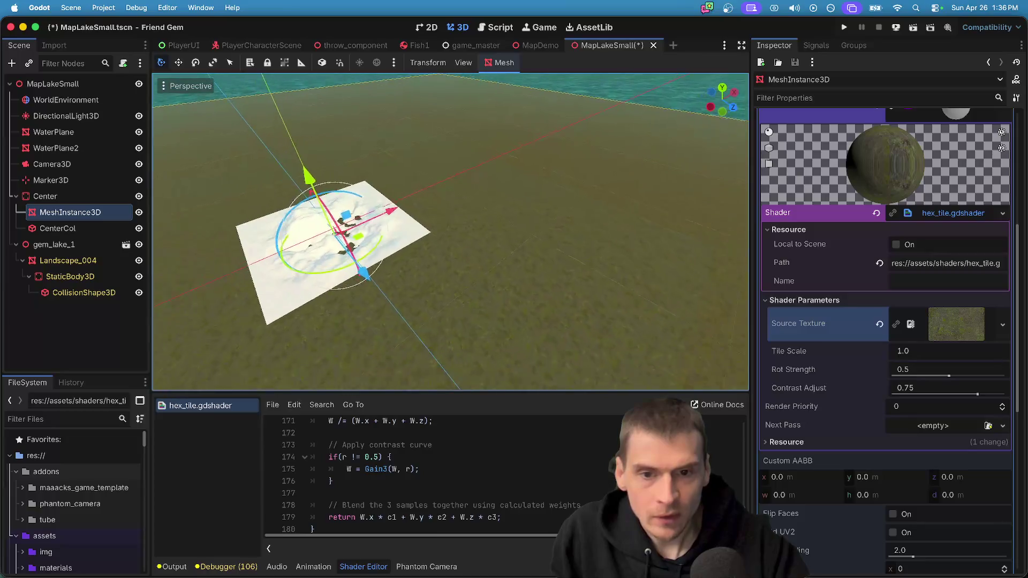
pyautogui.scroll(5, 451, 231)
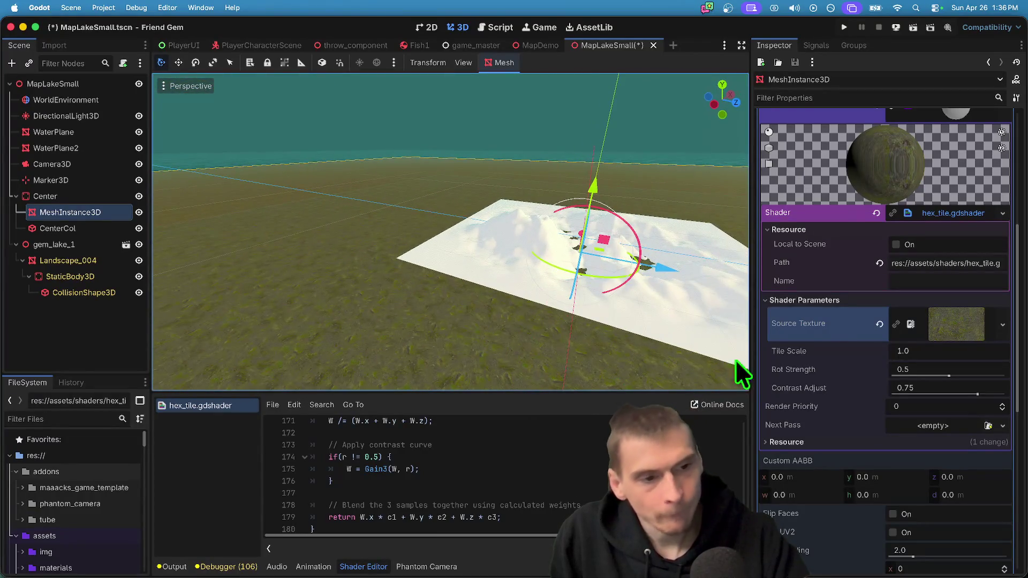
pyautogui.press('super+Tab')
pyautogui.hotkey('ctrl', 'shift', 'Tab')
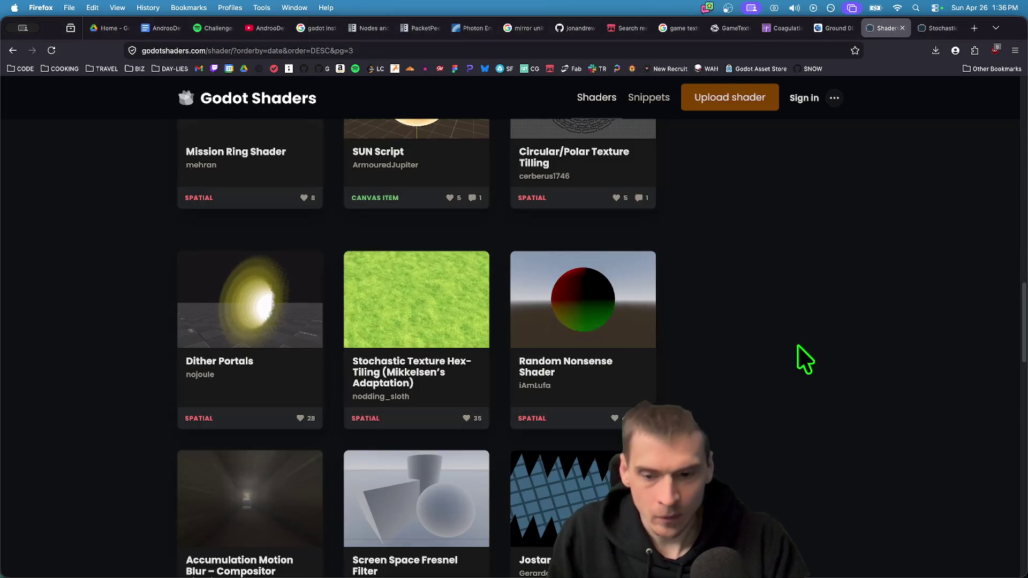
# - Open the [WIP] PSX Shaders page in a new tab and look it over
pyautogui.scroll(-15, 810, 326)
pyautogui.scroll(8, 809, 353)
pyautogui.scroll(-2, 809, 353)
pyautogui.scroll(7, 810, 350)
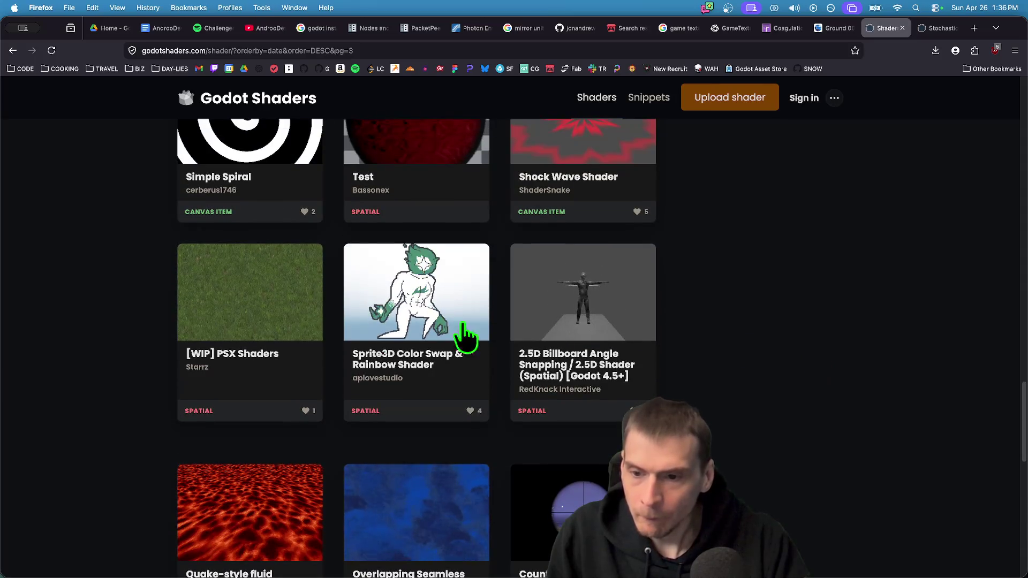
pyautogui.middleClick(218, 317)
pyautogui.hotkey('ctrl', 'Tab')
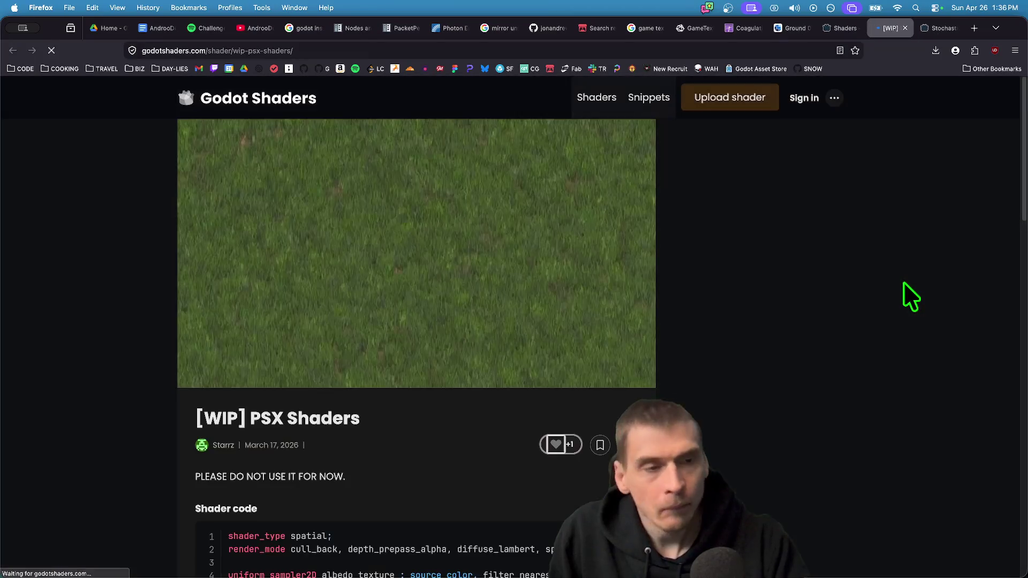
pyautogui.hotkey('ctrl', 'shift', 'Tab')
pyautogui.hotkey('ctrl', 'Tab')
pyautogui.scroll(-5, 903, 282)
# - Move back through the tabs to the ambientCG Ground 001 page
pyautogui.hotkey('ctrl', 'shift', 'Tab')
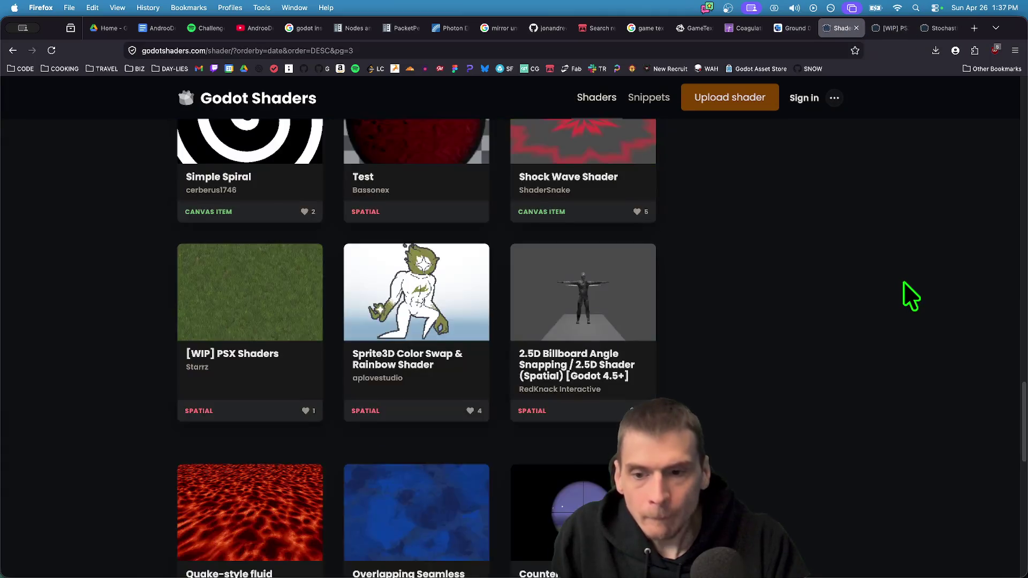
pyautogui.scroll(10, 891, 301)
pyautogui.hotkey('ctrl', 'shift', 'Tab')
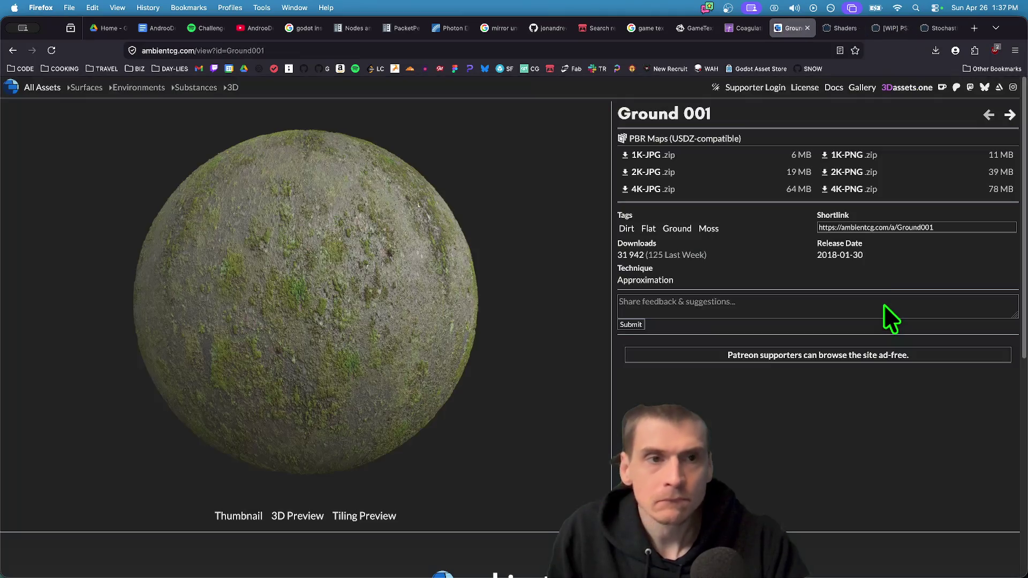
# - Change the ambientCG search keyword from ground to grass
pyautogui.press('super+Left')
pyautogui.scroll(-2, 786, 266)
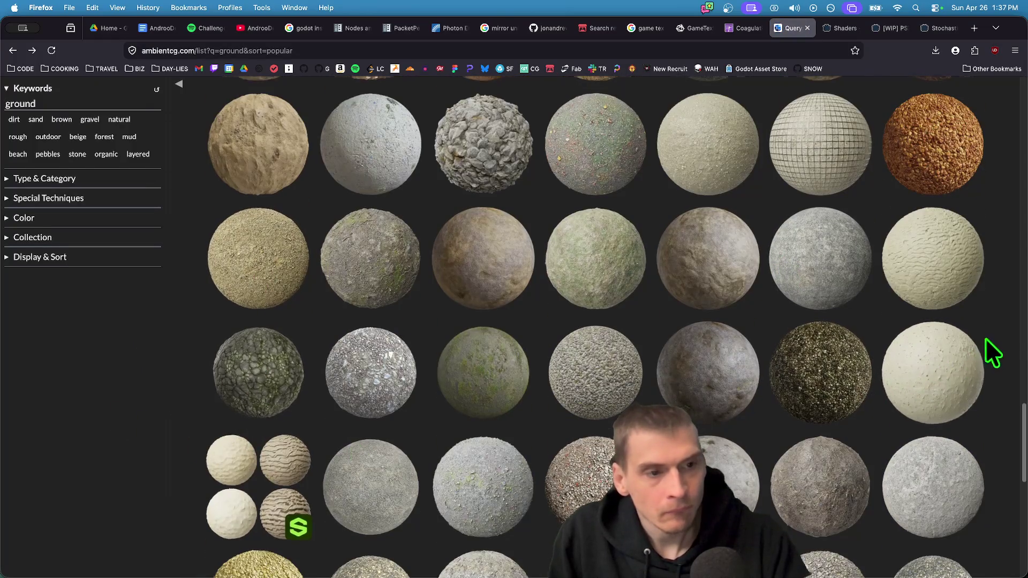
pyautogui.scroll(20, 991, 348)
pyautogui.scroll(5, 1003, 377)
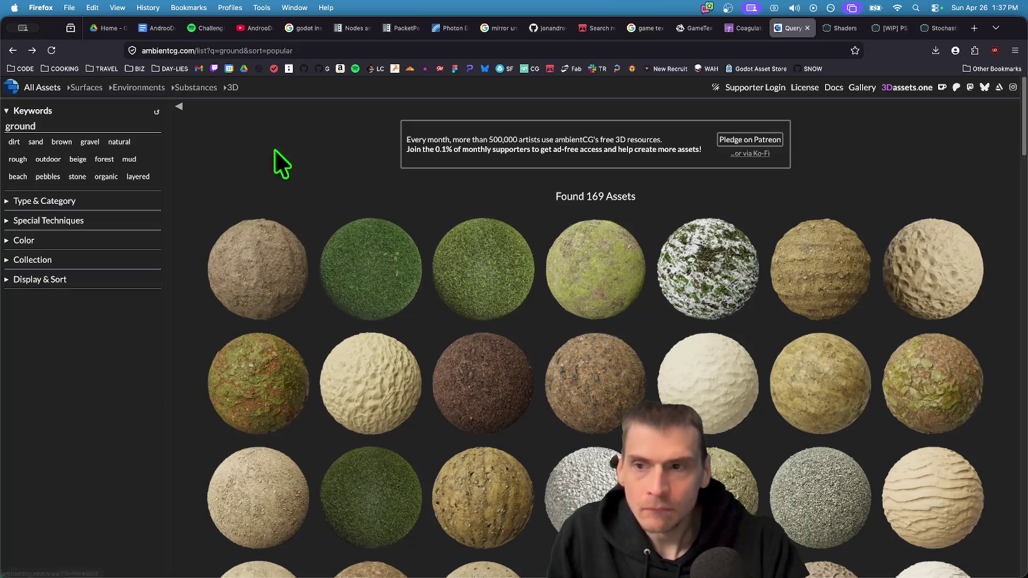
pyautogui.doubleClick(98, 123)
pyautogui.write('grass')
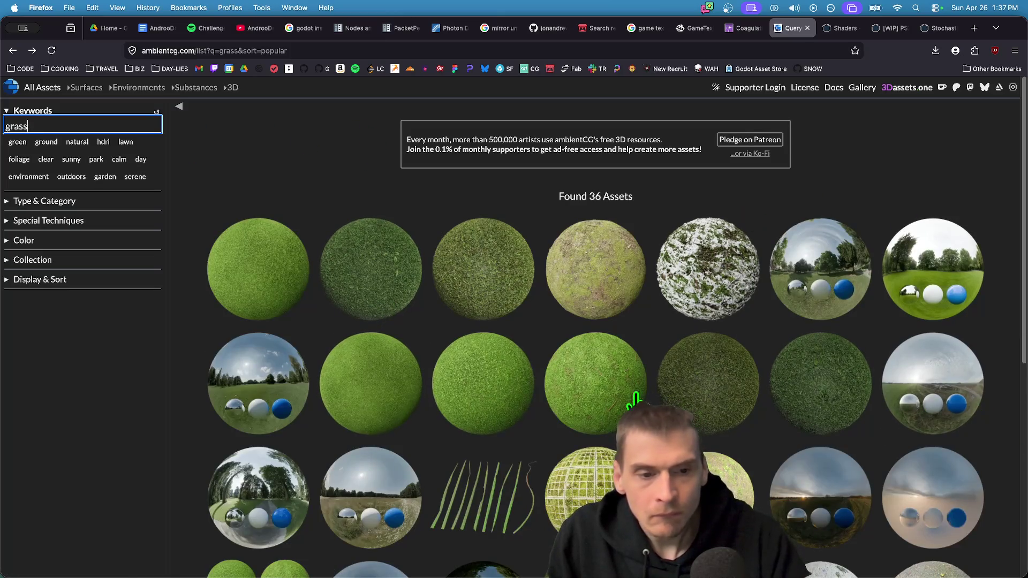
# - Compare the Grass 003, 002, 006, 008 and 005 material pages
pyautogui.click(725, 410)
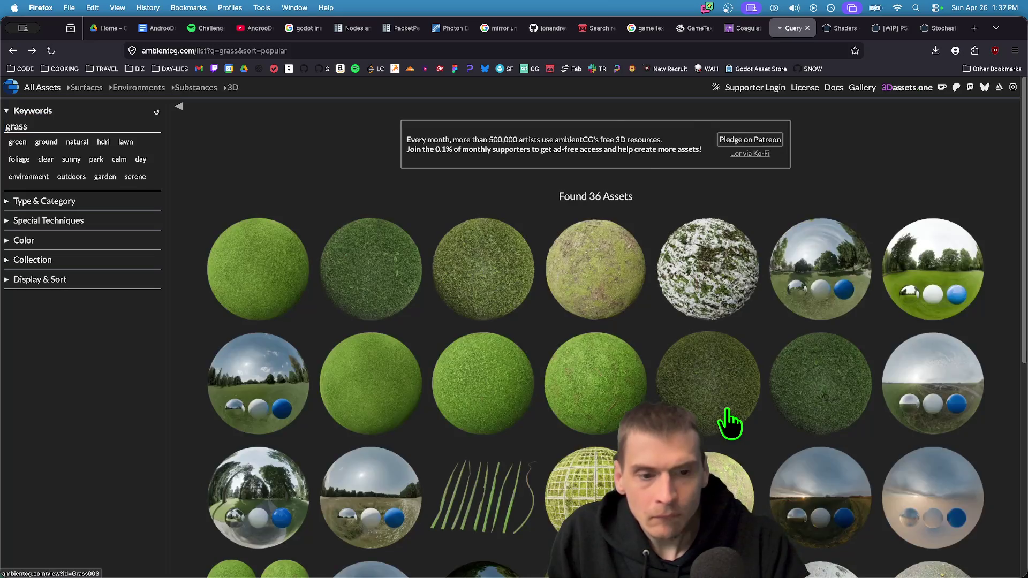
pyautogui.press('super+Left')
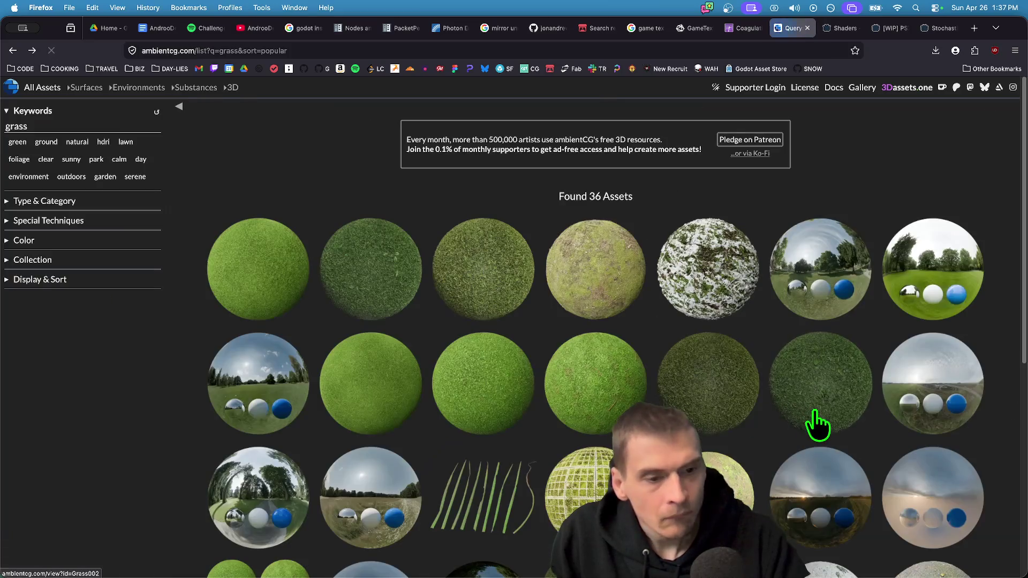
pyautogui.click(811, 419)
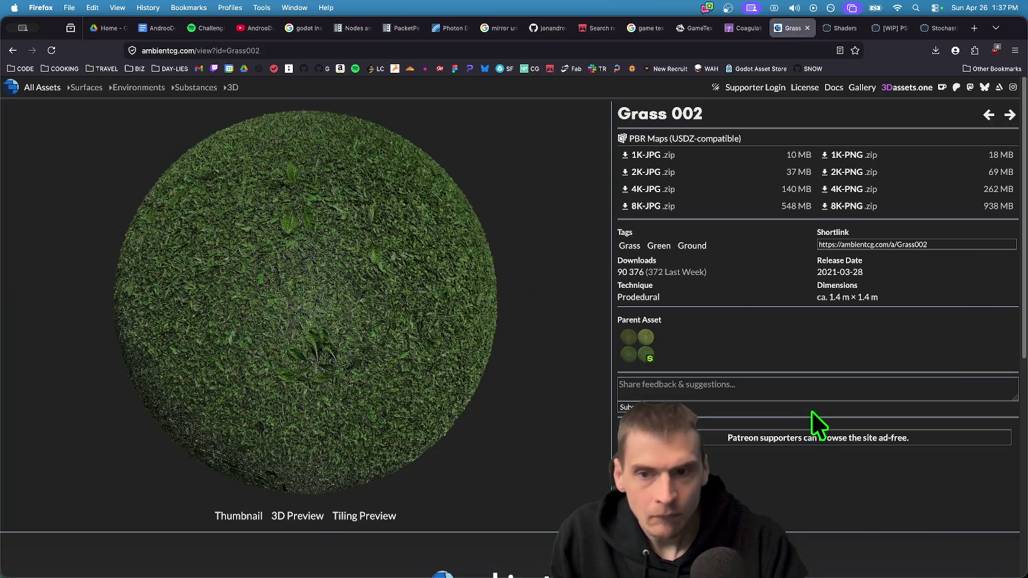
pyautogui.press('super+Left')
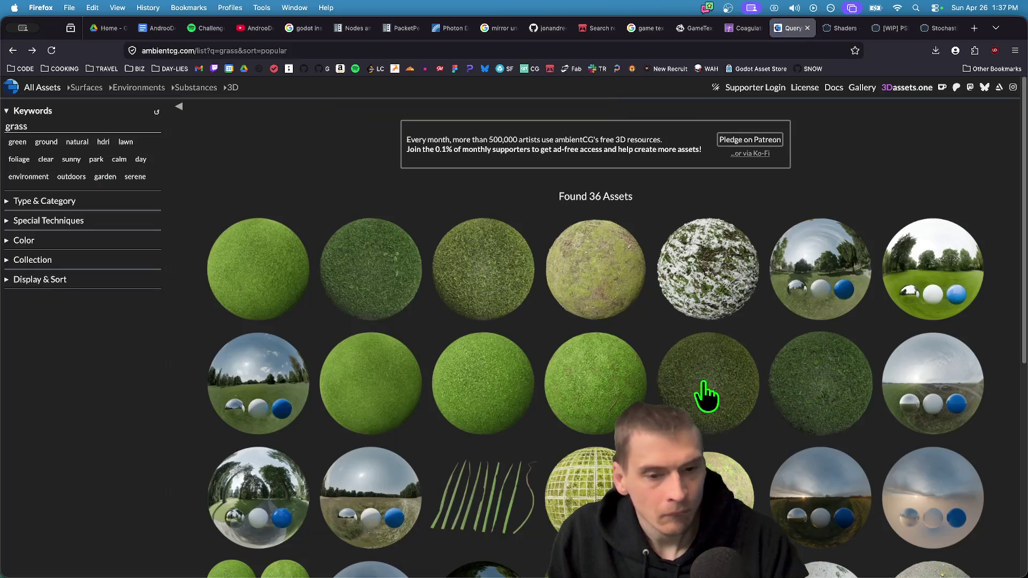
pyautogui.click(488, 393)
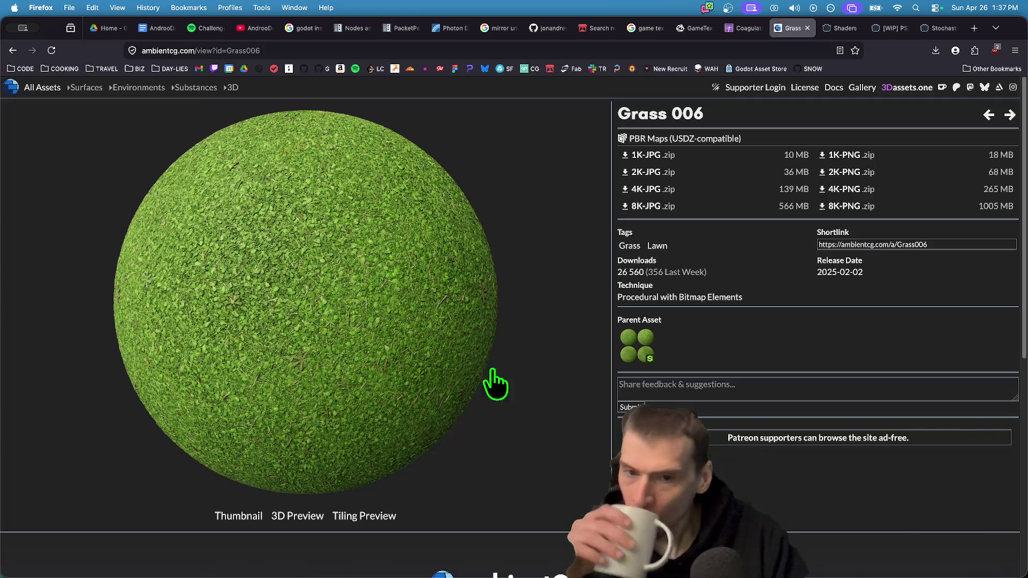
pyautogui.press('super+Left')
pyautogui.click(489, 384)
pyautogui.press('super+Left')
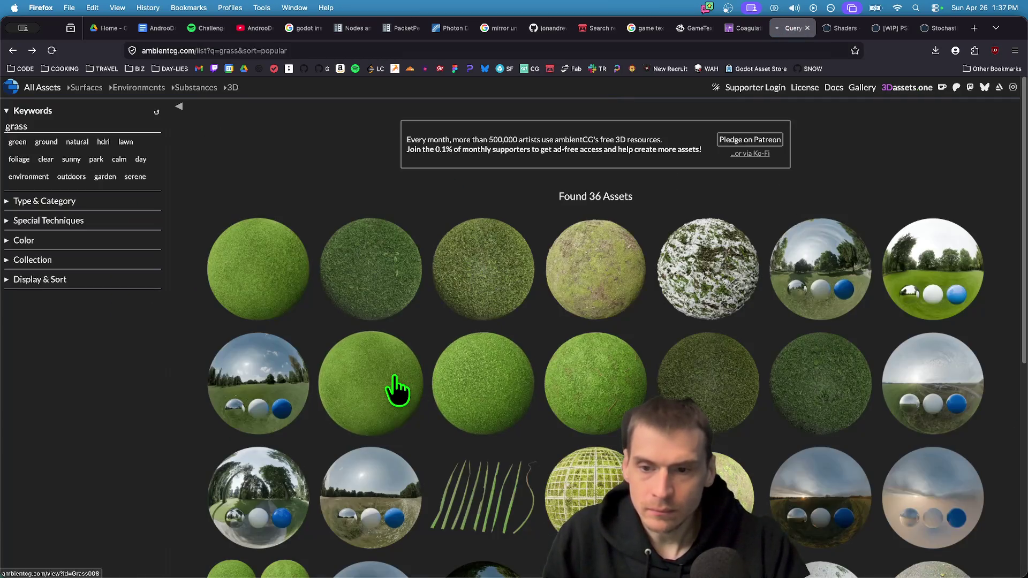
pyautogui.click(394, 391)
pyautogui.press('super+Left')
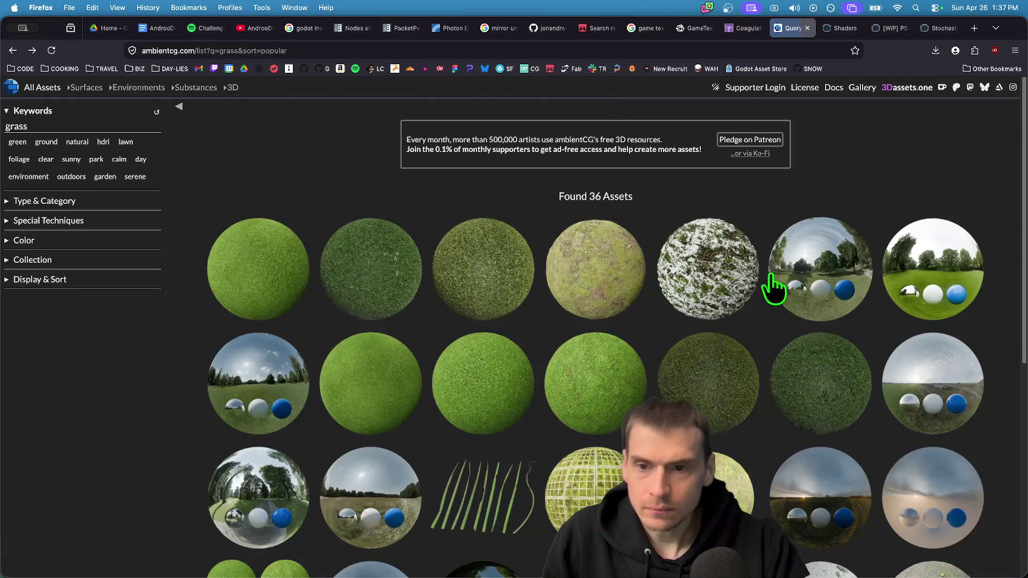
pyautogui.click(285, 260)
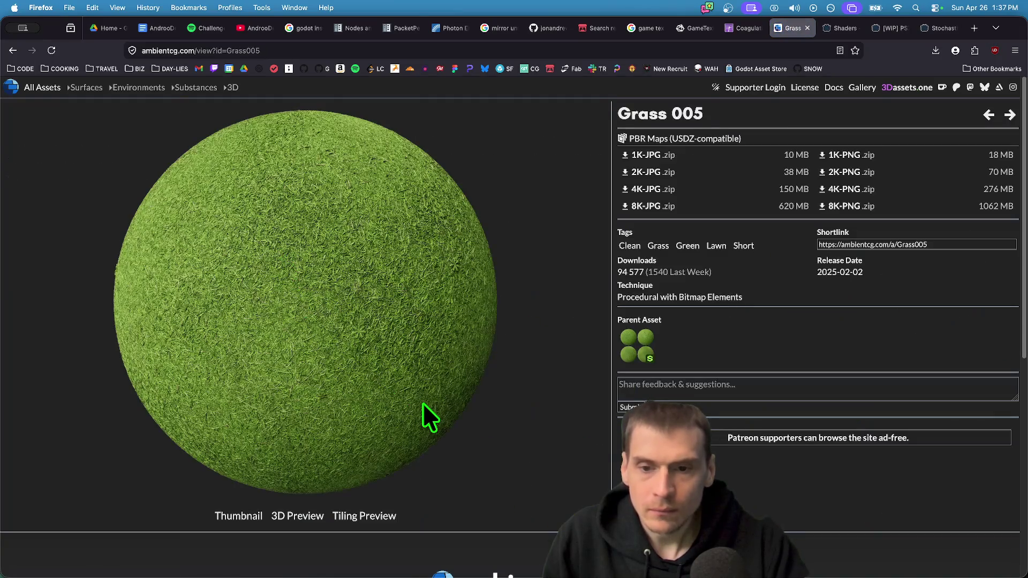
pyautogui.press('super+Left')
pyautogui.scroll(-2, 475, 419)
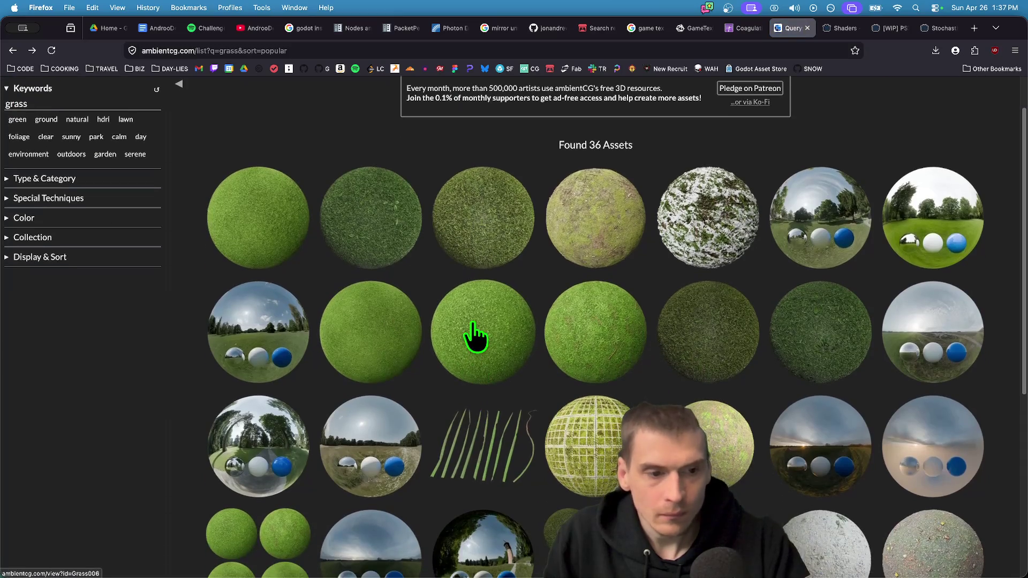
# - Download Grass 006 as 1K-JPG.zip into the materials folder and reveal it in Finder
pyautogui.click(474, 336)
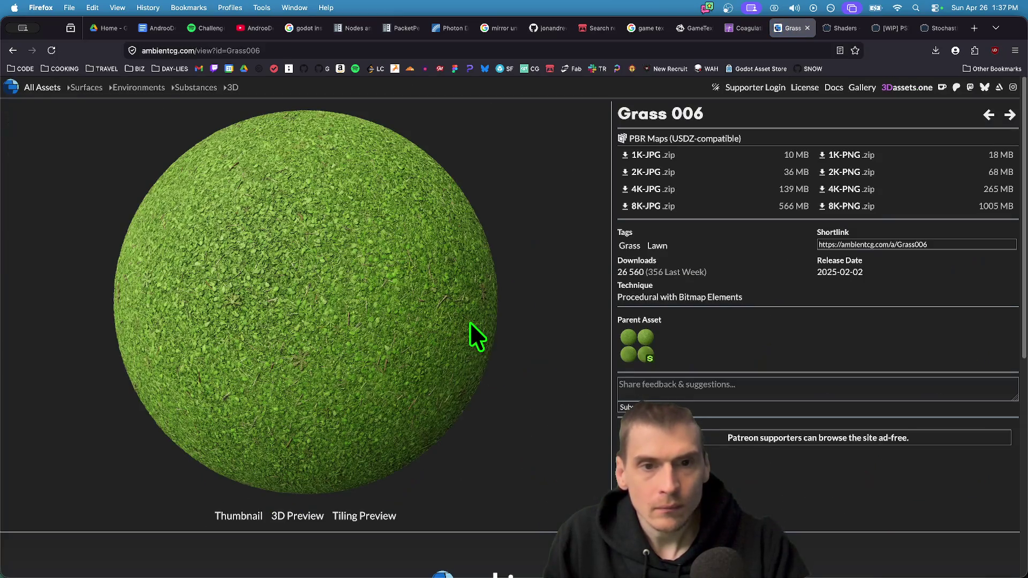
pyautogui.click(730, 174)
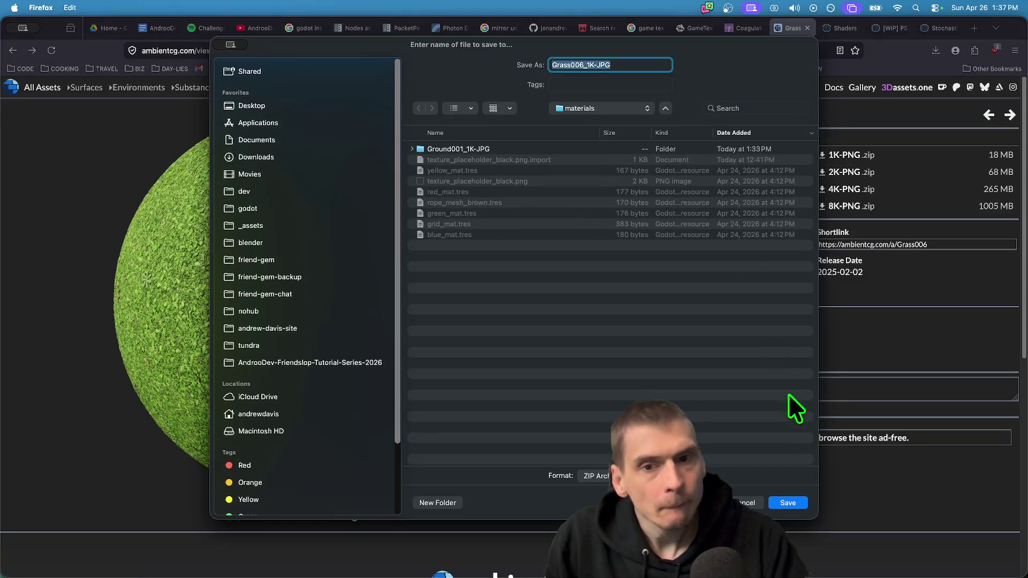
pyautogui.click(787, 503)
pyautogui.click(931, 56)
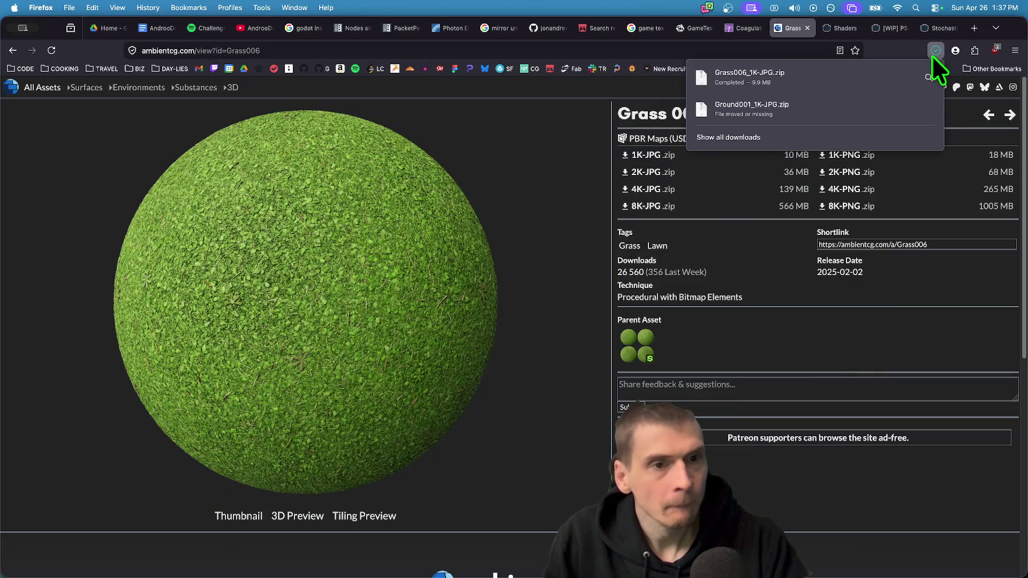
pyautogui.click(879, 72)
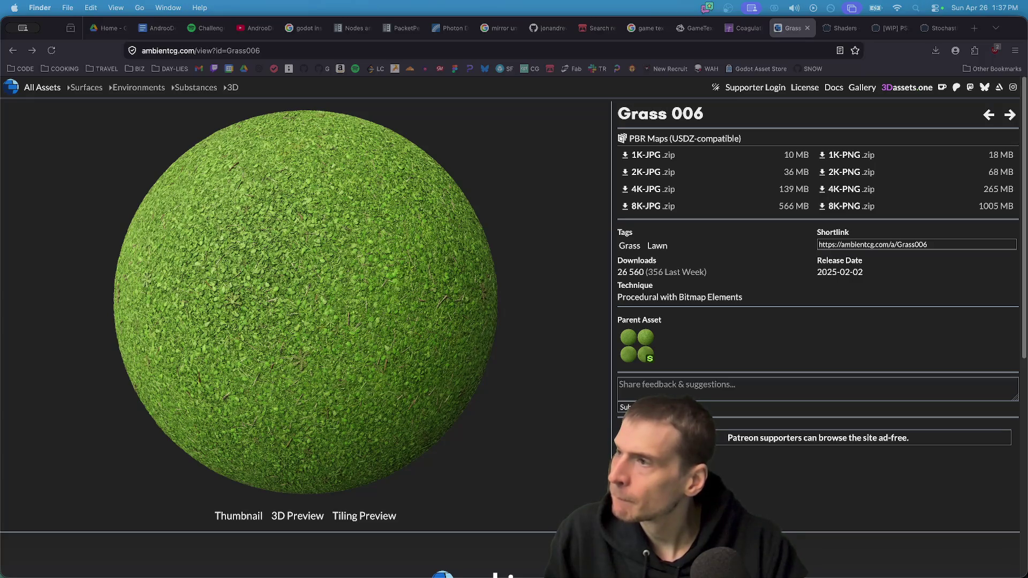
# - Back in Godot, Quick Load the new grass image into the shader's Source Texture
pyautogui.moveTo(201, 549)
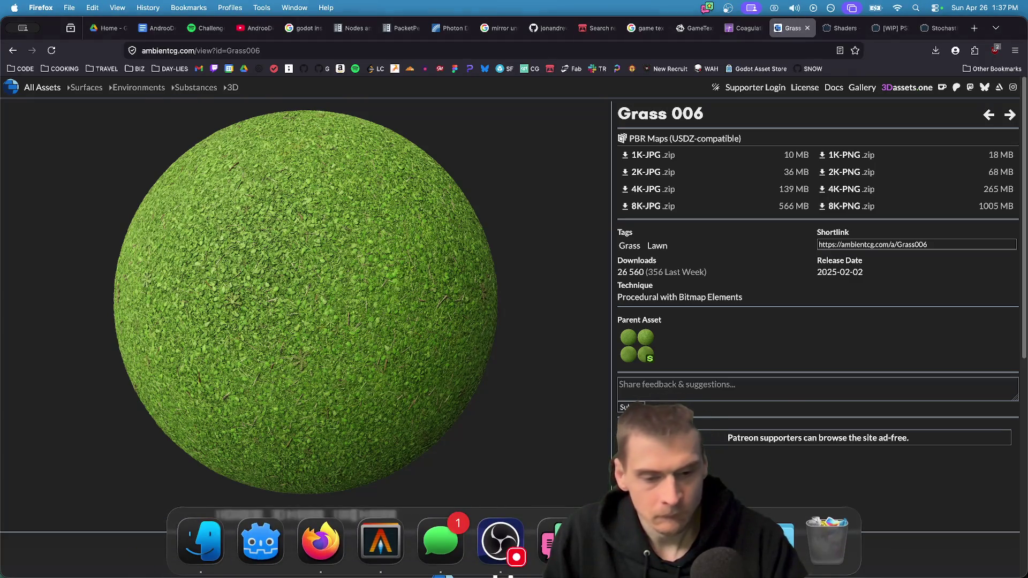
pyautogui.click(261, 542)
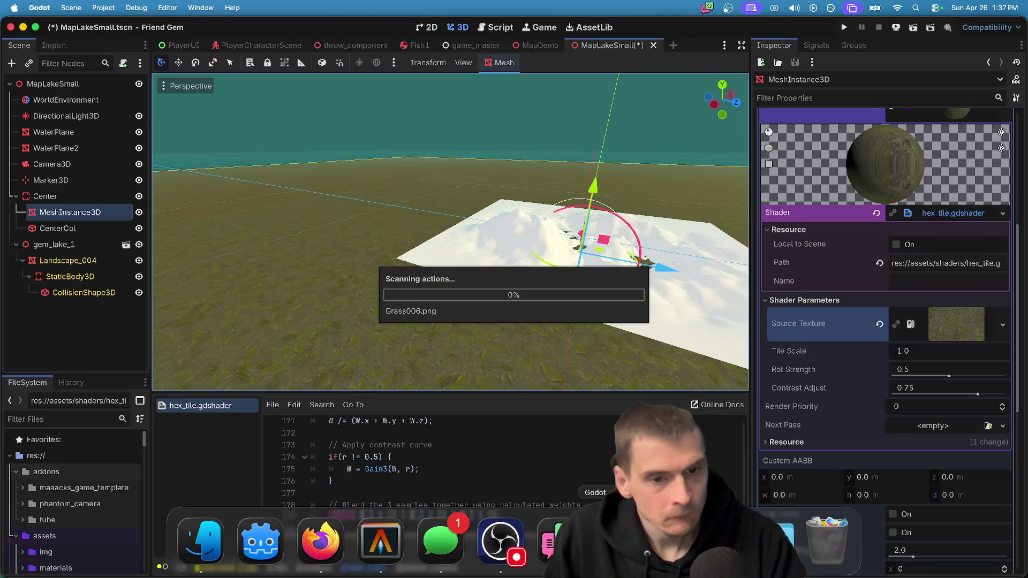
pyautogui.click(1005, 331)
pyautogui.click(953, 447)
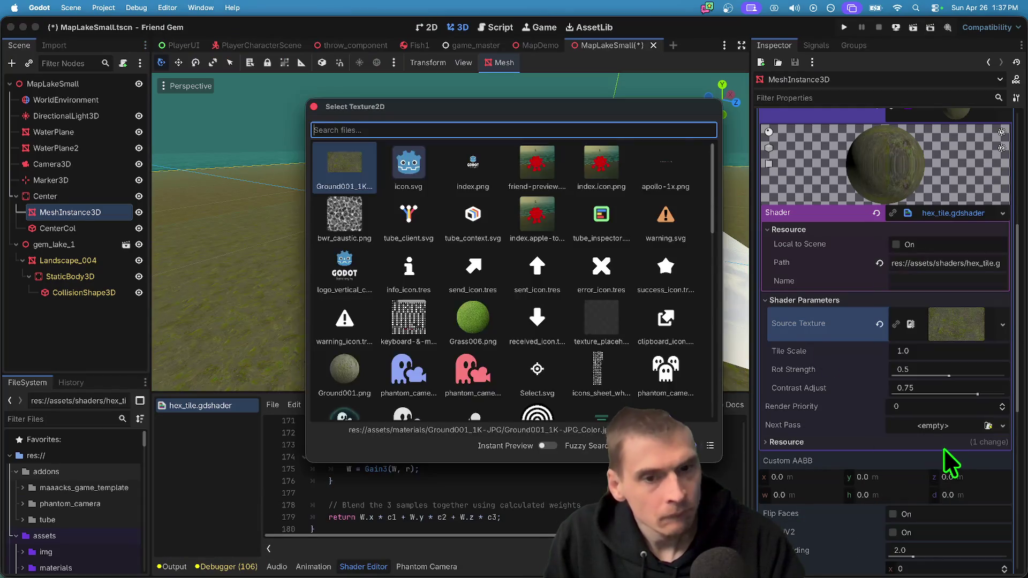
pyautogui.write('grass')
pyautogui.click(367, 229)
pyautogui.moveTo(405, 184)
pyautogui.mouseDown()
pyautogui.moveTo(406, 144)
pyautogui.moveTo(394, 131)
pyautogui.mouseUp()
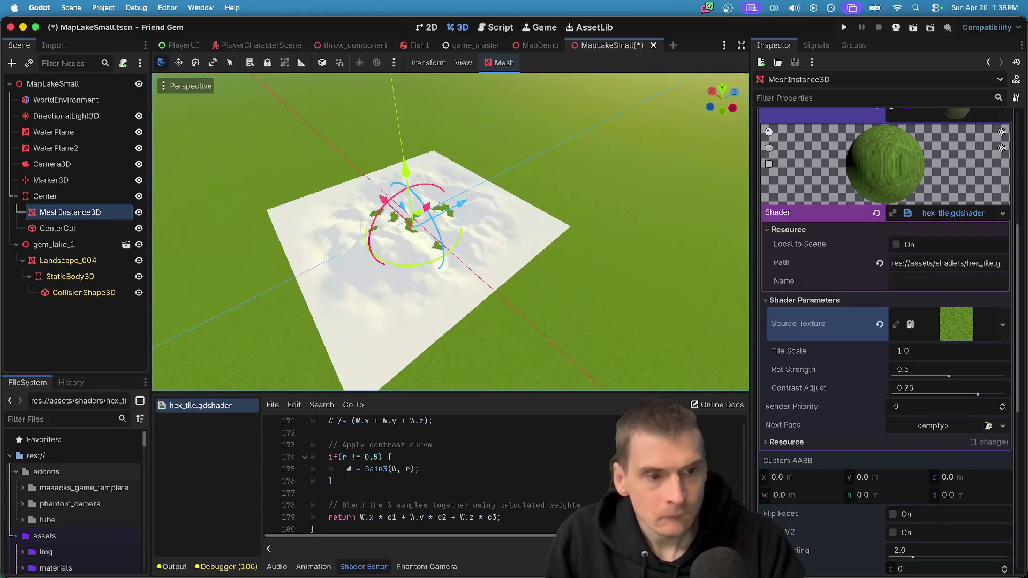
pyautogui.scroll(-1, 930, 390)
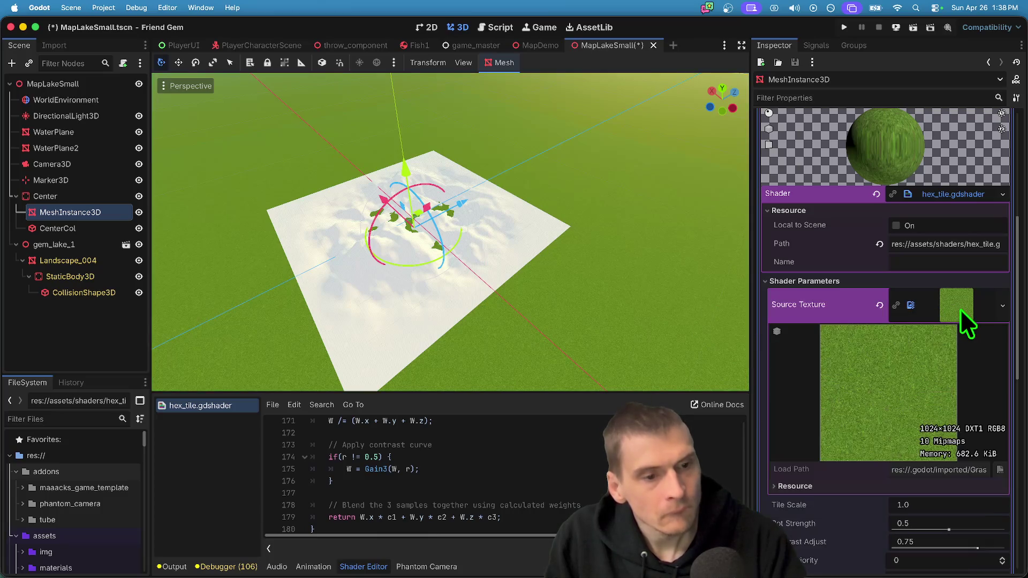
pyautogui.scroll(-1, 960, 311)
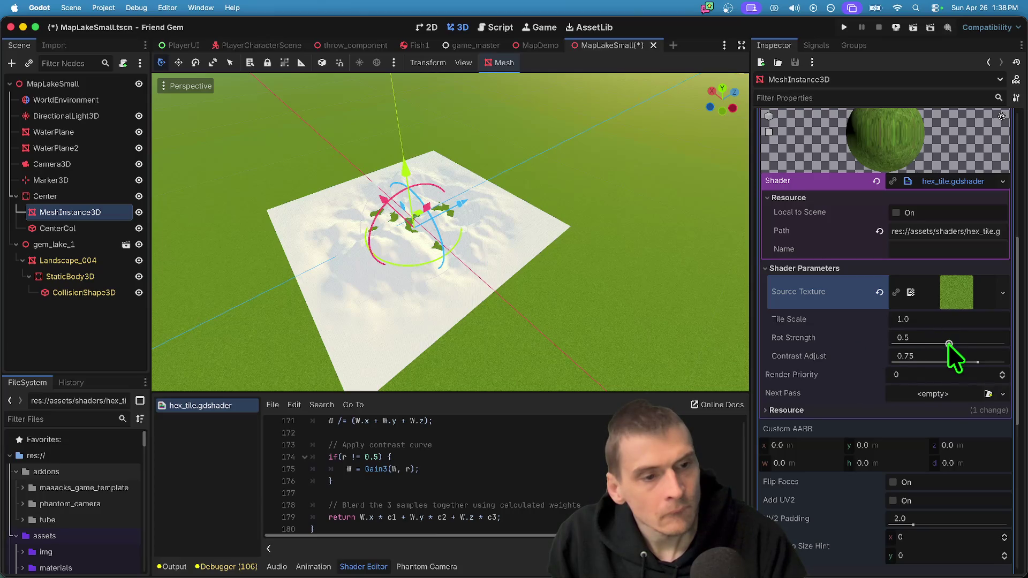
# - Set Tile Scale to 0.2, check the result up close, and hide MeshInstance3D
pyautogui.click(948, 324)
pyautogui.write('0')
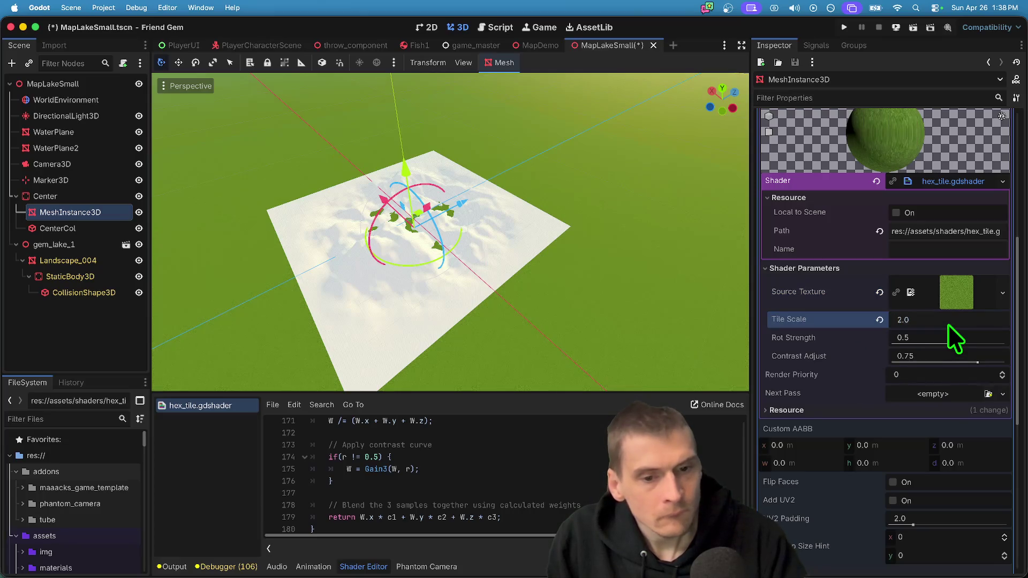
pyautogui.write('0.2')
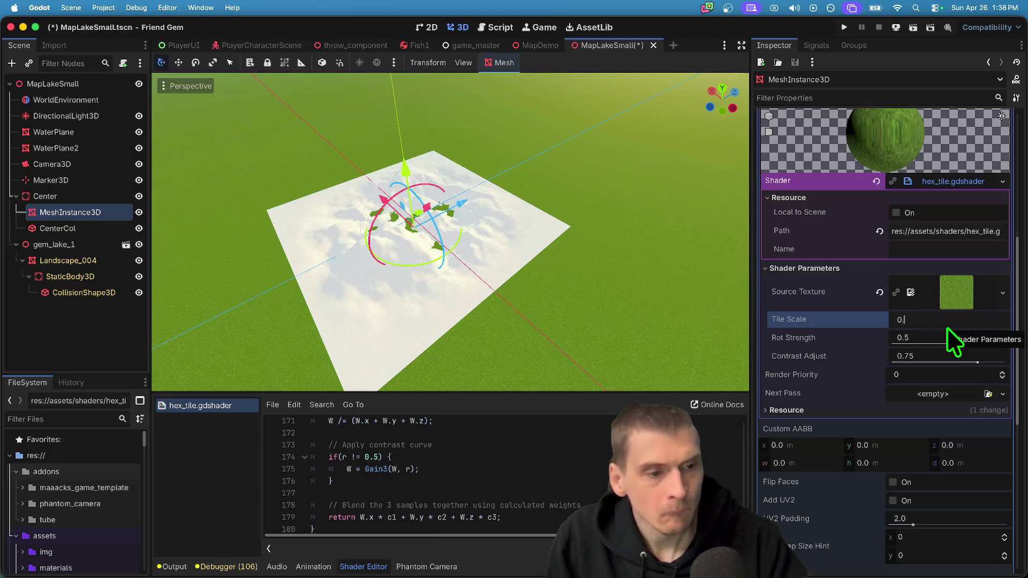
pyautogui.press('Return')
pyautogui.press('w')
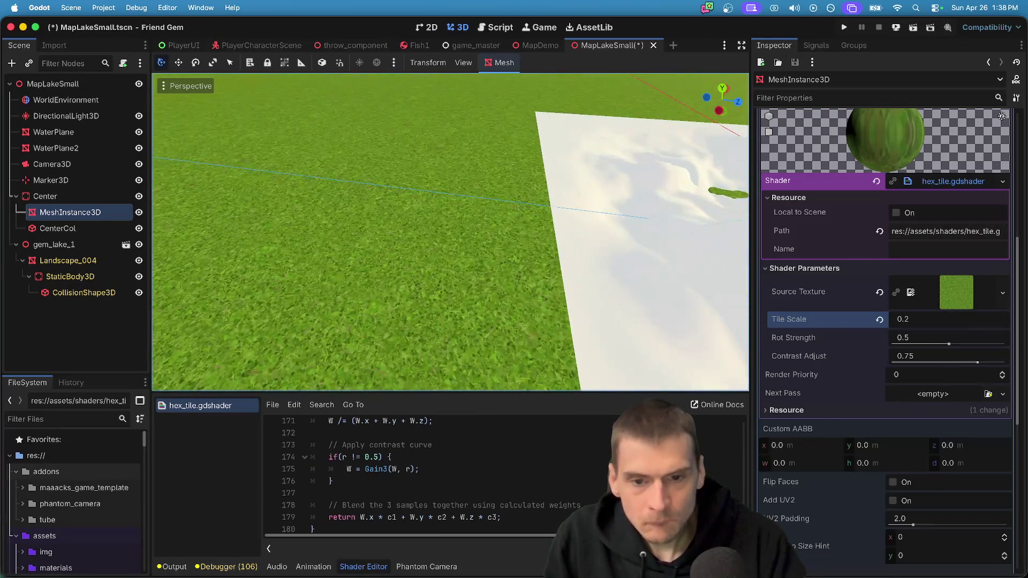
pyautogui.press('s')
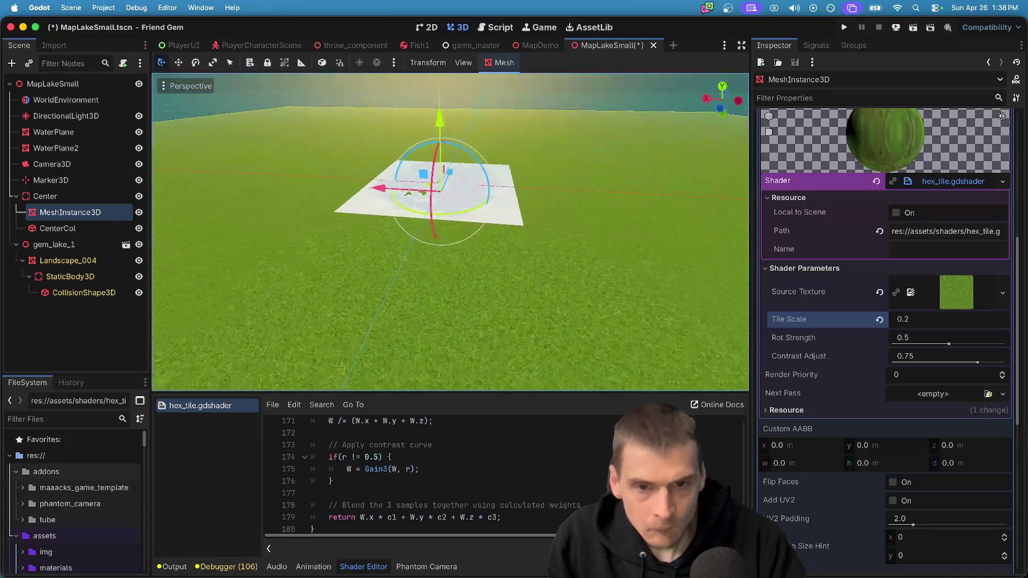
pyautogui.click(139, 212)
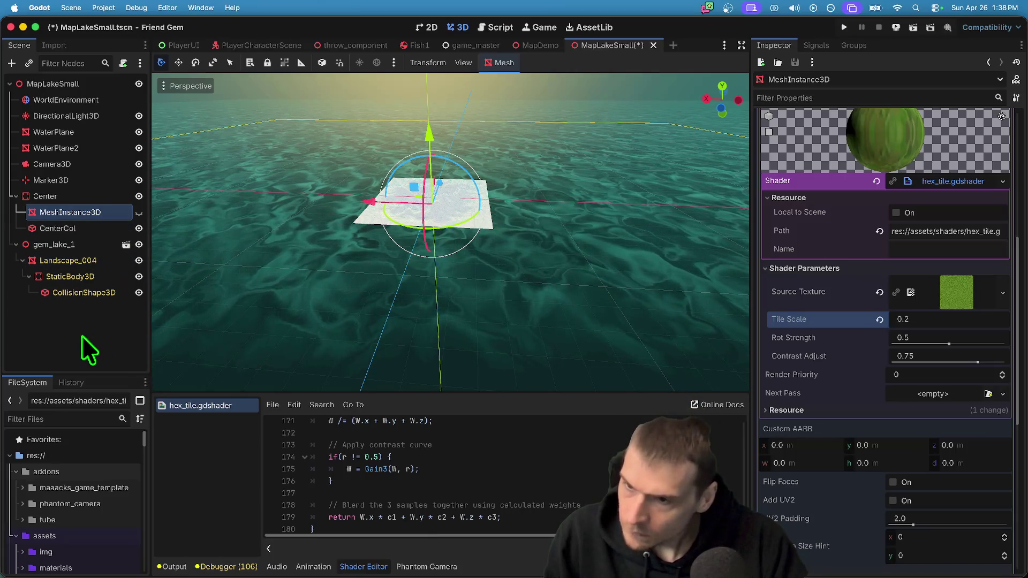
# - Browse the gem_lake_1 nodes and select the Landscape_004 mesh
pyautogui.click(98, 197)
pyautogui.click(87, 243)
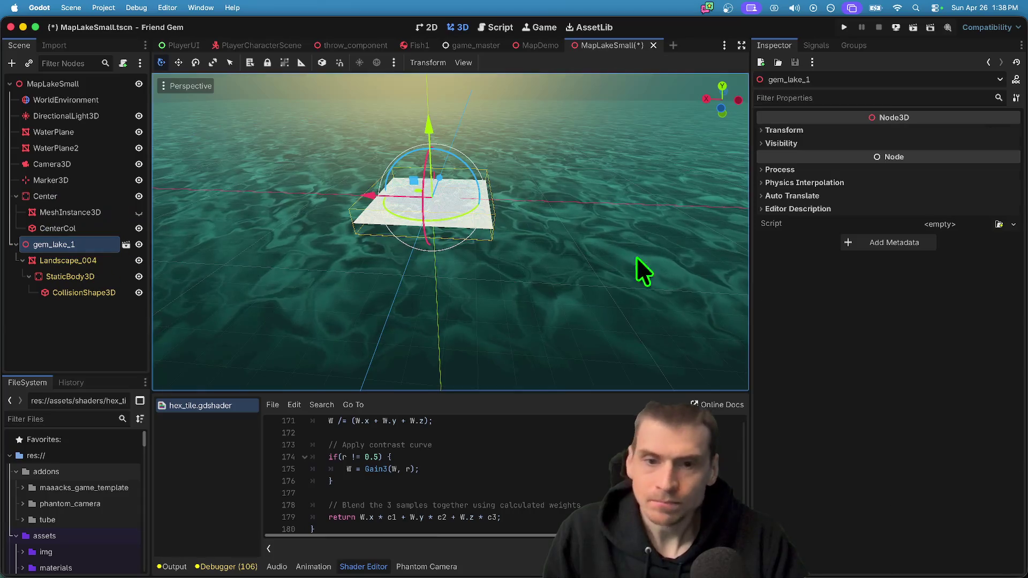
pyautogui.click(79, 291)
pyautogui.click(75, 261)
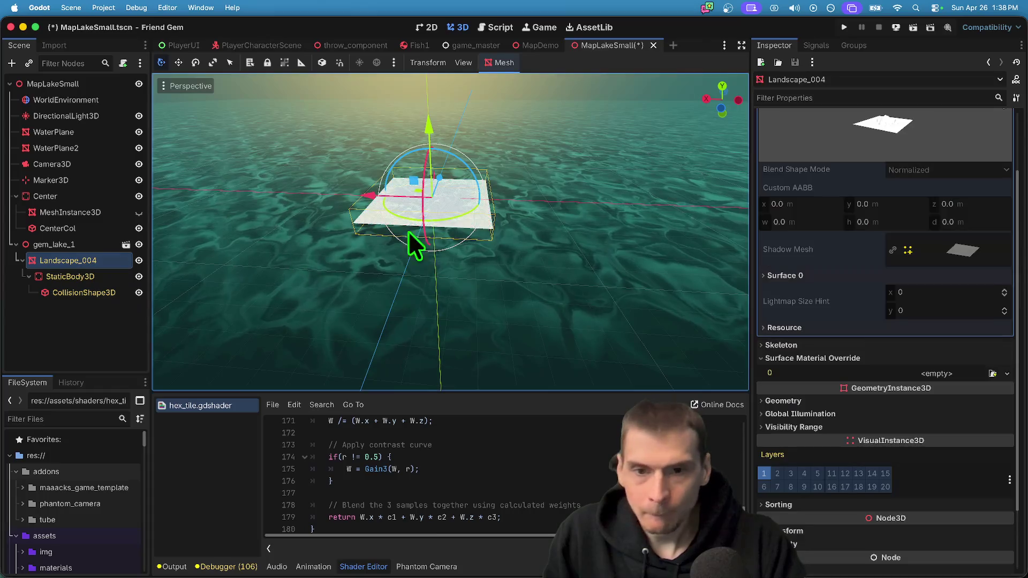
pyautogui.scroll(-3, 1004, 273)
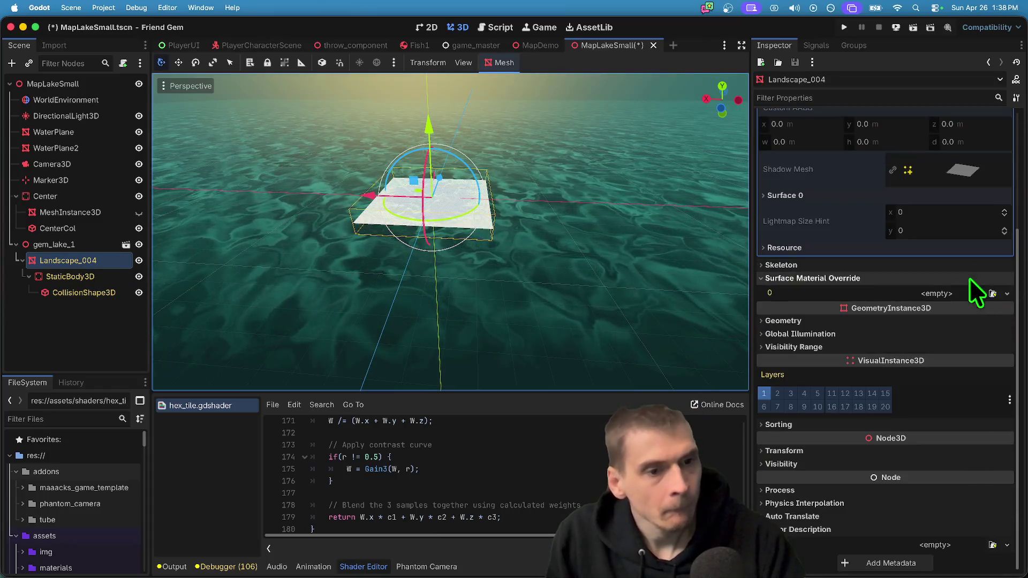
# - Give Landscape_004 a new StandardMaterial3D surface override and make it unique
pyautogui.click(992, 294)
pyautogui.click(988, 322)
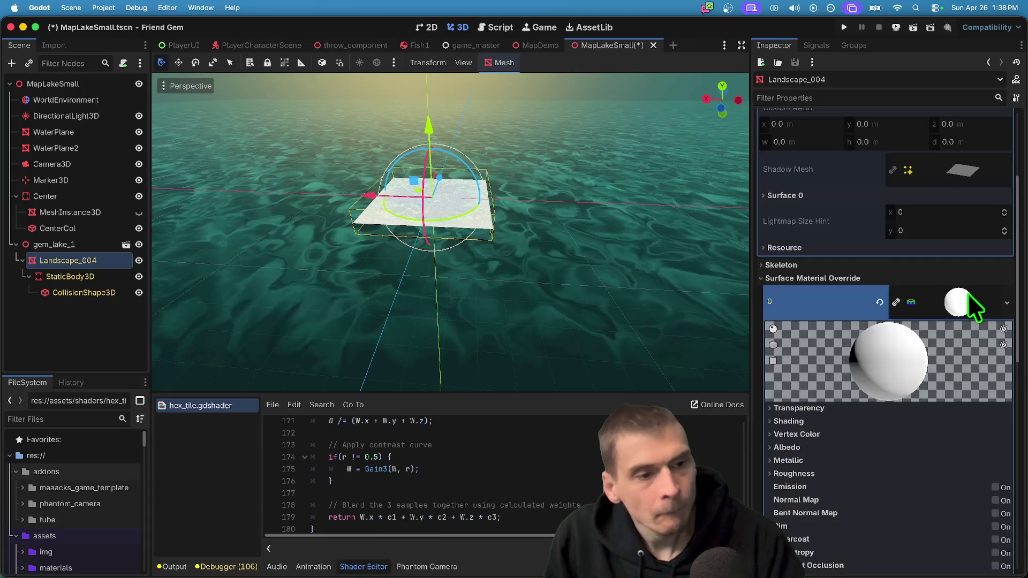
pyautogui.scroll(-5, 968, 316)
pyautogui.click(870, 175)
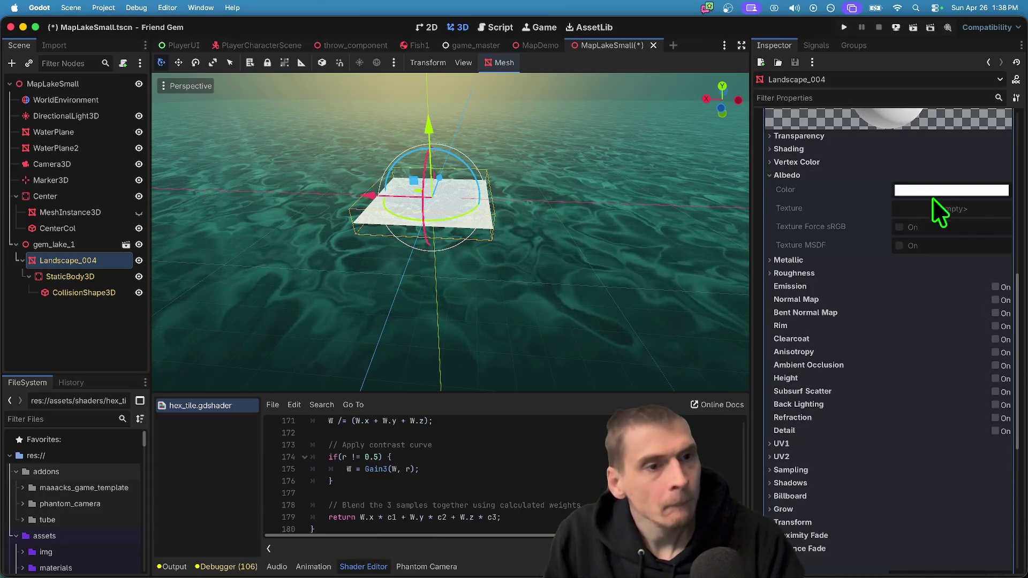
pyautogui.scroll(10, 969, 199)
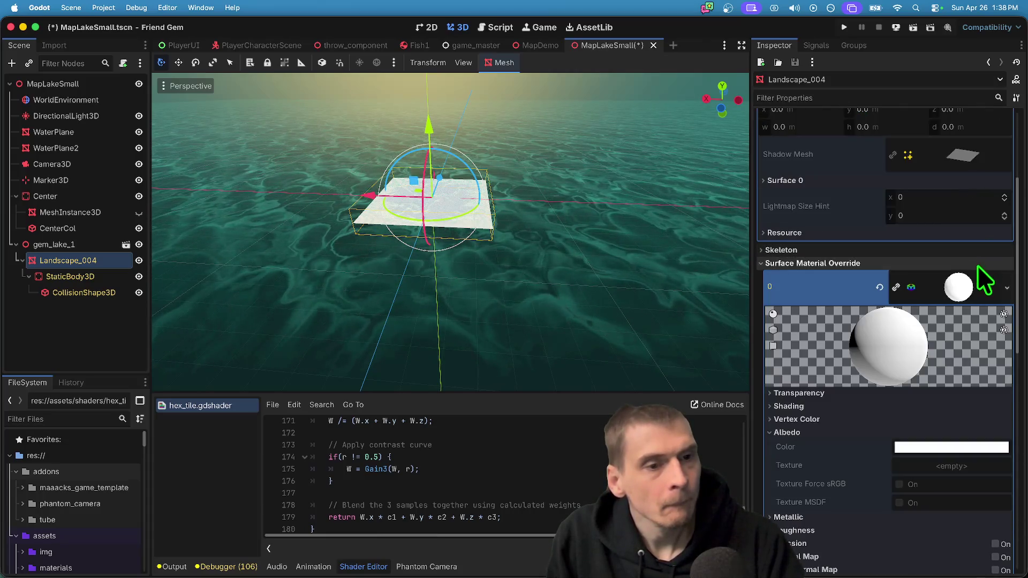
pyautogui.click(974, 282)
pyautogui.click(991, 402)
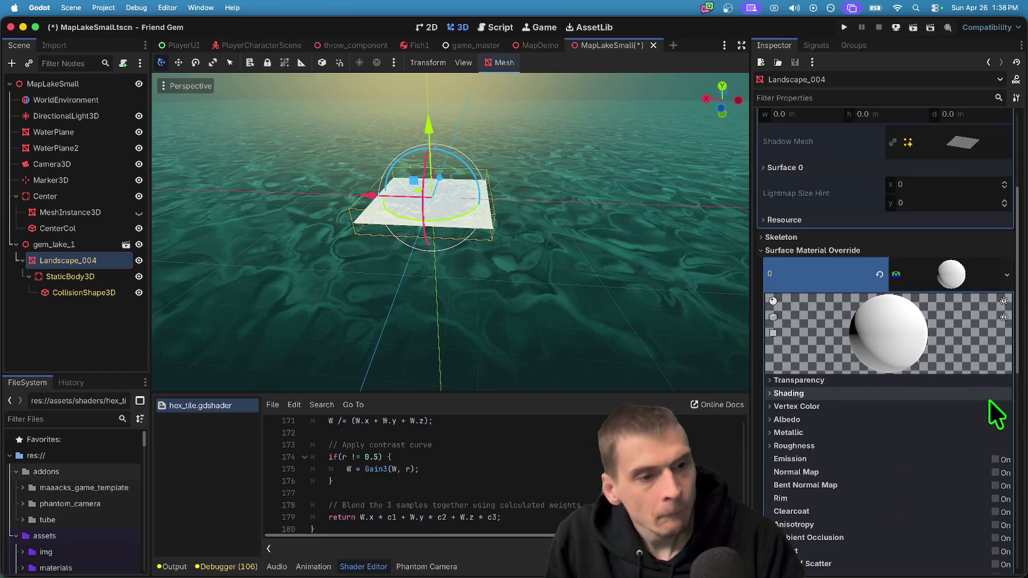
pyautogui.click(966, 273)
pyautogui.click(966, 273)
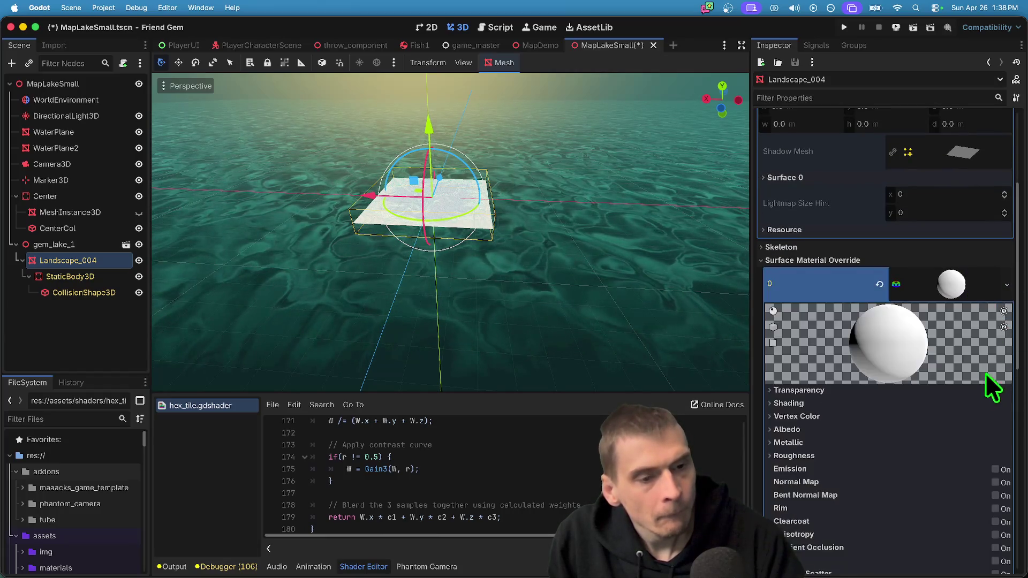
# - Load the Ground001 colour texture into Albedo and enable Height on the material
pyautogui.scroll(-5, 910, 322)
pyautogui.click(787, 154)
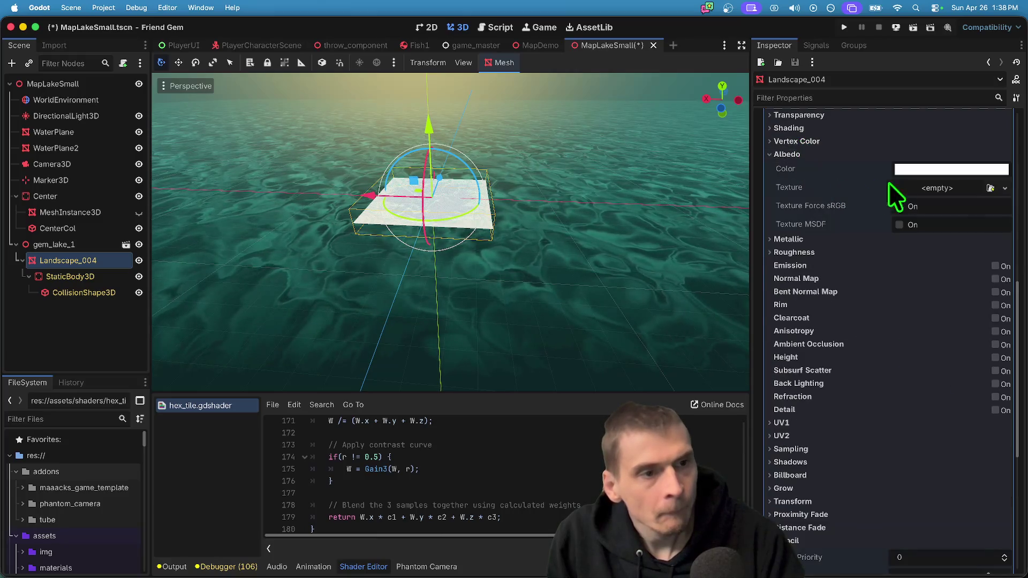
pyautogui.click(990, 188)
pyautogui.write('groun')
pyautogui.press('Right')
pyautogui.press('Right')
pyautogui.press('Left')
pyautogui.press('Return')
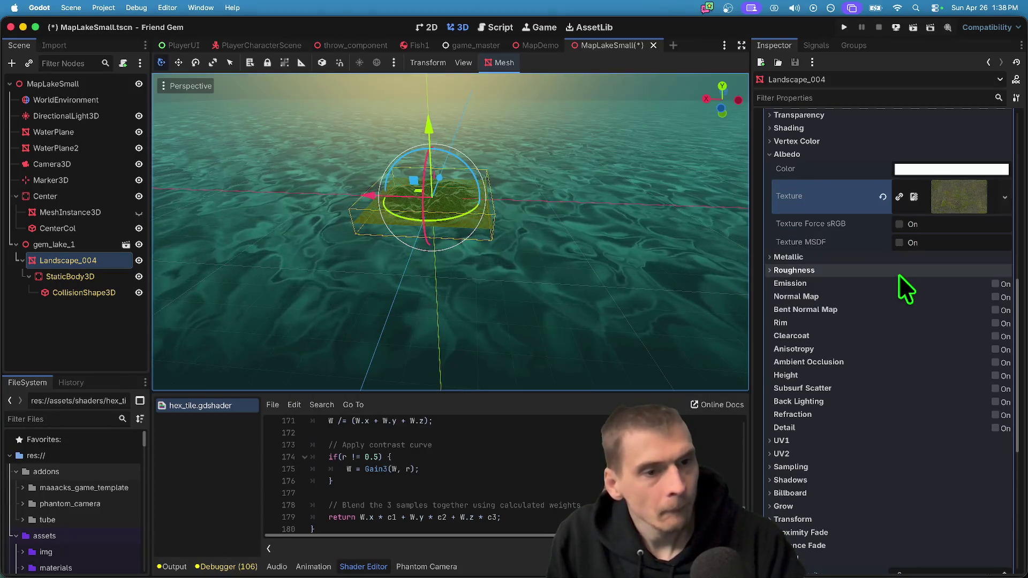
pyautogui.click(896, 270)
pyautogui.scroll(-3, 962, 309)
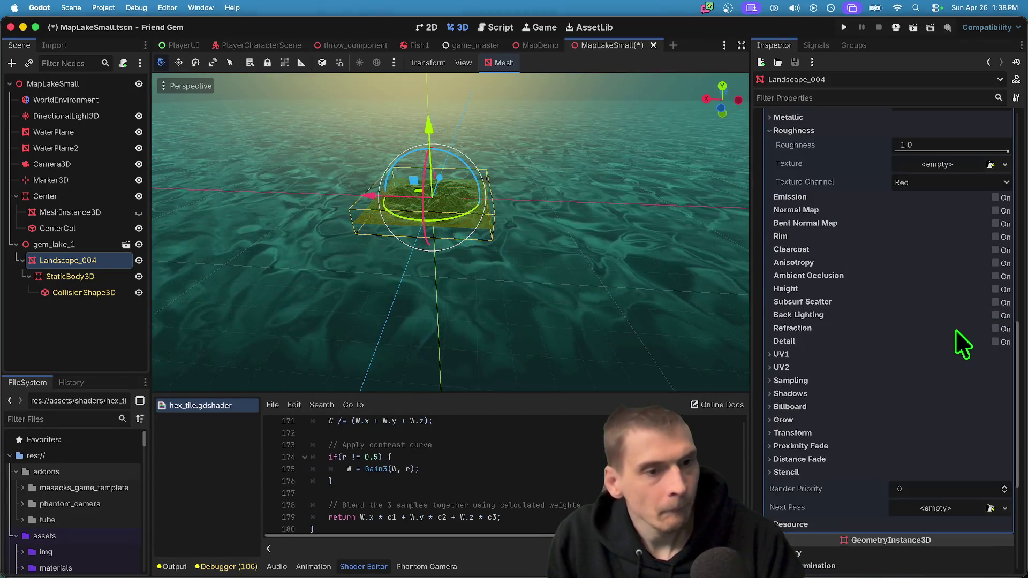
pyautogui.click(994, 289)
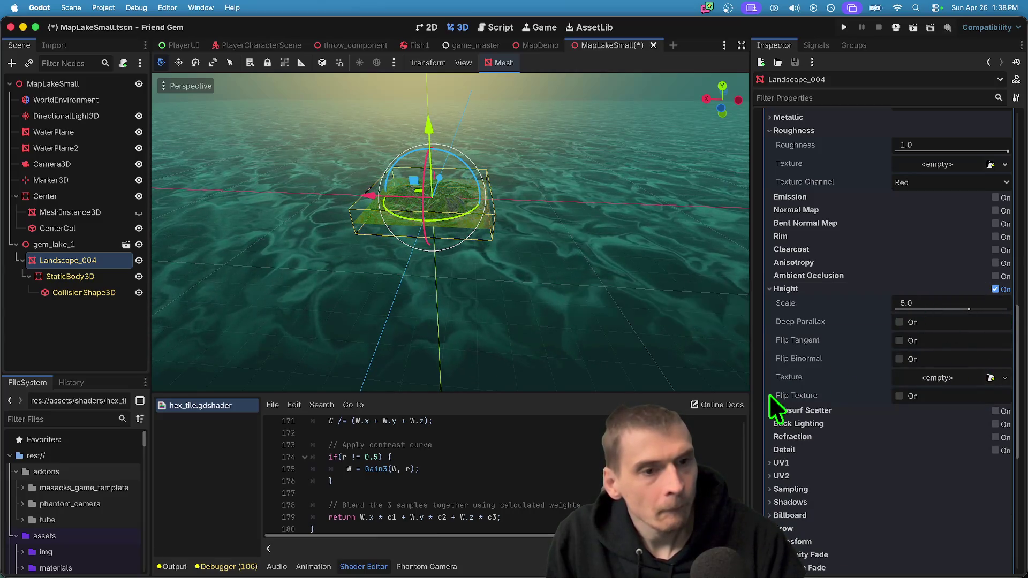
pyautogui.scroll(-1, 837, 423)
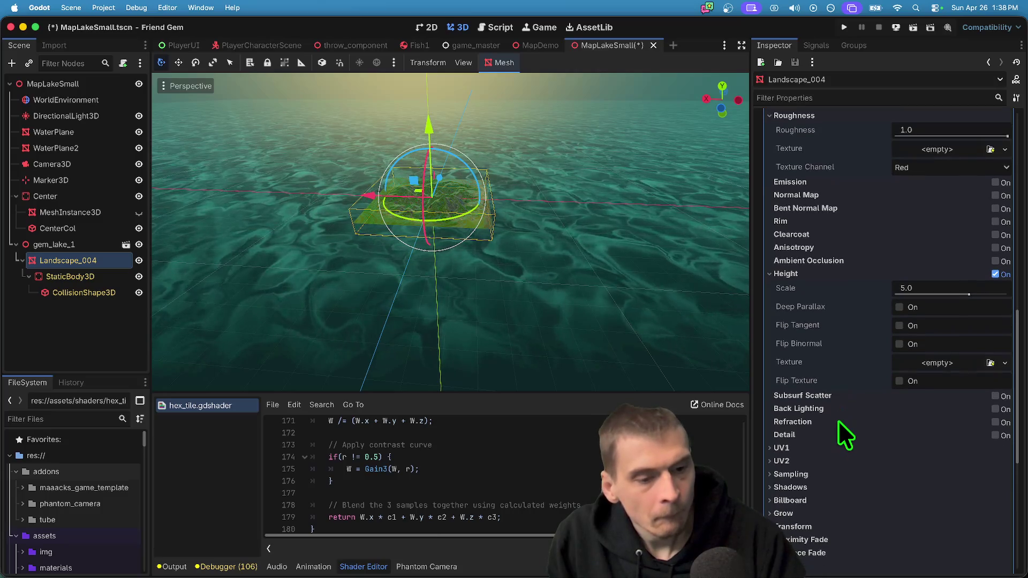
# - Load Ground001_1K-JPG_Displacement.jpg as the material's Height texture
pyautogui.click(991, 363)
pyautogui.write('groun')
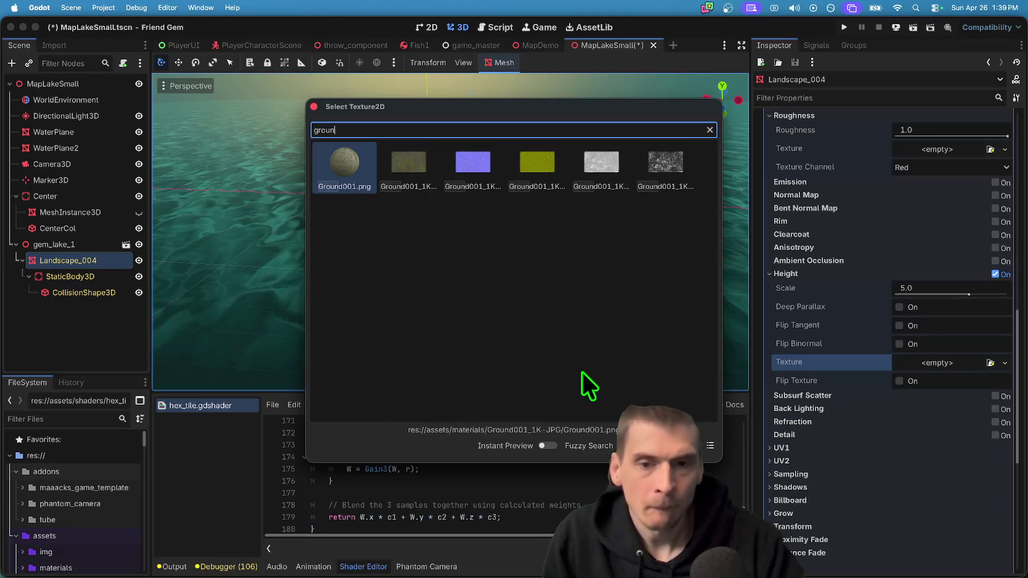
pyautogui.click(709, 446)
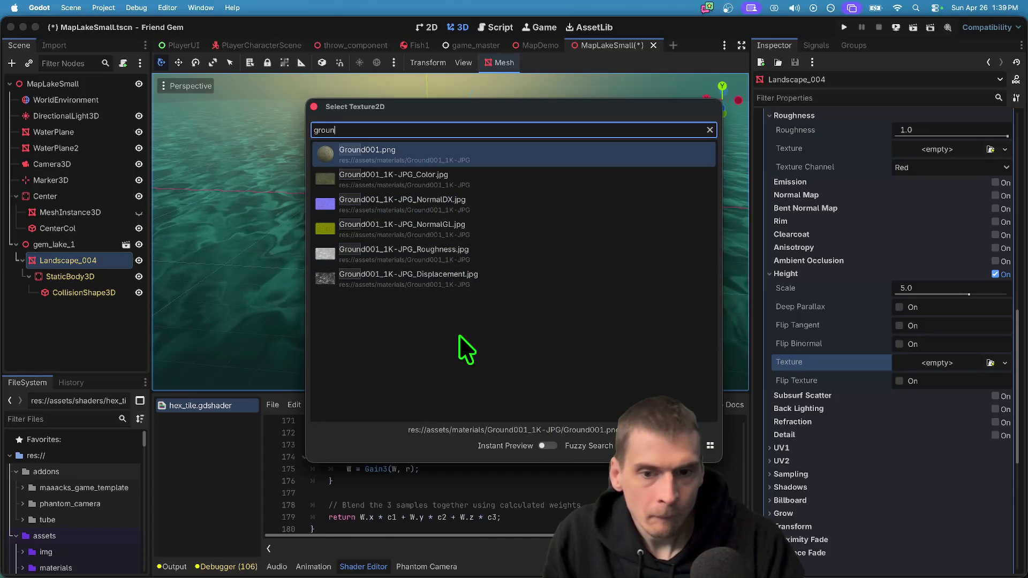
pyautogui.doubleClick(408, 277)
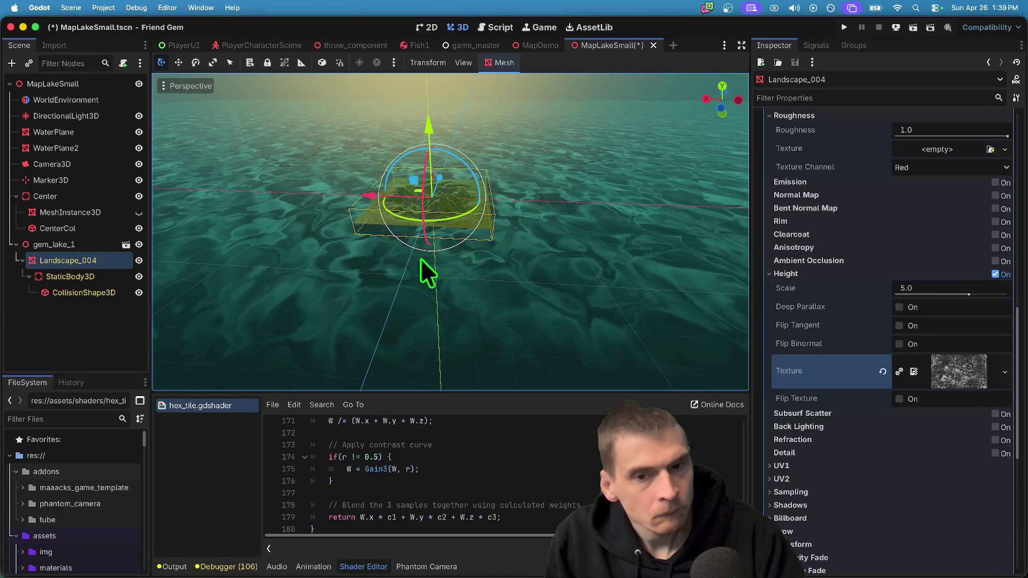
pyautogui.scroll(5, 634, 338)
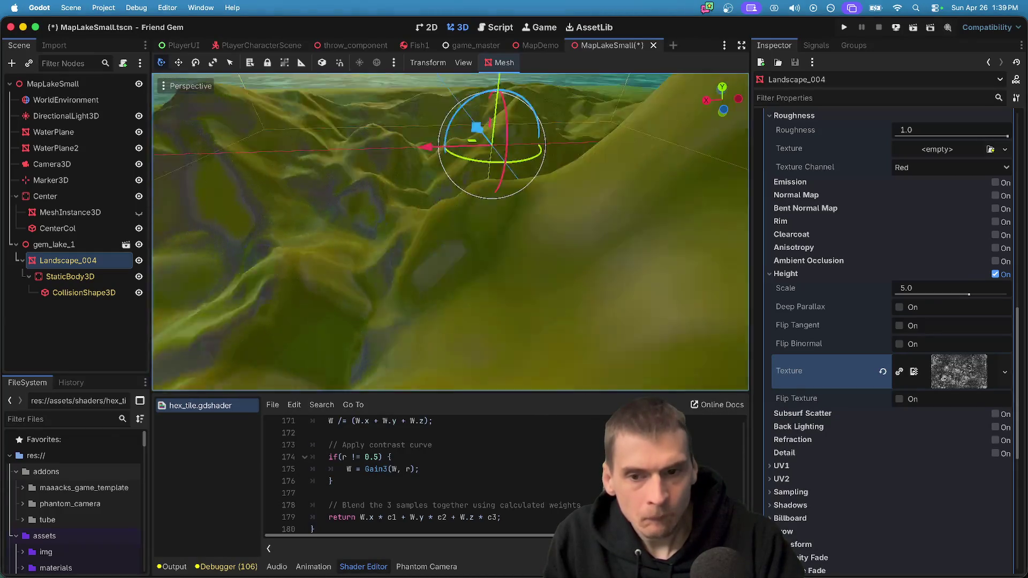
pyautogui.scroll(-3, 942, 396)
# - Enable UV1 Triplanar mapping for the terrain material
pyautogui.click(913, 401)
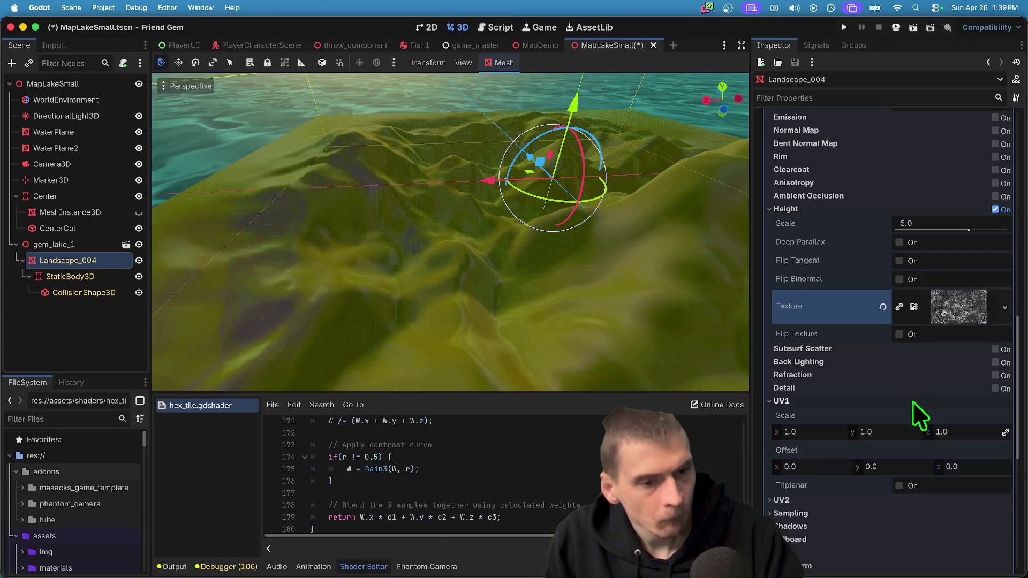
pyautogui.click(946, 489)
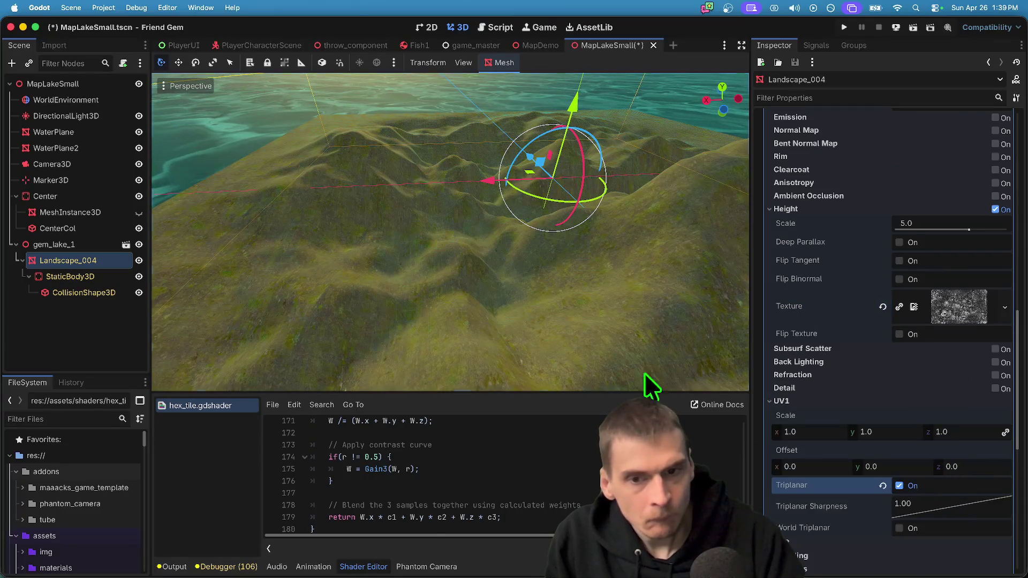
pyautogui.scroll(-2, 470, 294)
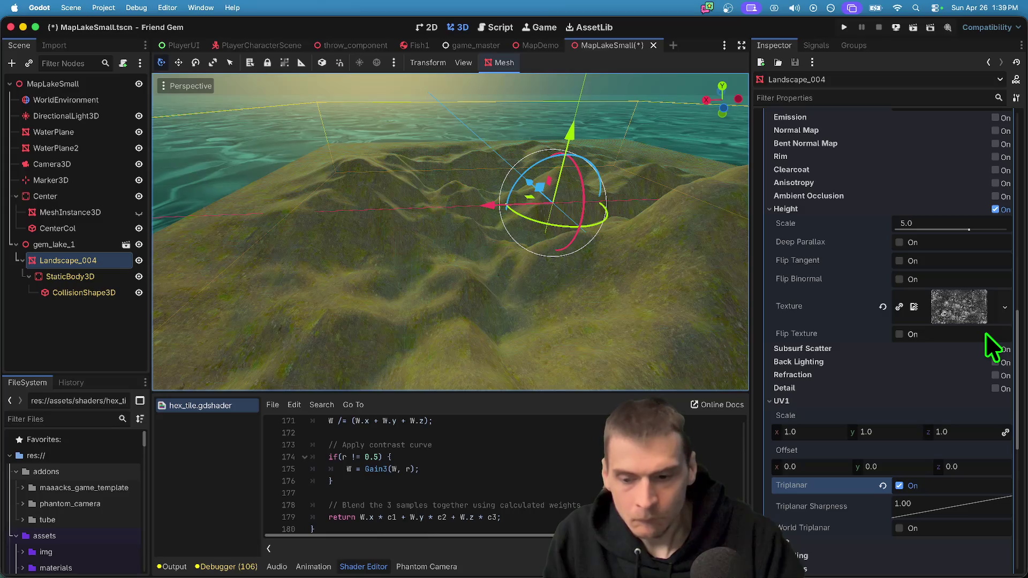
# - Clear the logged errors for Session 1 in the Debugger
pyautogui.click(227, 567)
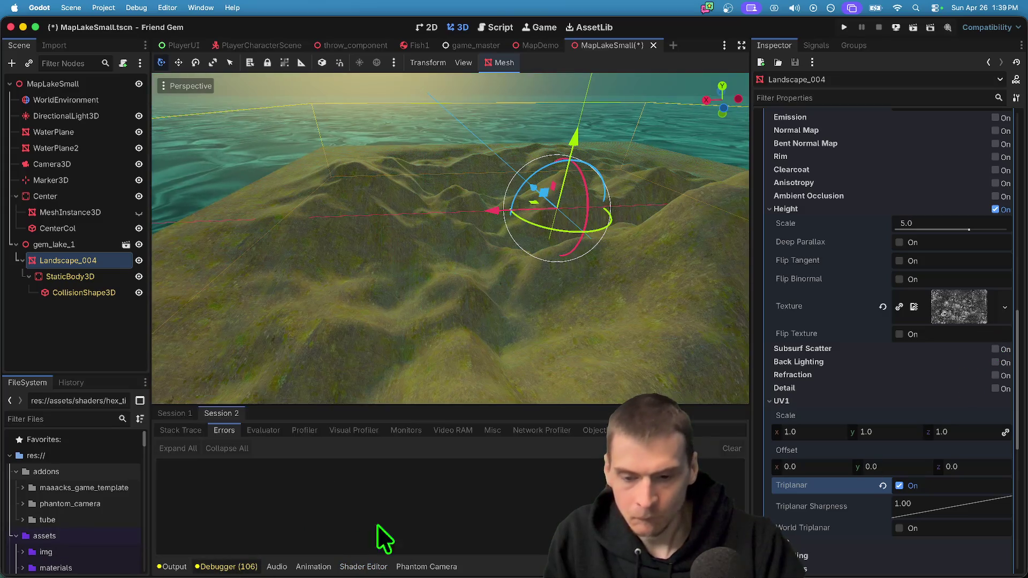
pyautogui.click(176, 415)
pyautogui.click(738, 450)
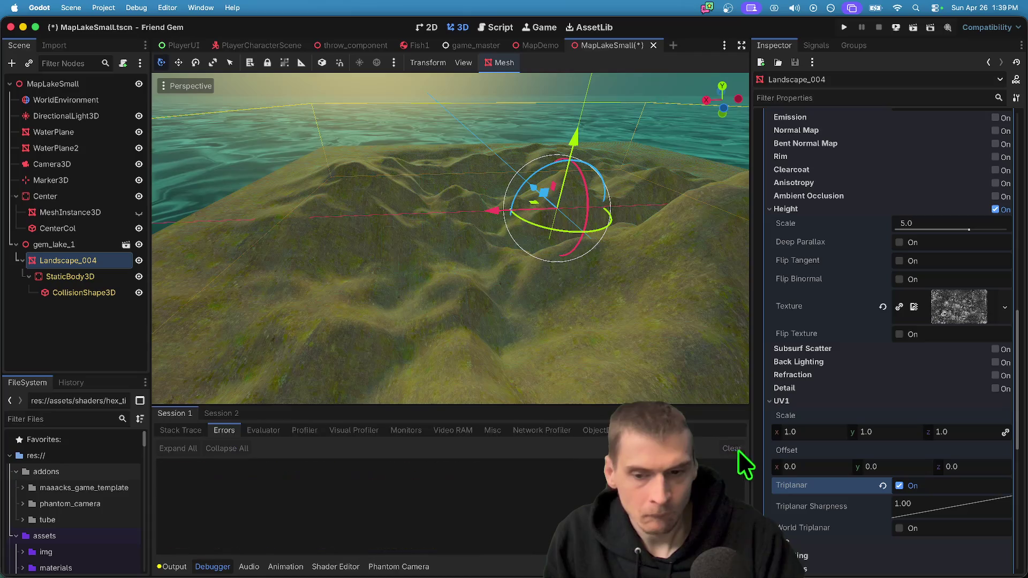
# - Switch on Normal Map for the Landscape_004 material
pyautogui.scroll(2, 943, 305)
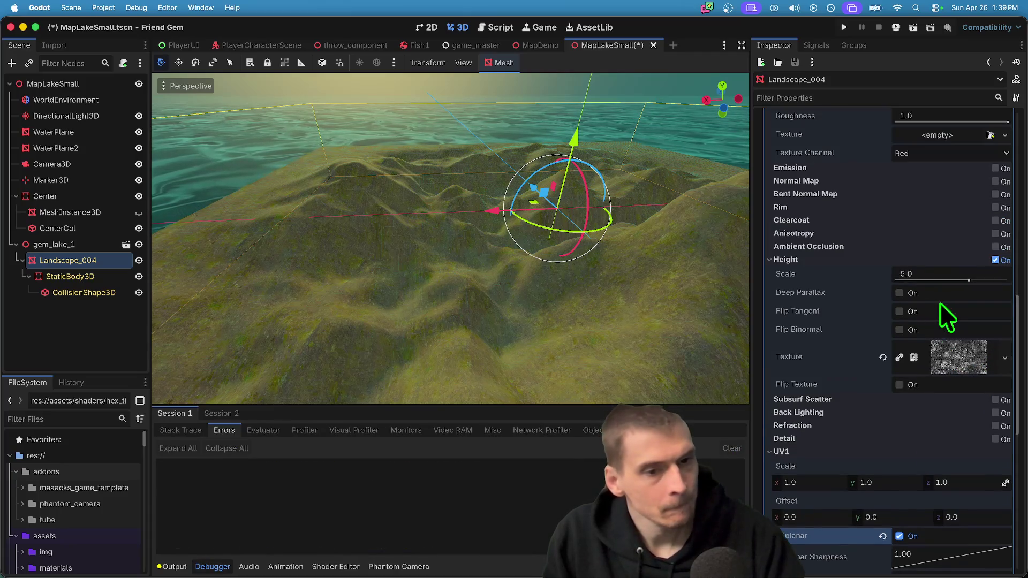
pyautogui.scroll(3, 939, 317)
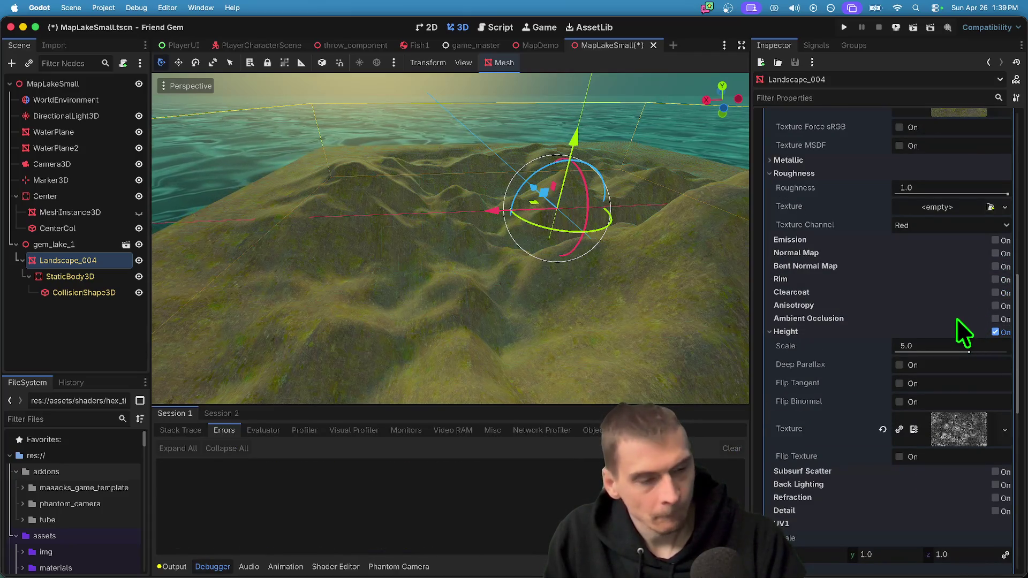
pyautogui.scroll(-3, 955, 322)
pyautogui.scroll(3, 984, 288)
pyautogui.scroll(3, 984, 288)
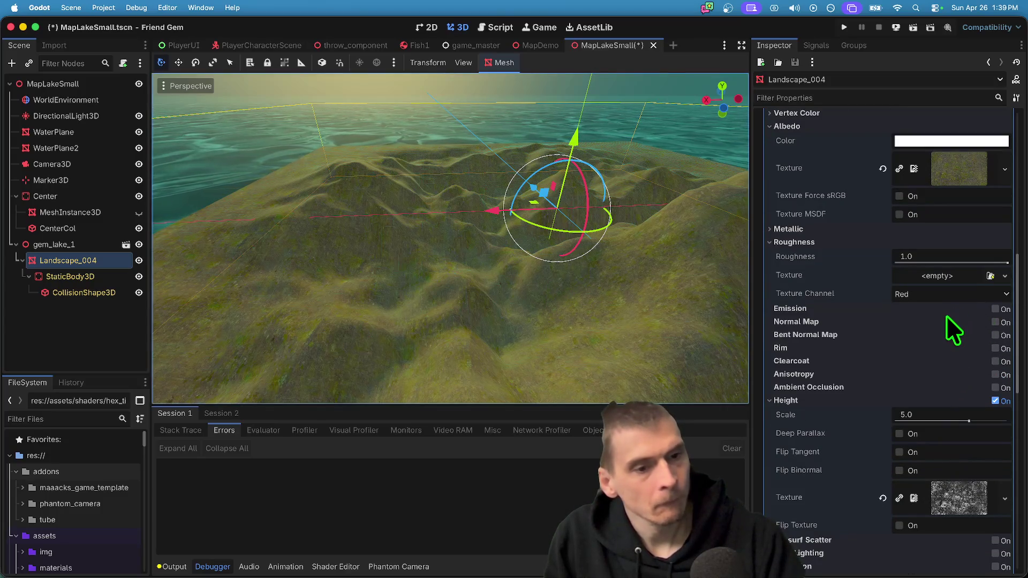
pyautogui.click(995, 322)
# - Assign the Ground001 NormalGL texture as the material's normal map
pyautogui.click(990, 355)
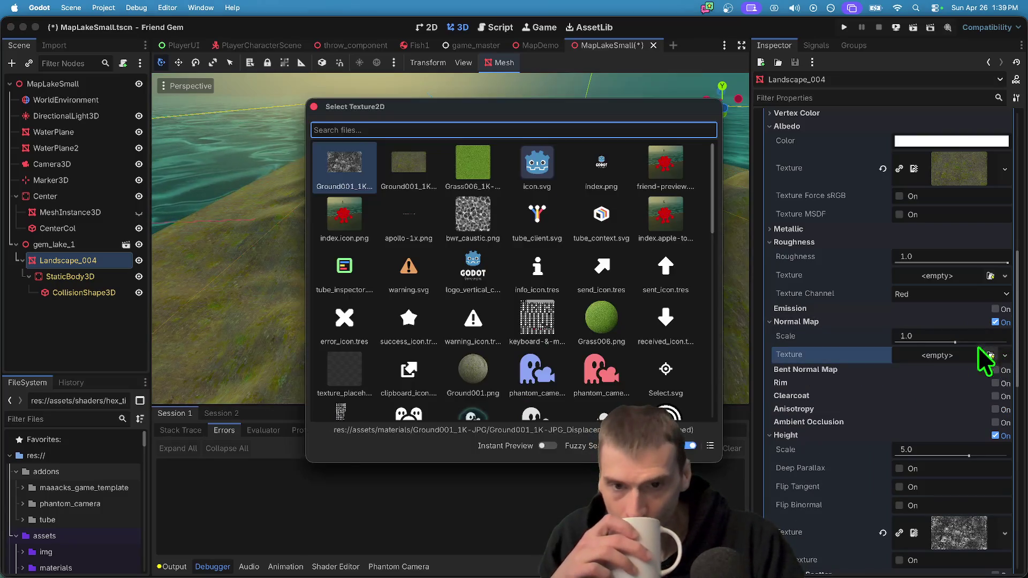
pyautogui.click(711, 445)
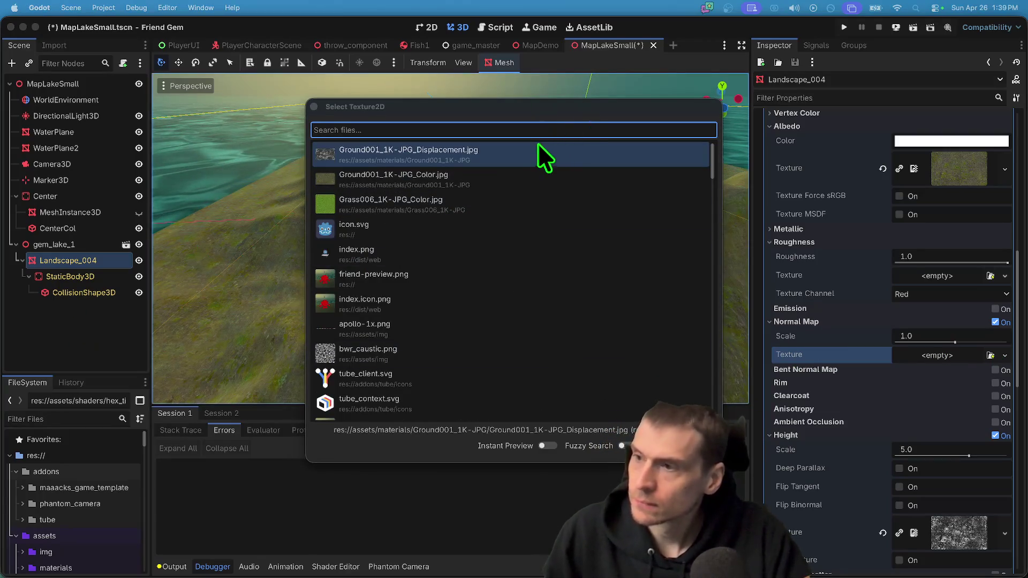
pyautogui.click(503, 130)
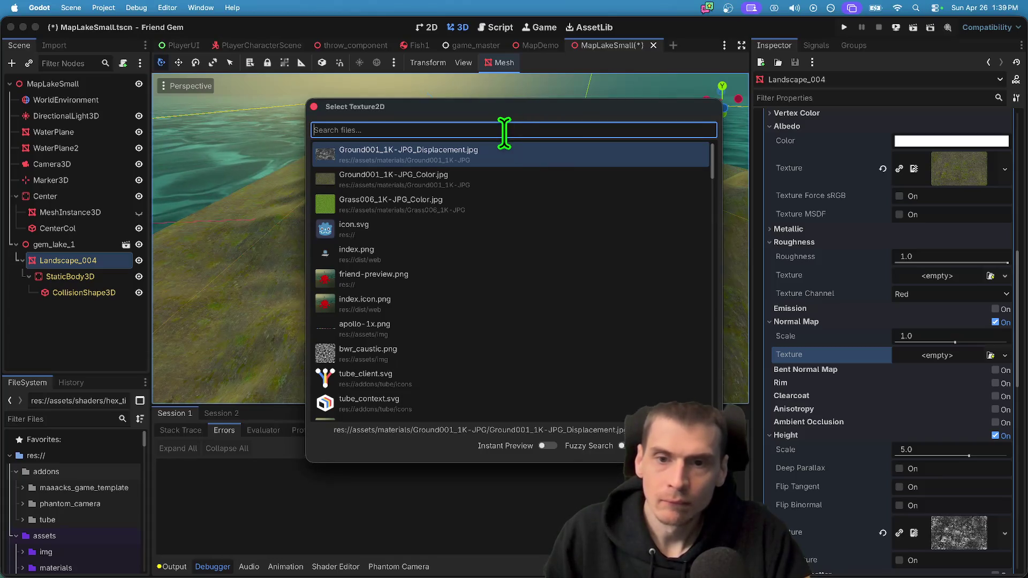
pyautogui.write('ground')
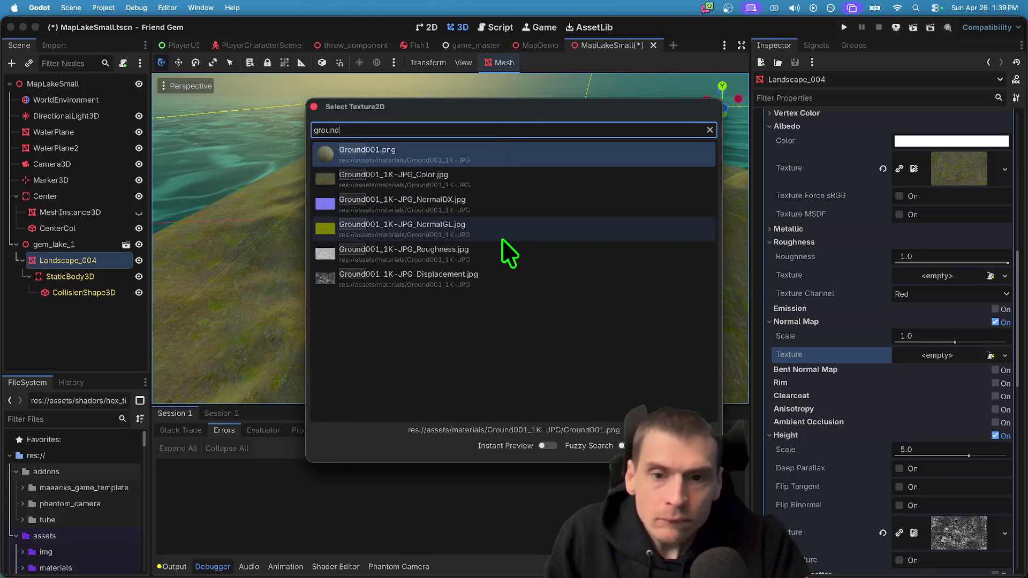
pyautogui.doubleClick(503, 229)
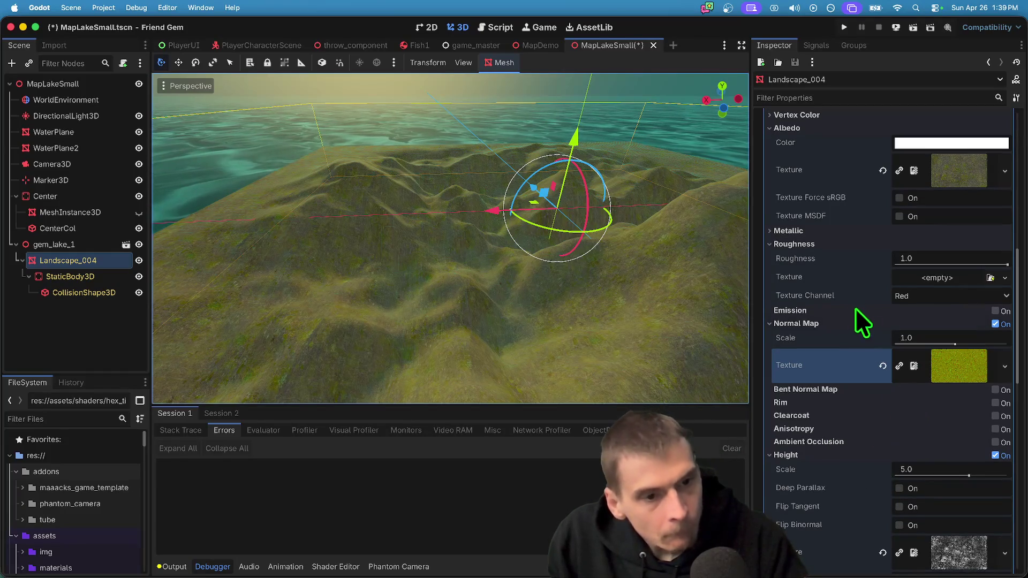
# - Assign the Ground001 roughness image as the roughness texture
pyautogui.click(990, 278)
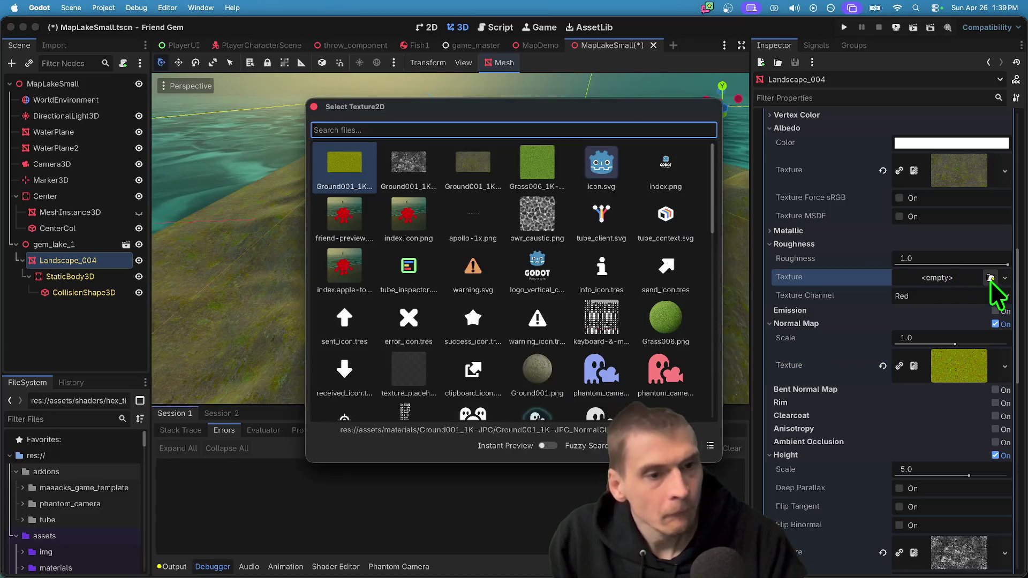
pyautogui.write('ground')
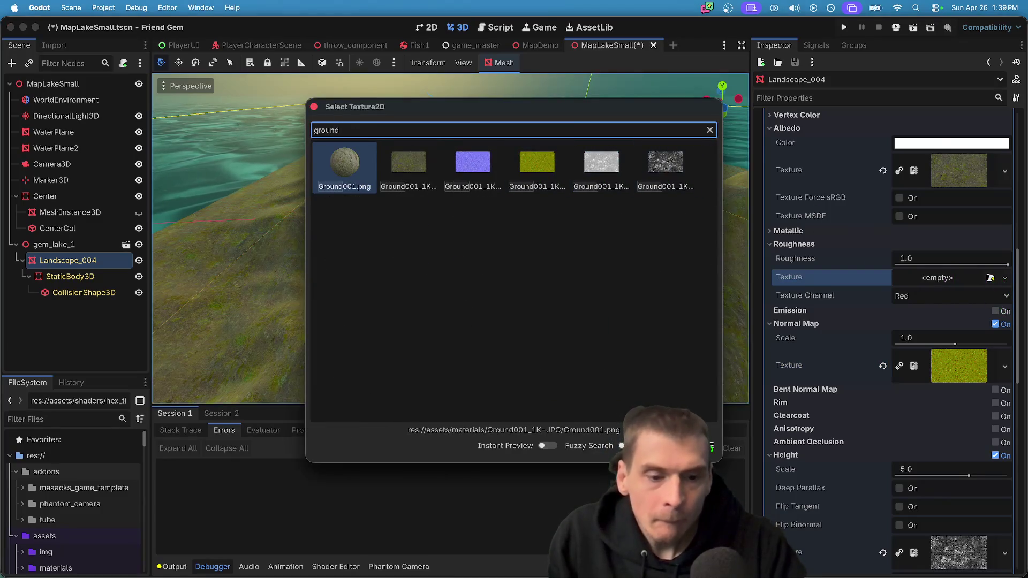
pyautogui.click(712, 445)
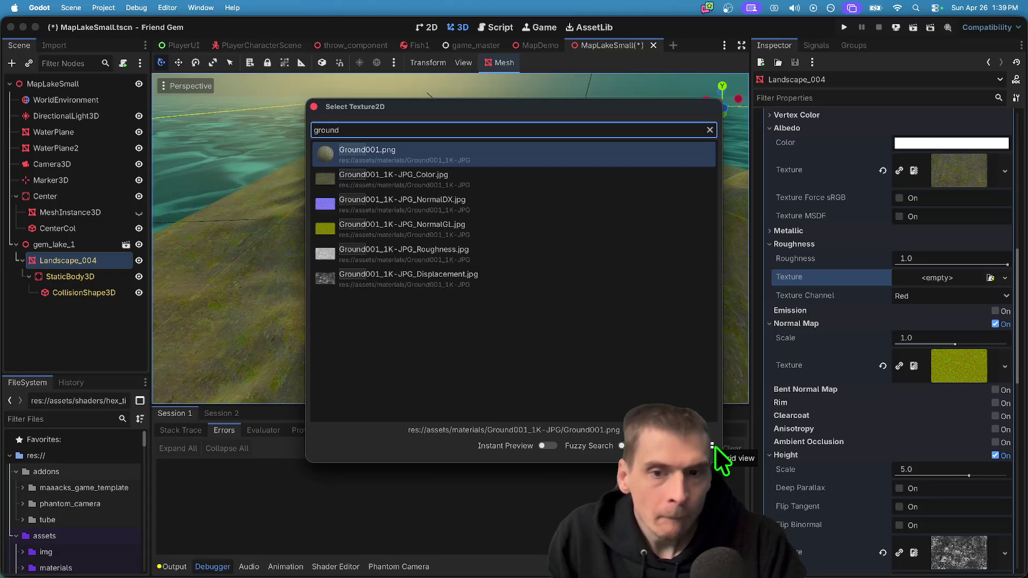
pyautogui.doubleClick(518, 255)
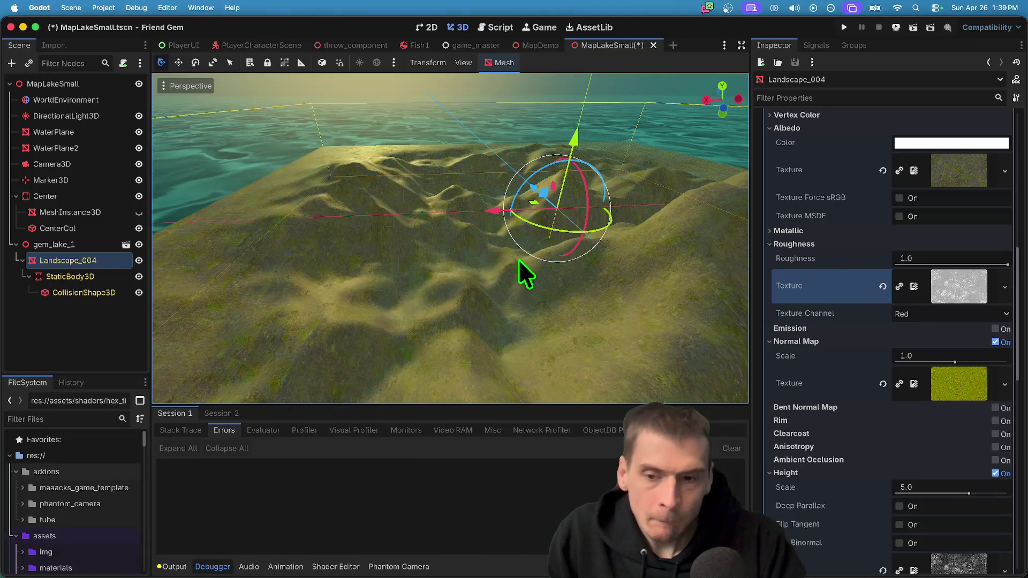
pyautogui.scroll(2, 958, 384)
# - Set Specular under Metallic to 0.0 and save the scene
pyautogui.click(929, 292)
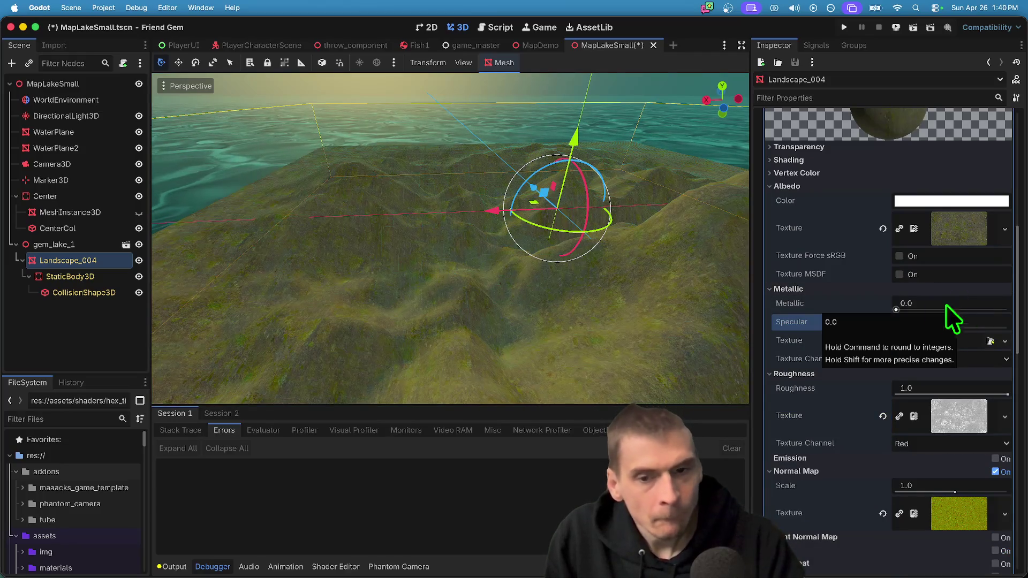
pyautogui.press('super+s')
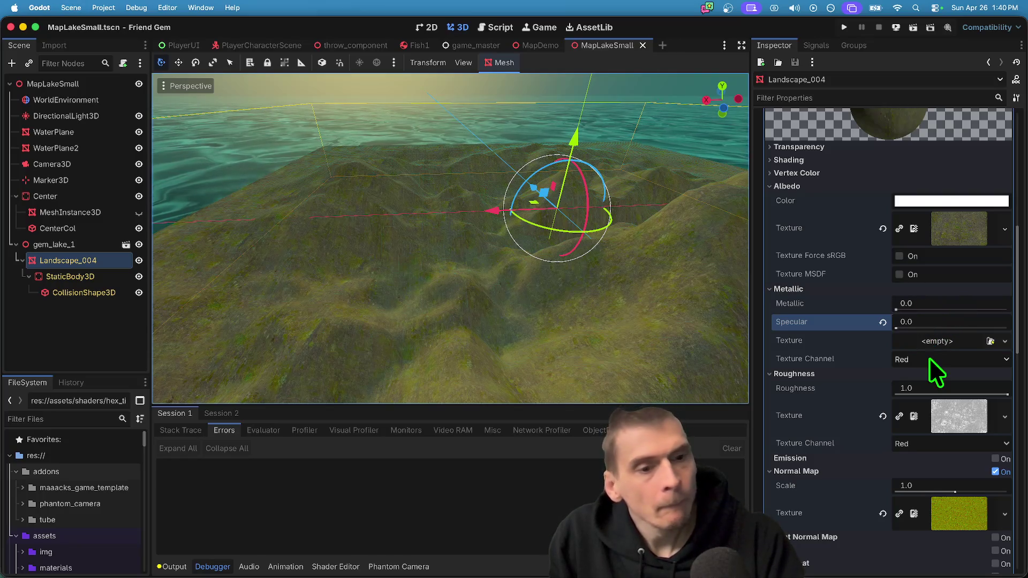
pyautogui.scroll(-4, 958, 436)
pyautogui.scroll(-6, 957, 435)
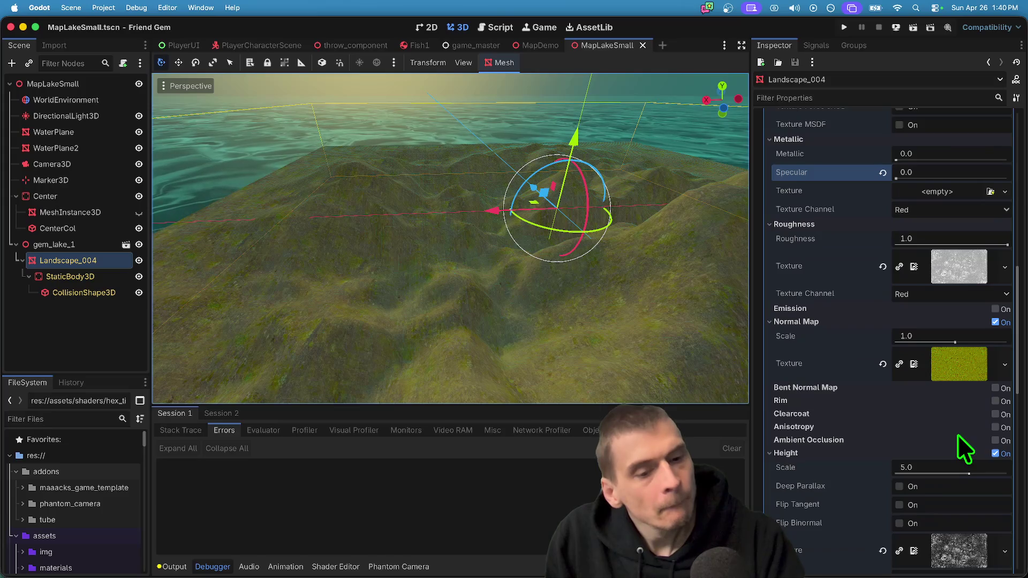
pyautogui.moveTo(830, 378)
pyautogui.scroll(-10, 329, 282)
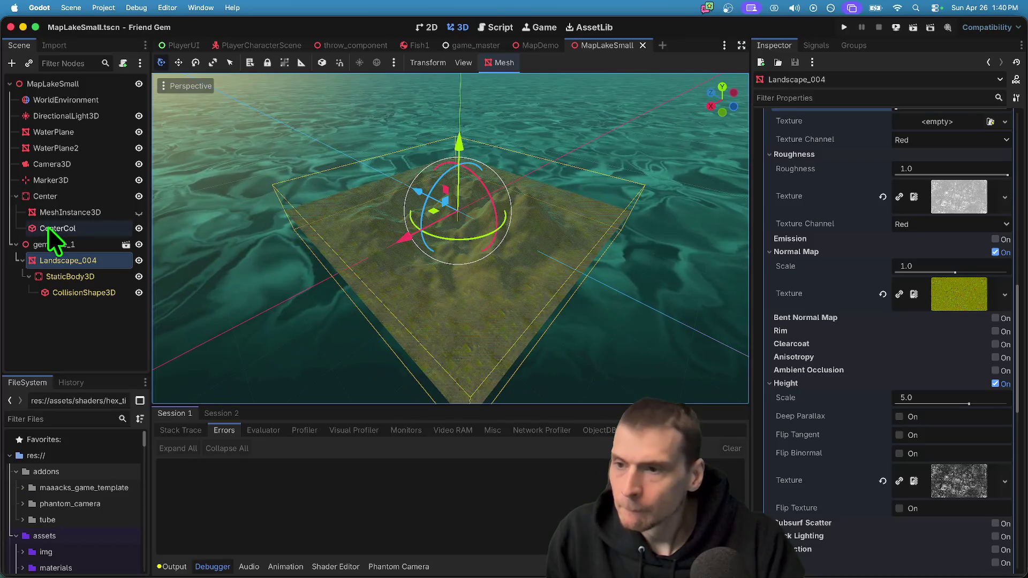
# - Select Landscape_004 and tidy its Inspector sections to reach the Surface Material Override
pyautogui.click(79, 247)
pyautogui.click(936, 130)
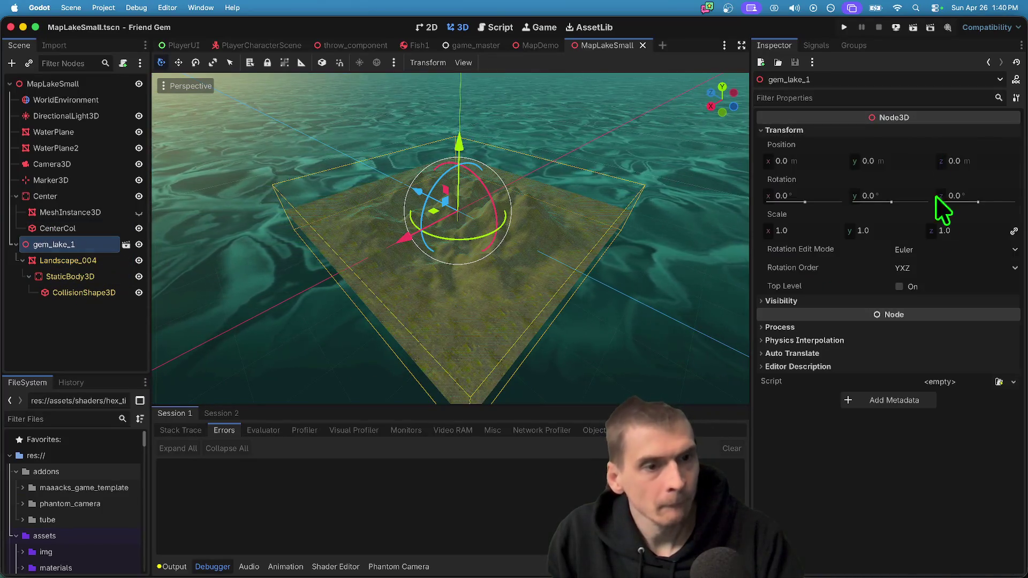
pyautogui.click(46, 261)
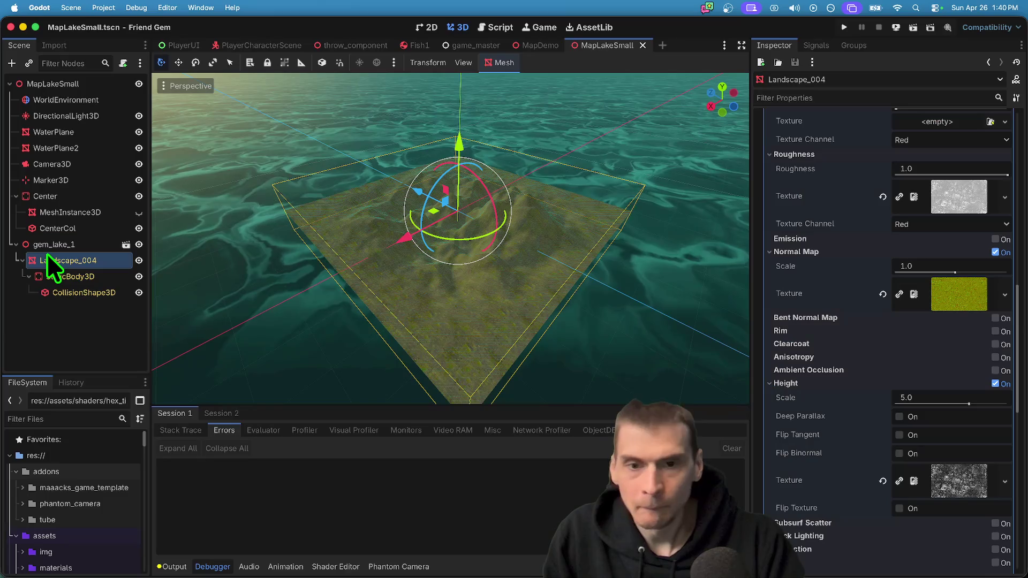
pyautogui.scroll(-5, 879, 443)
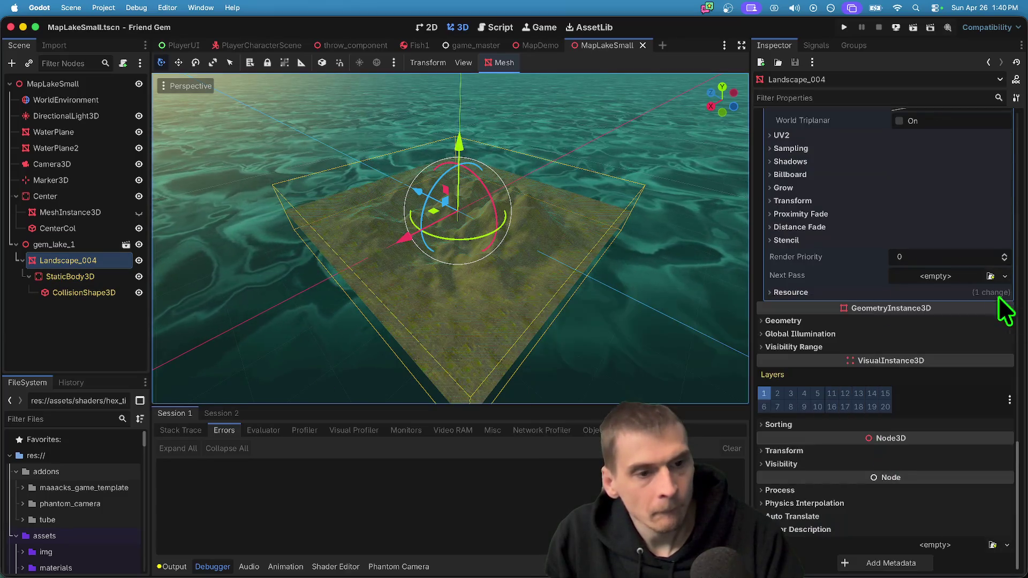
pyautogui.scroll(10, 910, 345)
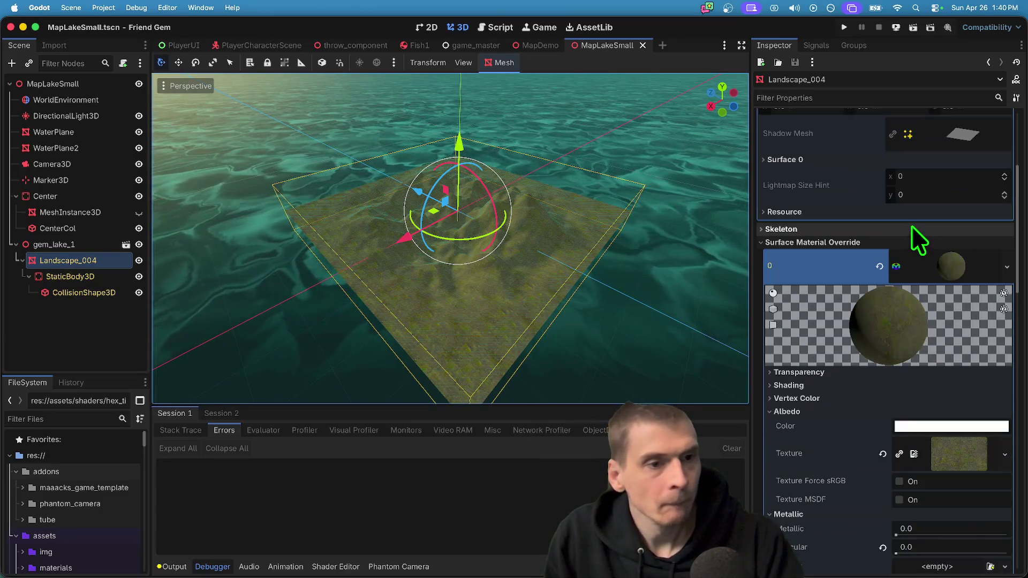
pyautogui.click(911, 227)
pyautogui.scroll(4, 908, 229)
pyautogui.click(962, 143)
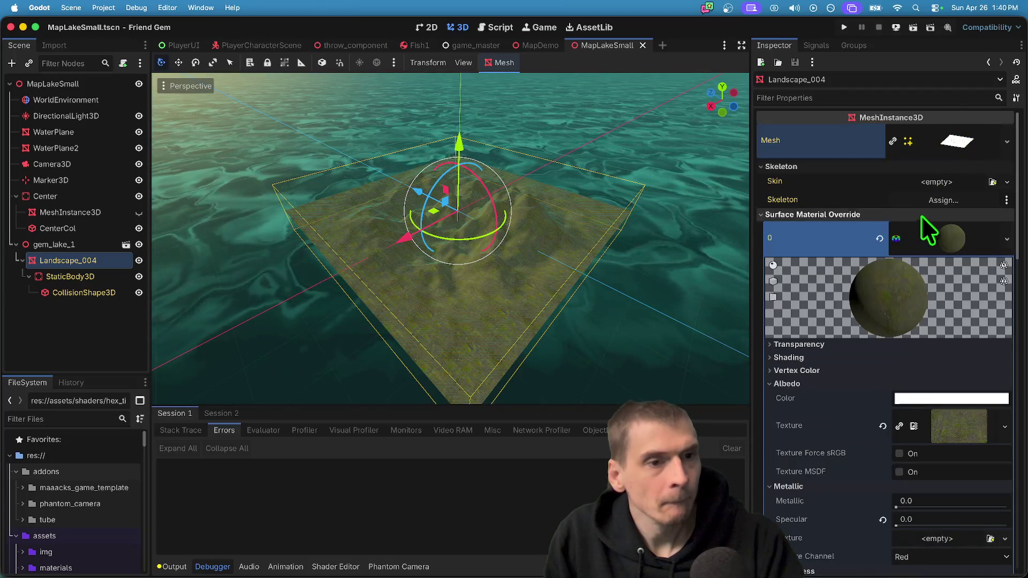
pyautogui.click(958, 241)
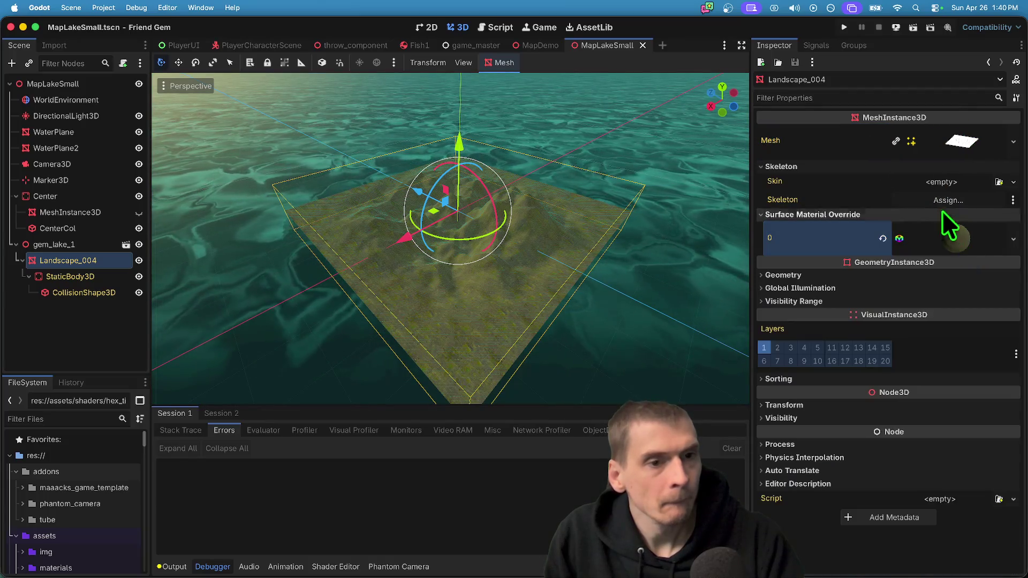
pyautogui.click(921, 165)
pyautogui.click(908, 178)
pyautogui.click(908, 177)
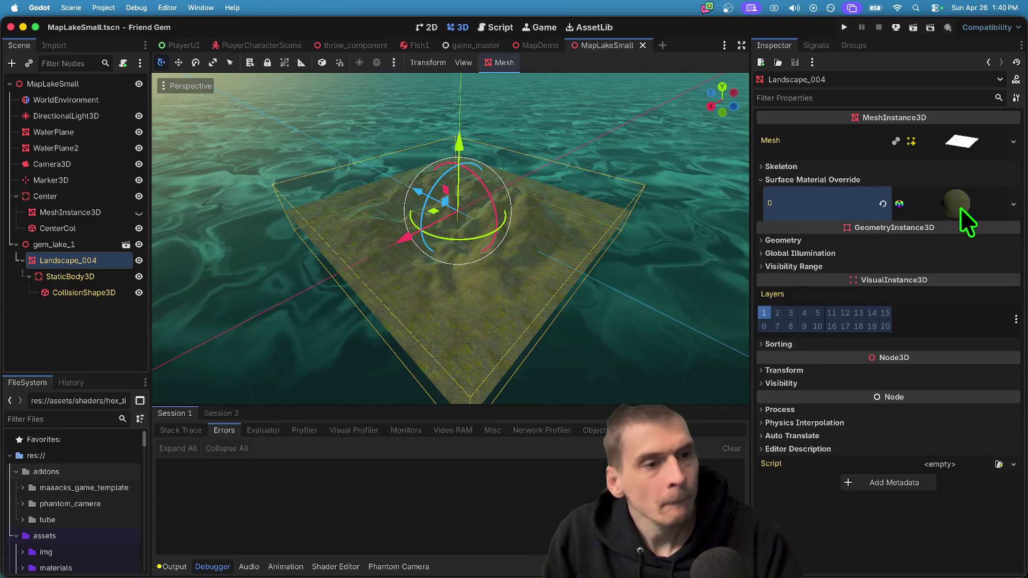
pyautogui.click(962, 208)
pyautogui.click(964, 207)
# - Save the material as Ground001.tres in res://assets/materials and resave the scene
pyautogui.rightClick(966, 207)
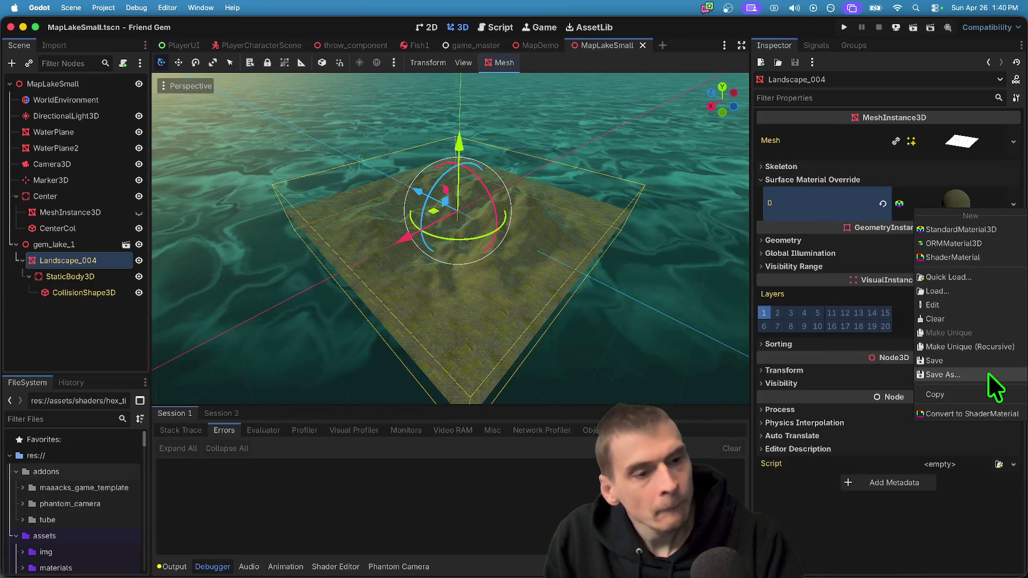
pyautogui.click(991, 374)
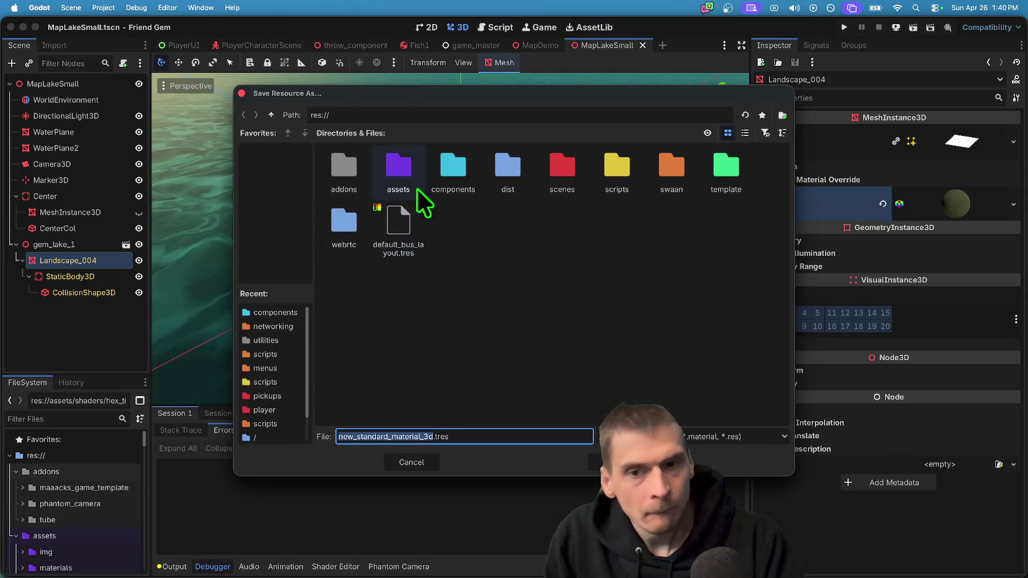
pyautogui.doubleClick(398, 166)
pyautogui.doubleClick(405, 160)
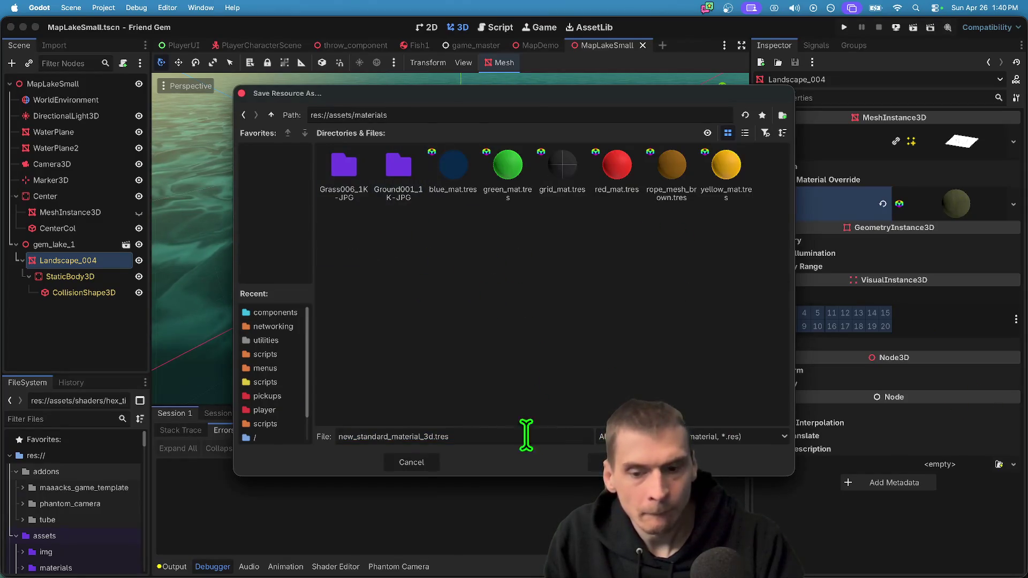
pyautogui.doubleClick(394, 436)
pyautogui.press('BackSpace')
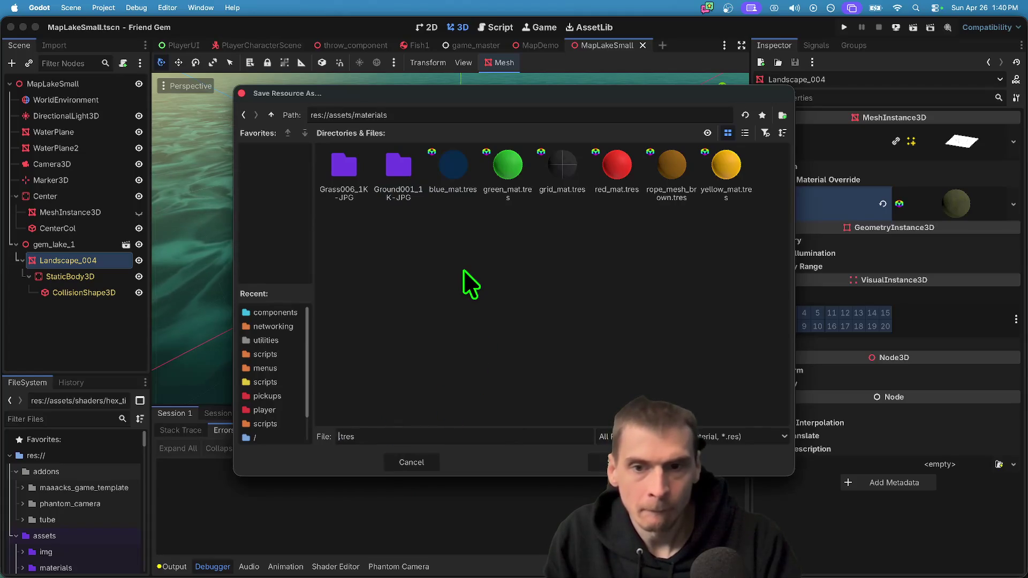
pyautogui.write('d')
pyautogui.write('01')
pyautogui.press('Return')
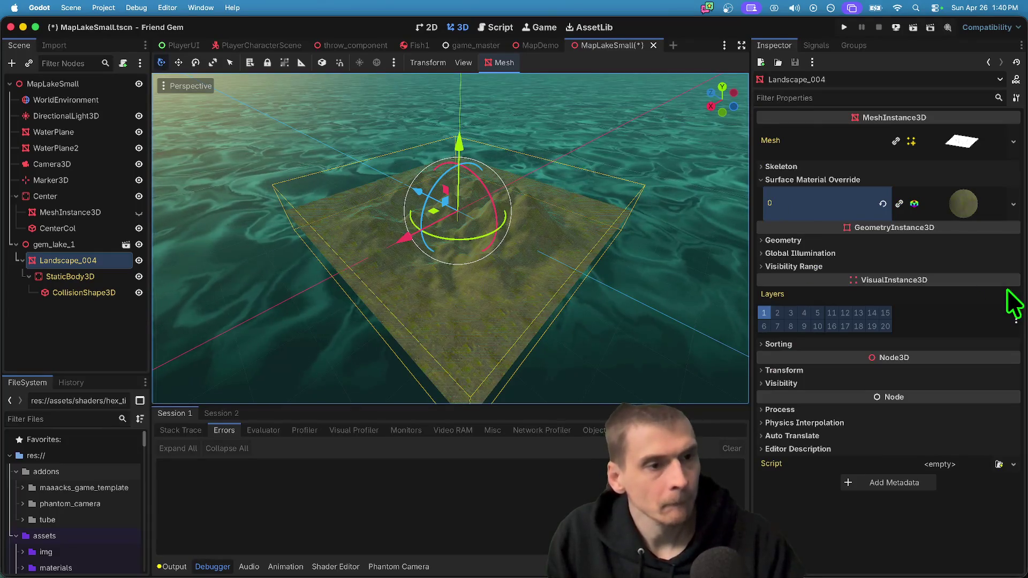
pyautogui.press('super+s')
# - Scale gem_lake_1 to 30 on all axes
pyautogui.click(73, 255)
pyautogui.scroll(3, 432, 280)
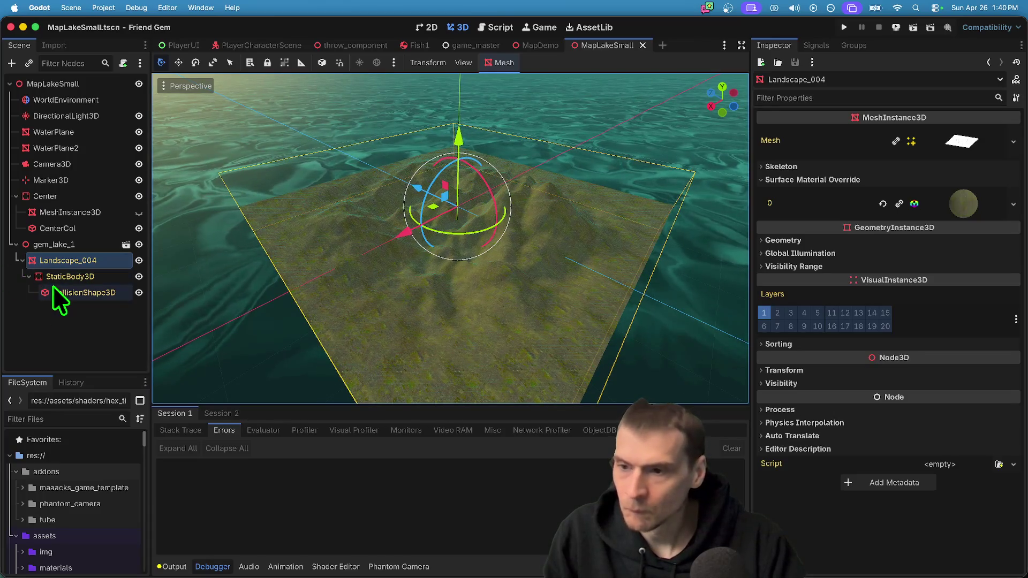
pyautogui.click(57, 282)
pyautogui.click(66, 297)
pyautogui.click(64, 278)
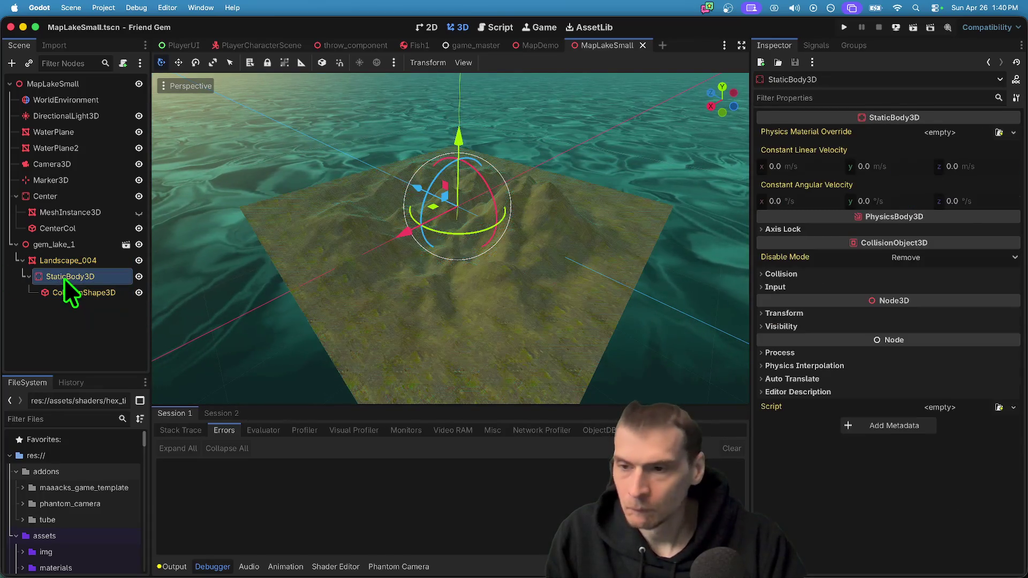
pyautogui.click(68, 248)
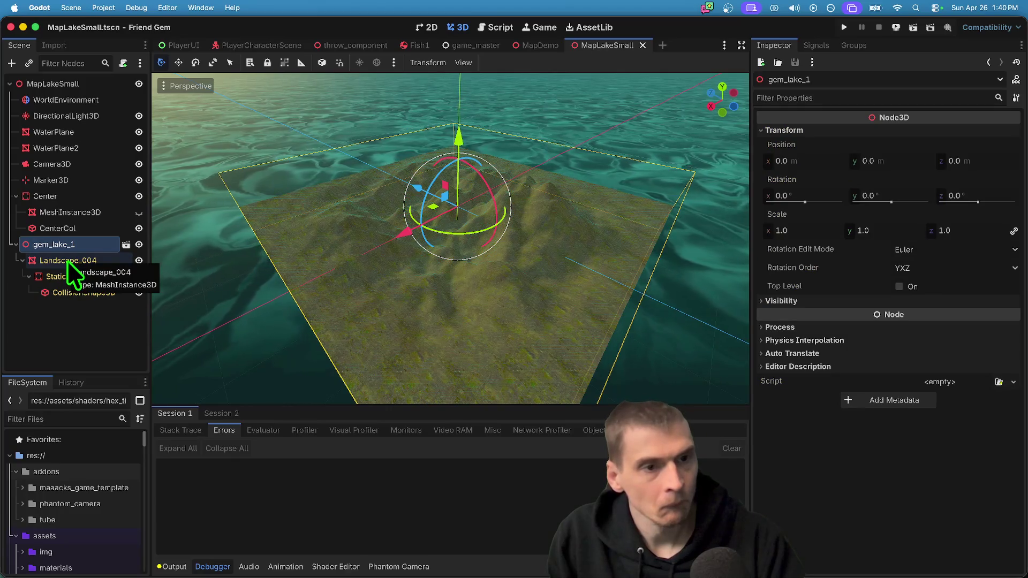
pyautogui.click(66, 259)
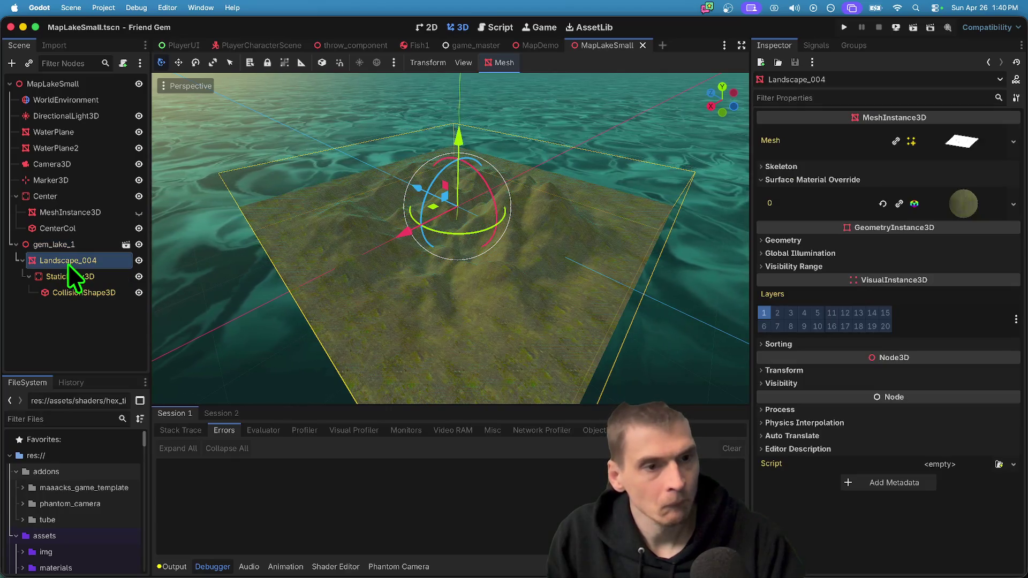
pyautogui.click(107, 246)
pyautogui.click(881, 231)
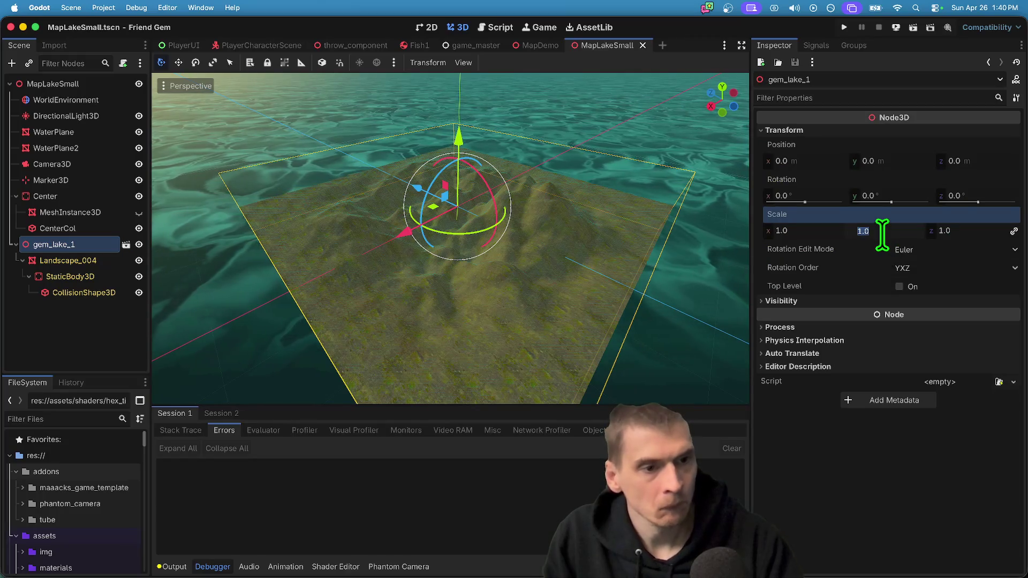
pyautogui.write('30')
pyautogui.press('Return')
# - Try adding godot_plush_model to the scene, then undo it
pyautogui.press('w')
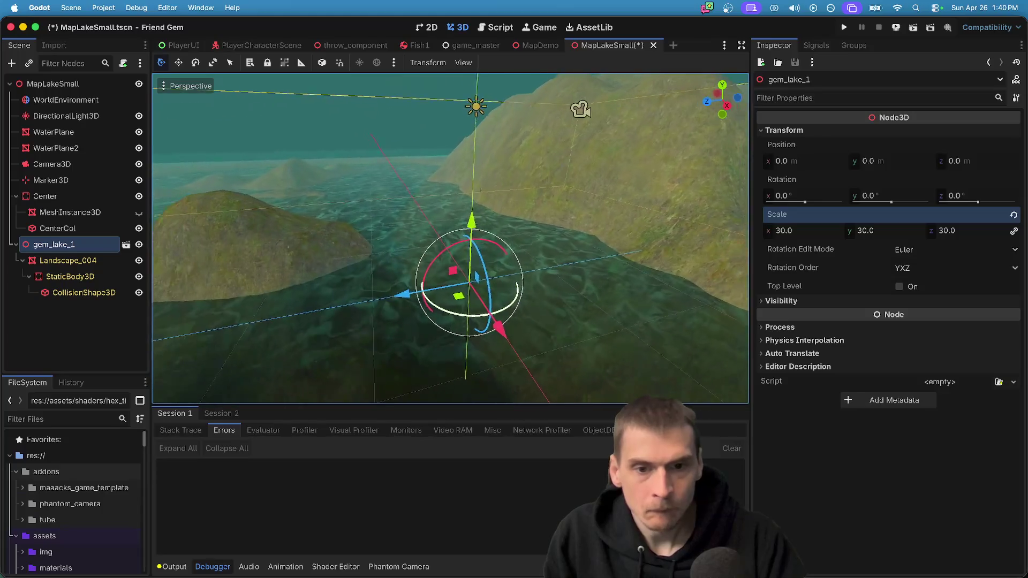
pyautogui.click(104, 354)
pyautogui.press('super+shift+a')
pyautogui.write('plus')
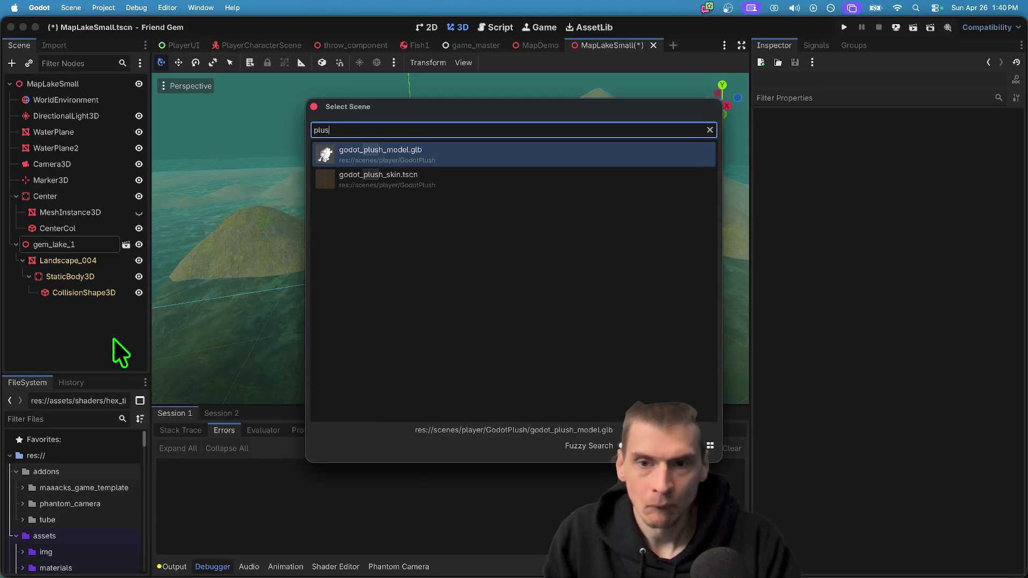
pyautogui.press('Return')
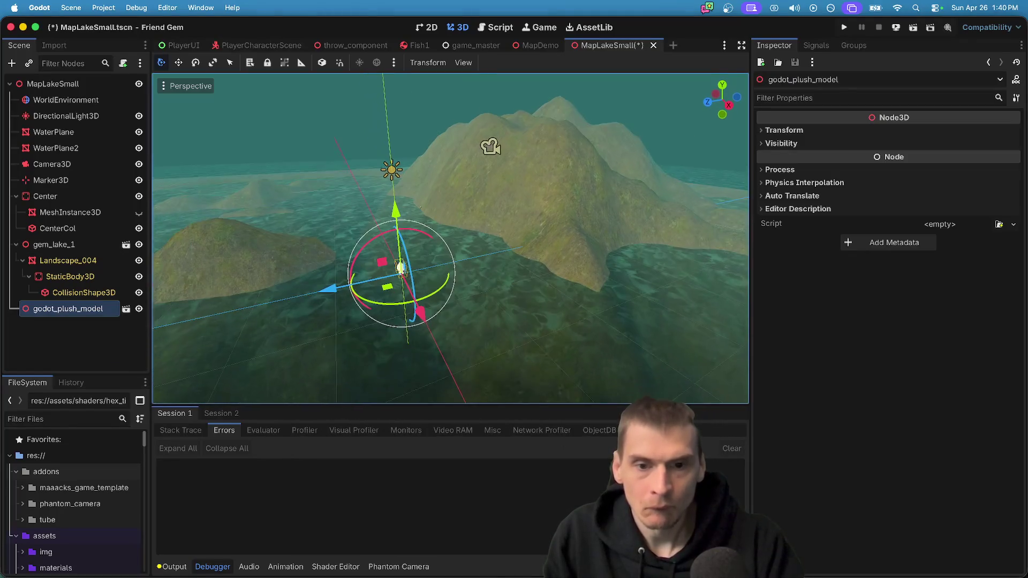
pyautogui.scroll(-5, 450, 238)
pyautogui.moveTo(538, 327)
pyautogui.mouseDown()
pyautogui.moveTo(514, 300)
pyautogui.moveTo(493, 321)
pyautogui.moveTo(460, 310)
pyautogui.moveTo(535, 325)
pyautogui.mouseUp()
pyautogui.press('super+z')
# - Rescale gem_lake_1 to 15 on all axes and save the scene
pyautogui.click(75, 242)
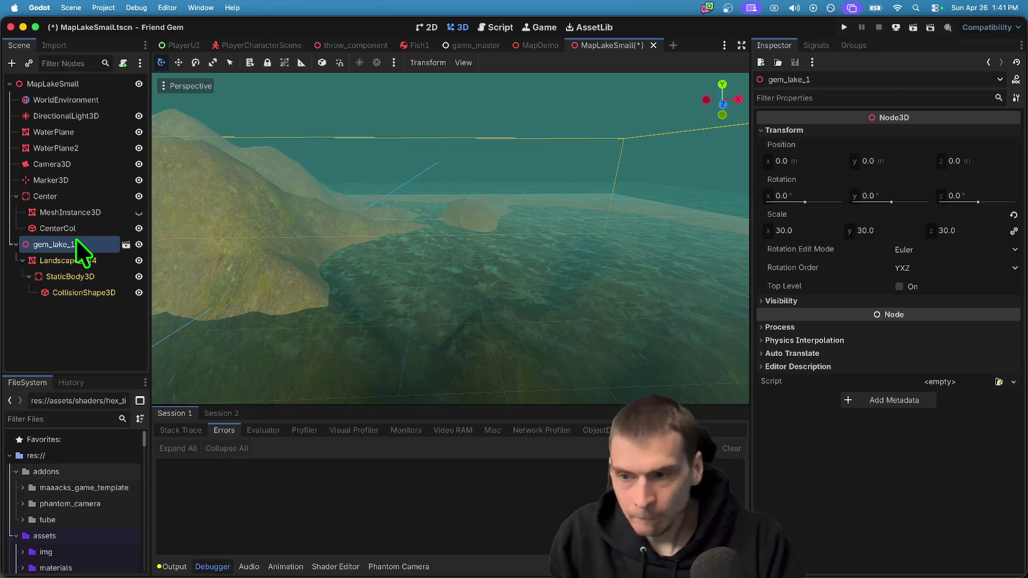
pyautogui.click(876, 235)
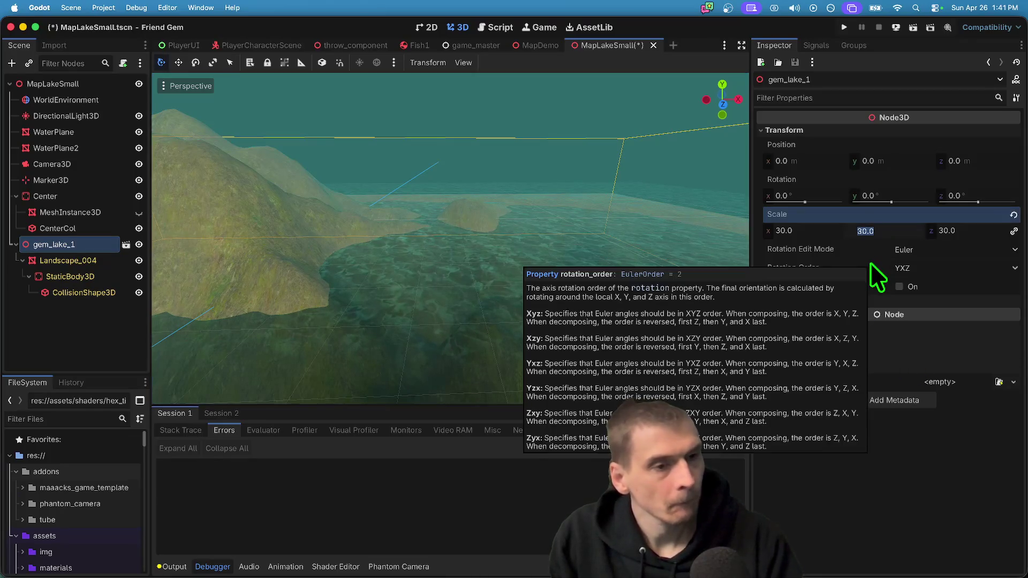
pyautogui.write('15')
pyautogui.press('Return')
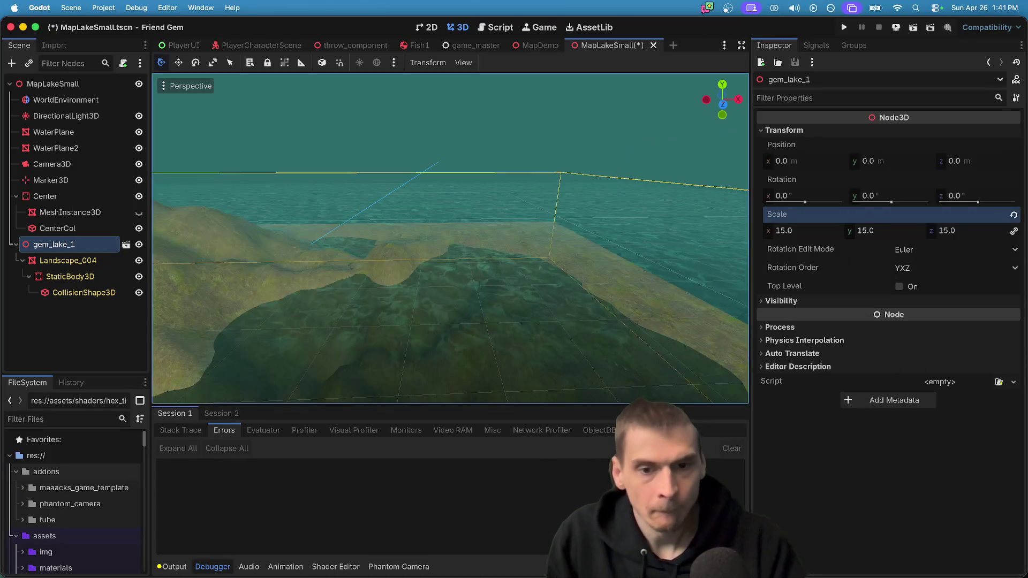
pyautogui.press('super+s')
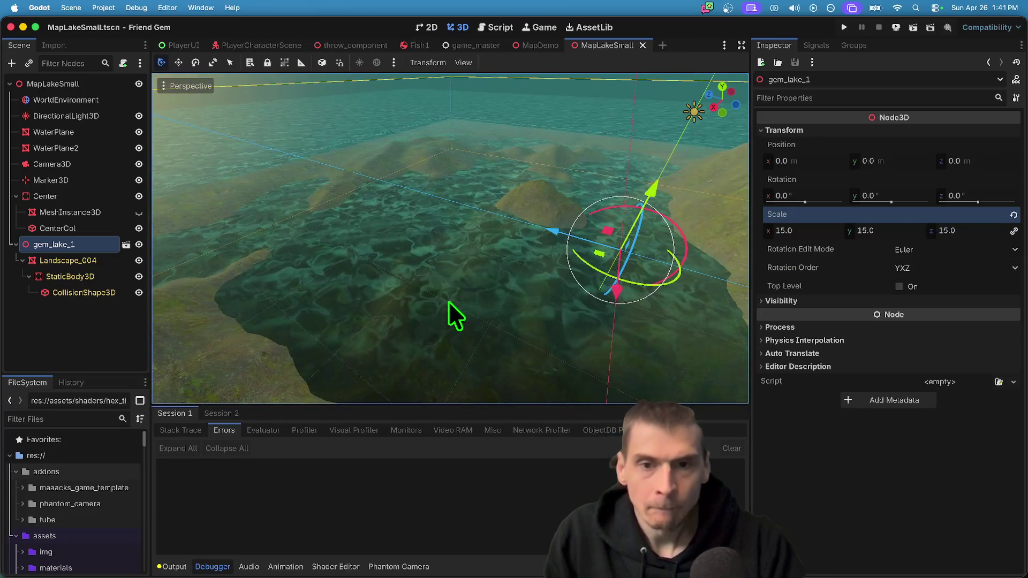
# - Move gem_lake_1 along its Y axis to a position of -0.182
pyautogui.moveTo(448, 301); pyautogui.dragTo(449, 301)
pyautogui.click(87, 316)
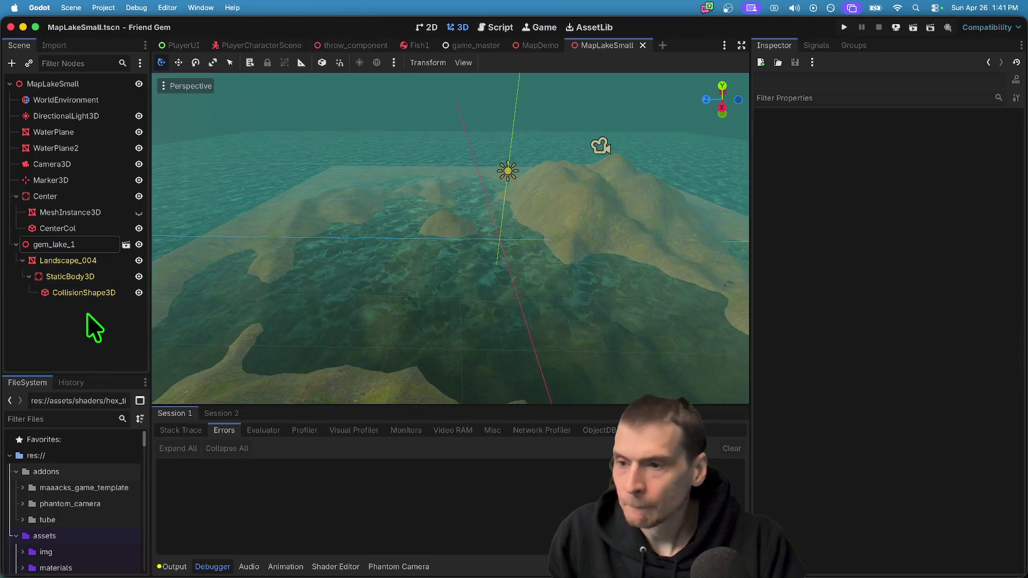
pyautogui.click(86, 240)
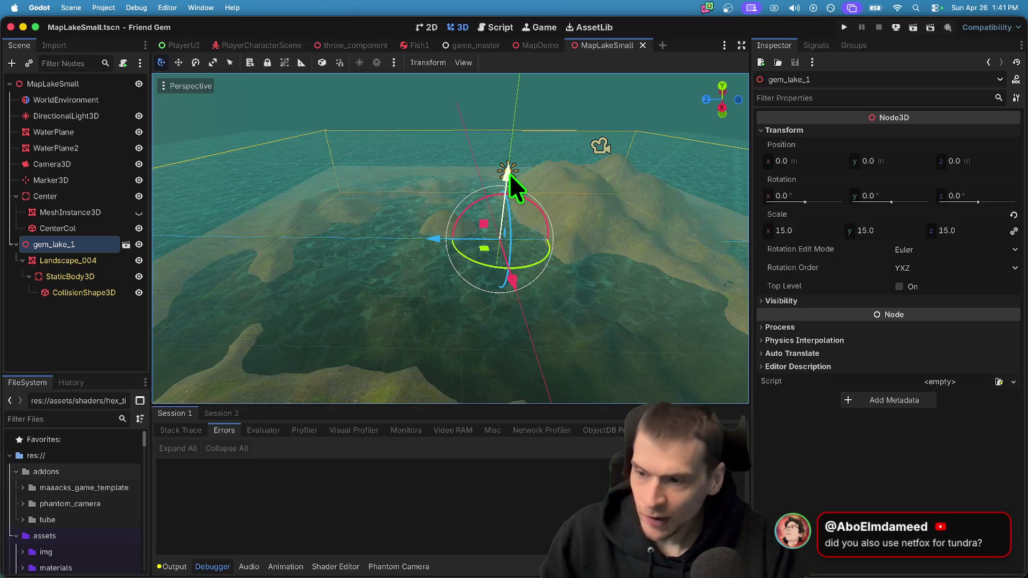
pyautogui.moveTo(510, 174); pyautogui.dragTo(508, 162)
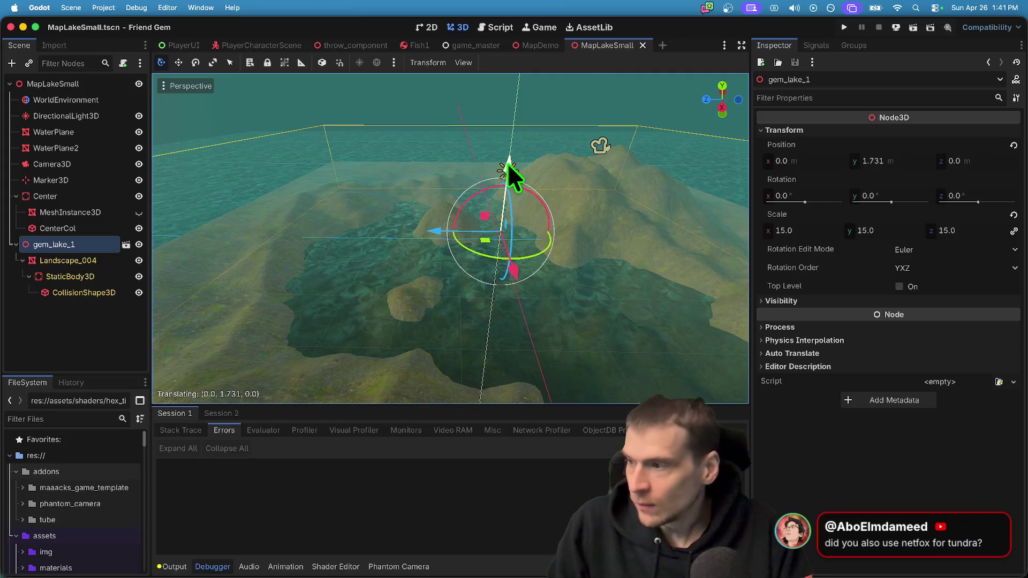
pyautogui.moveTo(506, 163)
pyautogui.mouseDown()
pyautogui.moveTo(502, 185)
pyautogui.moveTo(503, 175)
pyautogui.mouseUp()
# - Scroll the scene tree and open the Center node's context menu
pyautogui.scroll(-10, 503, 175)
pyautogui.scroll(-5, 450, 239)
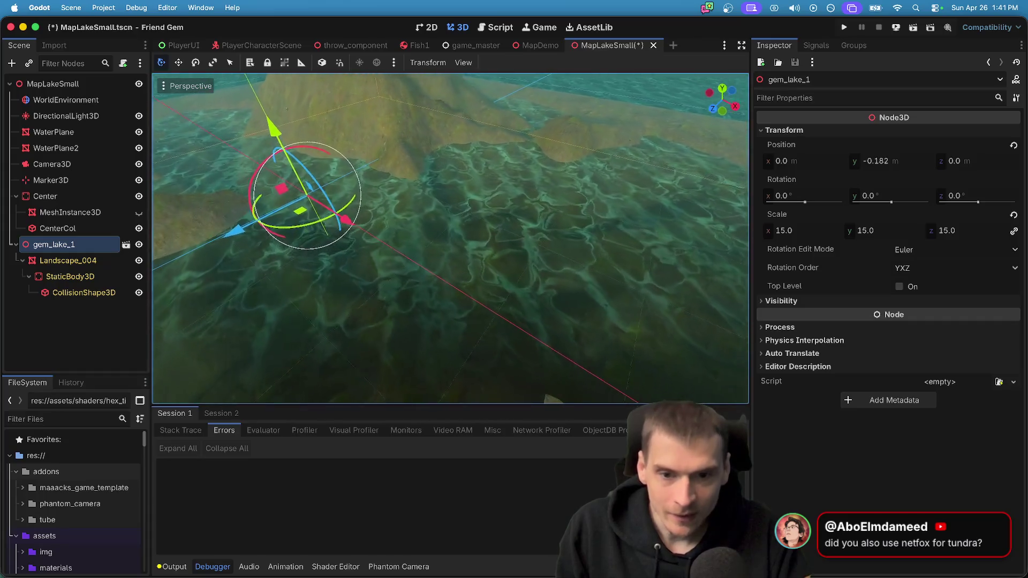
pyautogui.scroll(-5, 450, 238)
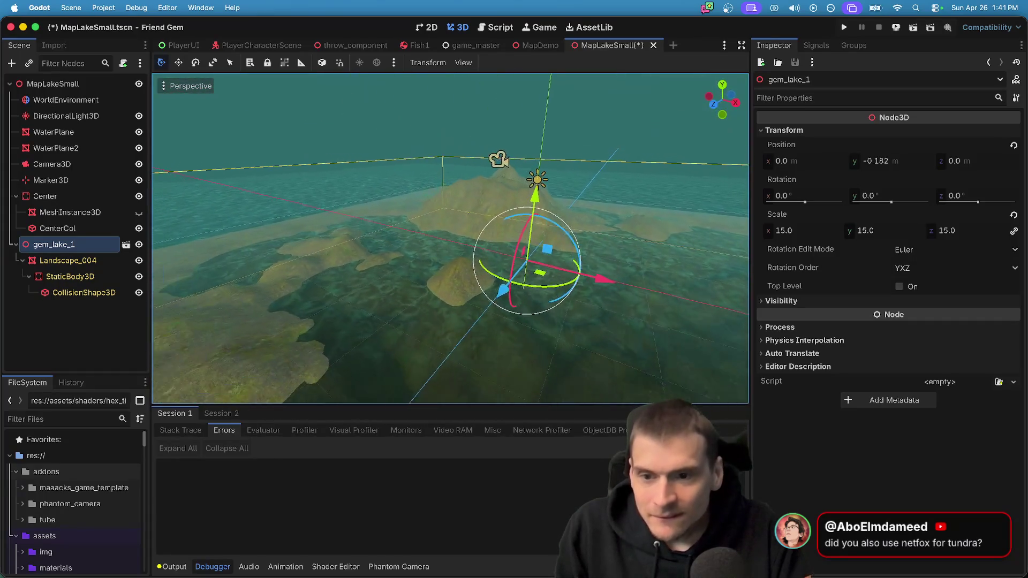
pyautogui.hscroll(-10, 450, 238)
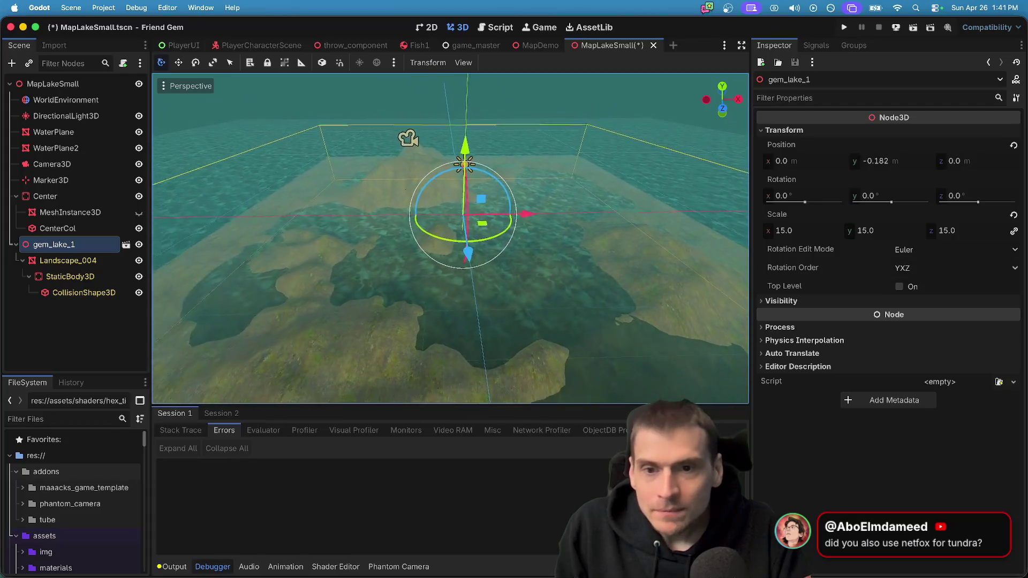
pyautogui.hscroll(-2, 450, 238)
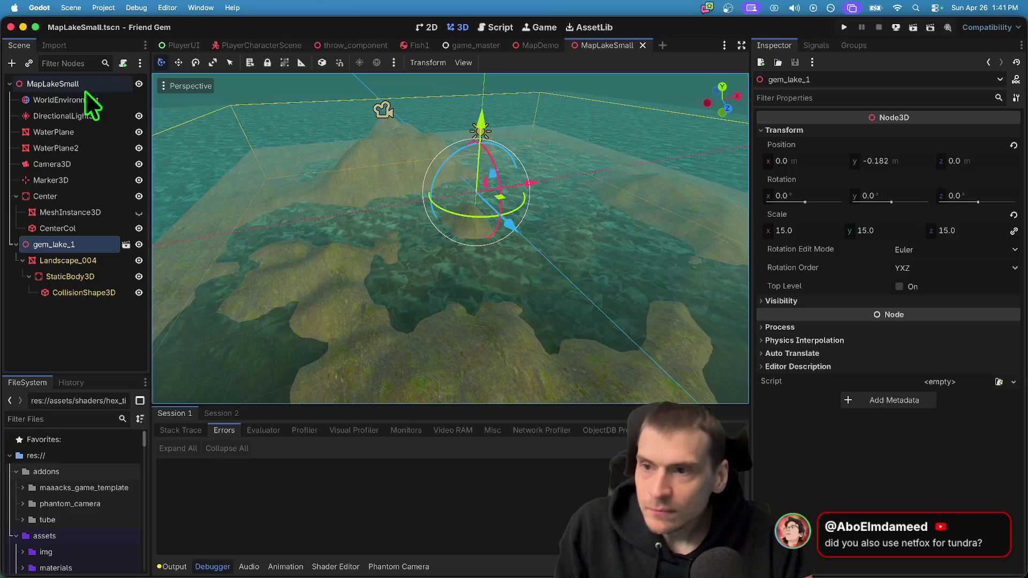
pyautogui.rightClick(94, 196)
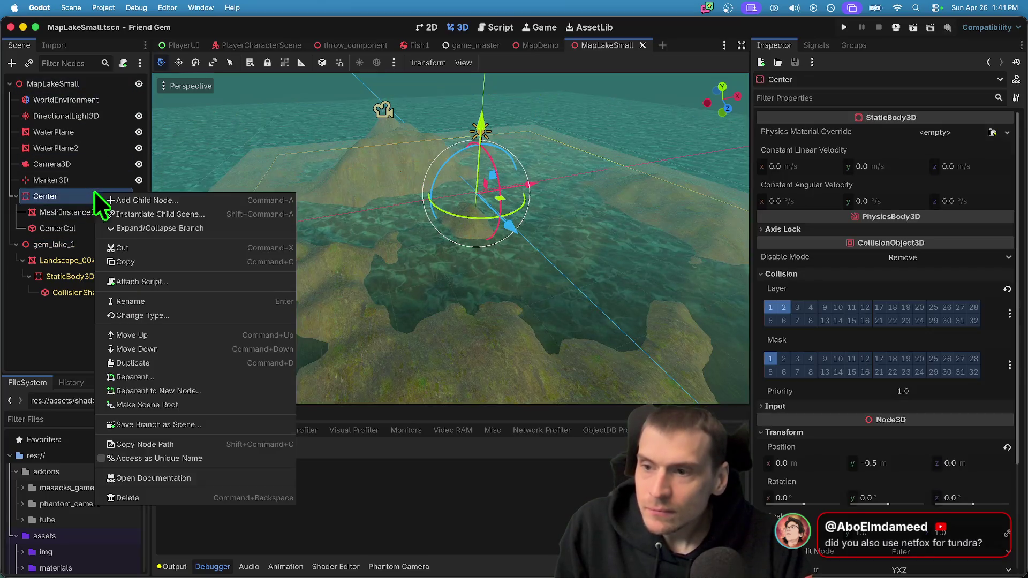
# - Delete the Center node and its children, then run the game and host a session
pyautogui.click(199, 498)
pyautogui.click(548, 294)
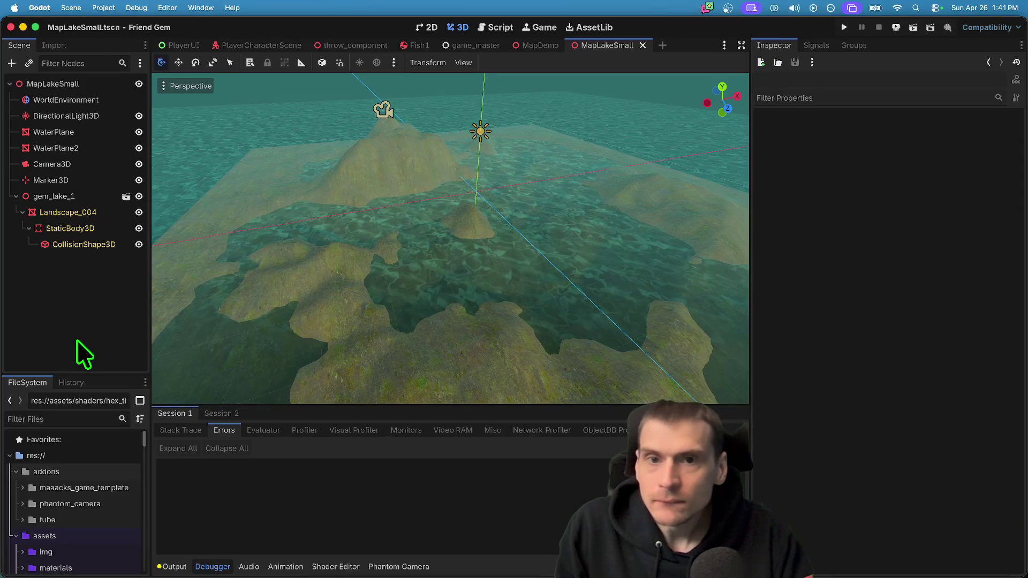
pyautogui.press('super+b')
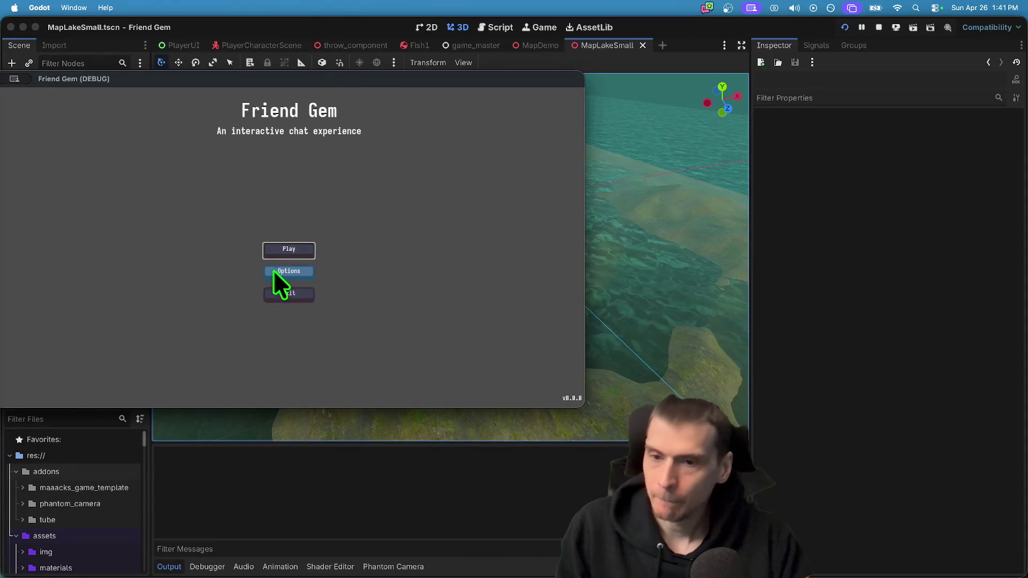
pyautogui.click(274, 271)
pyautogui.press('Escape')
pyautogui.click(288, 246)
pyautogui.click(291, 200)
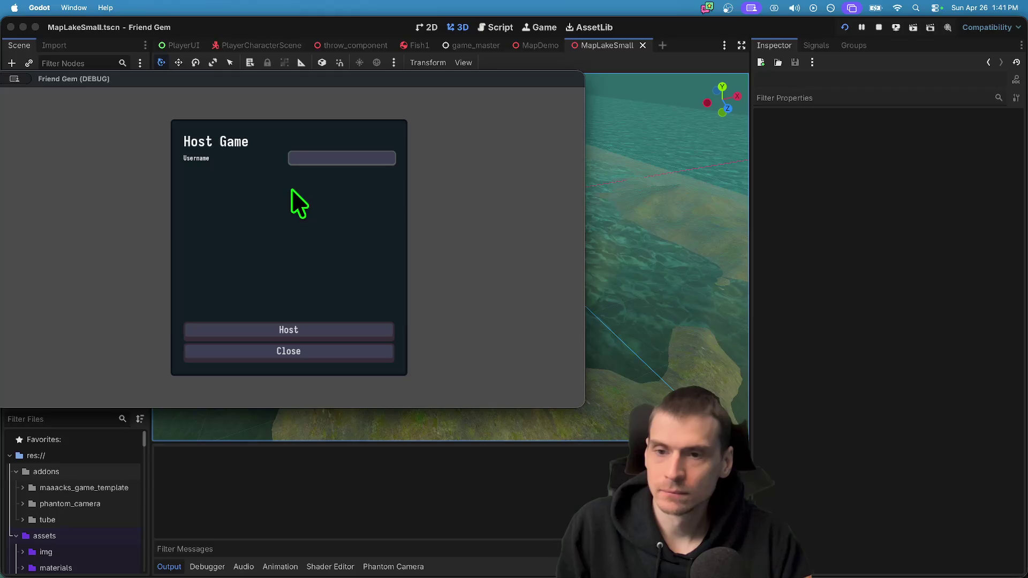
pyautogui.click(289, 331)
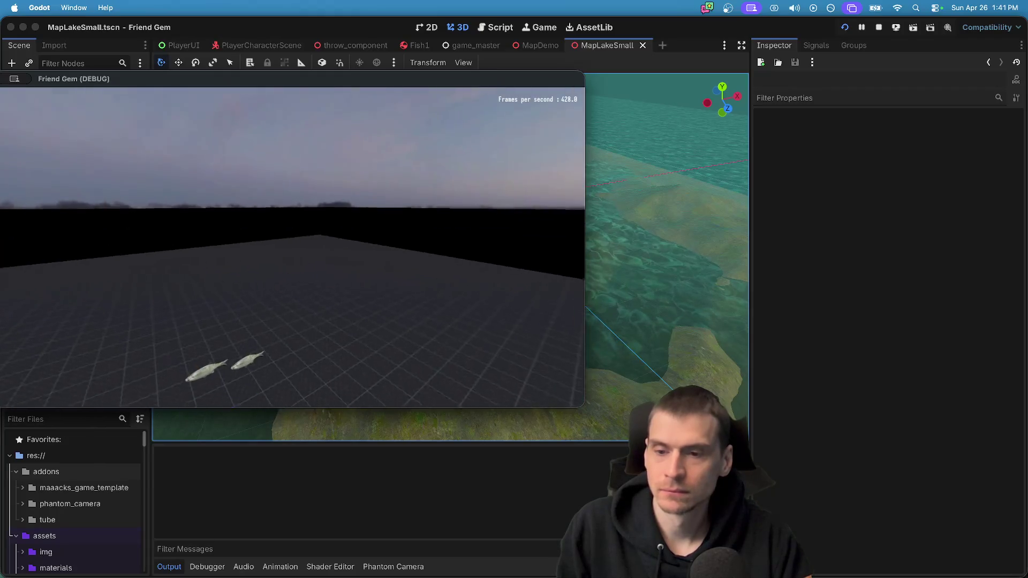
# - Load the example-2 level from the Admin panel, then stop the test run
pyautogui.press('Escape')
pyautogui.click(301, 229)
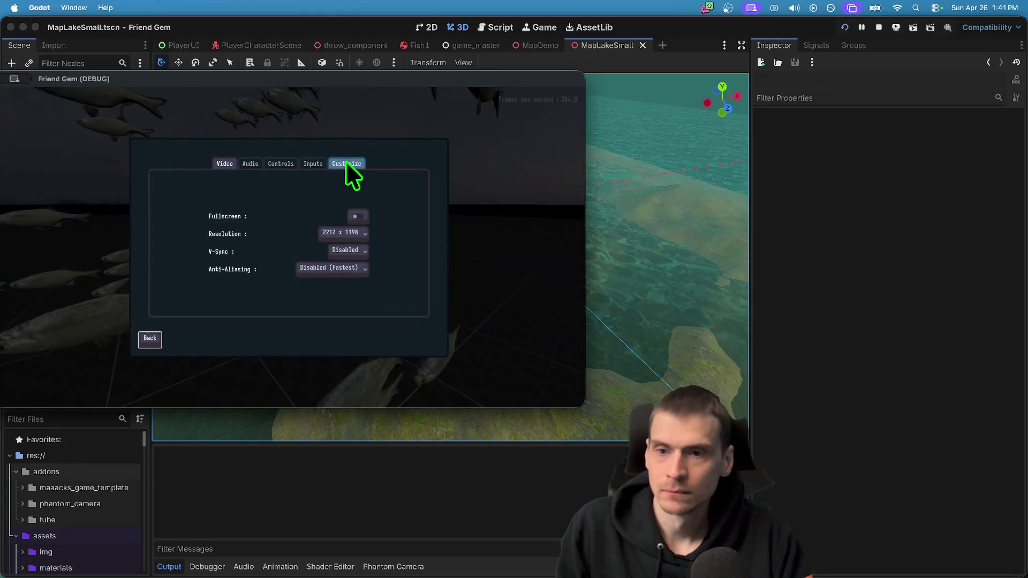
pyautogui.press('Escape')
pyautogui.click(297, 253)
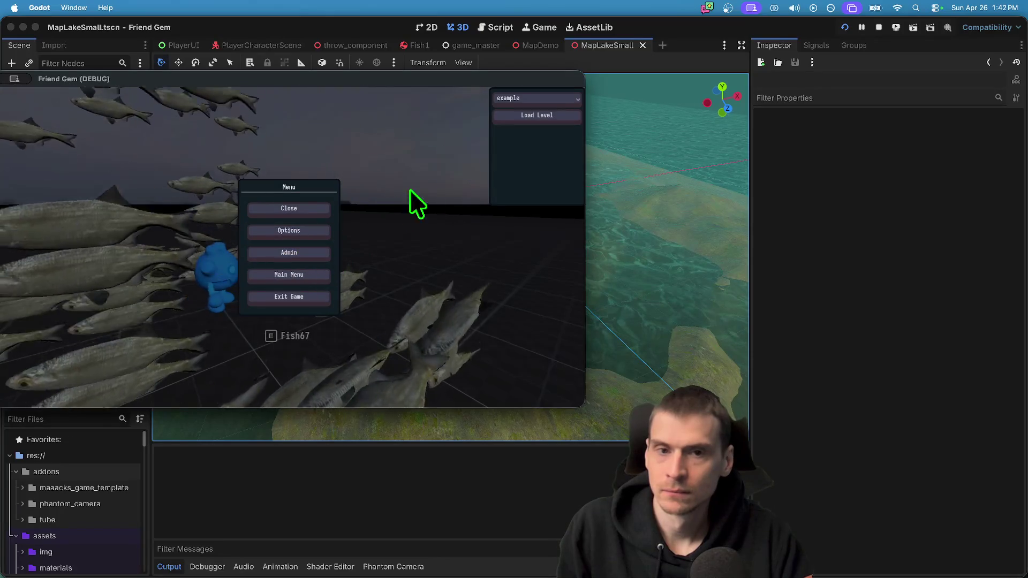
pyautogui.click(547, 98)
pyautogui.click(546, 121)
pyautogui.click(545, 117)
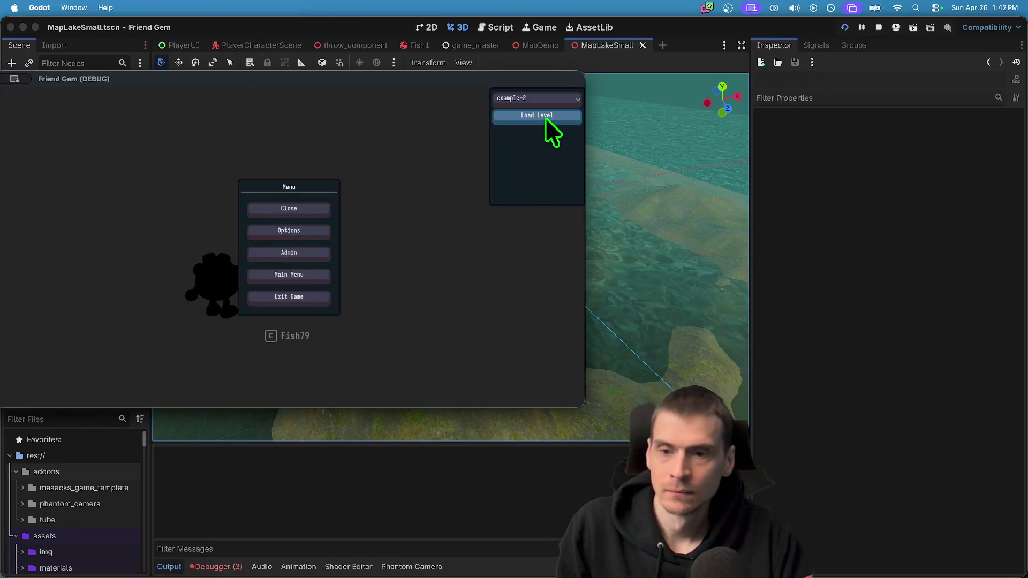
pyautogui.click(310, 208)
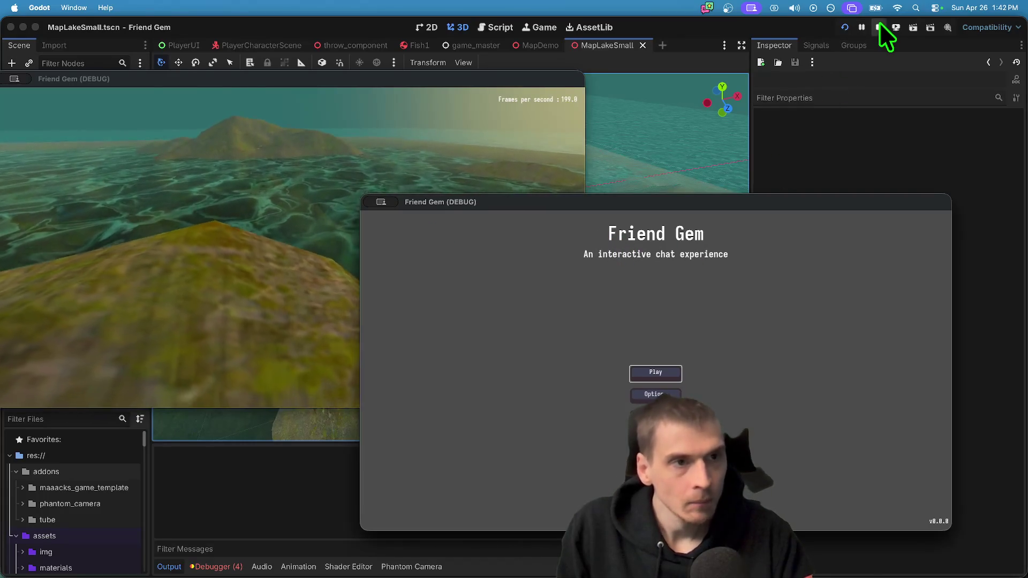
pyautogui.click(879, 27)
pyautogui.click(47, 196)
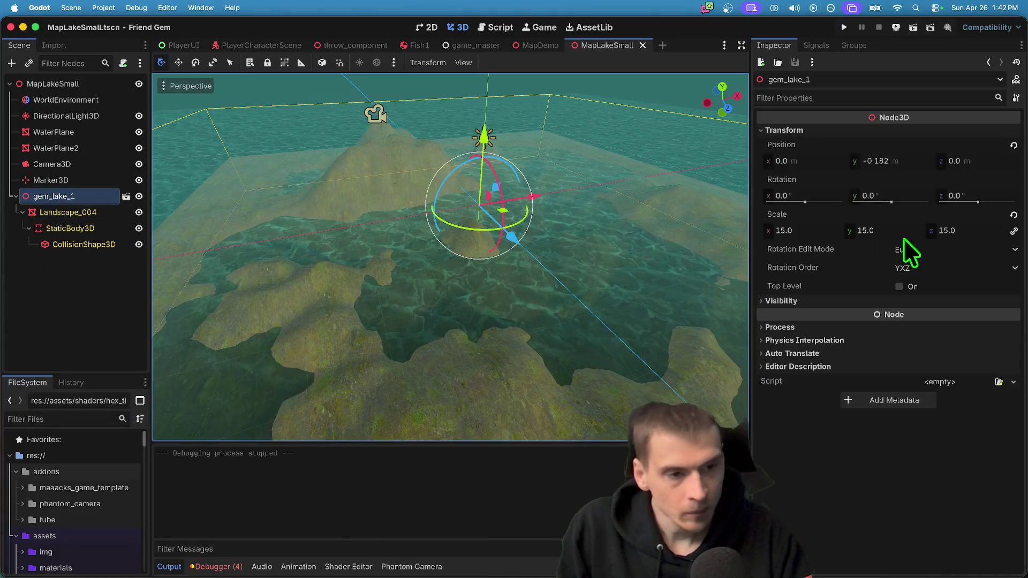
# - Set gem_lake_1's scale to 25 on all axes
pyautogui.click(877, 229)
pyautogui.write('20')
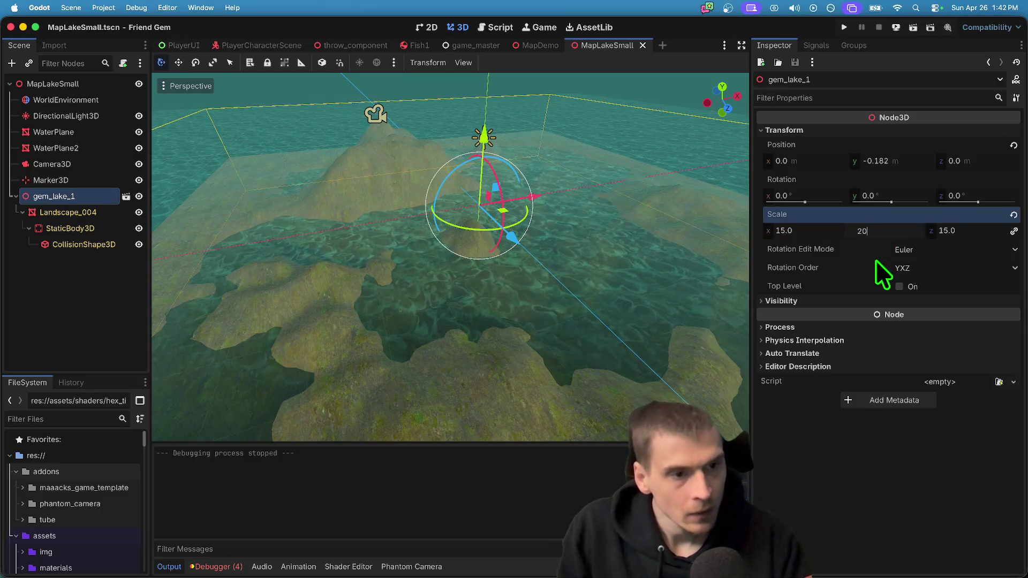
pyautogui.write('5')
pyautogui.press('Return')
pyautogui.press('super+Tab')
pyautogui.press('super+Tab')
pyautogui.press('super+Tab')
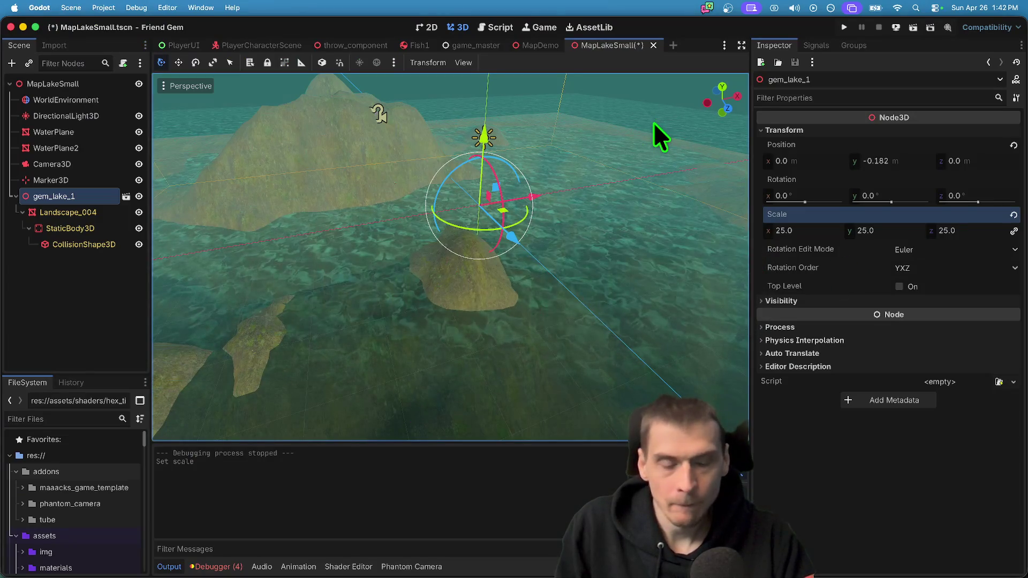
pyautogui.press('super+Tab')
pyautogui.press('super+shift+Tab')
pyautogui.press('super+Tab')
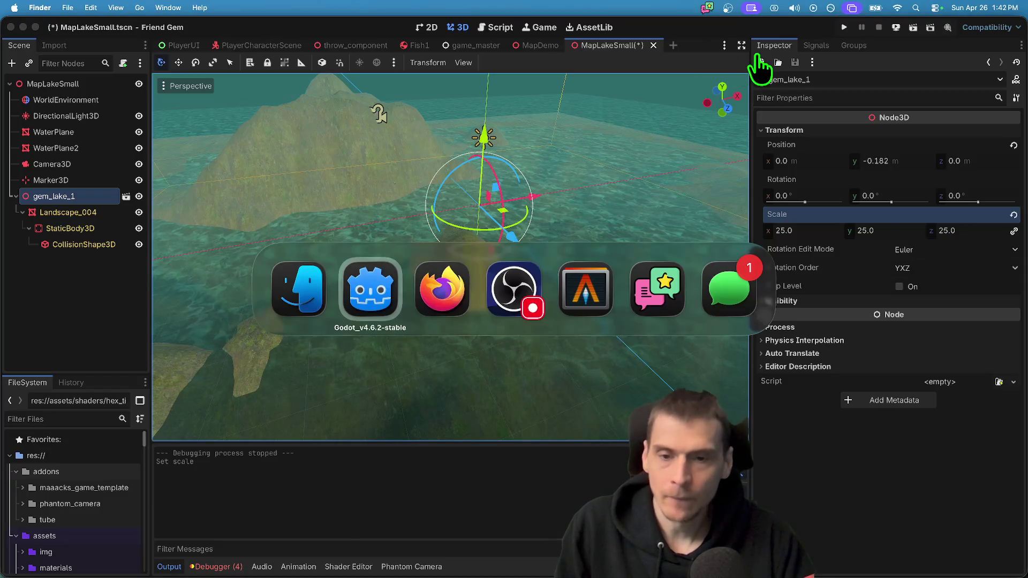
# - Test-run the game by hosting briefly, then switch to the game_master scene
pyautogui.press('super+b')
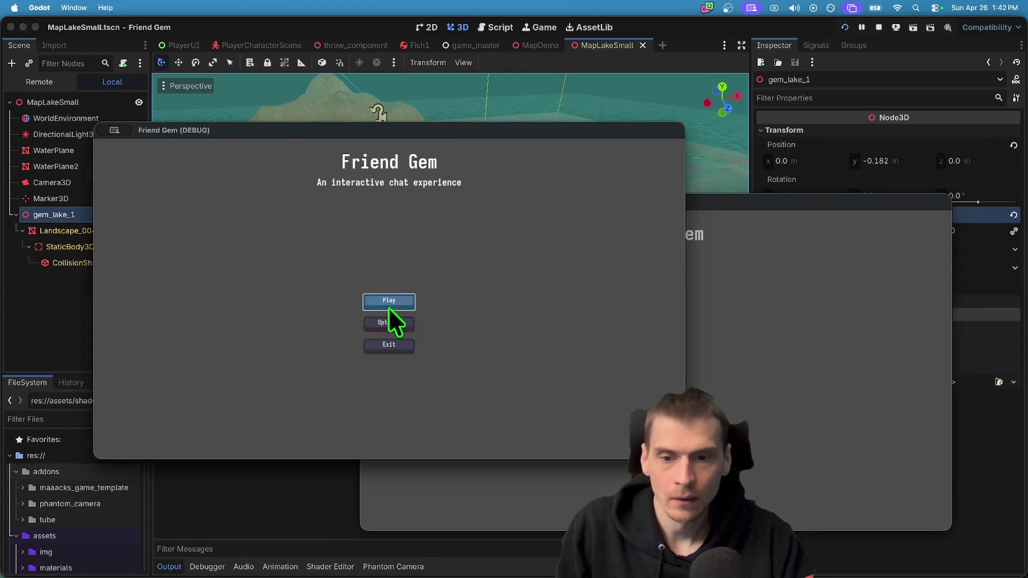
pyautogui.click(389, 308)
pyautogui.click(390, 248)
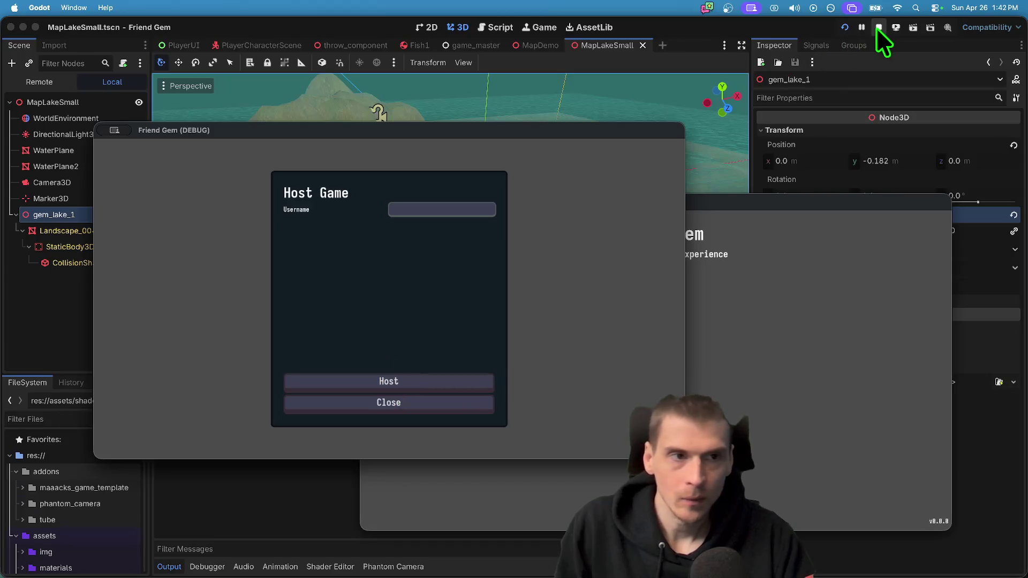
pyautogui.click(877, 27)
pyautogui.click(485, 46)
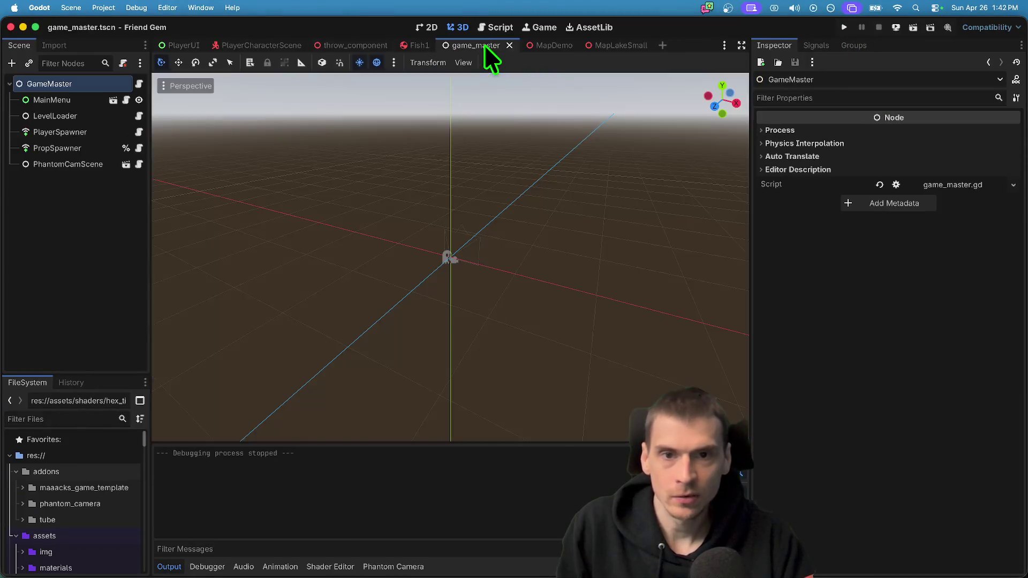
# - Change prop_spawner.gd's fish loop from 100 to 5 and run the game
pyautogui.click(139, 148)
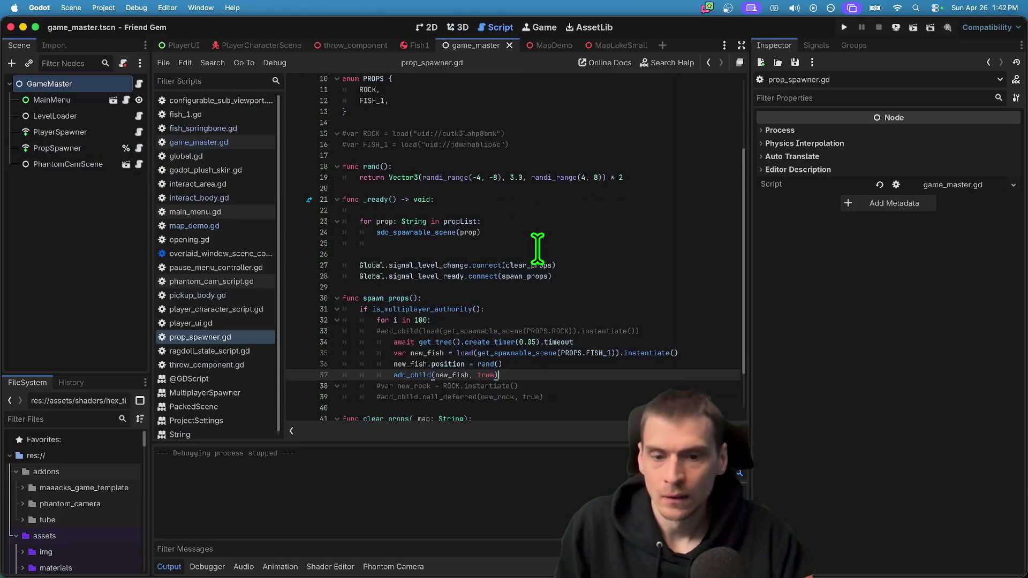
pyautogui.scroll(-3, 537, 249)
pyautogui.click(660, 293)
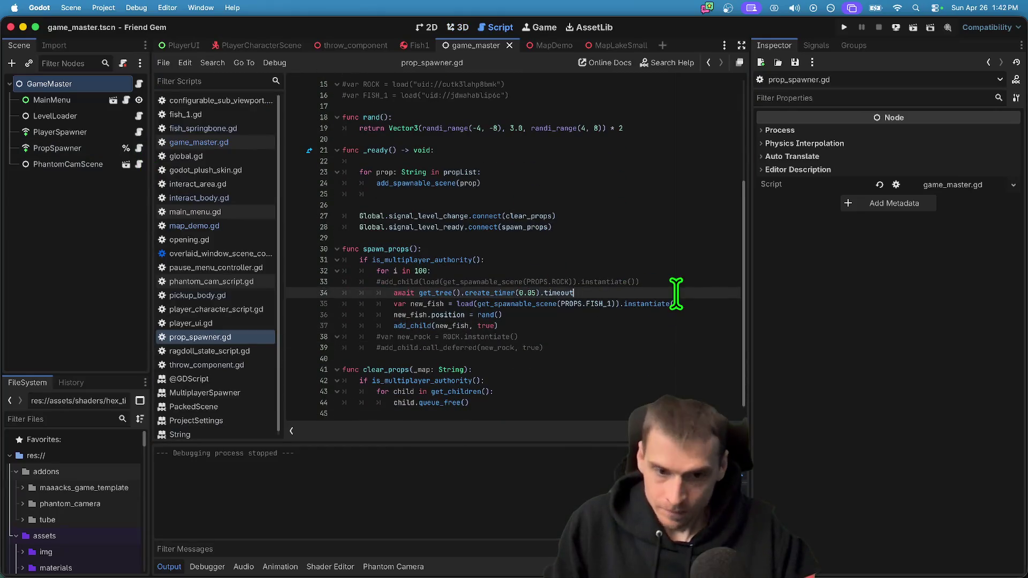
pyautogui.doubleClick(421, 270)
pyautogui.write('5')
pyautogui.click(569, 336)
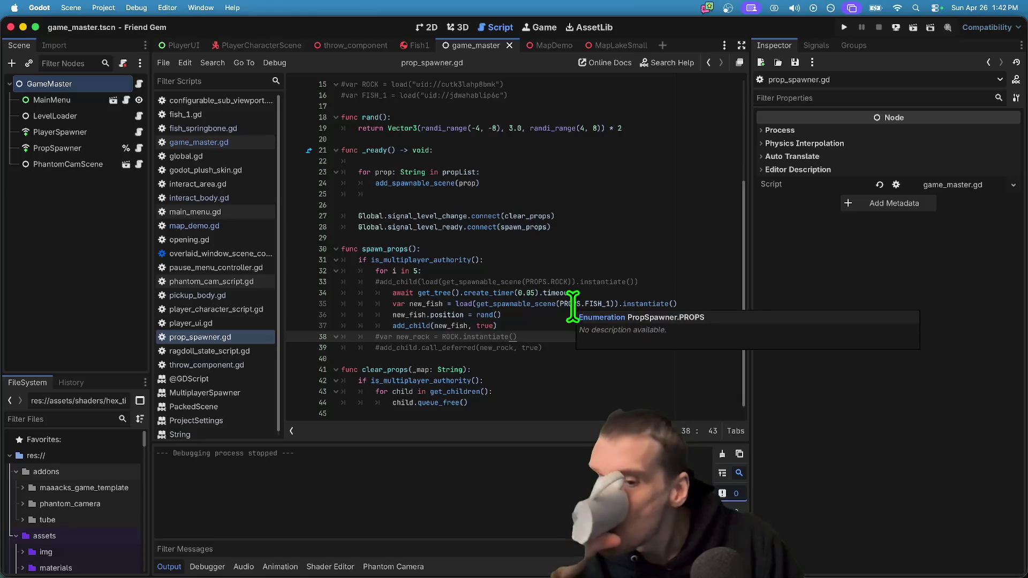
pyautogui.press('super+b')
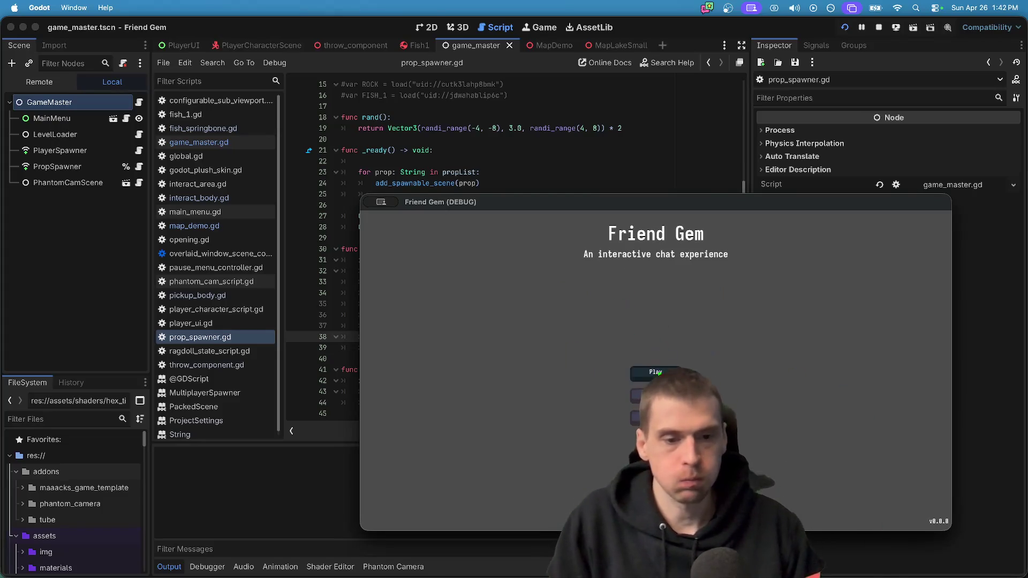
# - Host a game session from the first game window's main menu
pyautogui.click(656, 373)
pyautogui.click(650, 321)
pyautogui.click(655, 454)
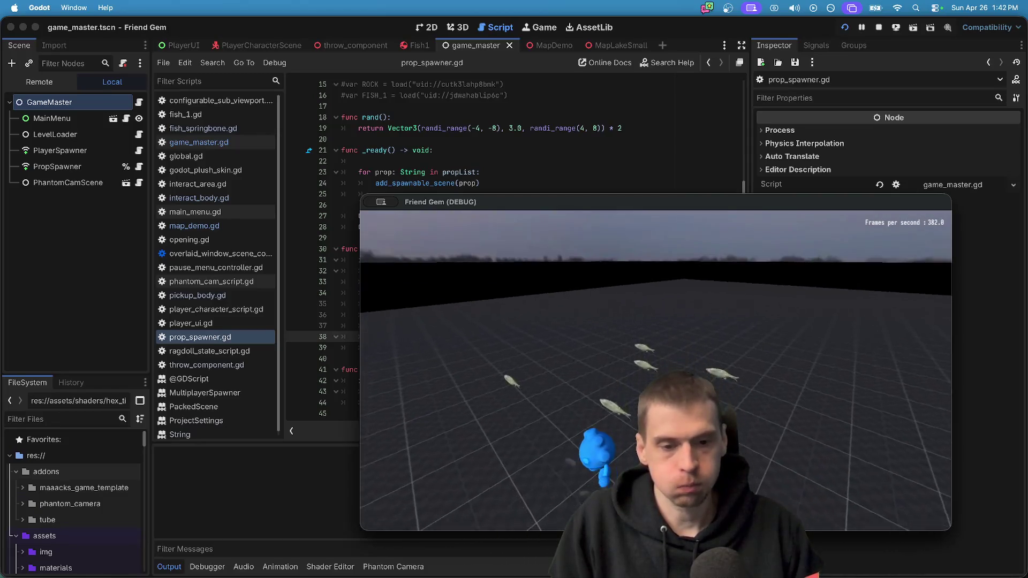
# - Move the second game window up and left, and join the hosted session from it
pyautogui.press('super+Tab')
pyautogui.press('super+Tab')
pyautogui.press('super+Tab')
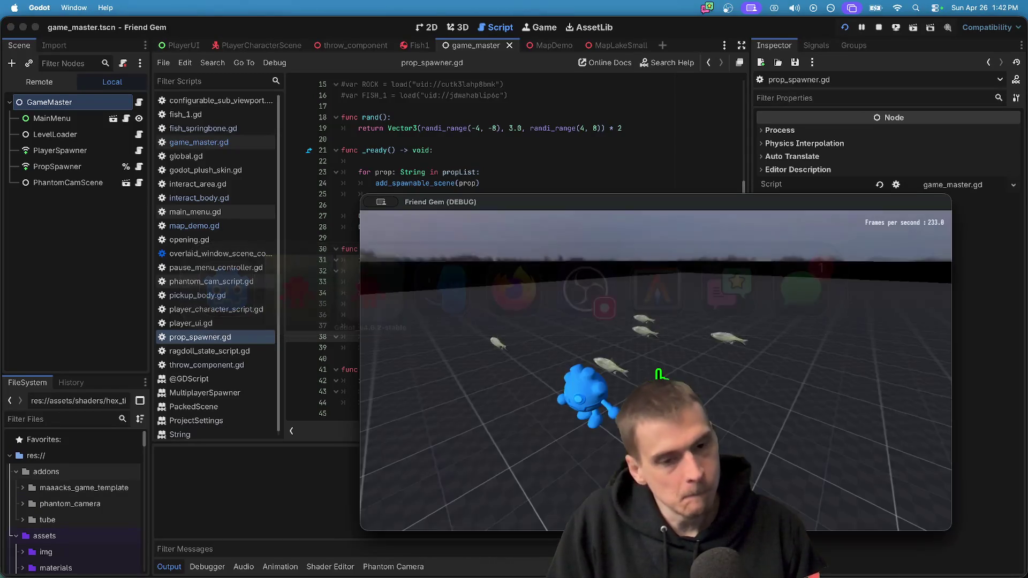
pyautogui.press('super+Tab')
pyautogui.moveTo(664, 197); pyautogui.dragTo(390, 123)
pyautogui.press('super+Tab')
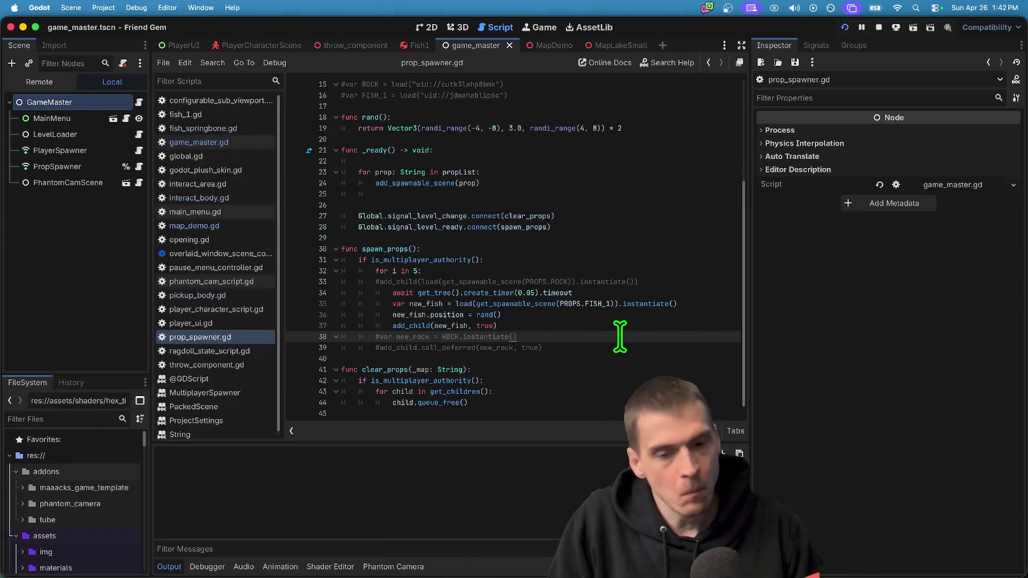
pyautogui.press('super+Tab')
pyautogui.click(653, 370)
pyautogui.click(652, 365)
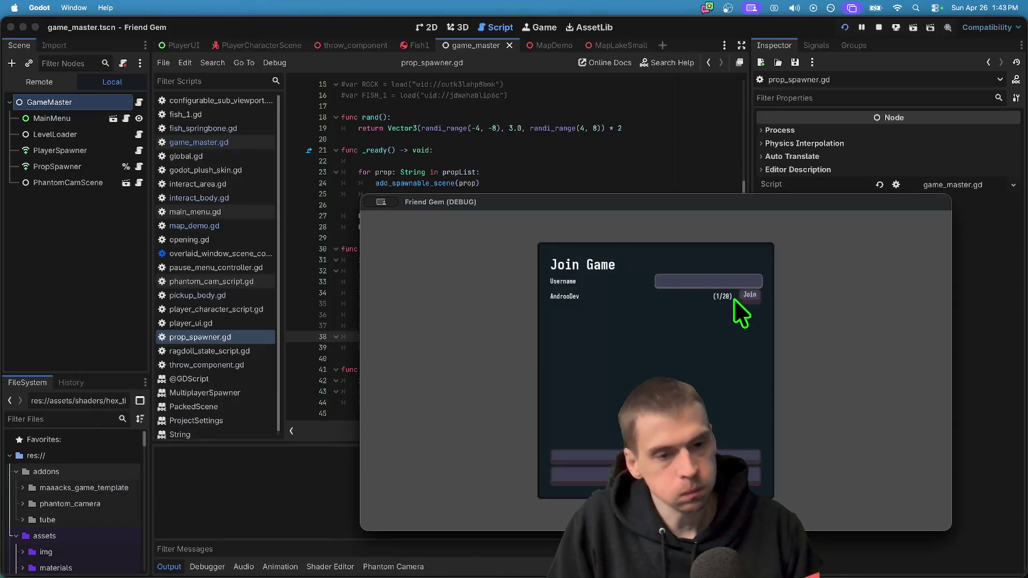
pyautogui.click(750, 295)
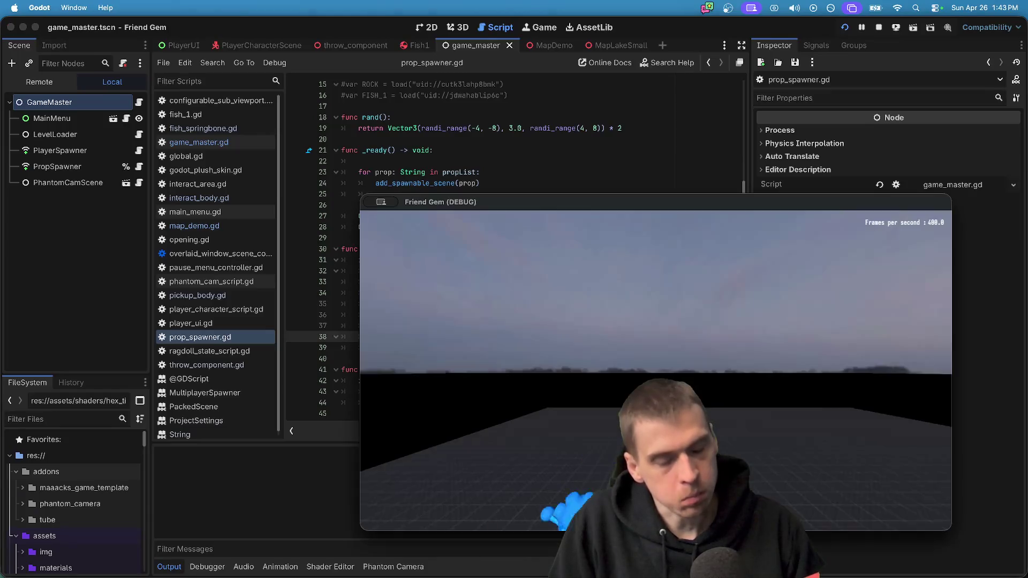
# - Load the example-2 level from the host's admin panel, then stop the game instances
pyautogui.press('super+Tab')
pyautogui.press('Escape')
pyautogui.press('Escape')
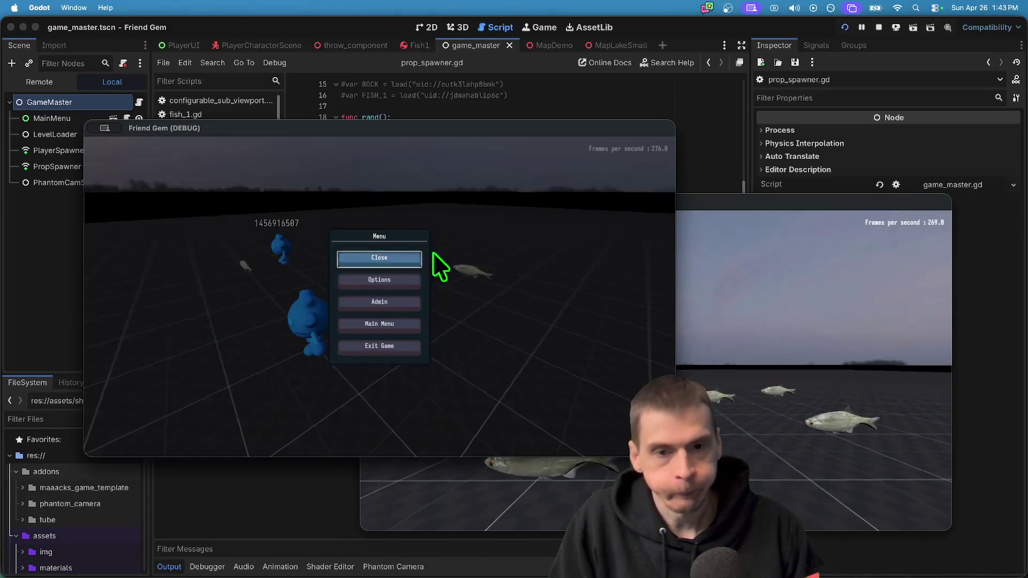
pyautogui.press('Escape')
pyautogui.press('Escape')
pyautogui.click(388, 301)
pyautogui.click(592, 166)
pyautogui.click(628, 191)
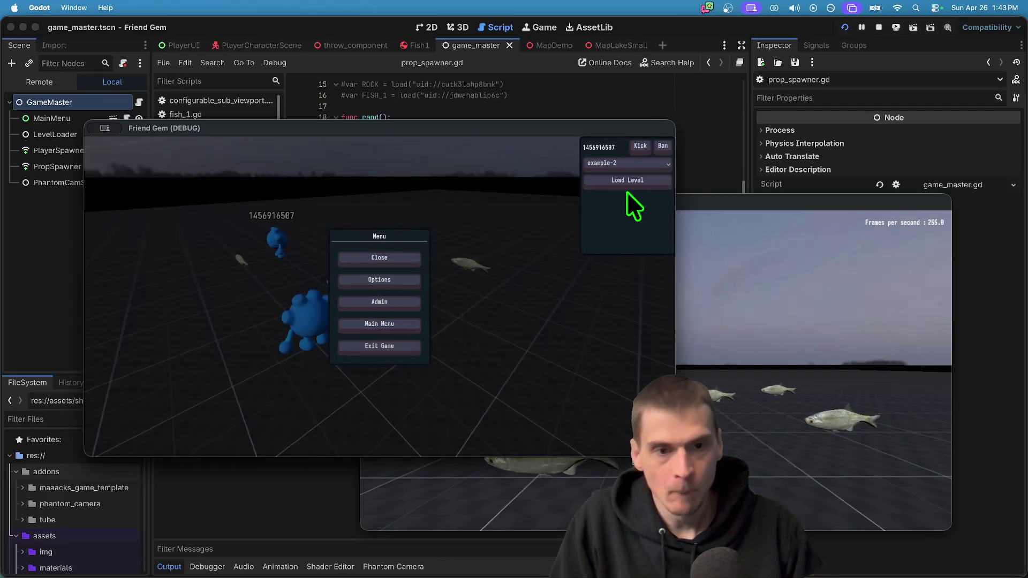
pyautogui.click(626, 184)
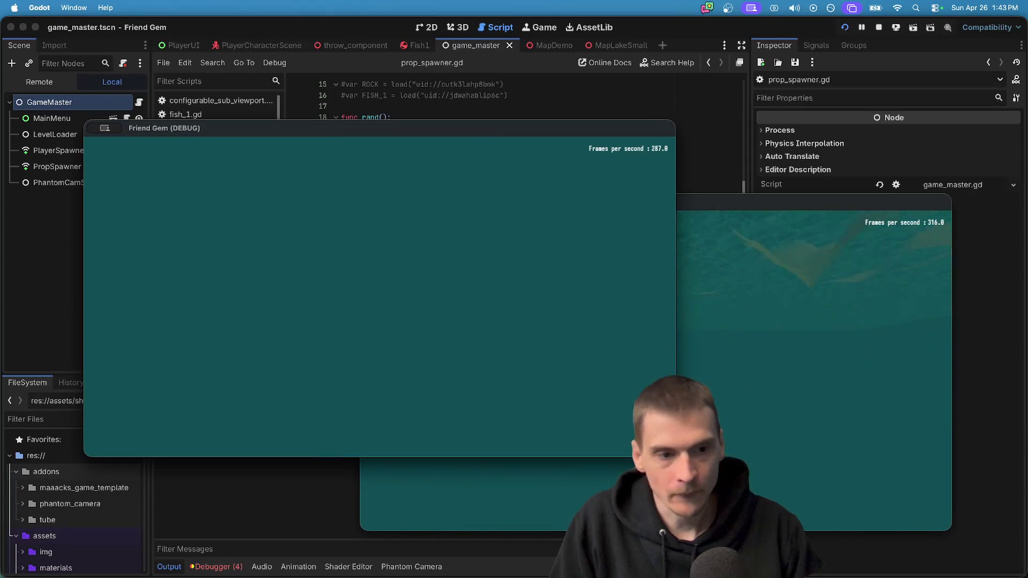
pyautogui.press('super+q')
pyautogui.press('super+q')
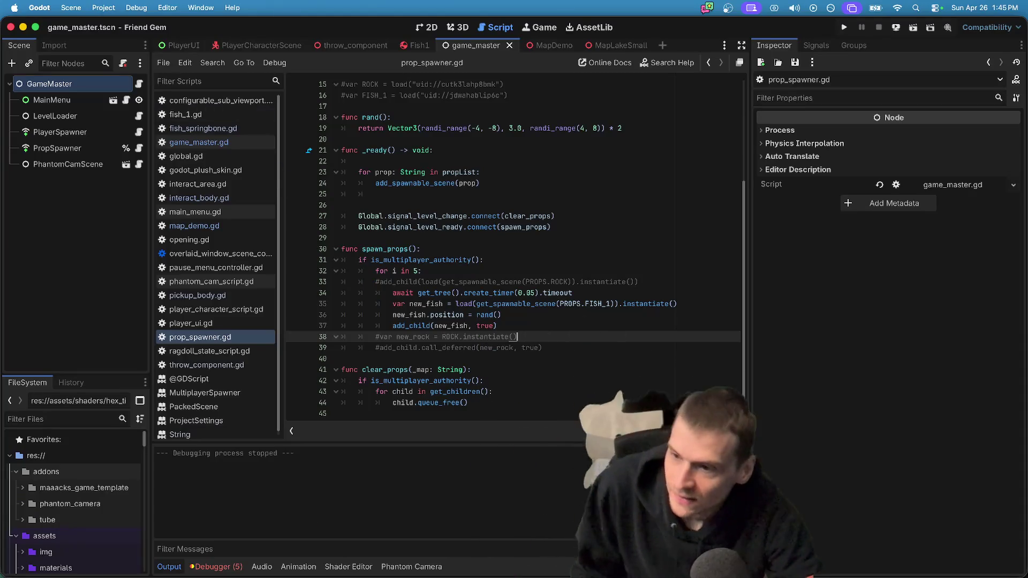
# - Show Session 2's debugger errors and copy the first ref_count error
pyautogui.click(217, 566)
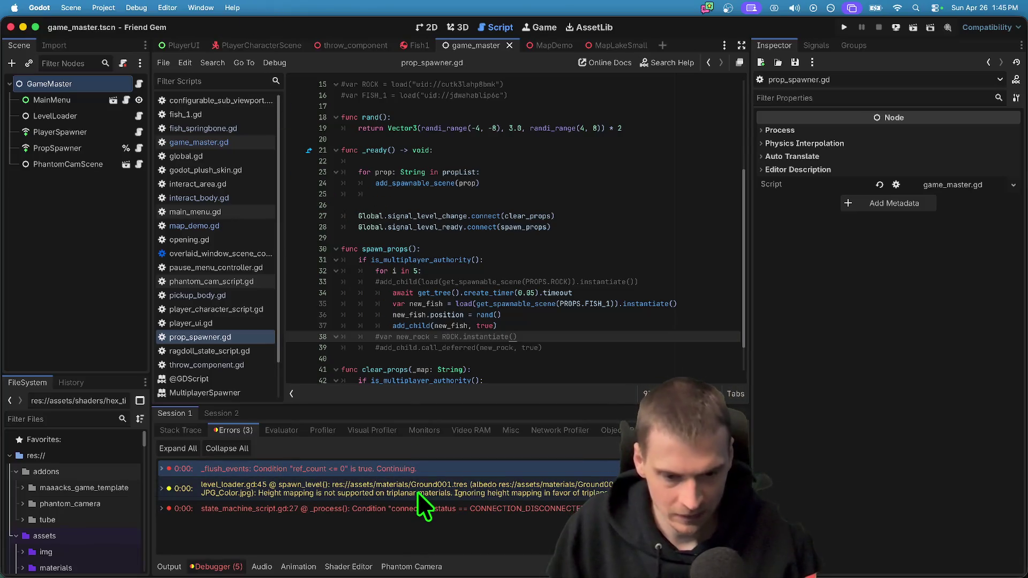
pyautogui.click(229, 415)
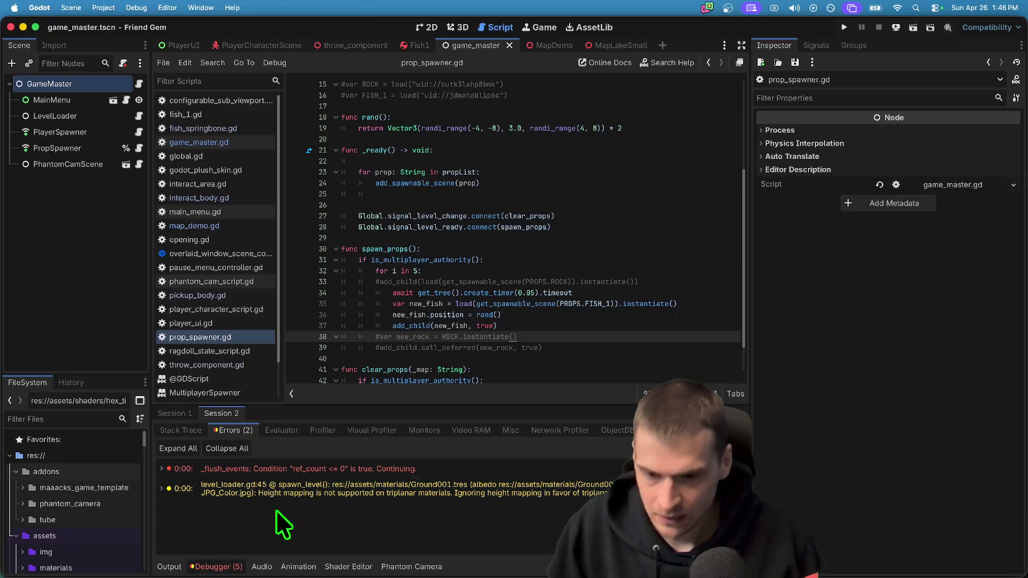
pyautogui.doubleClick(315, 471)
pyautogui.rightClick(315, 471)
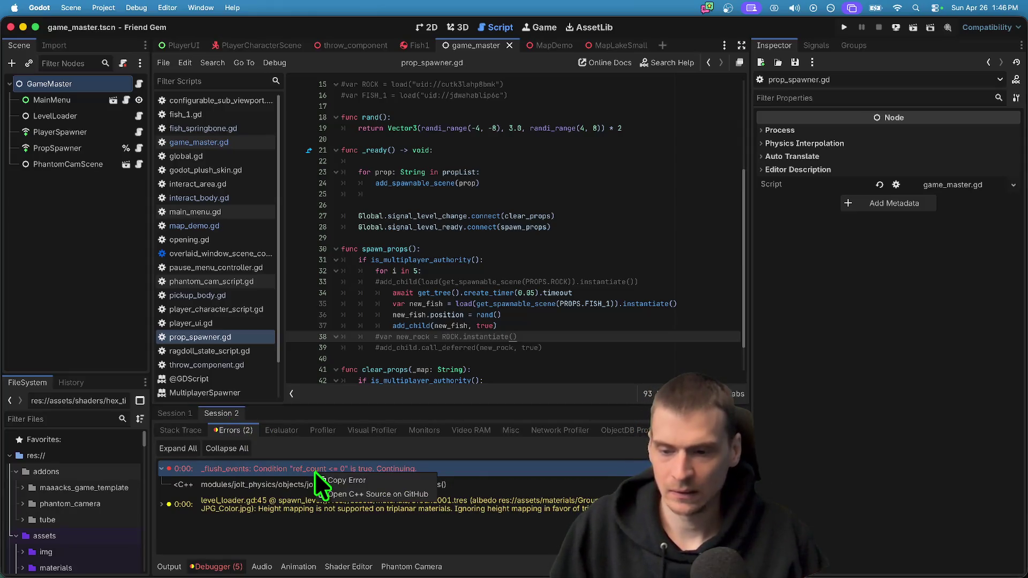
pyautogui.click(325, 478)
pyautogui.click(326, 480)
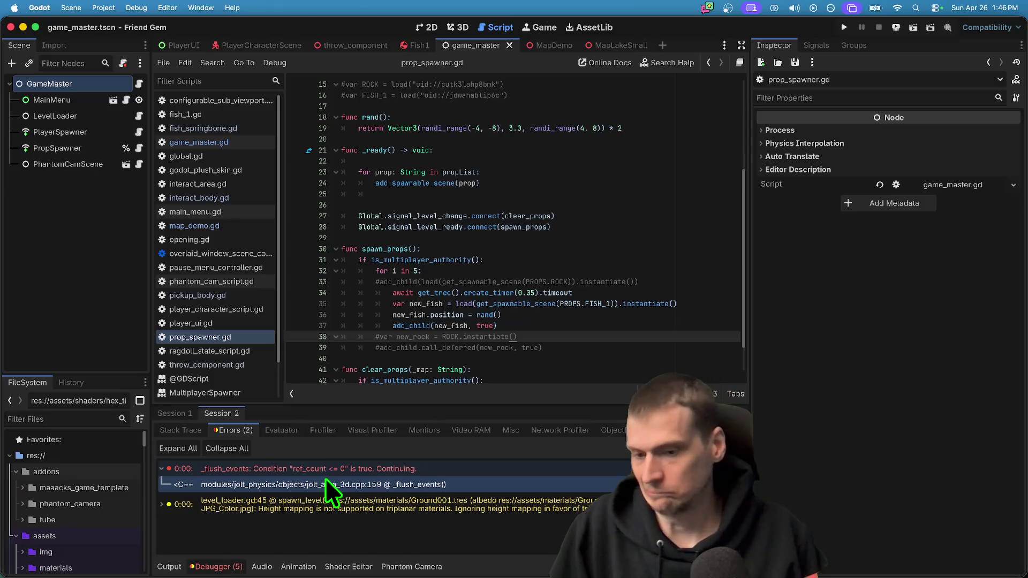
# - Open game_master.gd and scroll through its code
pyautogui.click(252, 140)
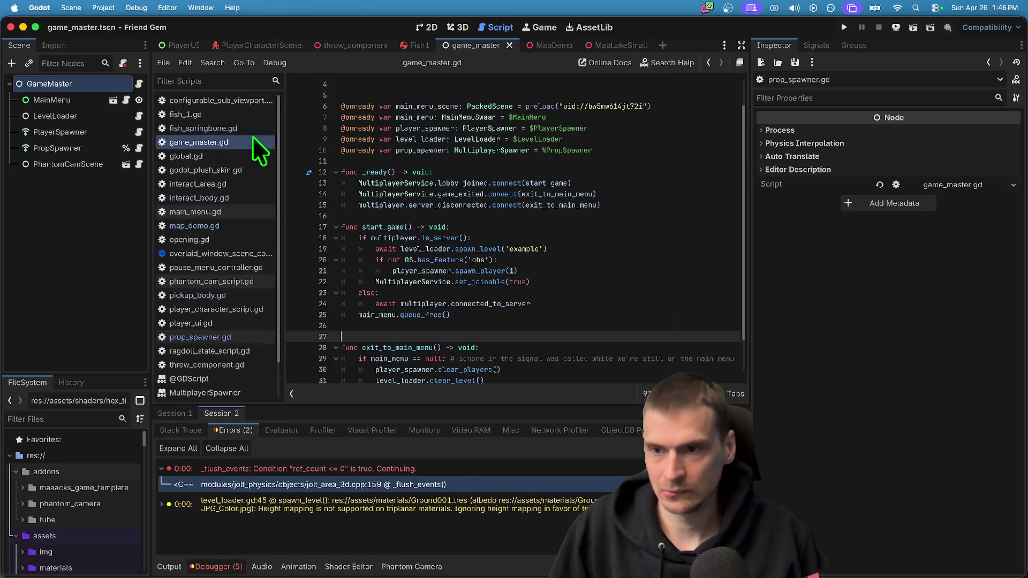
pyautogui.scroll(-3, 490, 278)
pyautogui.rightClick(490, 278)
pyautogui.press('Escape')
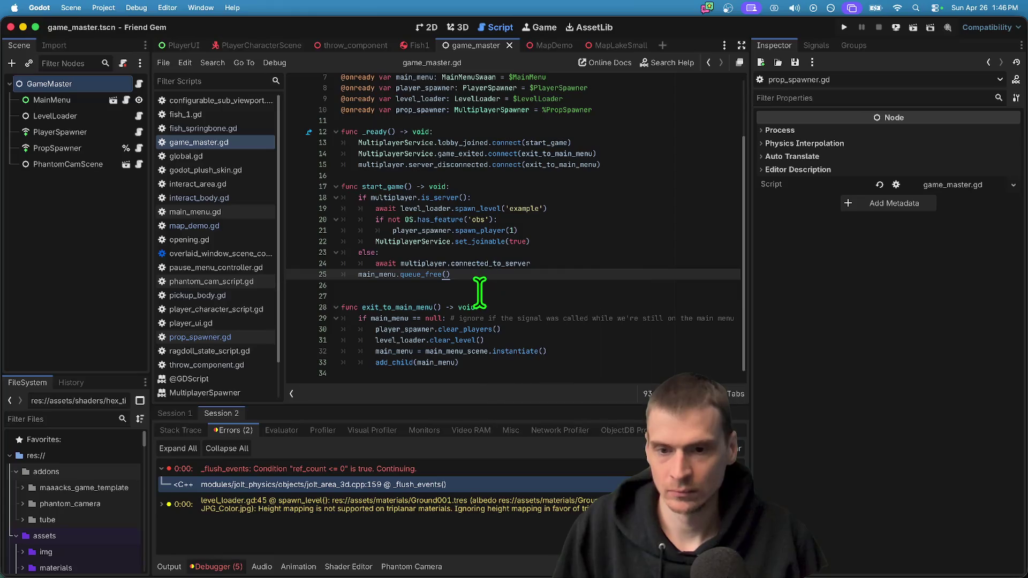
# - In prop_spawner.gd, change line 37's add_child to add_child.call_deferred and run the project
pyautogui.click(226, 337)
pyautogui.scroll(-2, 557, 322)
pyautogui.click(584, 254)
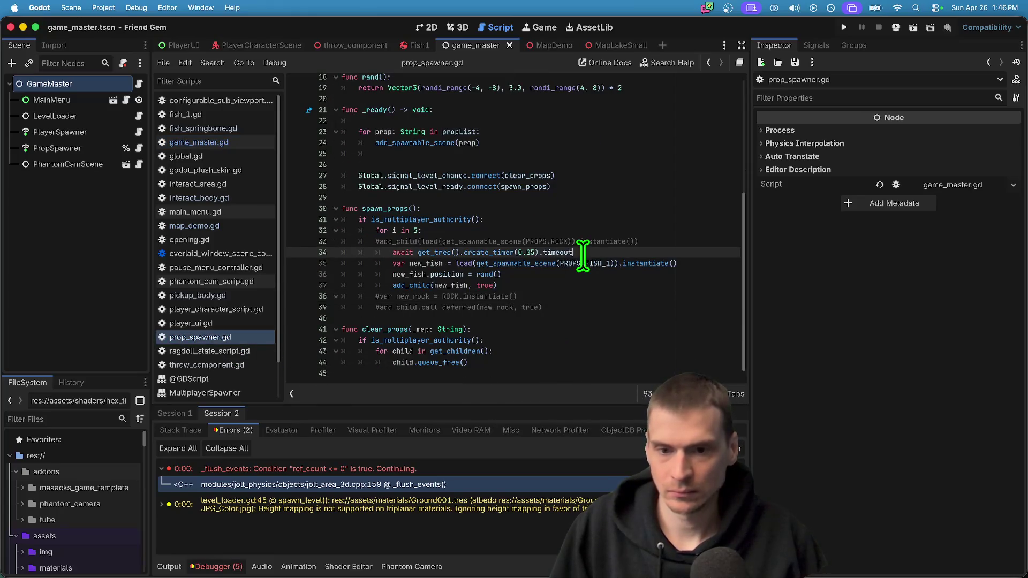
pyautogui.press('Down')
pyautogui.press('Down')
pyautogui.click(584, 263)
pyautogui.click(427, 285)
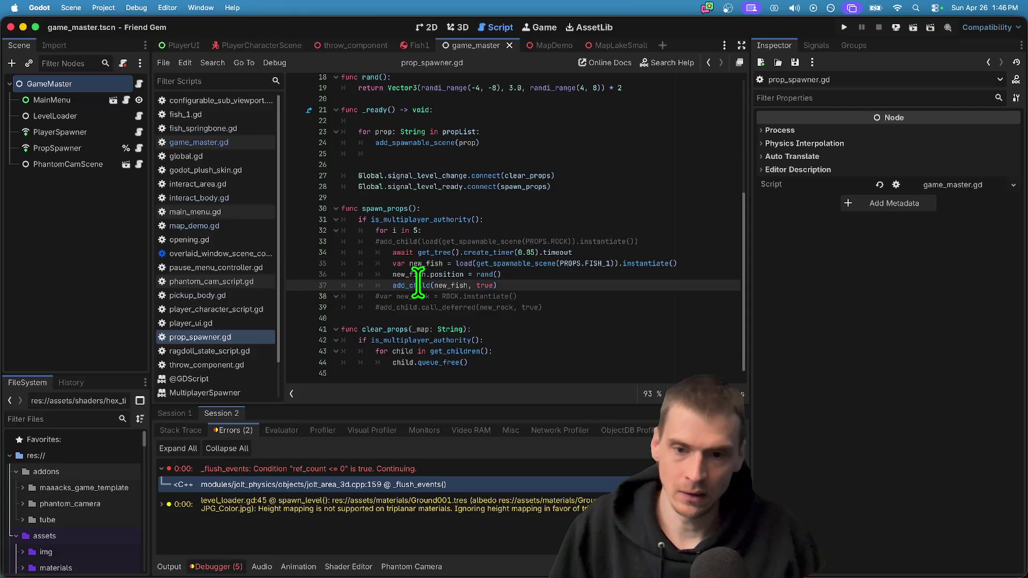
pyautogui.write('l')
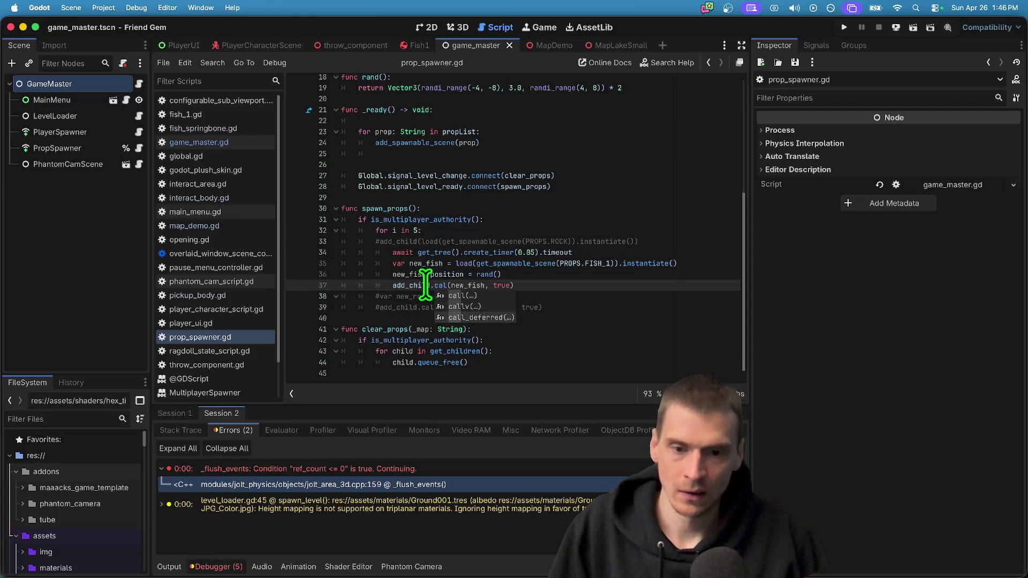
pyautogui.press('Return')
pyautogui.press('super+b')
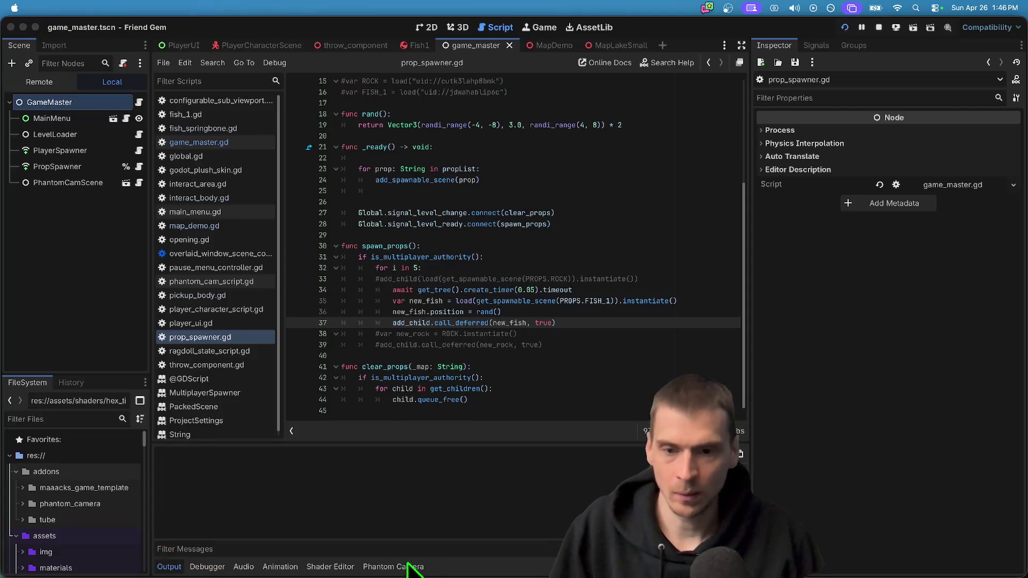
# - Set the spawn loop on line 32 to 50 fish and run the game again
pyautogui.click(681, 158)
pyautogui.click(554, 266)
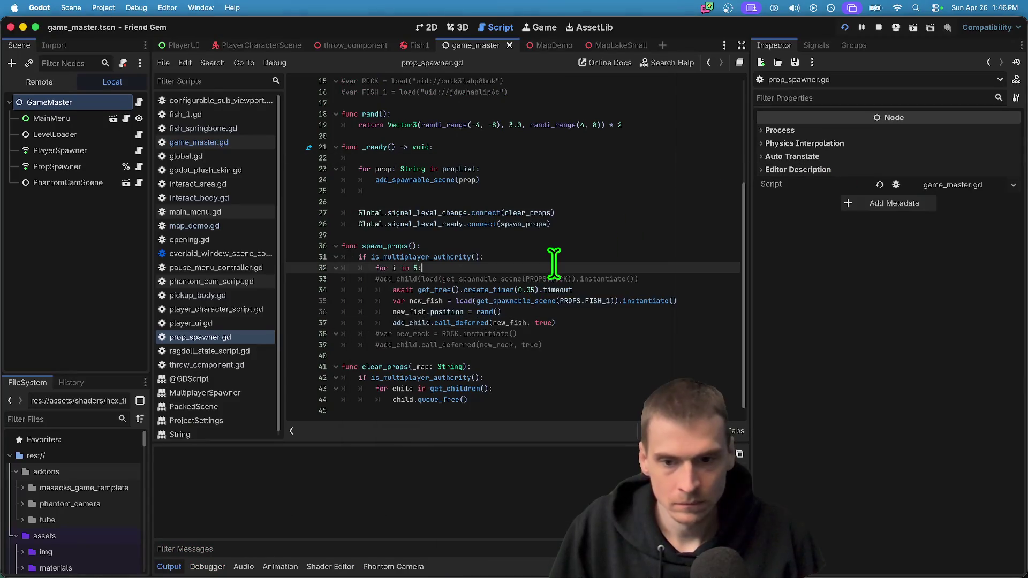
pyautogui.press('super+b')
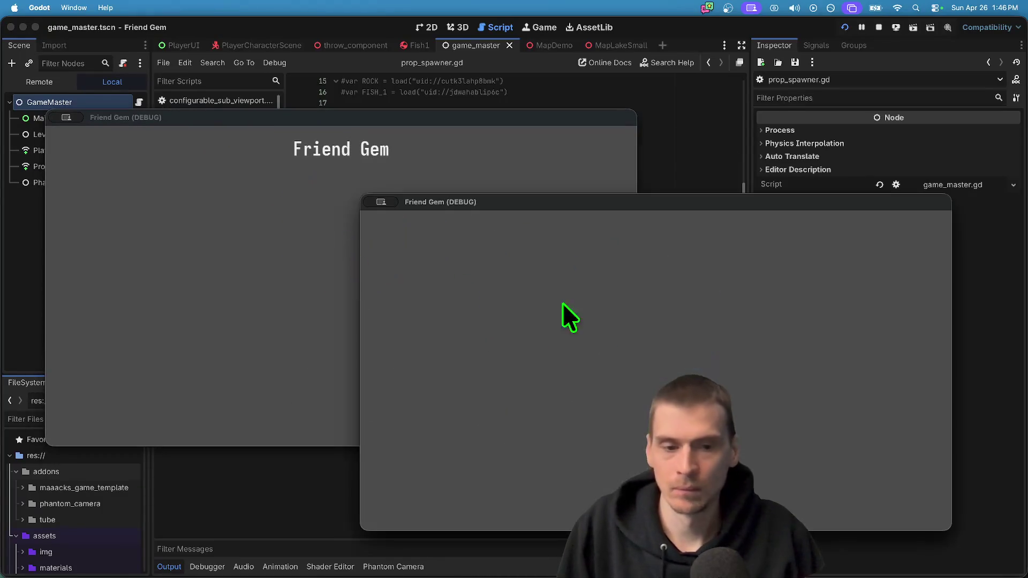
# - Bring the editor in front of the game and scroll through player_spawner.gd
pyautogui.click(705, 126)
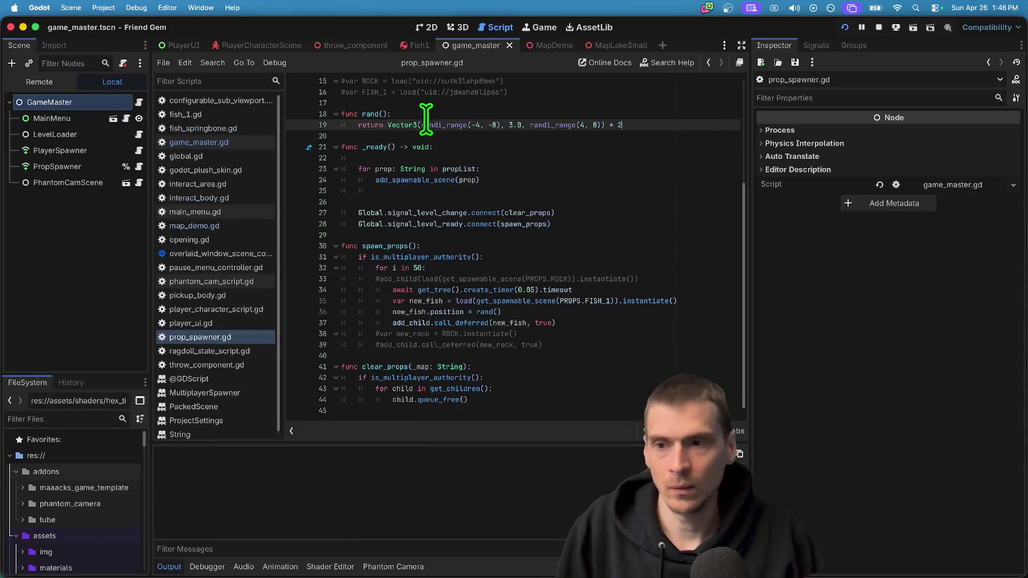
pyautogui.click(137, 153)
pyautogui.scroll(-5, 660, 282)
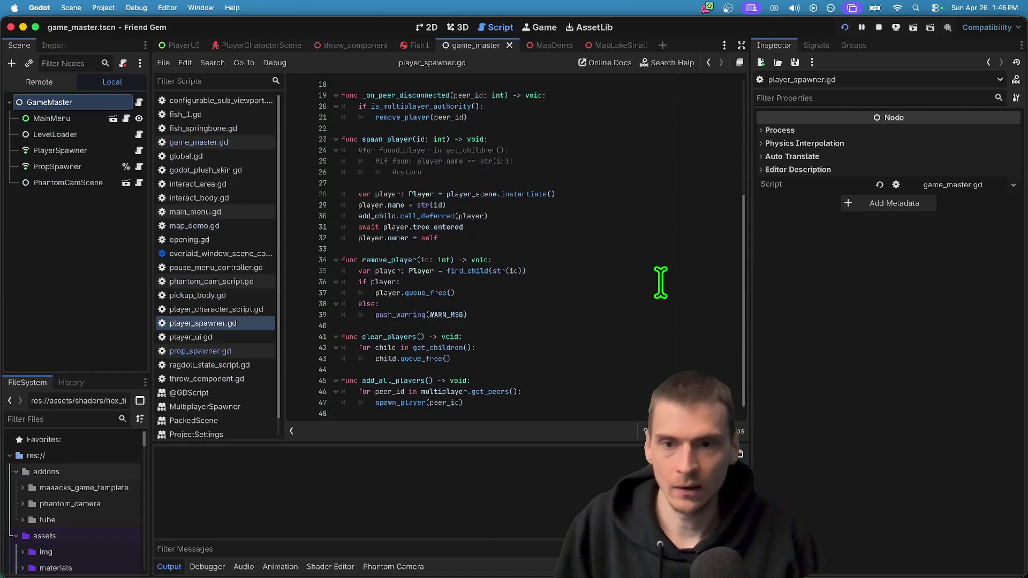
pyautogui.scroll(2, 660, 282)
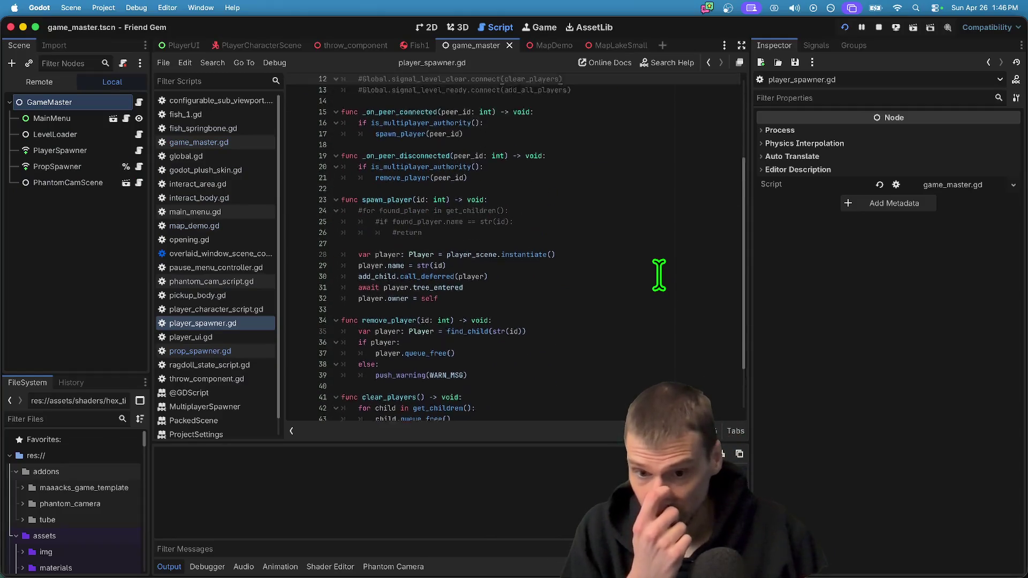
pyautogui.scroll(4, 659, 275)
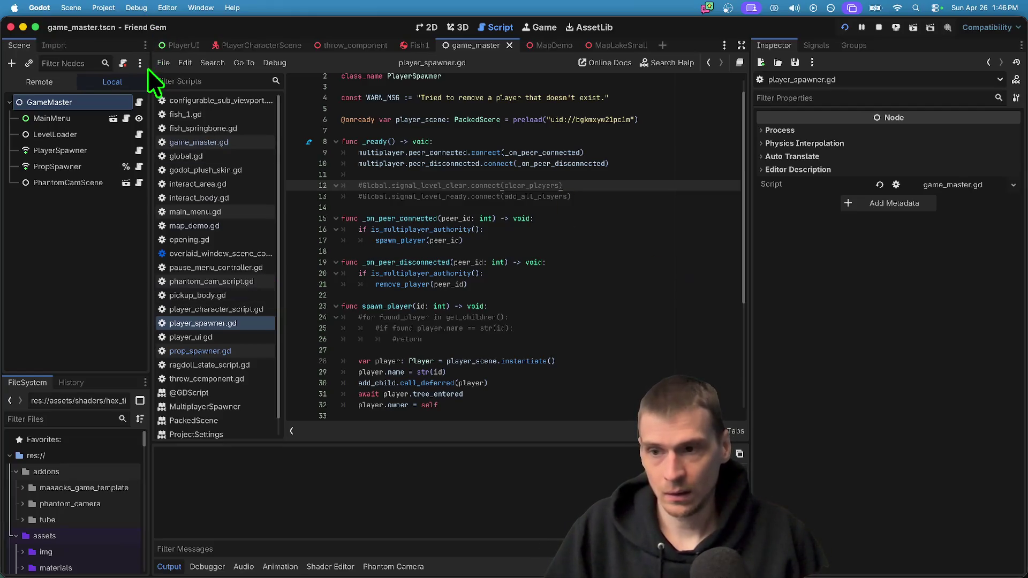
# - Search the project for 'rand', enlarge the results panel, and open player_character_script.gd at line 255
pyautogui.press('super+shift+f')
pyautogui.write('rand')
pyautogui.press('Return')
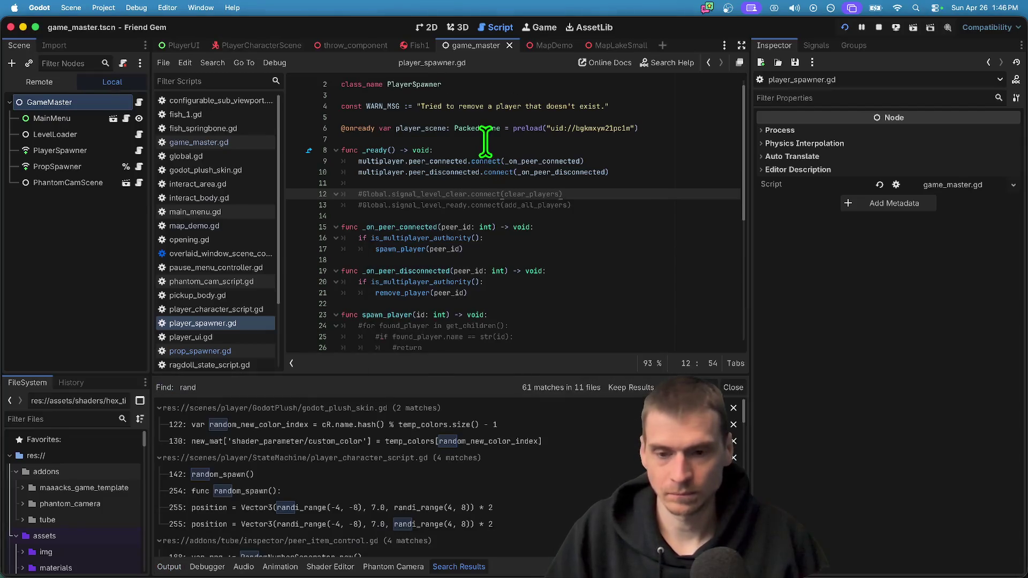
pyautogui.moveTo(499, 375); pyautogui.dragTo(502, 238)
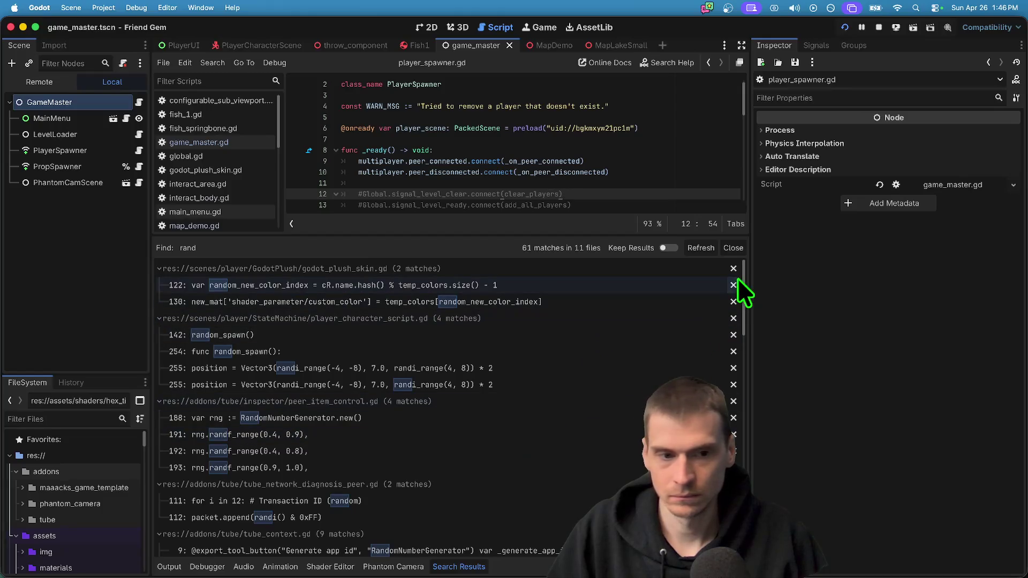
pyautogui.moveTo(741, 268); pyautogui.dragTo(744, 428)
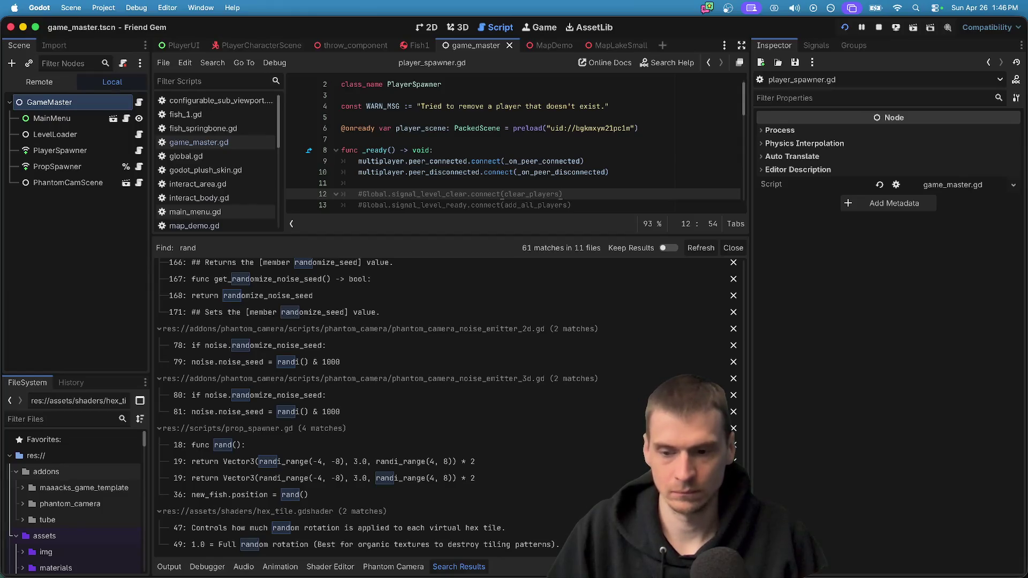
pyautogui.scroll(10, 739, 391)
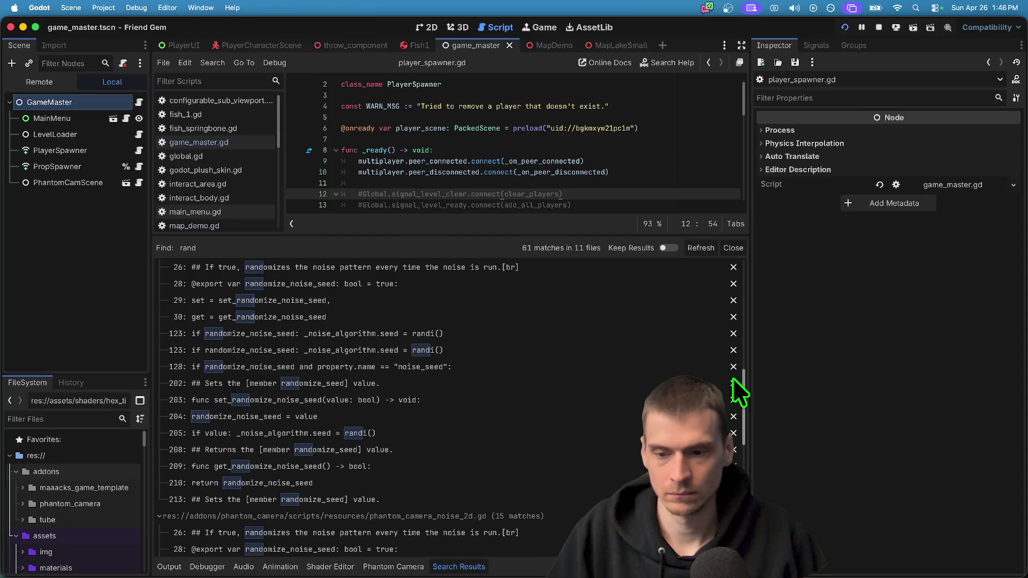
pyautogui.moveTo(733, 378); pyautogui.dragTo(721, 274)
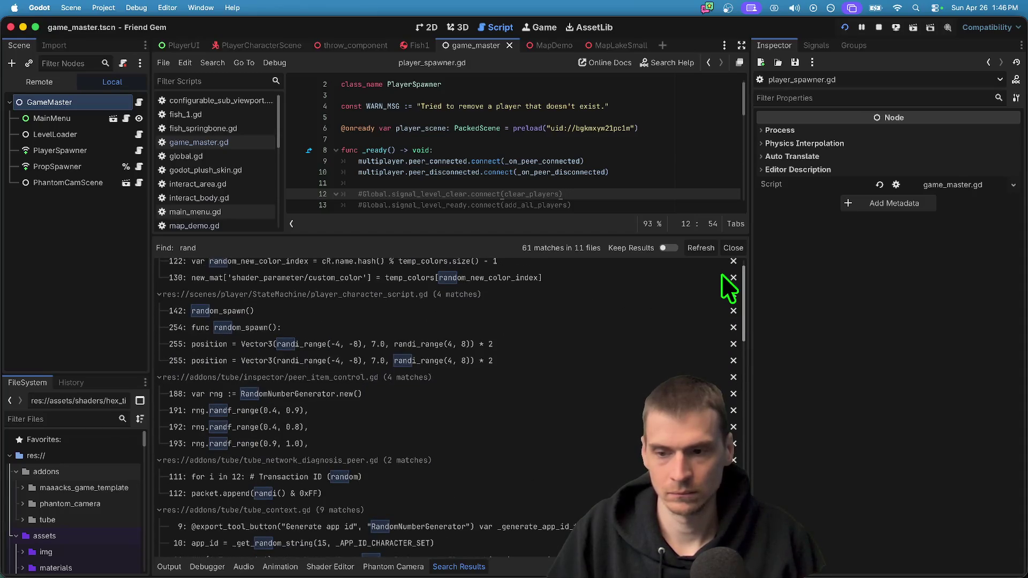
pyautogui.scroll(1, 696, 283)
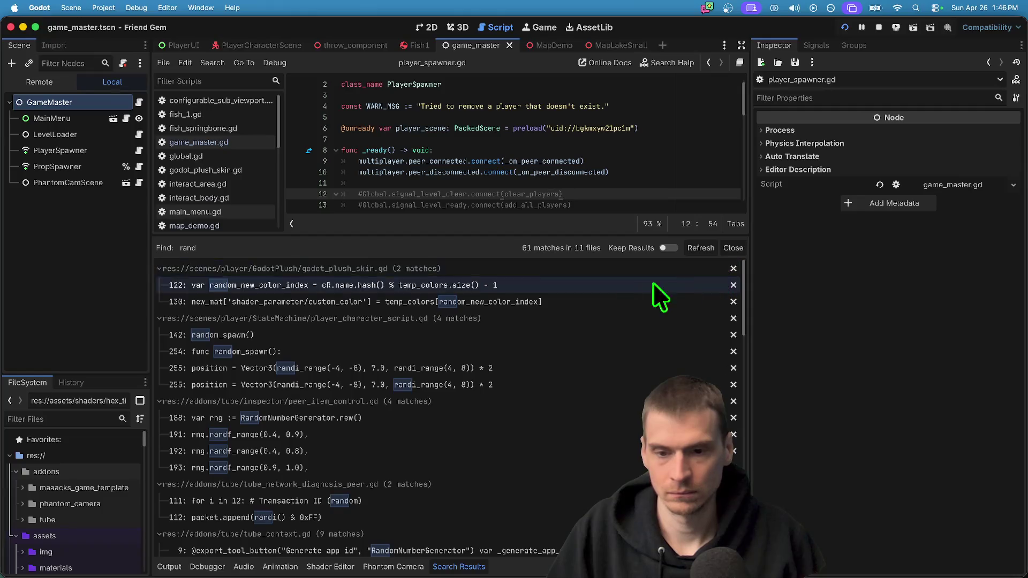
pyautogui.click(448, 352)
pyautogui.click(450, 368)
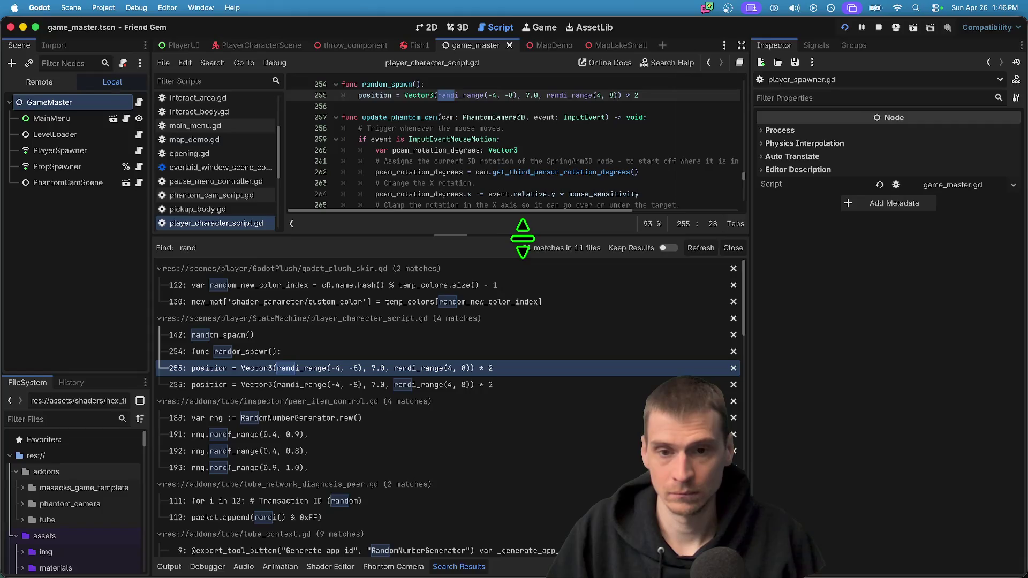
# - Locate the random_spawn call and function in player_character_script.gd by searching 'random_'
pyautogui.moveTo(523, 238); pyautogui.dragTo(501, 399)
pyautogui.scroll(2, 578, 264)
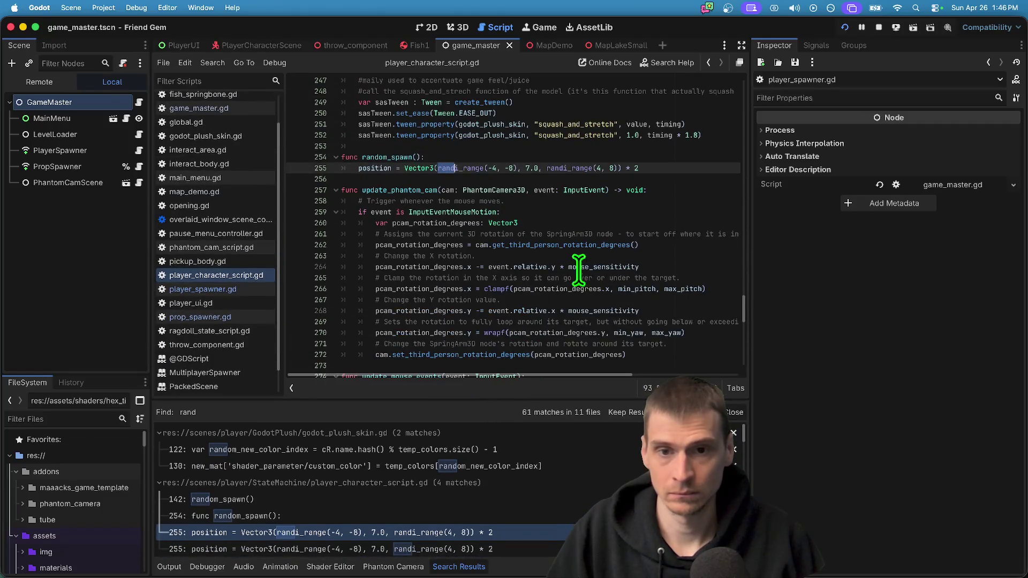
pyautogui.doubleClick(386, 158)
pyautogui.press('F3')
pyautogui.scroll(5, 478, 151)
pyautogui.click(498, 246)
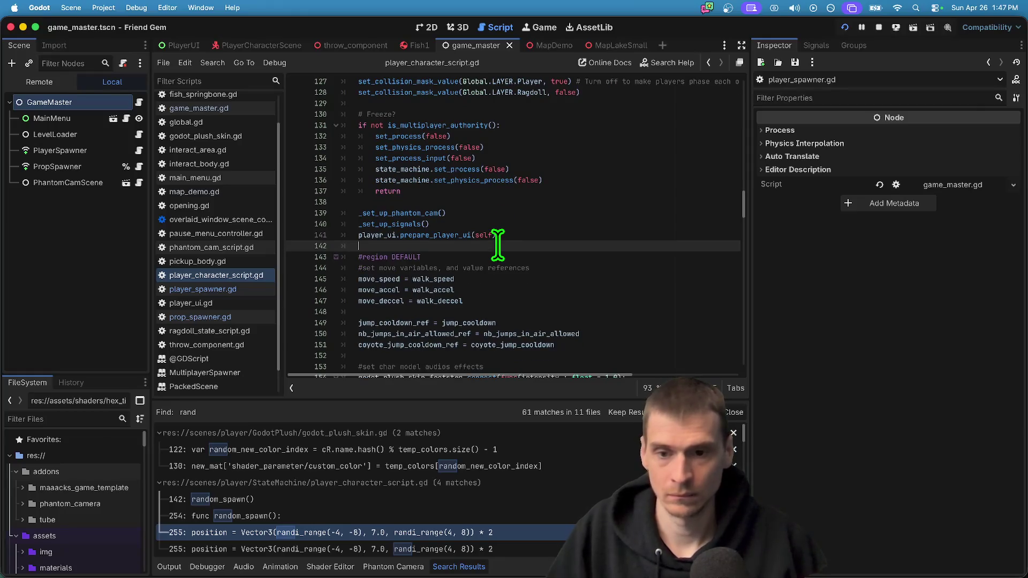
pyautogui.hotkey('ctrl', 'f')
pyautogui.write('random_')
pyautogui.press('Escape')
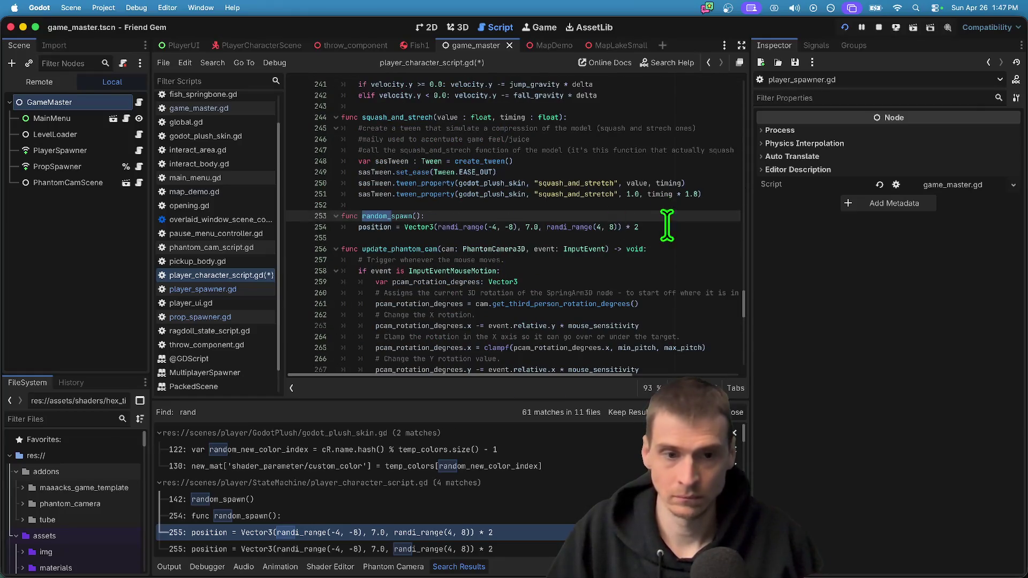
# - Cut the random_spawn function on lines 253–254, save, and open player_spawner.gd
pyautogui.moveTo(668, 220); pyautogui.dragTo(281, 213)
pyautogui.hotkey('ctrl', 'c')
pyautogui.press('BackSpace')
pyautogui.hotkey('ctrl', 's')
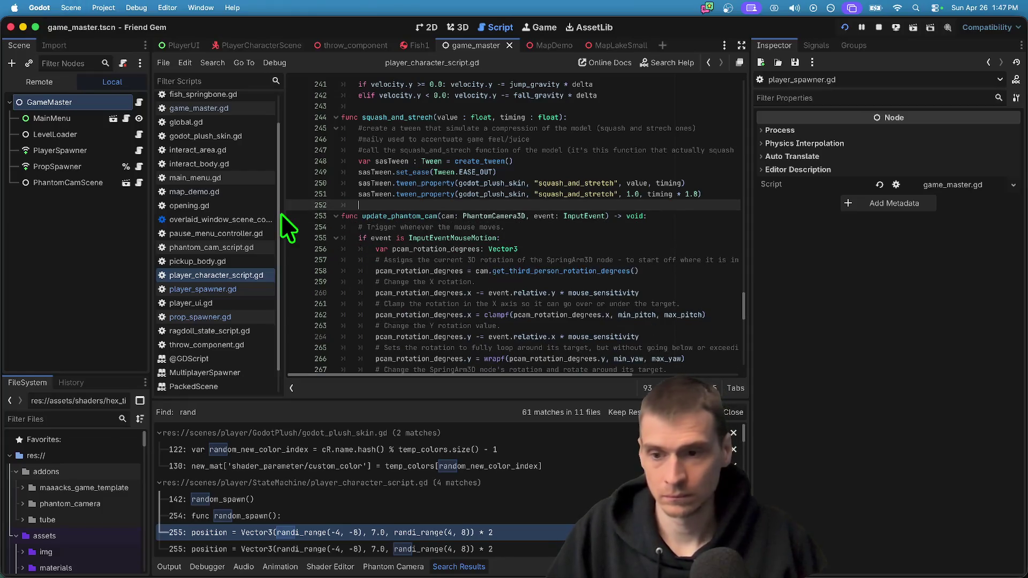
pyautogui.click(248, 289)
pyautogui.scroll(-3, 509, 220)
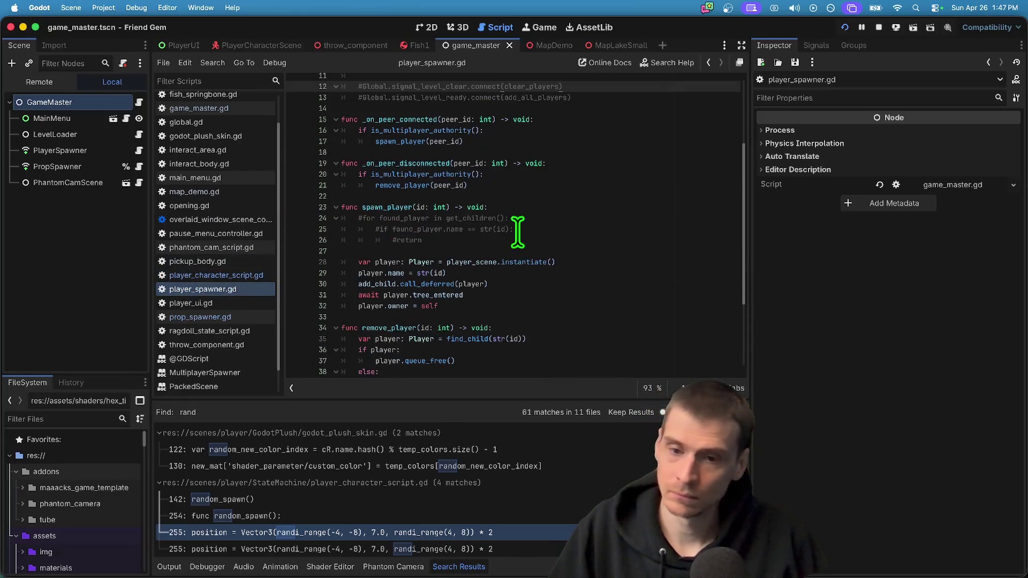
# - Paste the random_spawn function into player_spawner.gd at line 22 with a blank line above
pyautogui.click(608, 195)
pyautogui.press('Return')
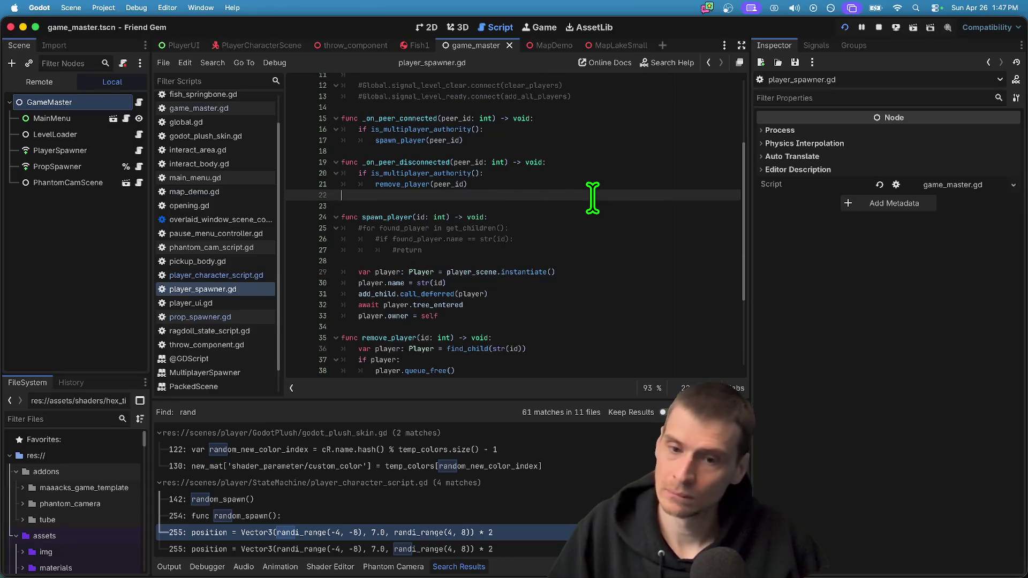
pyautogui.hotkey('ctrl', 'v')
pyautogui.press('Up')
pyautogui.press('Home')
pyautogui.press('Return')
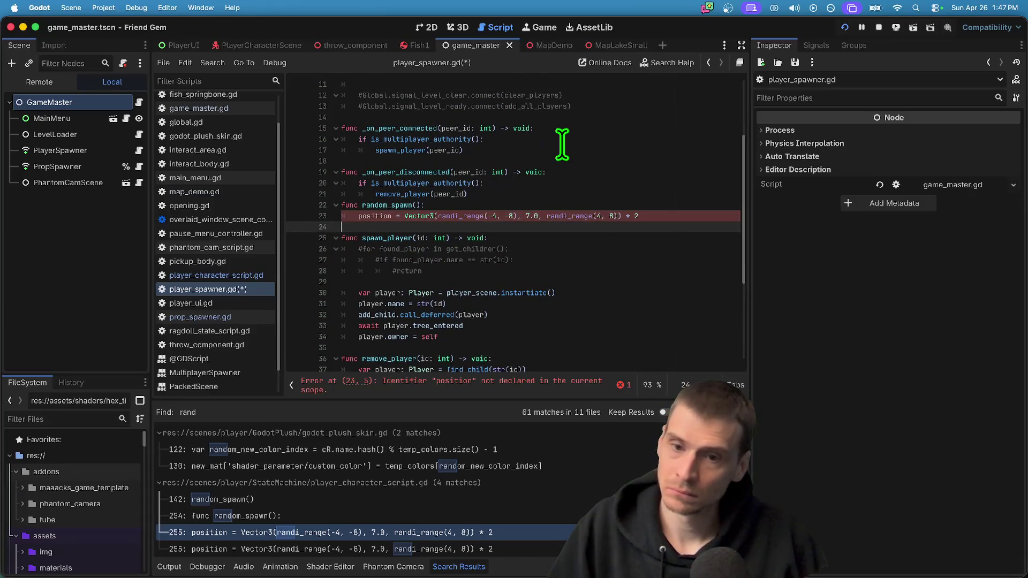
# - Make random_spawn return its spawn vector, changing the height from 7.0 to 20.0
pyautogui.click(358, 227)
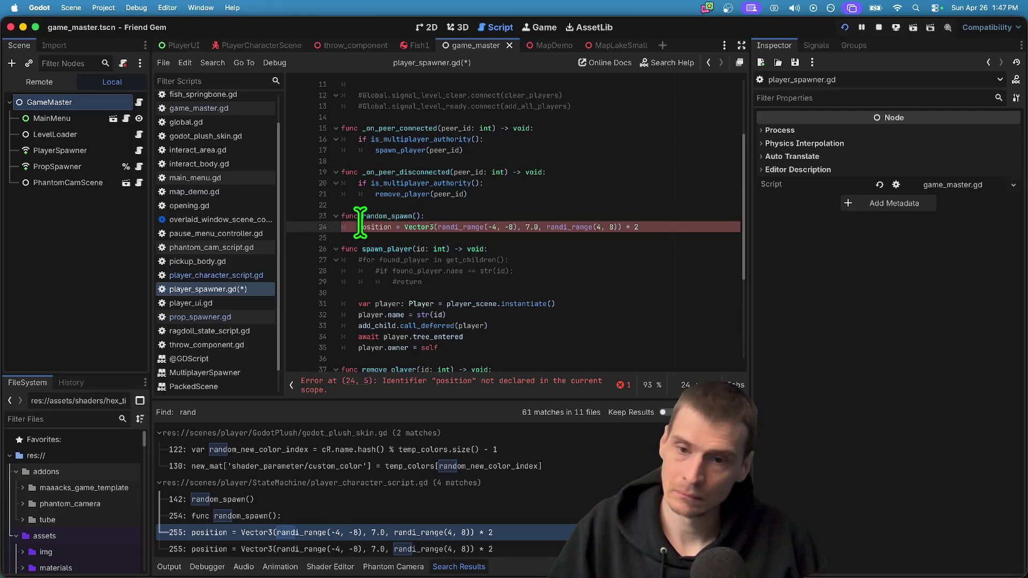
pyautogui.press('Right')
pyautogui.press('Right')
pyautogui.press('Right')
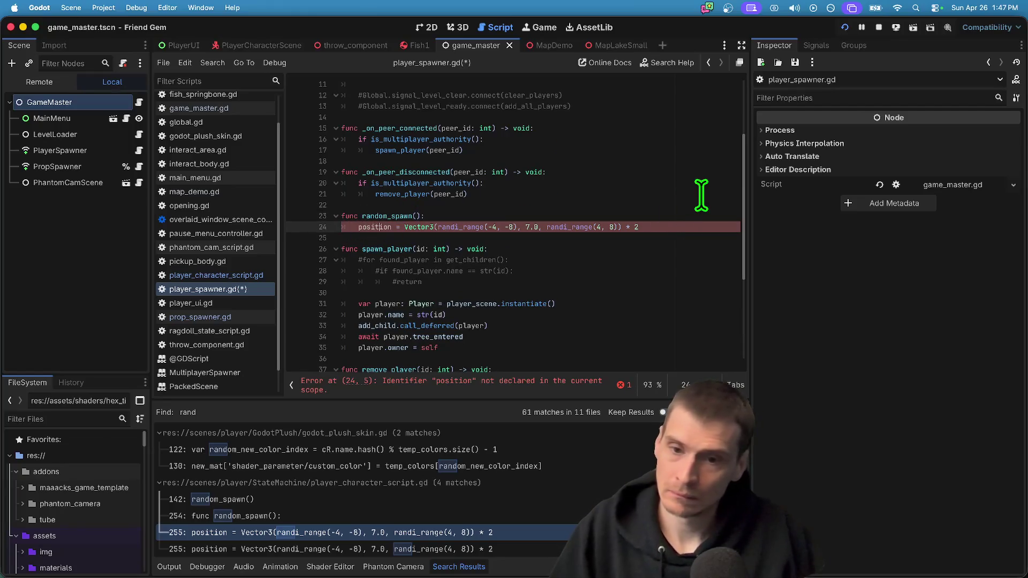
pyautogui.hotkey('shift', 'Home')
pyautogui.press('BackSpace')
pyautogui.write('return')
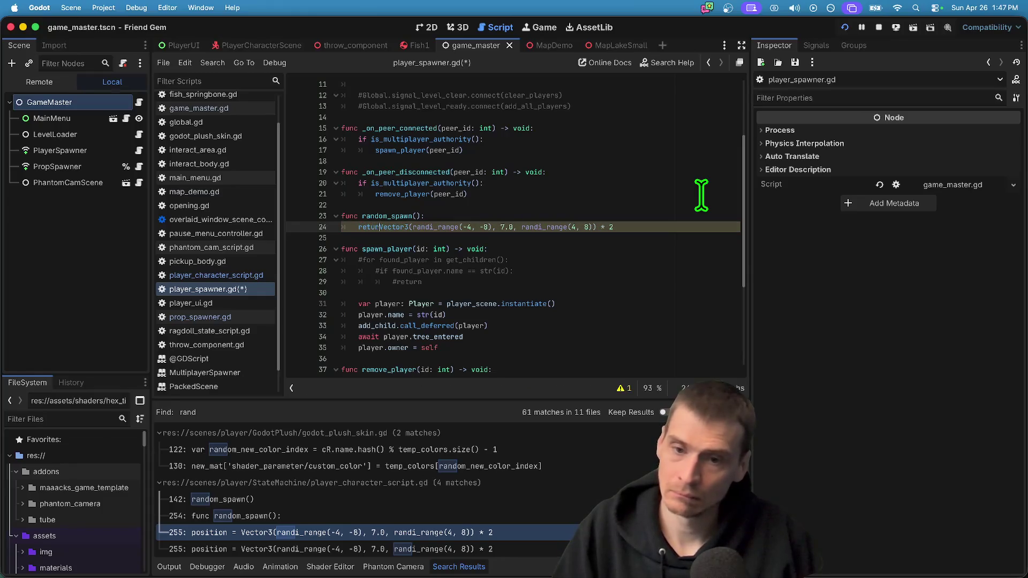
pyautogui.doubleClick(396, 214)
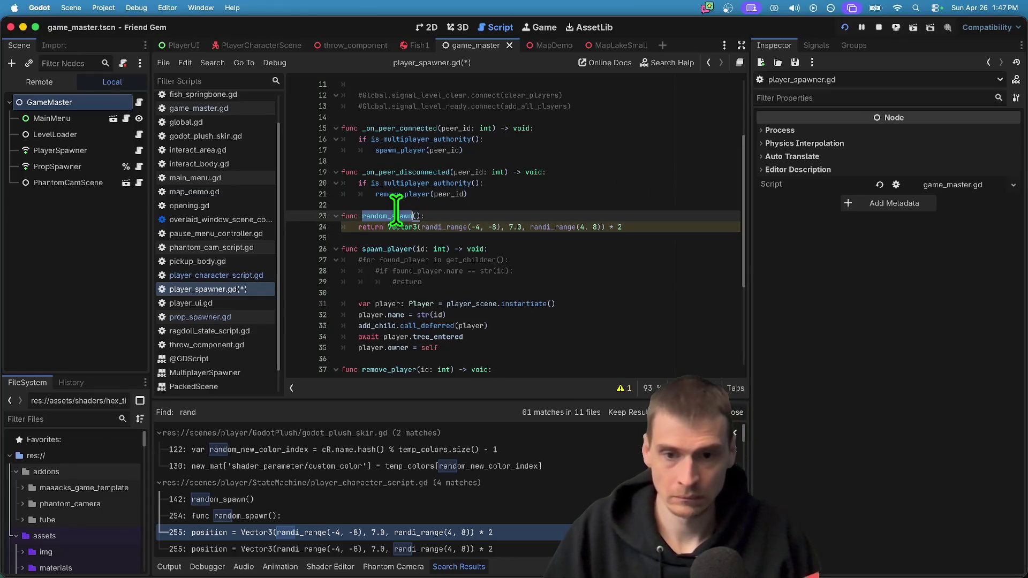
pyautogui.click(499, 227)
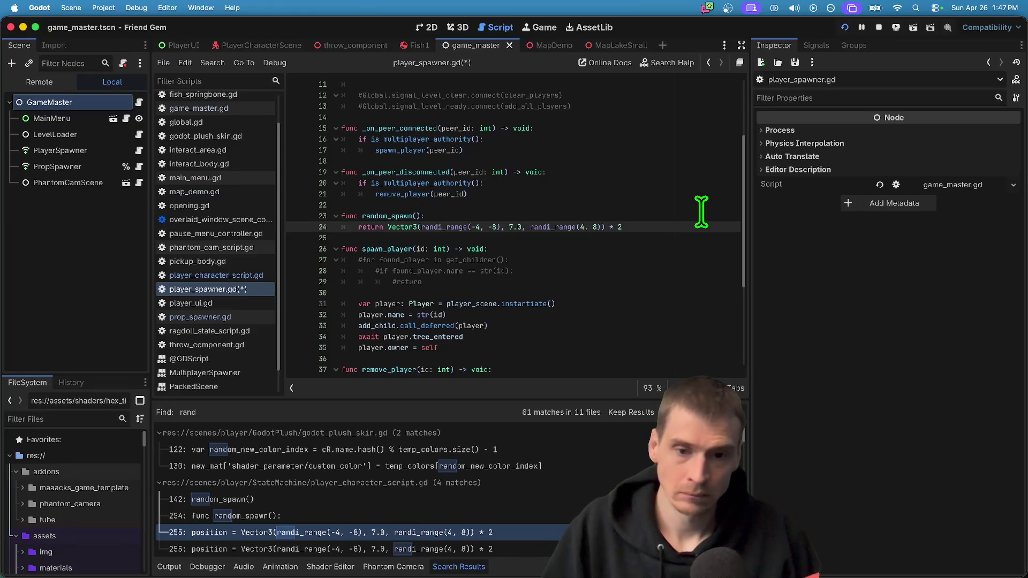
pyautogui.write('20.0')
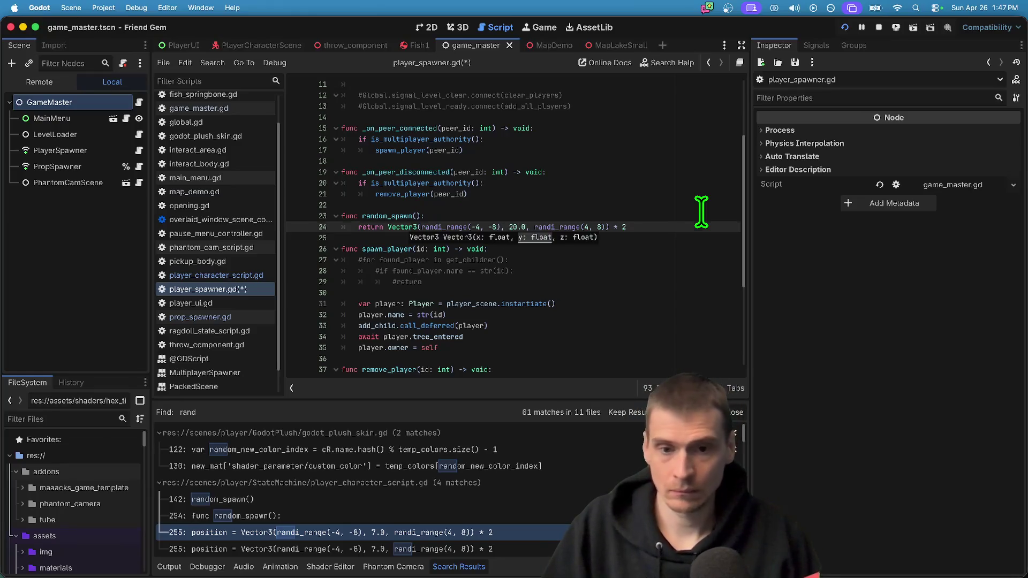
pyautogui.press('Down')
pyautogui.press('Down')
pyautogui.press('Down')
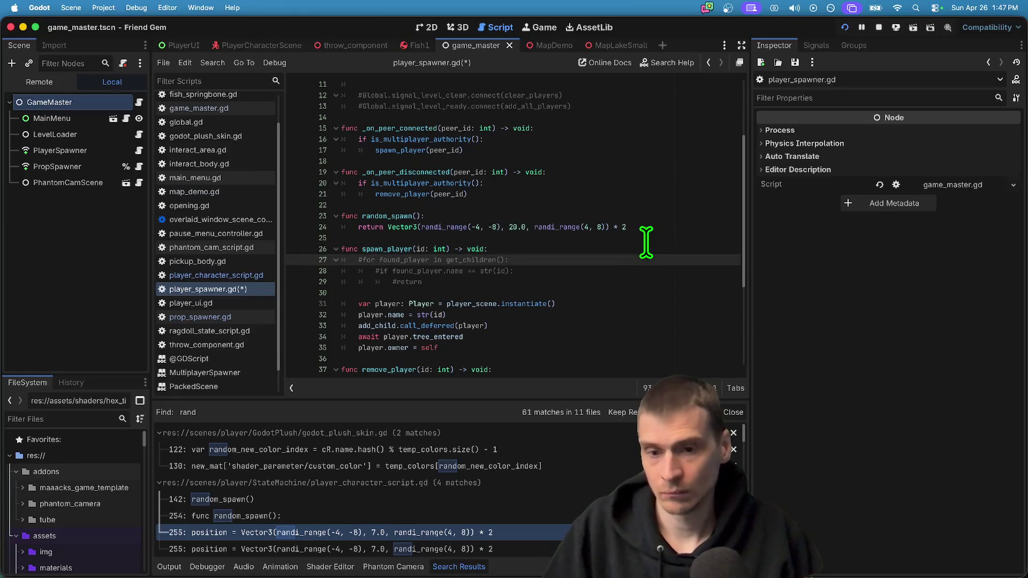
# - Add player.position = random_spawn after player.name in spawn_player and save
pyautogui.click(584, 328)
pyautogui.press('Return')
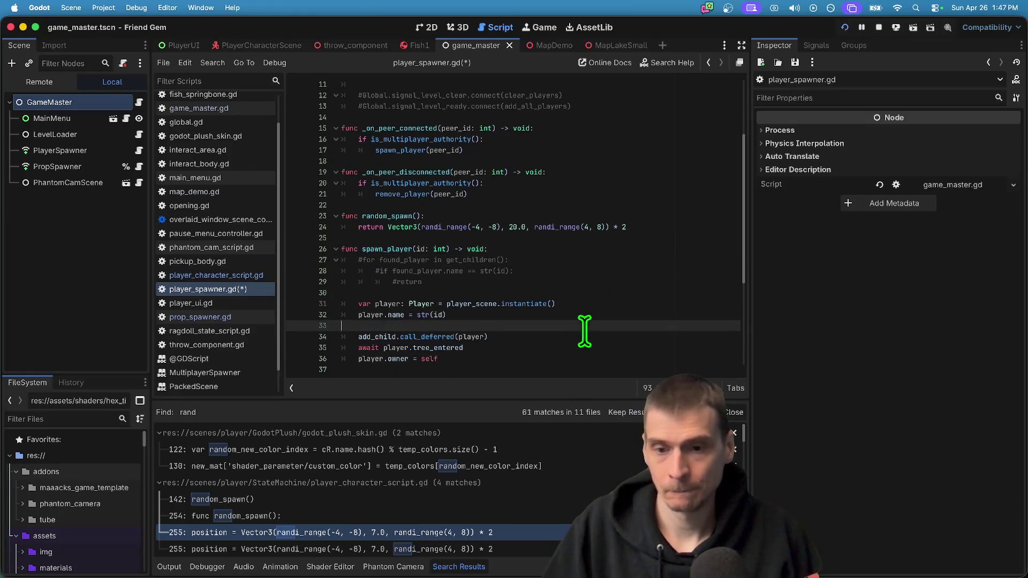
pyautogui.press('Up')
pyautogui.press('Tab')
pyautogui.hotkey('shift', 'Tab')
pyautogui.press('Down')
pyautogui.write('player')
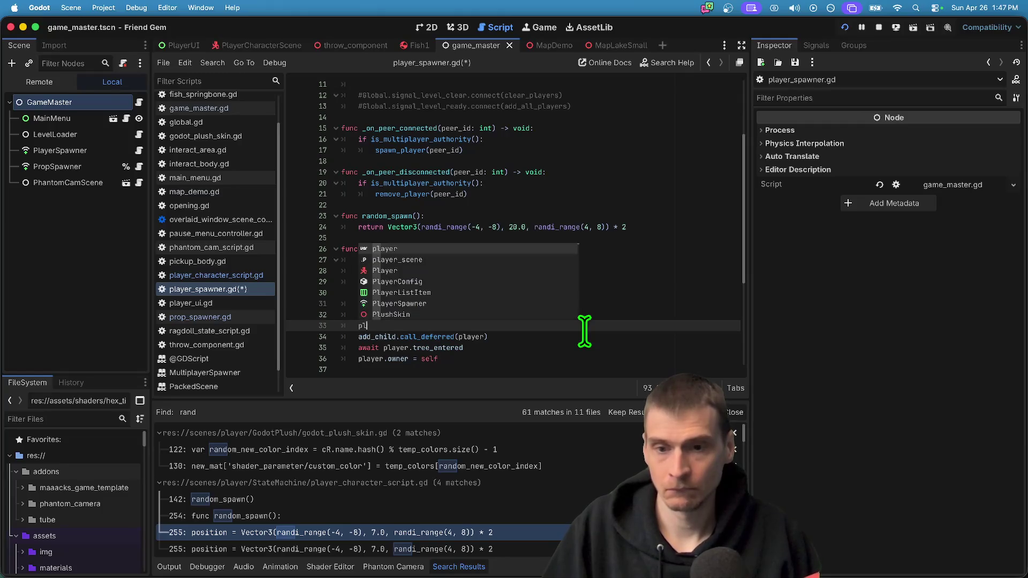
pyautogui.write('.')
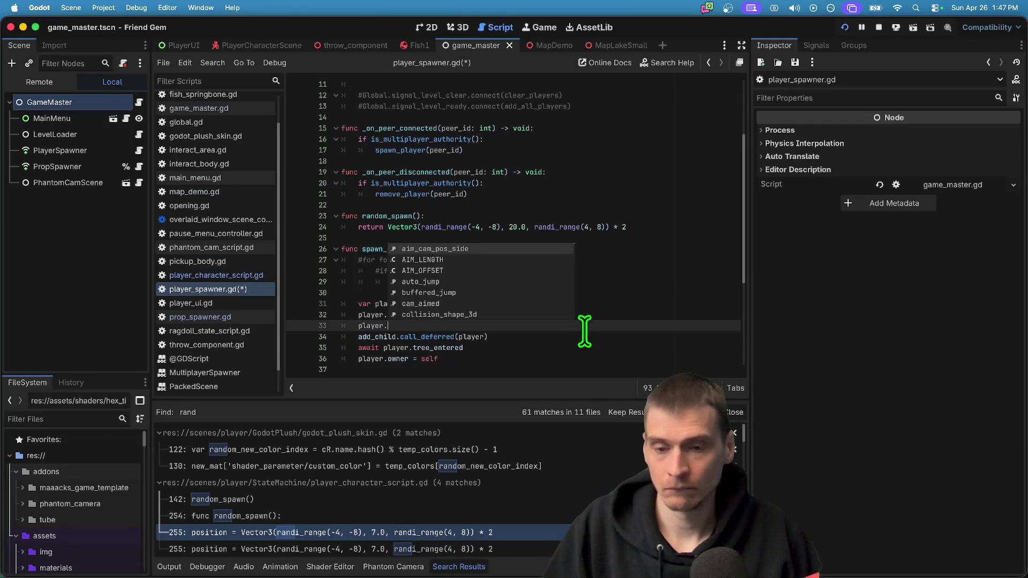
pyautogui.write('position = random_spawn')
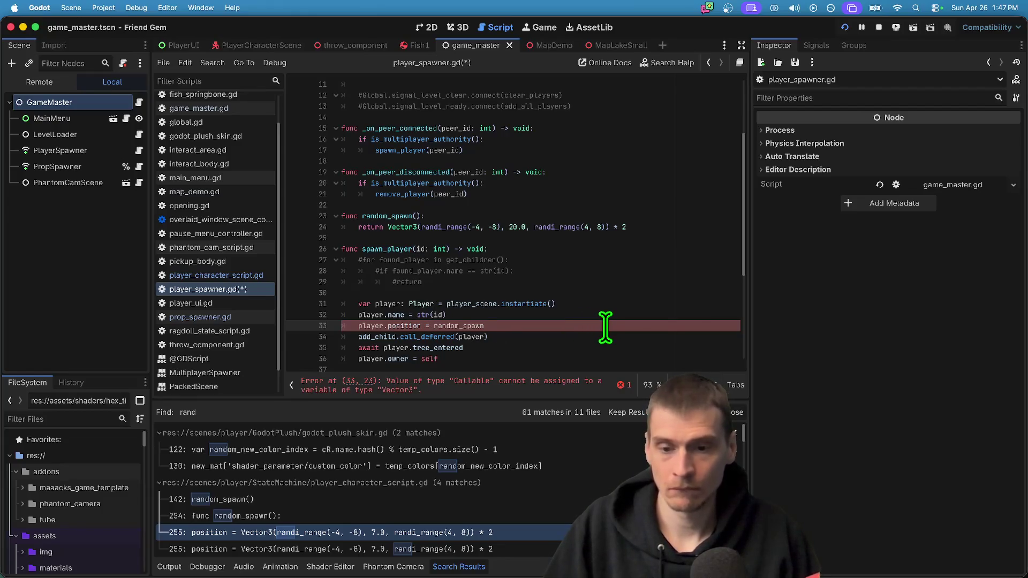
pyautogui.hotkey('ctrl', 's')
pyautogui.scroll(-2, 602, 324)
pyautogui.click(137, 7)
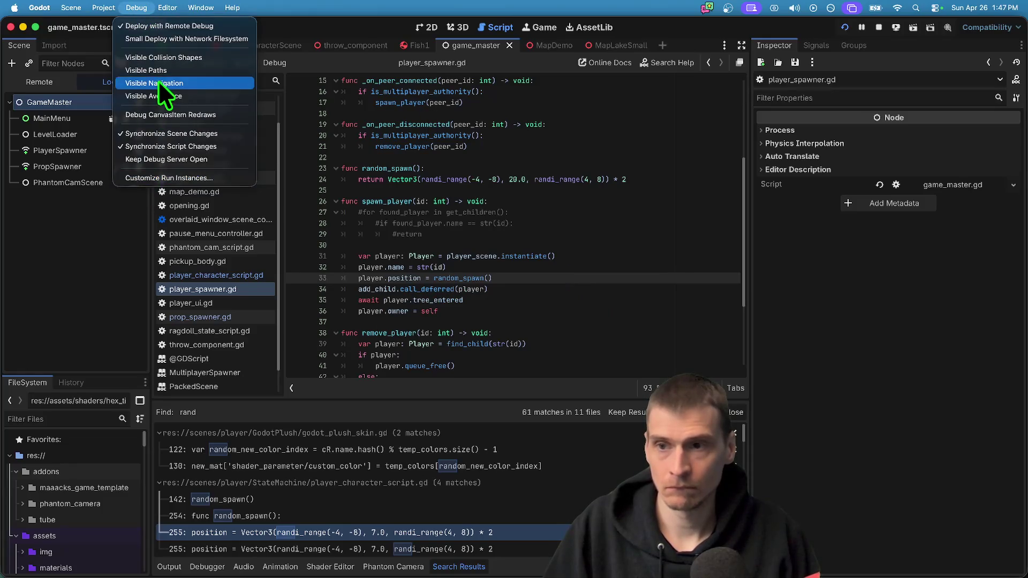
# - Enable Visible Collision Shapes, run the project, and host a game in the first window
pyautogui.click(166, 57)
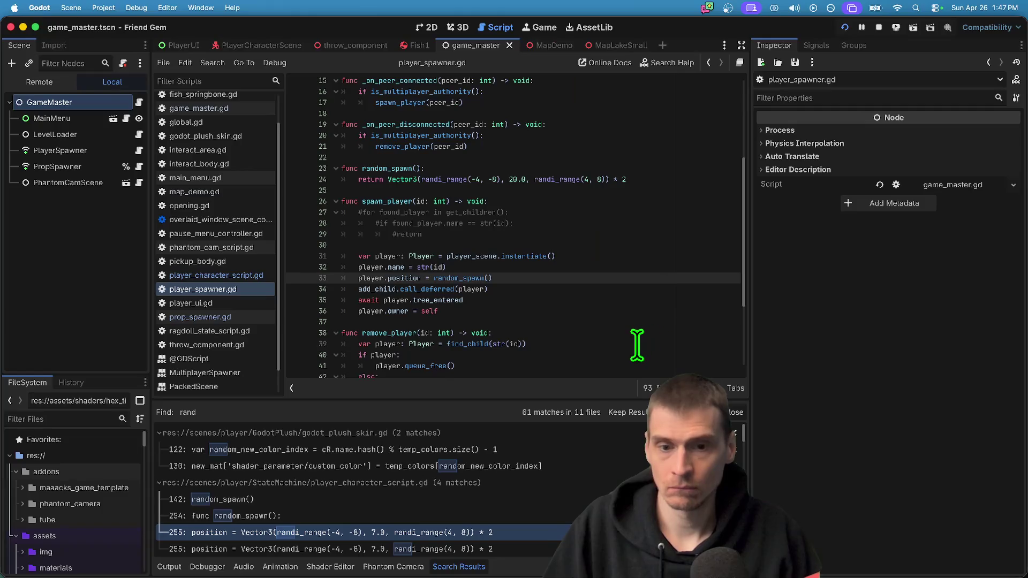
pyautogui.press('super+b')
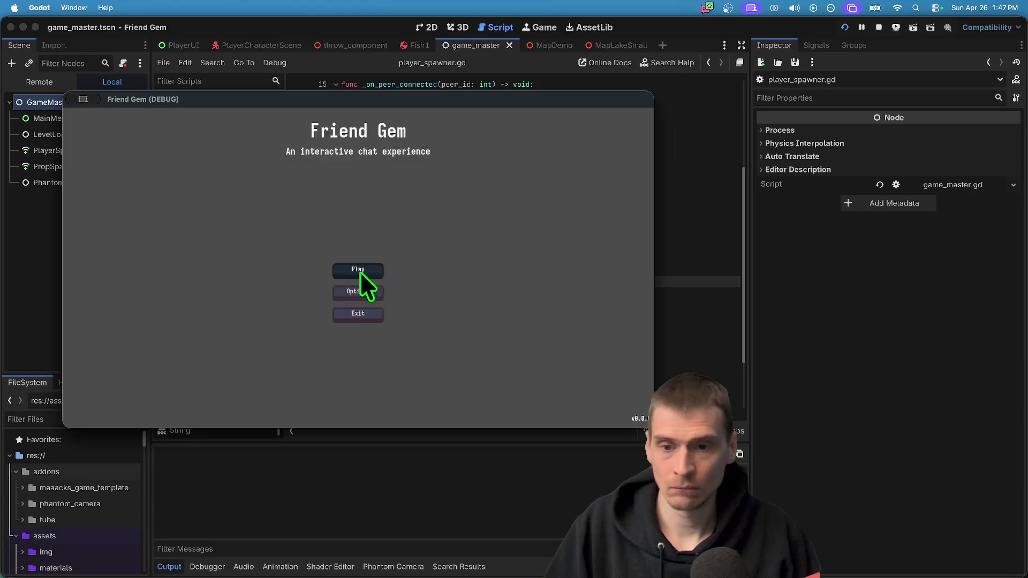
pyautogui.click(358, 271)
pyautogui.click(377, 213)
pyautogui.click(396, 345)
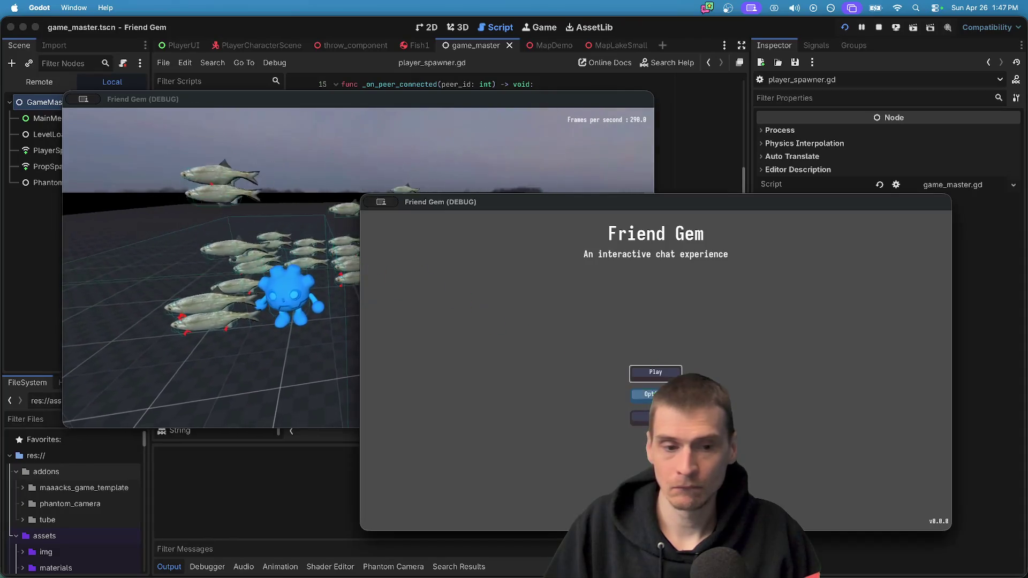
# - Join the hosted game from the second game window
pyautogui.click(676, 372)
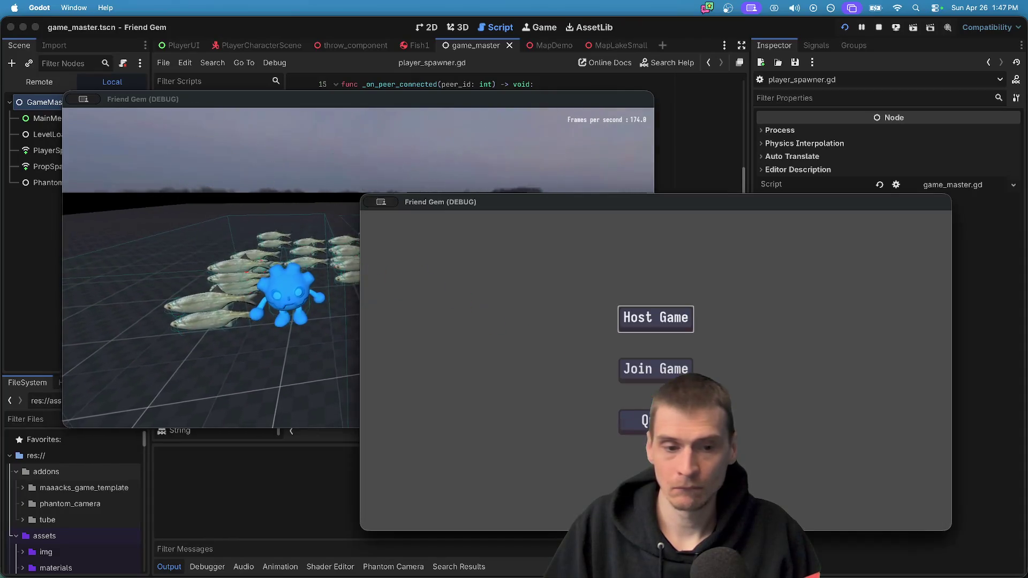
pyautogui.click(679, 370)
pyautogui.click(749, 295)
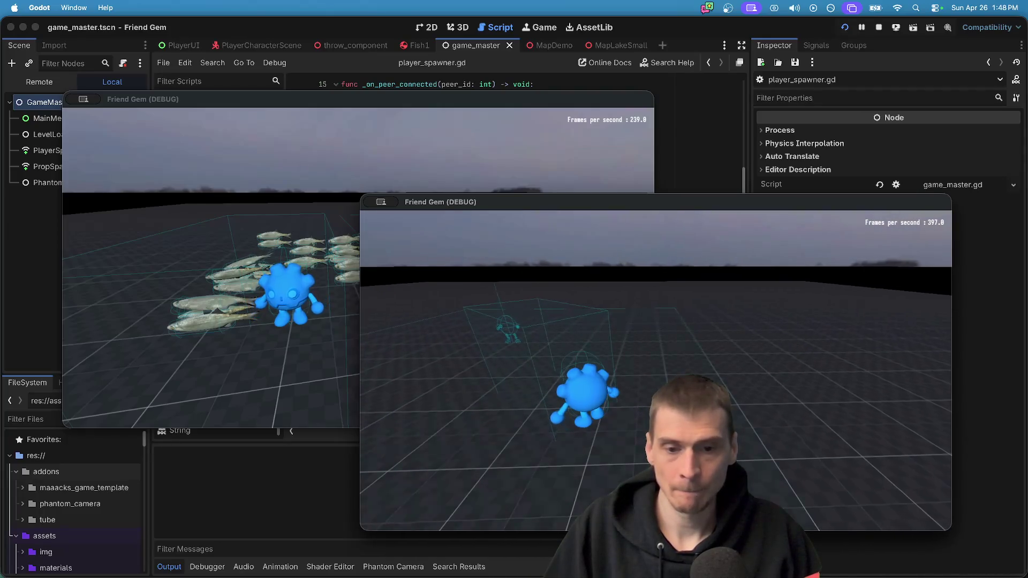
# - Screenshot the second game window and copy the screenshot to the clipboard
pyautogui.press('super+shift+4')
pyautogui.press('space')
pyautogui.click(653, 367)
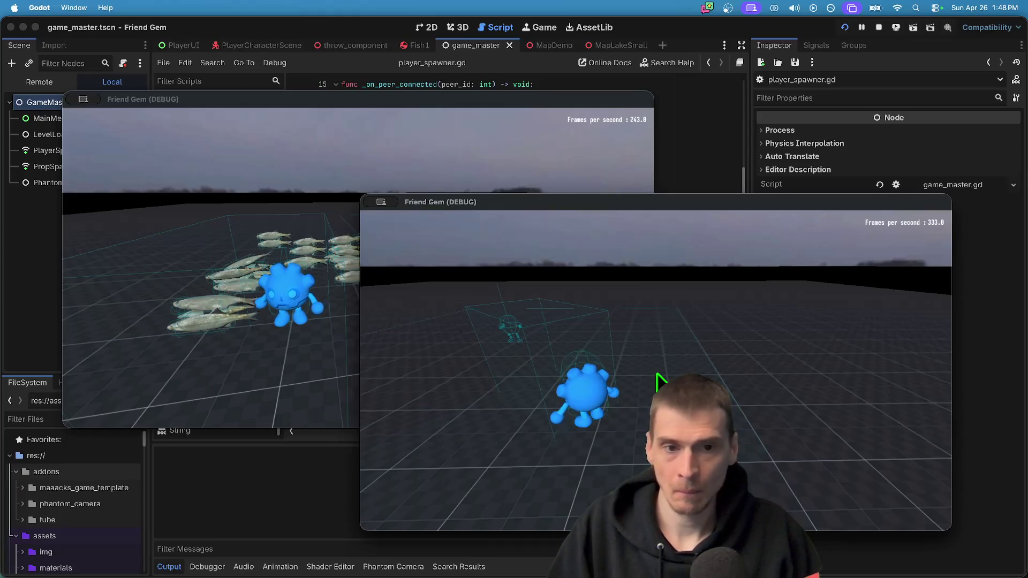
pyautogui.press('Escape')
pyautogui.click(659, 375)
pyautogui.press('super+shift+4')
pyautogui.press('space')
pyautogui.click(654, 369)
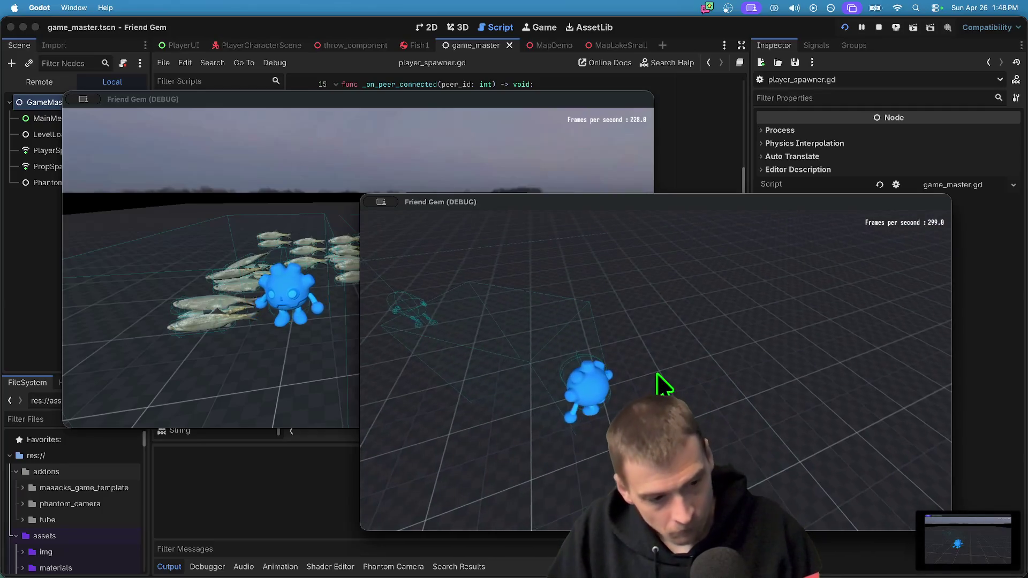
pyautogui.press('Escape')
pyautogui.rightClick(957, 535)
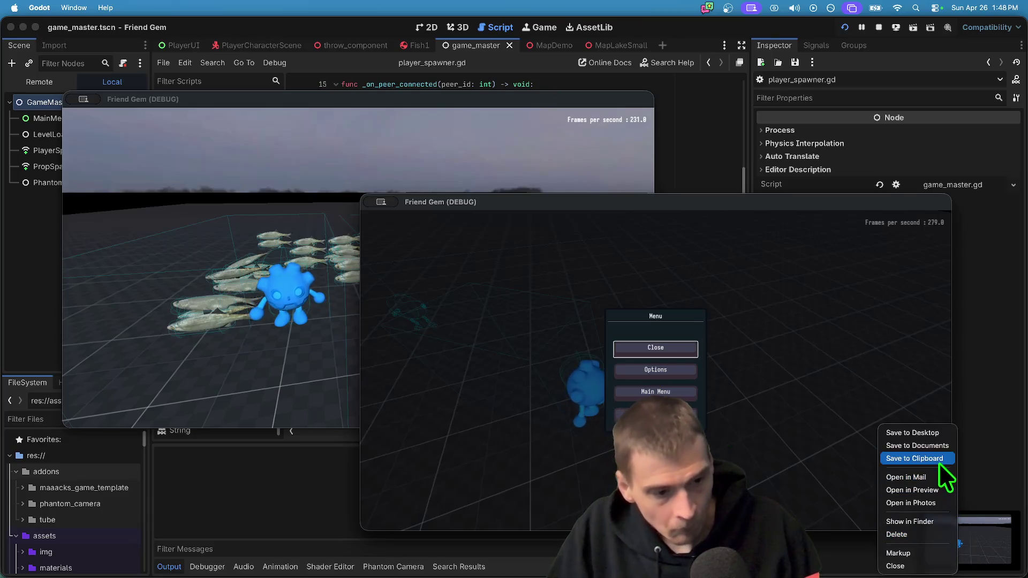
pyautogui.click(938, 461)
pyautogui.moveTo(342, 532)
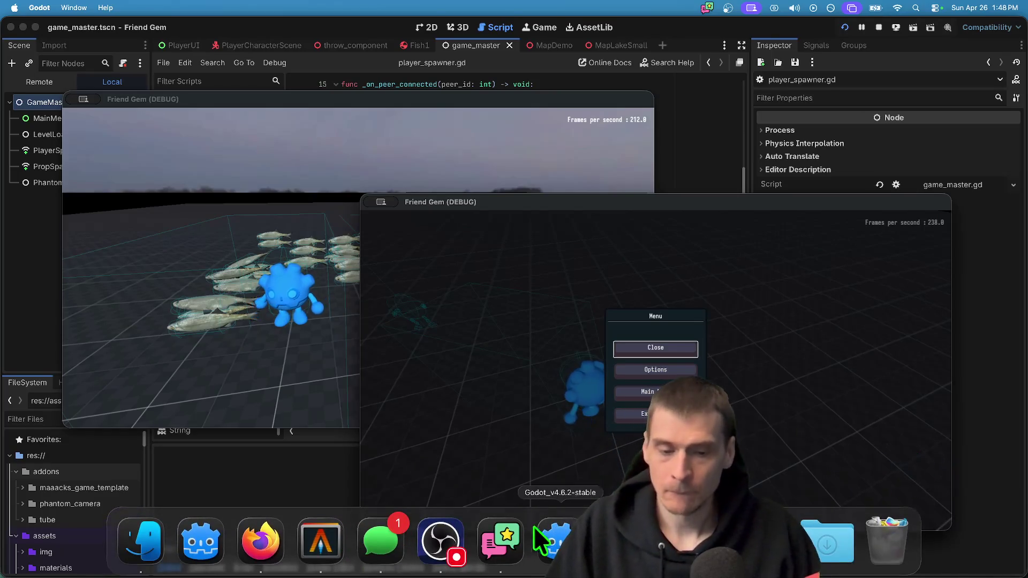
pyautogui.click(262, 540)
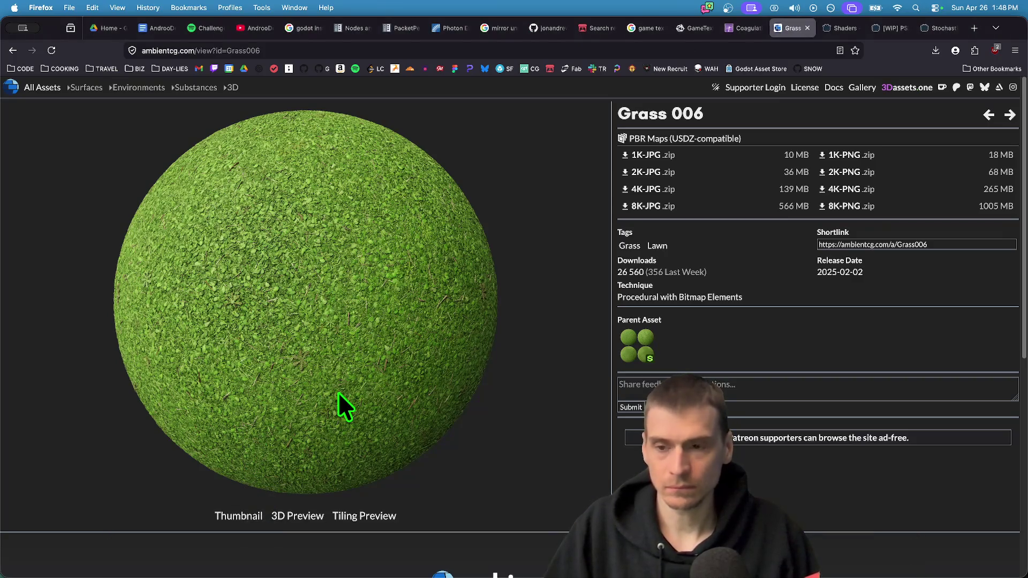
# - Launch Discord and open the Godot Engine server's networking-and-multiplayer channel
pyautogui.press('super+Tab')
pyautogui.press('super+shift+Tab')
pyautogui.write('discord')
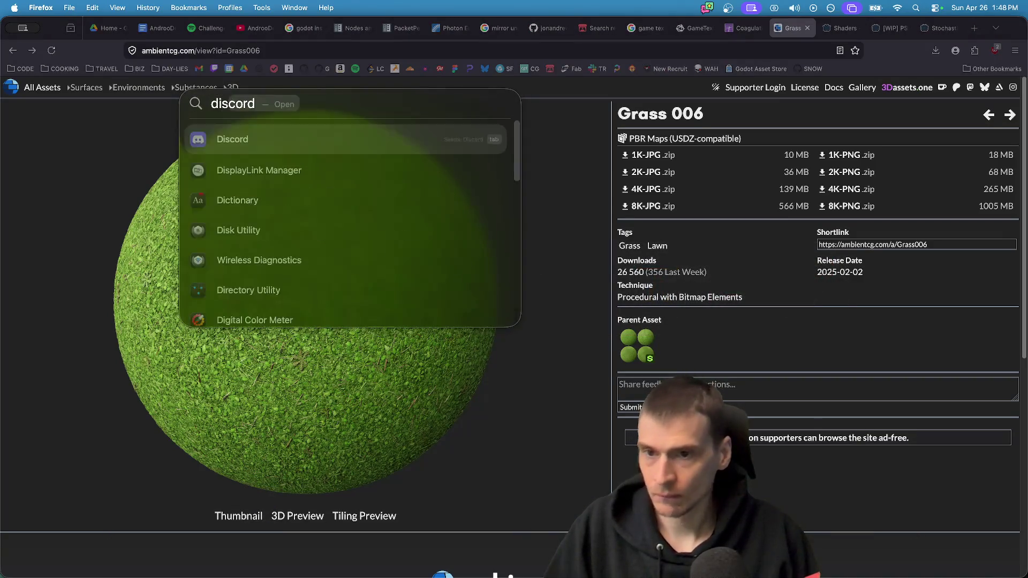
pyautogui.press('Return')
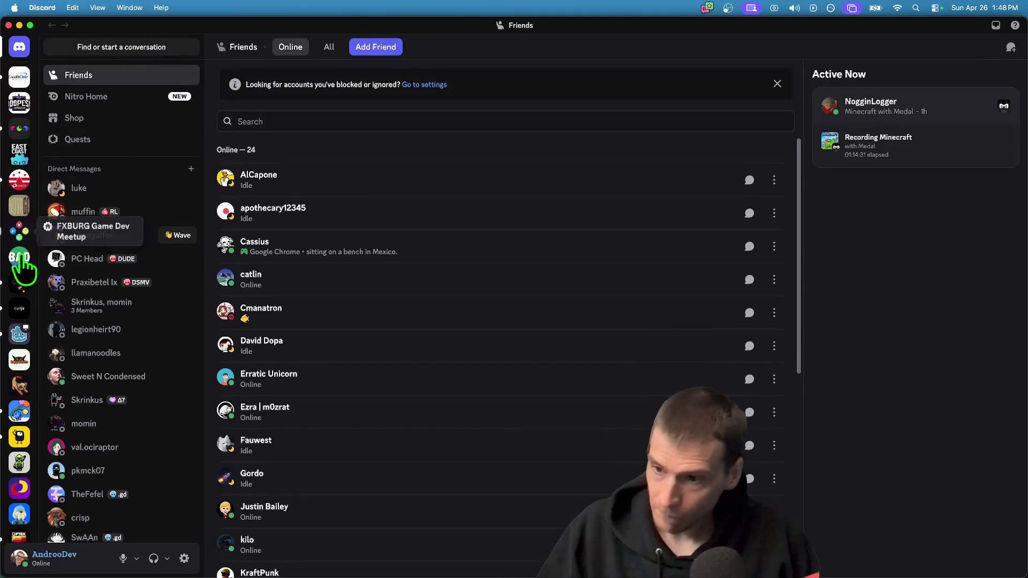
pyautogui.click(19, 335)
pyautogui.click(110, 217)
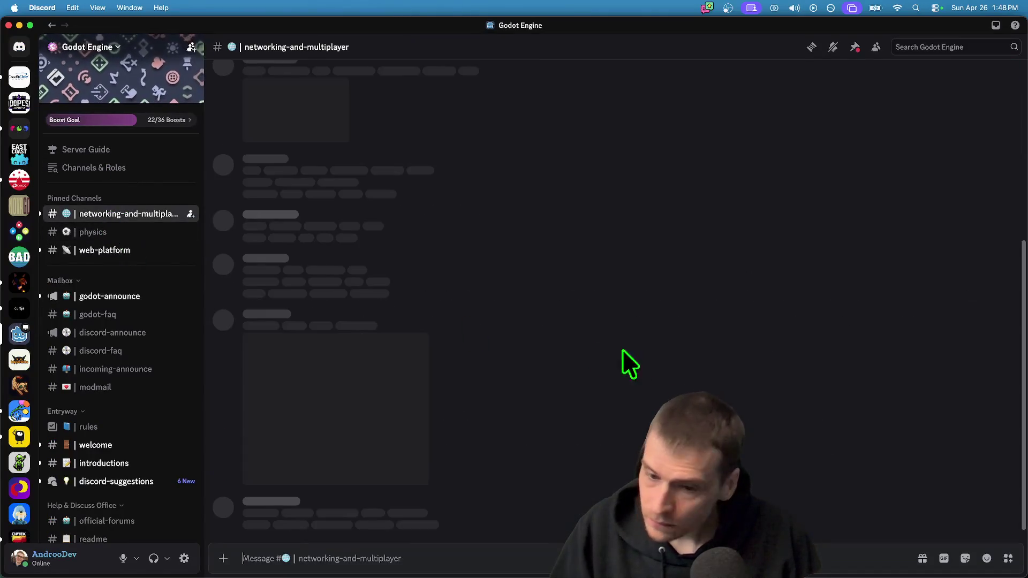
pyautogui.scroll(-10, 696, 331)
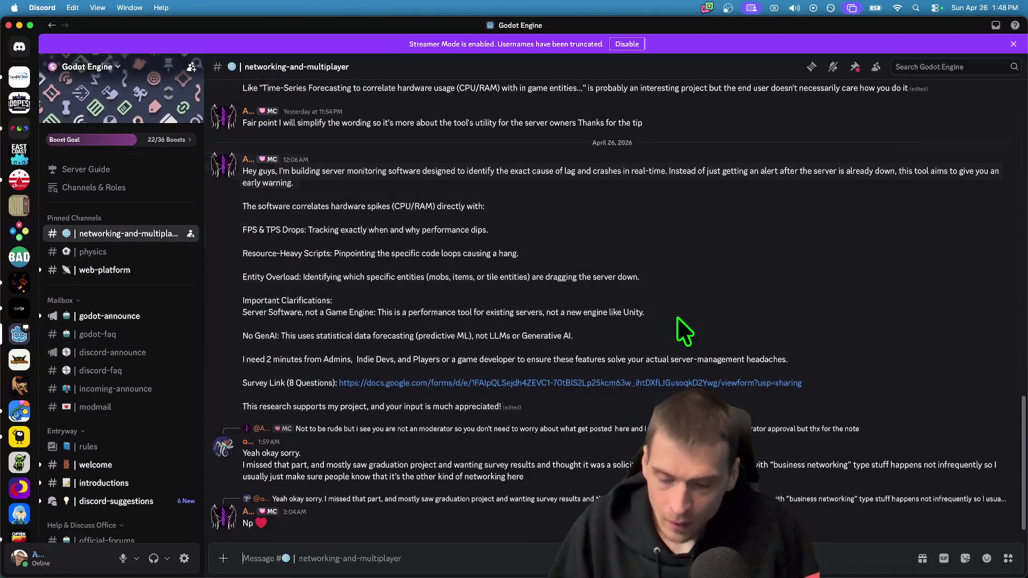
# - Read through the channel, selecting the 'Not to be rude' reply, then return to the Godot editor
pyautogui.press('super+Tab')
pyautogui.press('super+Tab')
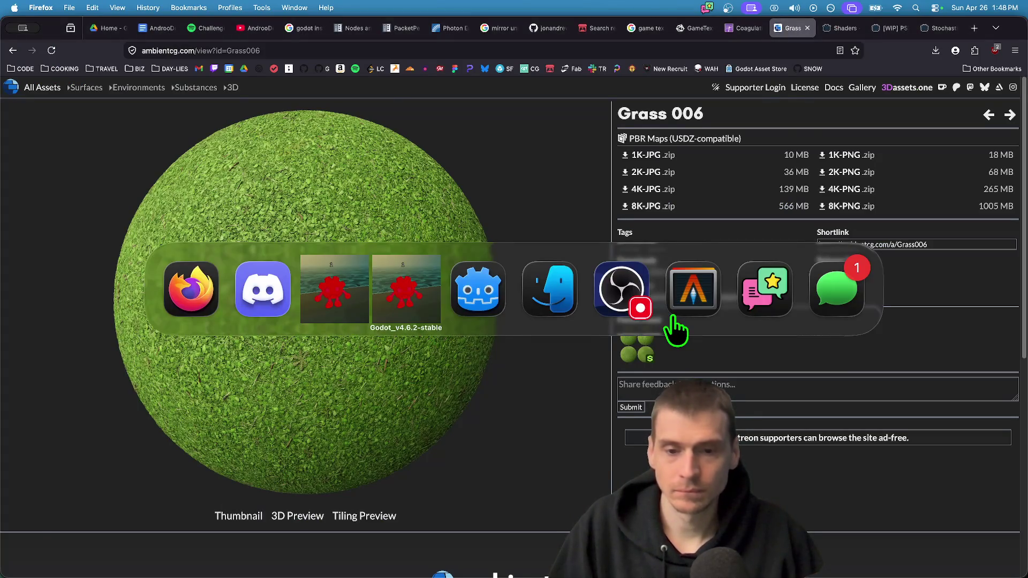
pyautogui.press('super+Tab')
pyautogui.press('super+Tab')
pyautogui.press('super+Tab')
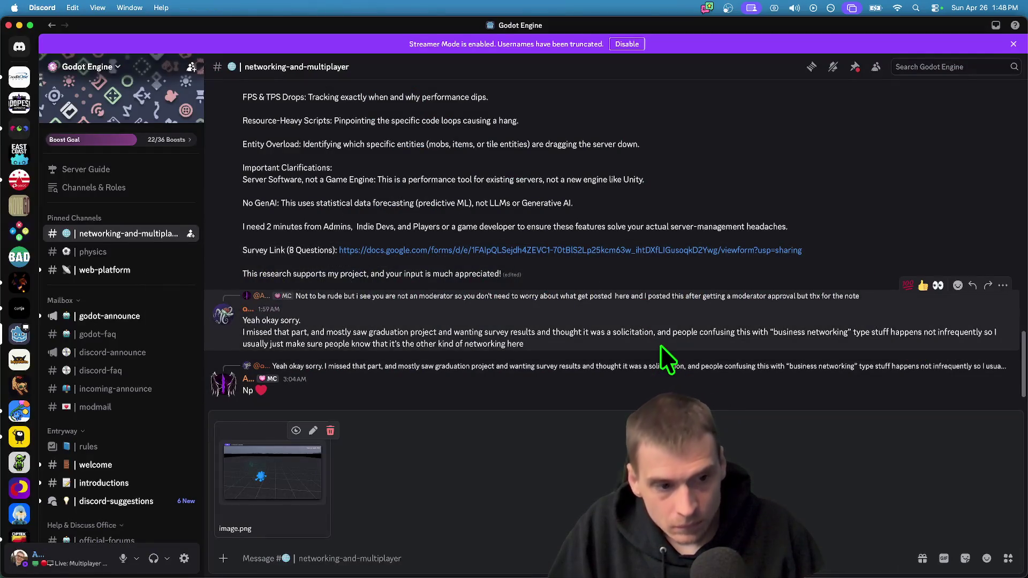
pyautogui.scroll(5, 660, 345)
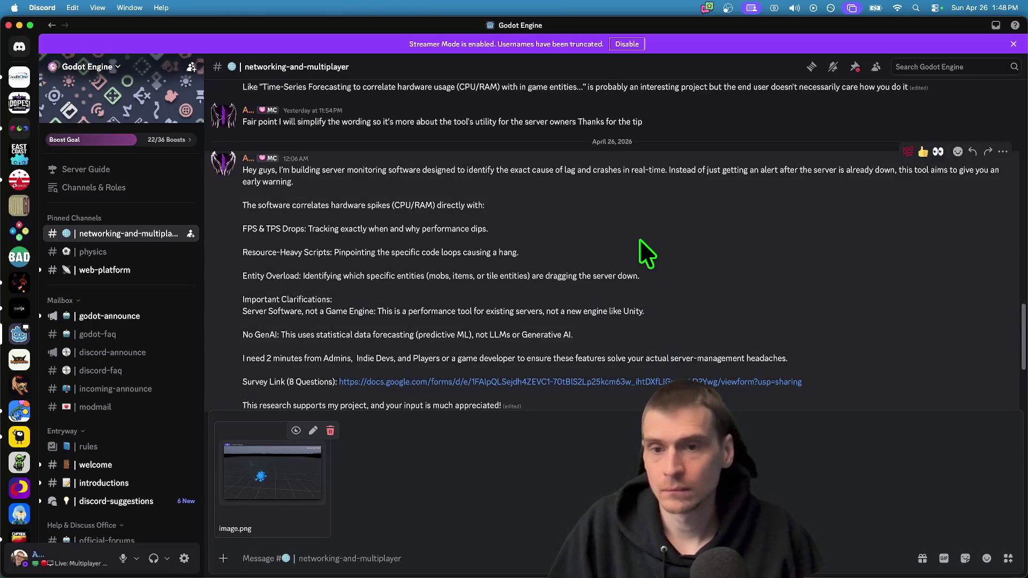
pyautogui.scroll(-5, 638, 248)
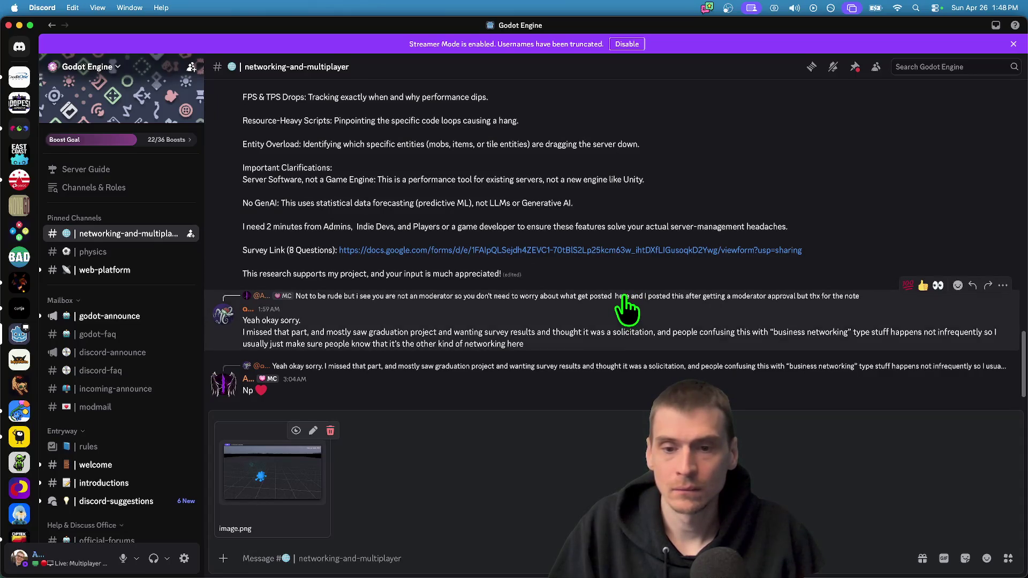
pyautogui.scroll(10, 620, 309)
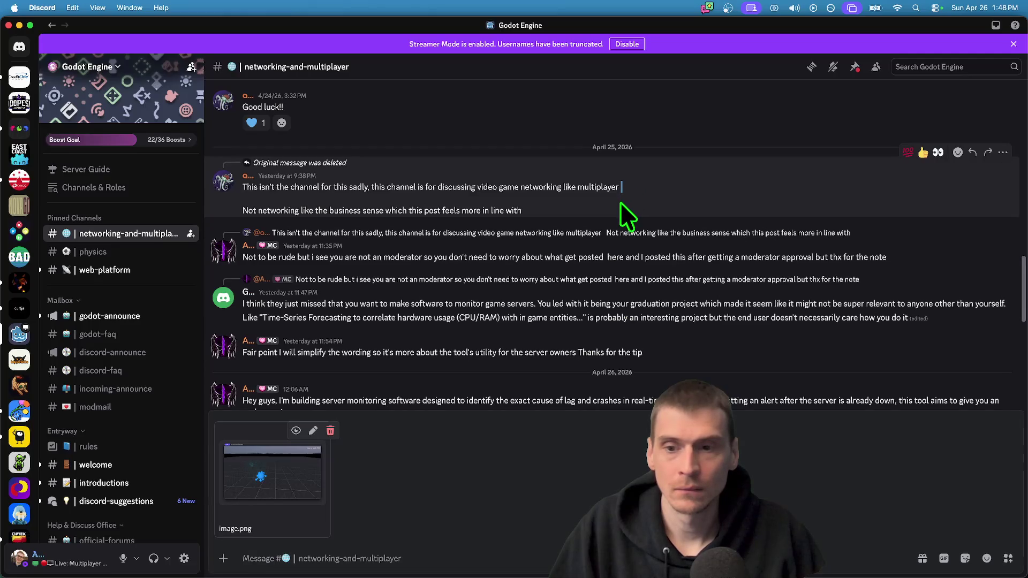
pyautogui.tripleClick(617, 249)
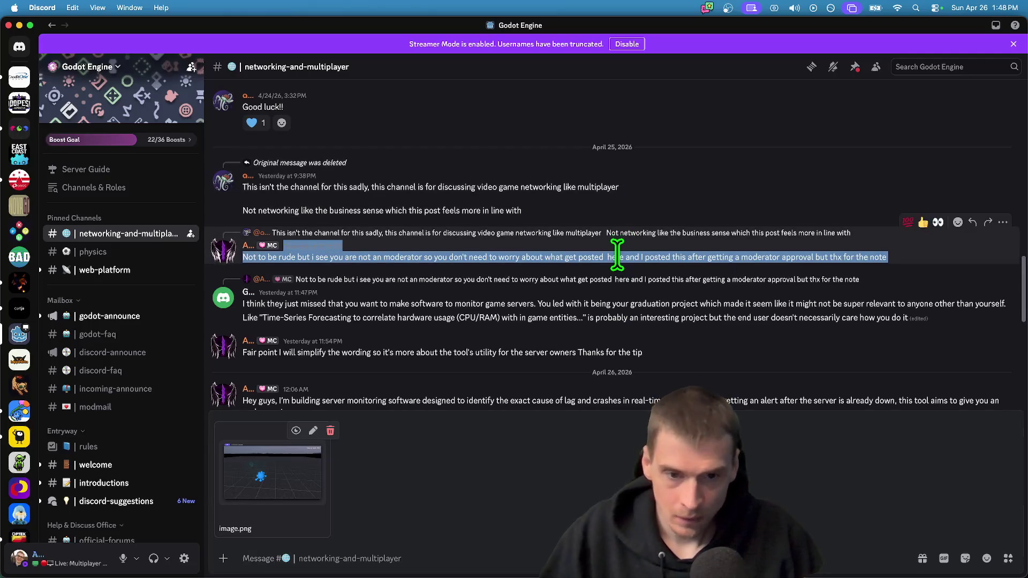
pyautogui.click(621, 255)
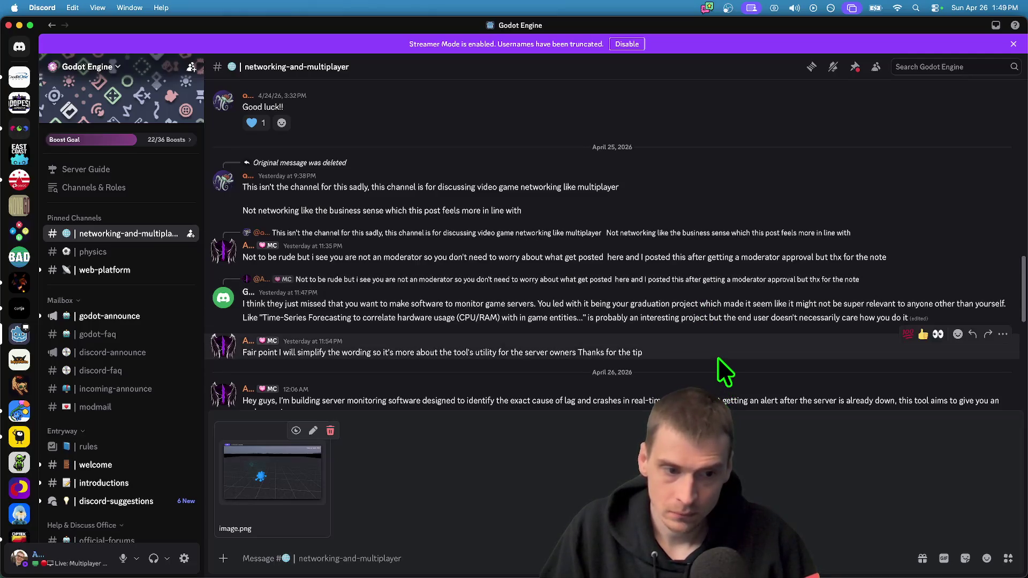
pyautogui.scroll(-5, 718, 364)
pyautogui.press('super+Tab')
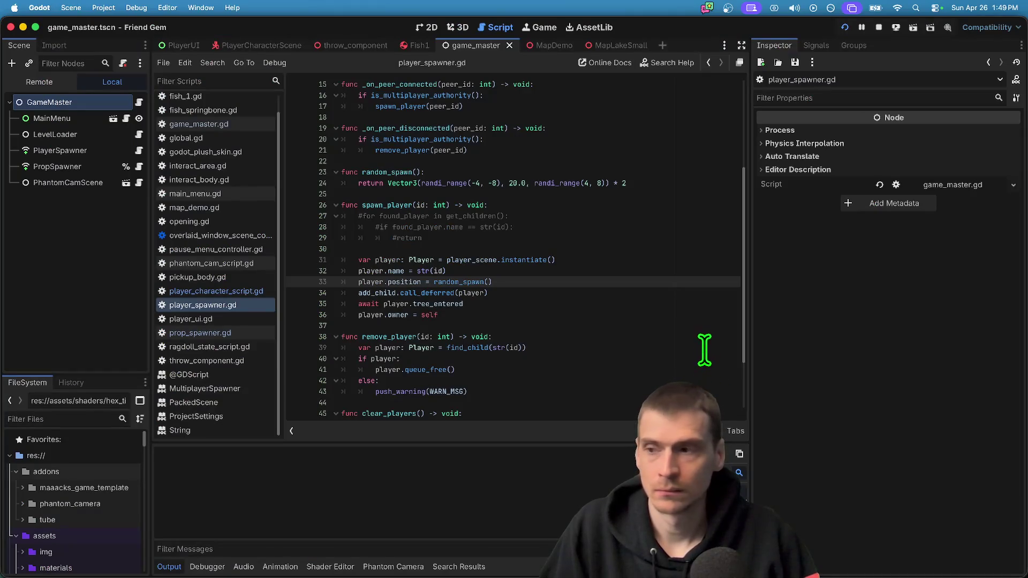
# - Delete the commented-out loop (lines 27–30) from spawn_player
pyautogui.click(644, 216)
pyautogui.moveTo(644, 217); pyautogui.dragTo(643, 239)
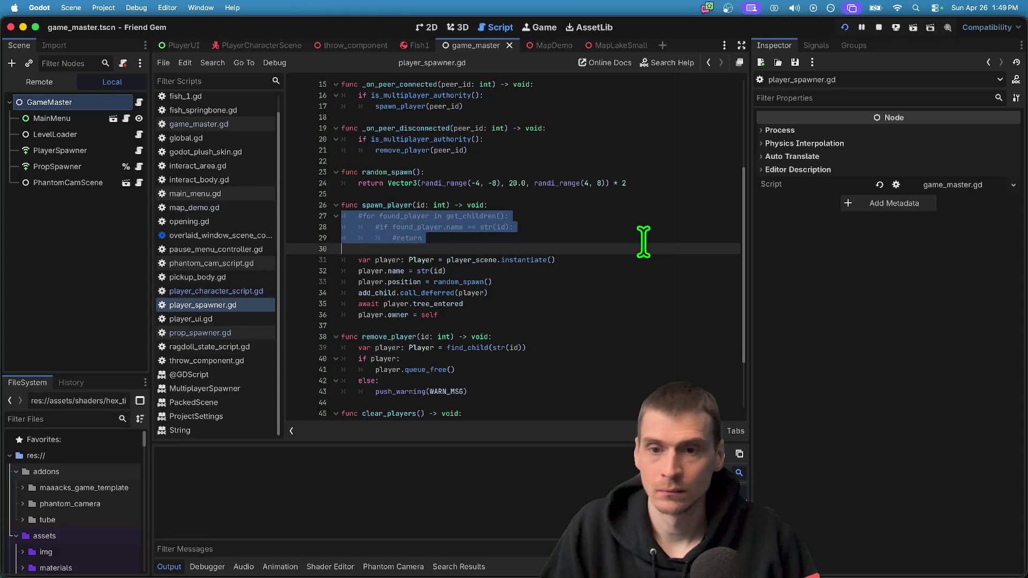
pyautogui.press('BackSpace')
pyautogui.click(666, 104)
# - Make trial region captures of the spawner code, then dismiss and cancel them
pyautogui.press('super+shift+4')
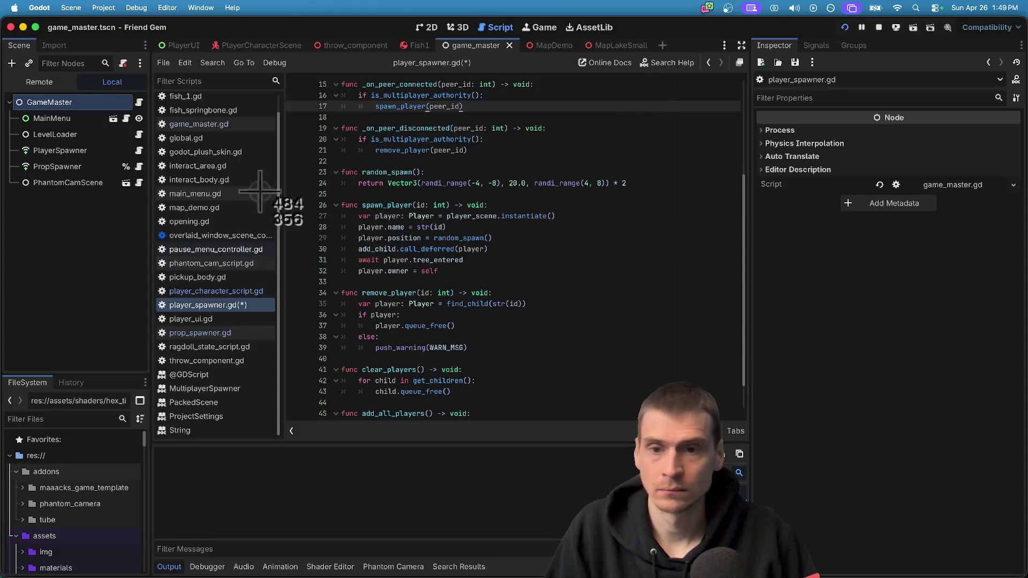
pyautogui.moveTo(342, 175); pyautogui.dragTo(663, 318)
pyautogui.press('super+shift+4')
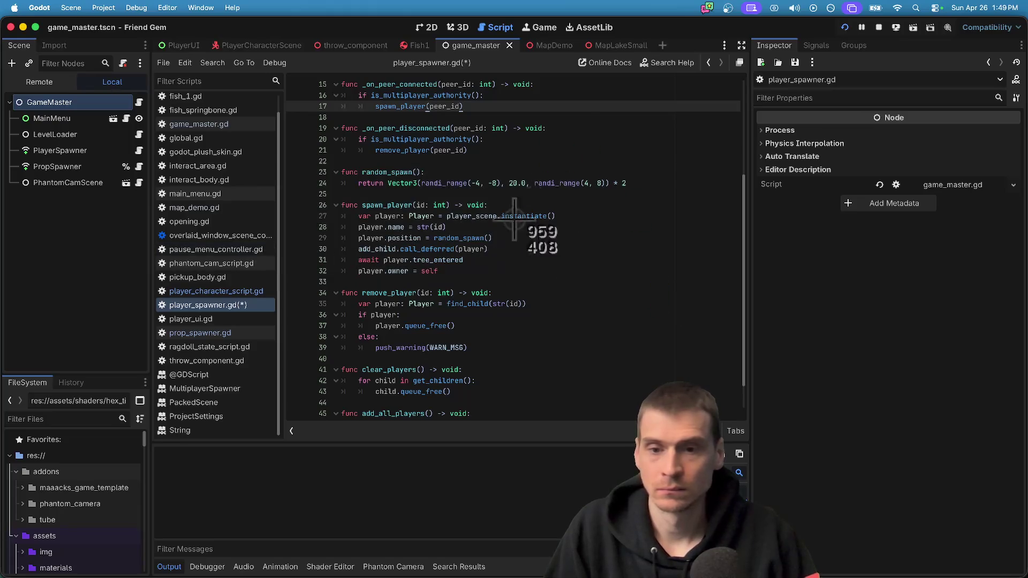
pyautogui.moveTo(314, 149)
pyautogui.mouseDown()
pyautogui.moveTo(332, 172)
pyautogui.moveTo(636, 290)
pyautogui.mouseUp()
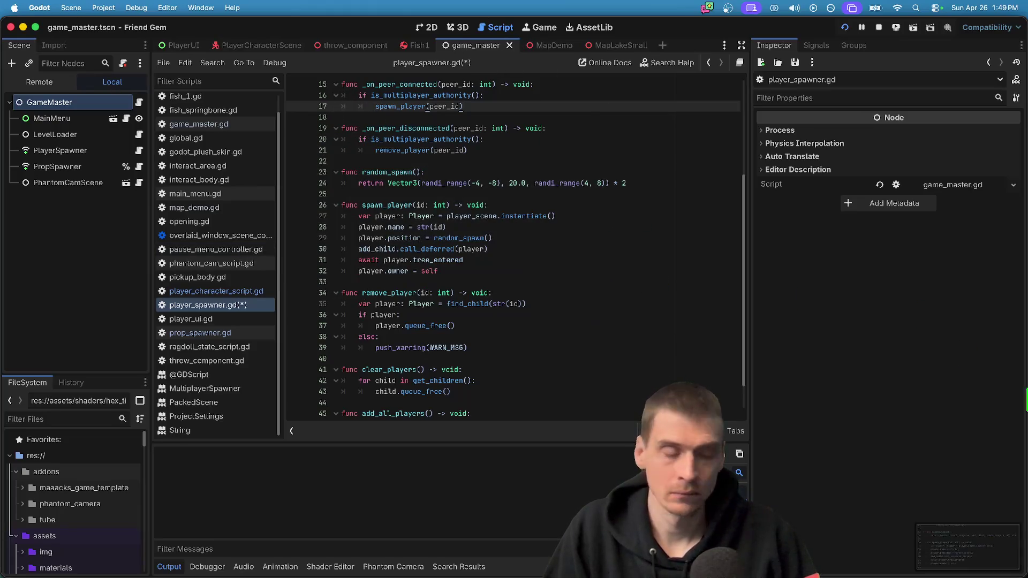
pyautogui.rightClick(972, 536)
pyautogui.click(962, 541)
pyautogui.press('super+shift+4')
pyautogui.press('Escape')
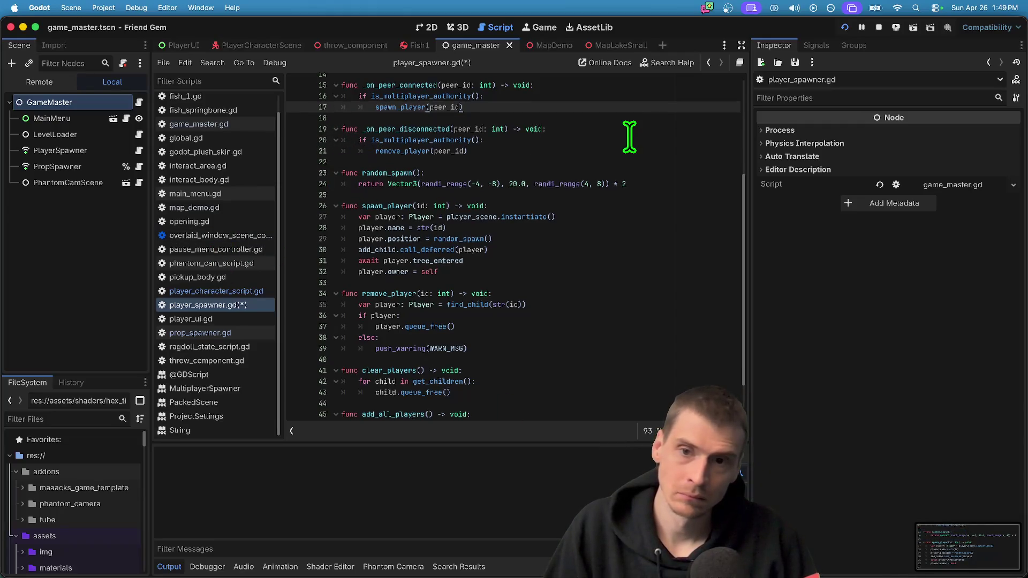
# - Capture the spawner code from line 14 down and copy the screenshot to the clipboard
pyautogui.scroll(1, 629, 137)
pyautogui.press('super+shift+4')
pyautogui.moveTo(299, 81)
pyautogui.mouseDown()
pyautogui.moveTo(738, 361)
pyautogui.moveTo(722, 367)
pyautogui.mouseUp()
pyautogui.rightClick(1004, 537)
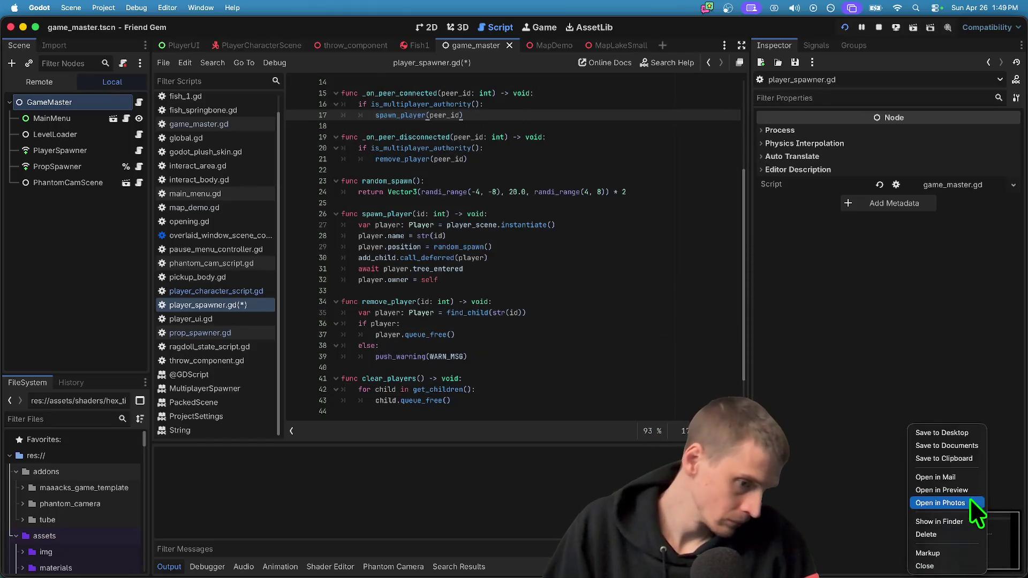
pyautogui.click(952, 458)
pyautogui.press('super+Tab')
# - Paste the code screenshot and type a question about adding players and setting position without them appearing
pyautogui.press('super+v')
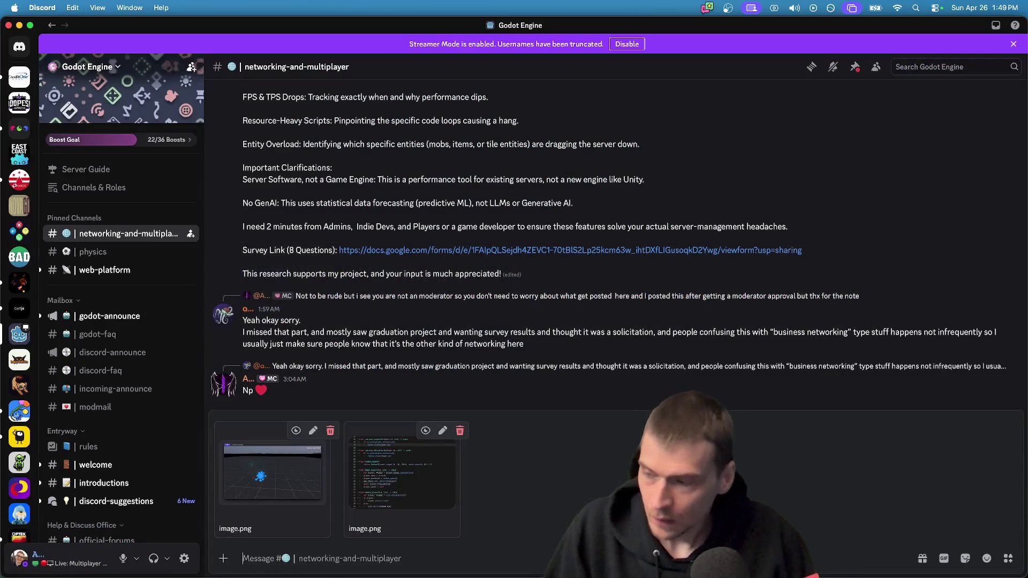
pyautogui.write('Does anyone know how')
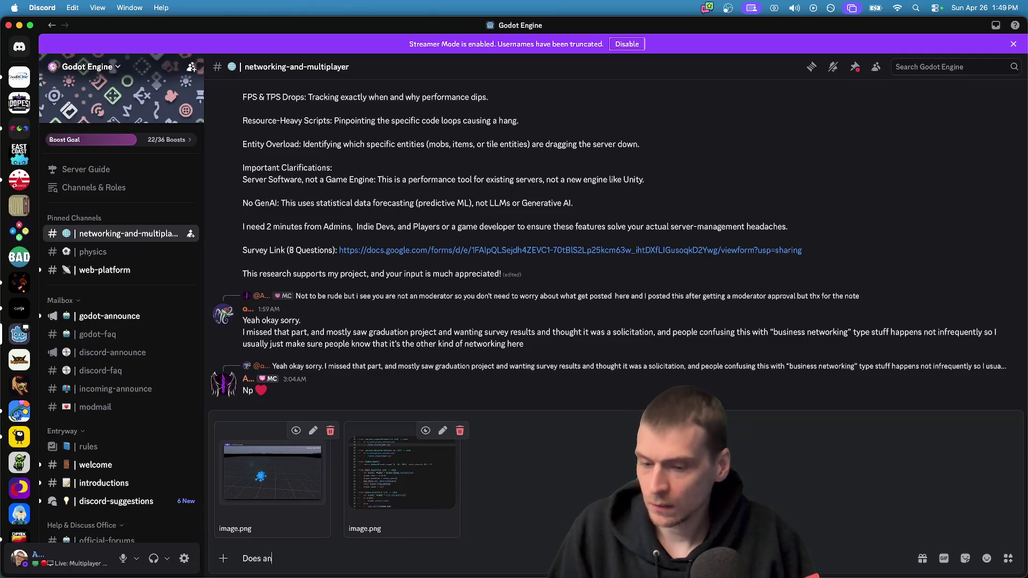
pyautogui.write(' to add players')
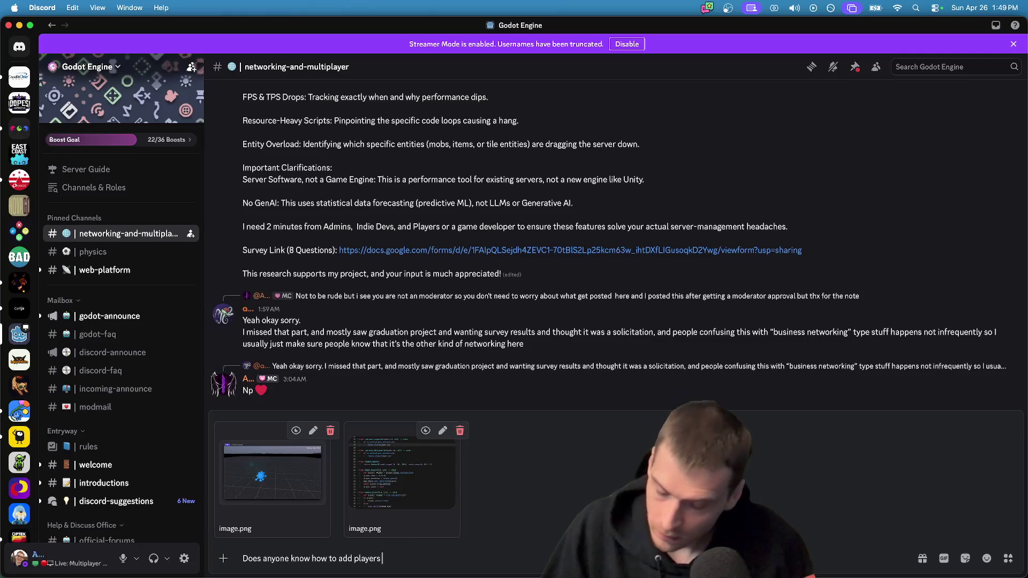
pyautogui.write(' and set position wti')
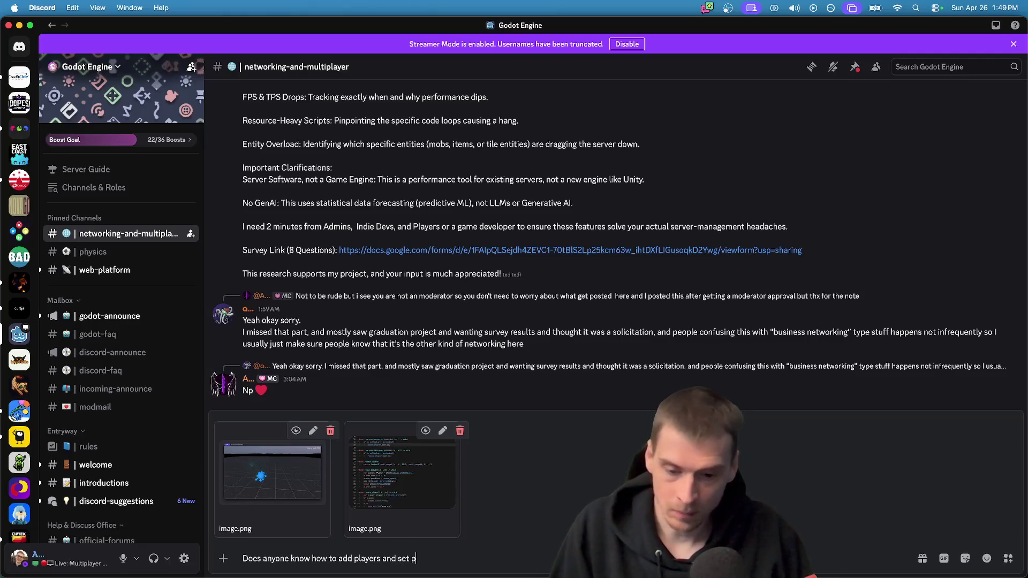
pyautogui.press('BackSpace')
pyautogui.press('BackSpace')
pyautogui.write('ithout them _momentarily app')
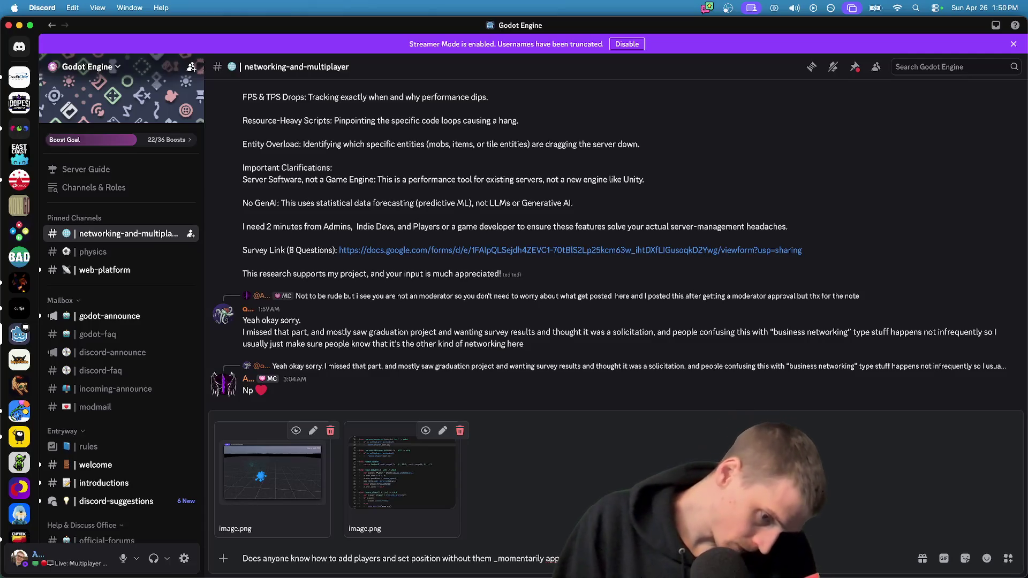
pyautogui.hotkey('shift', 'Return')
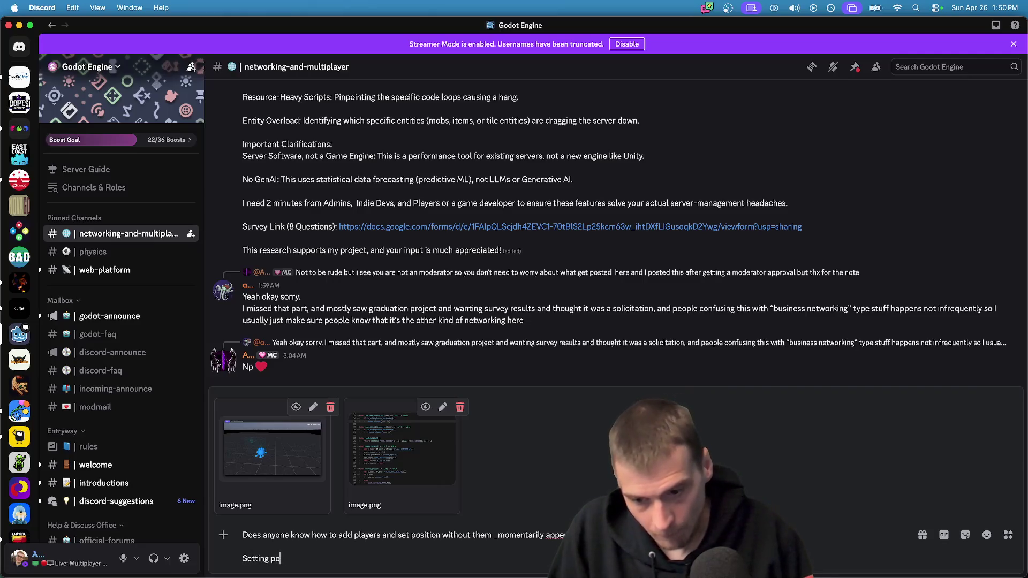
pyautogui.write('any errors, but they sti')
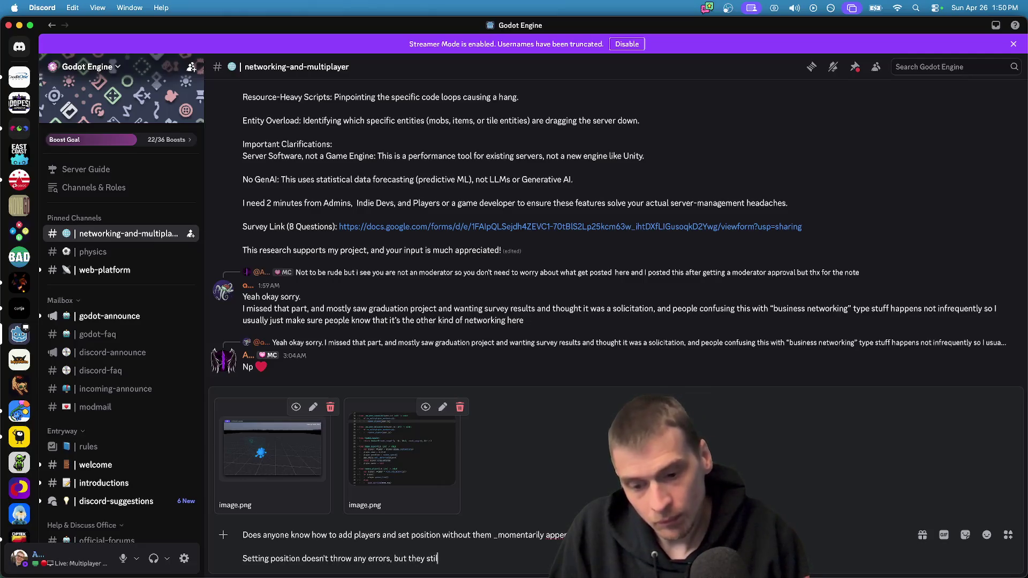
pyautogui.write('ppear briefly in the center of the')
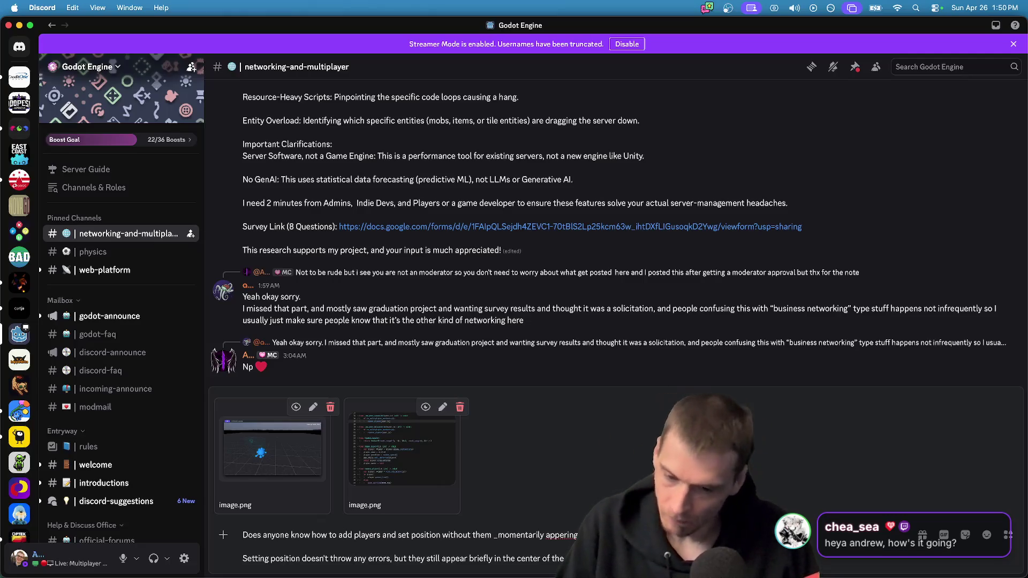
# - Add 'sort of works' to the message and send the question with both screenshots
pyautogui.click(302, 558)
pyautogui.write('sort of works,')
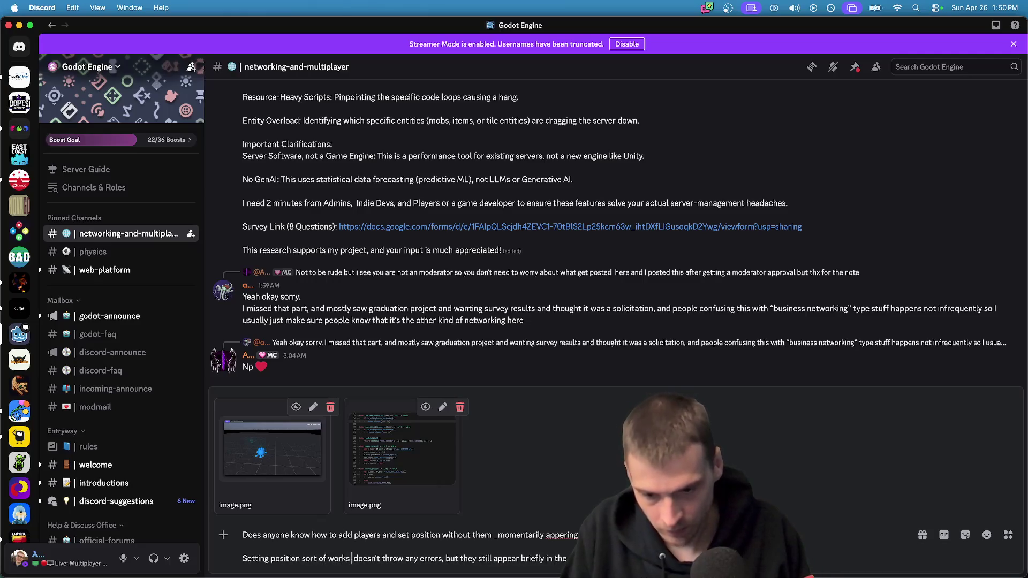
pyautogui.write('&')
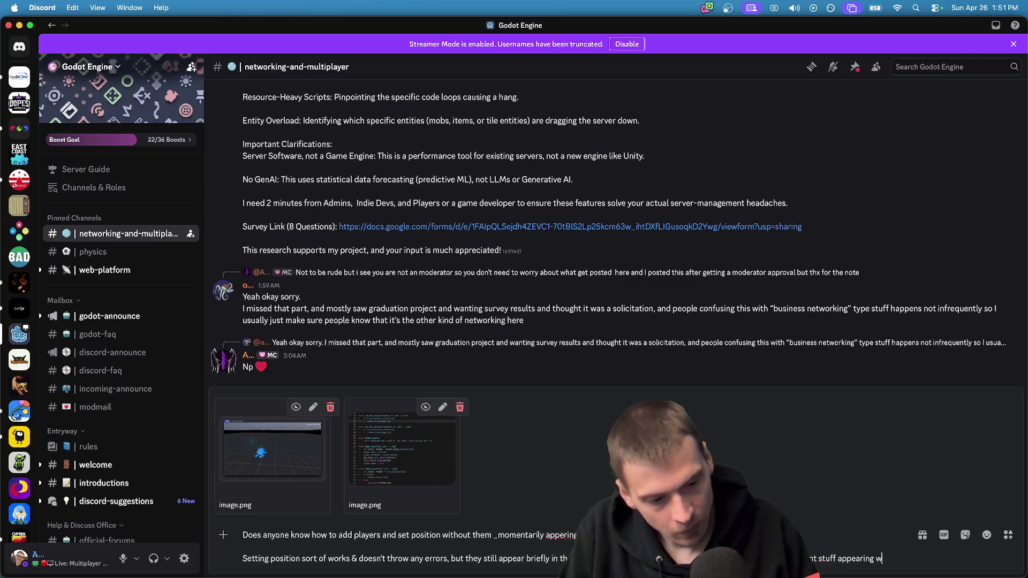
pyautogui.write('hat?')
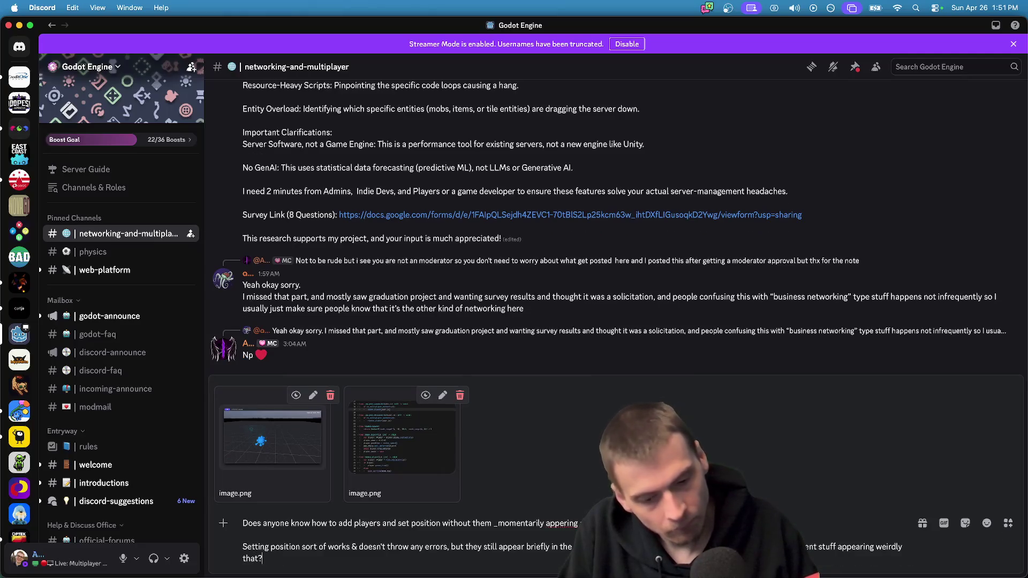
pyautogui.press('Return')
pyautogui.press('super+Tab')
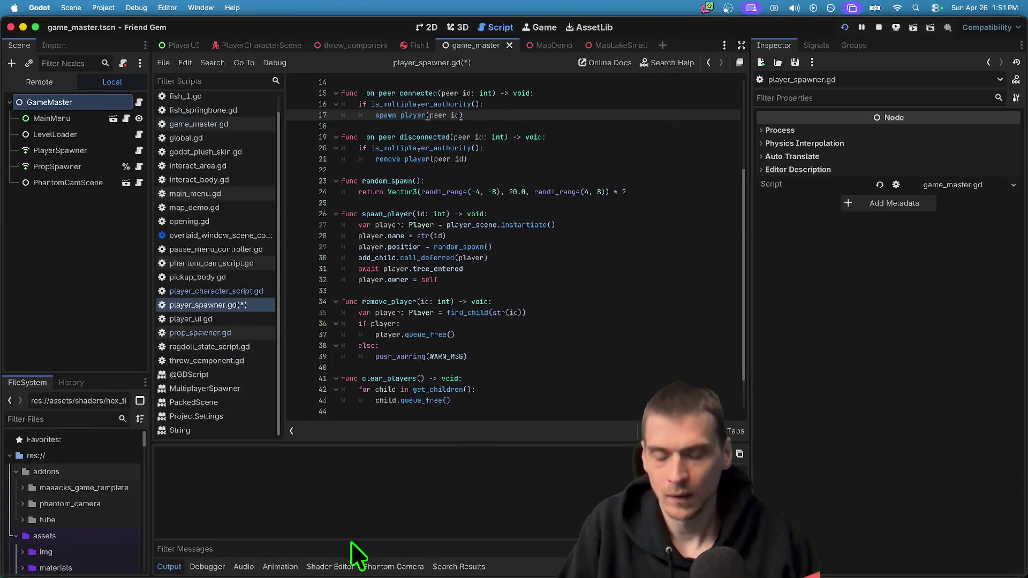
pyautogui.press('super+Tab')
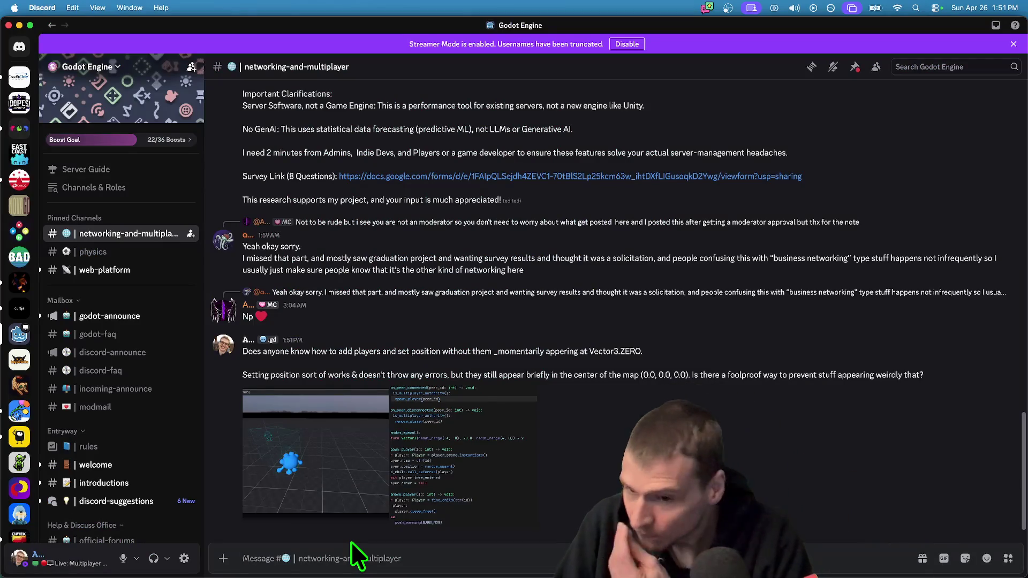
# - Return to Discord and begin a follow-up reply starting 'I could try l'
pyautogui.press('super+Tab')
pyautogui.press('super+Tab')
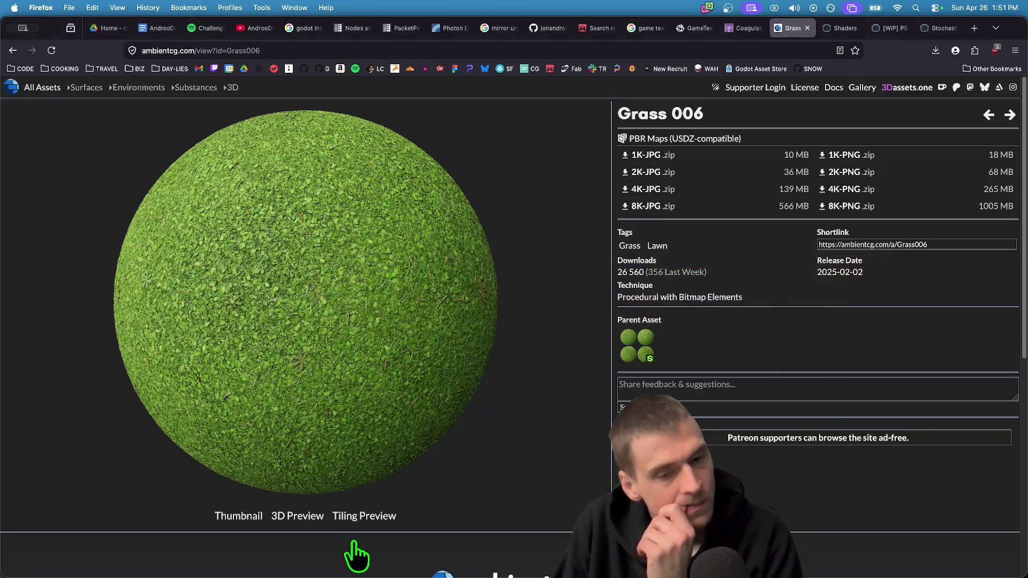
pyautogui.press('super+Tab')
pyautogui.press('super+Tab')
pyautogui.press('Tab')
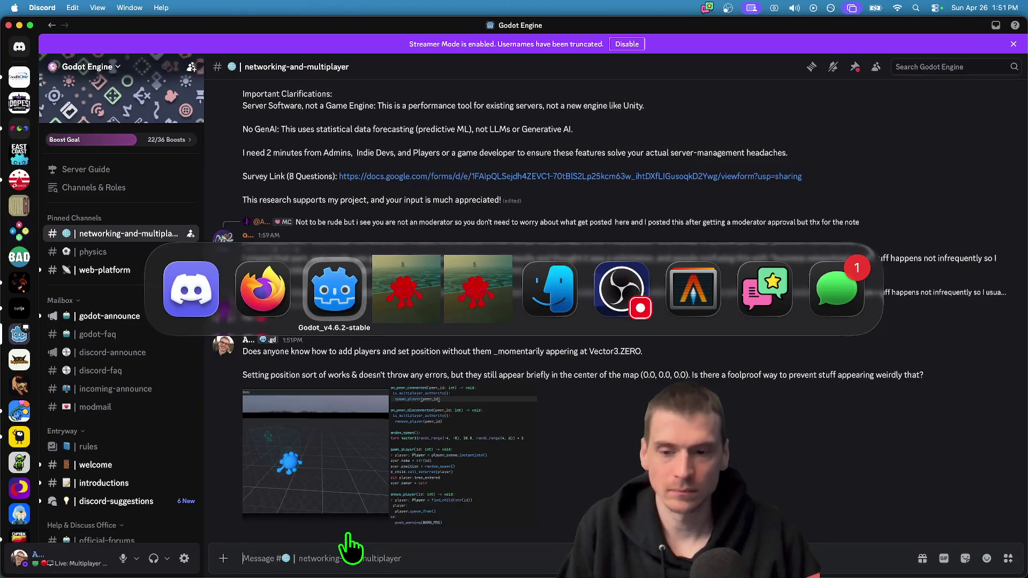
pyautogui.press('super+Tab')
pyautogui.write('I could try l')
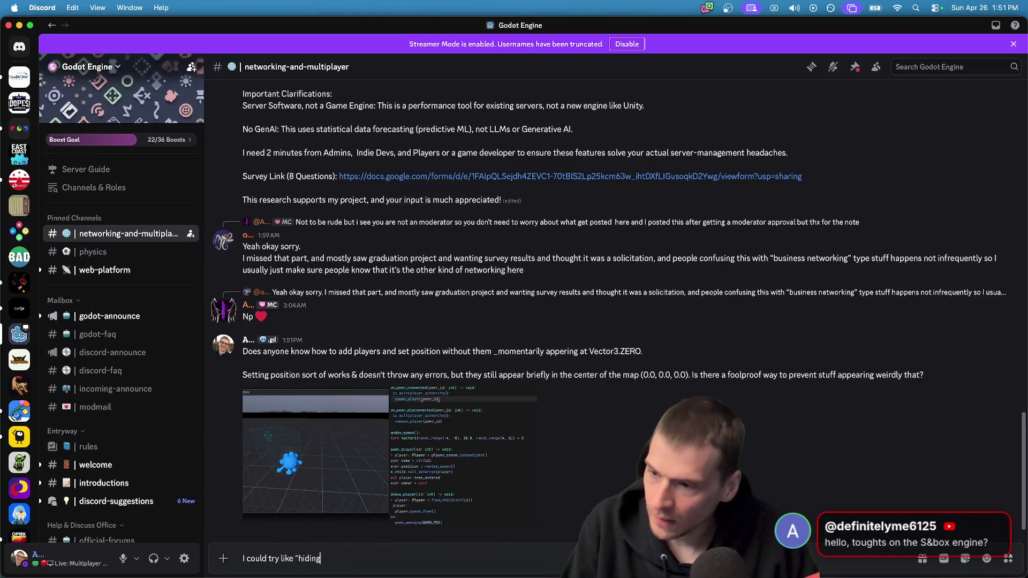
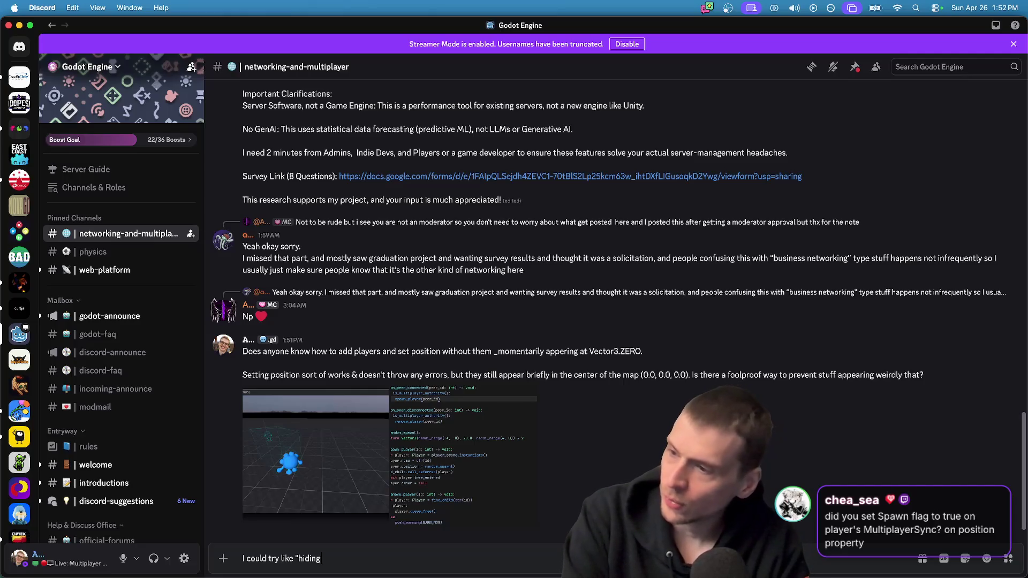
# - Switch from Discord back to the Godot editor and bring up PlayerCharacterScene
pyautogui.press('super+Tab')
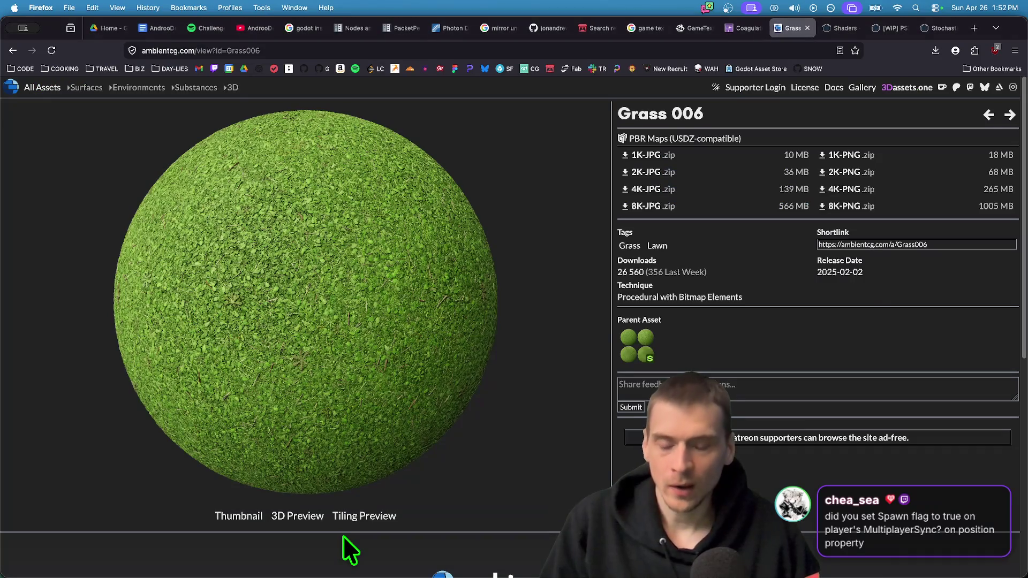
pyautogui.press('super+Tab')
pyautogui.press('super+Tab')
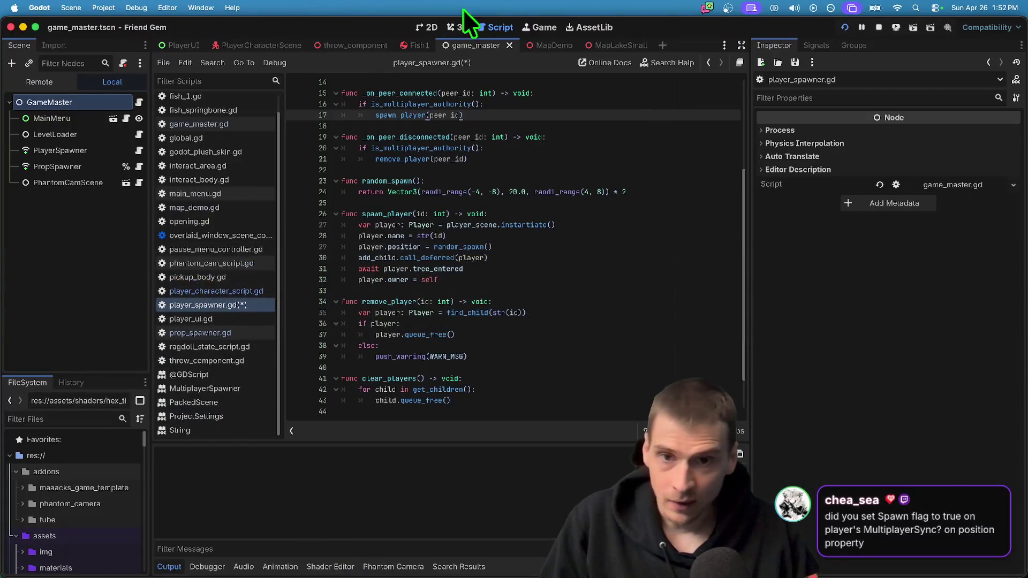
pyautogui.click(223, 43)
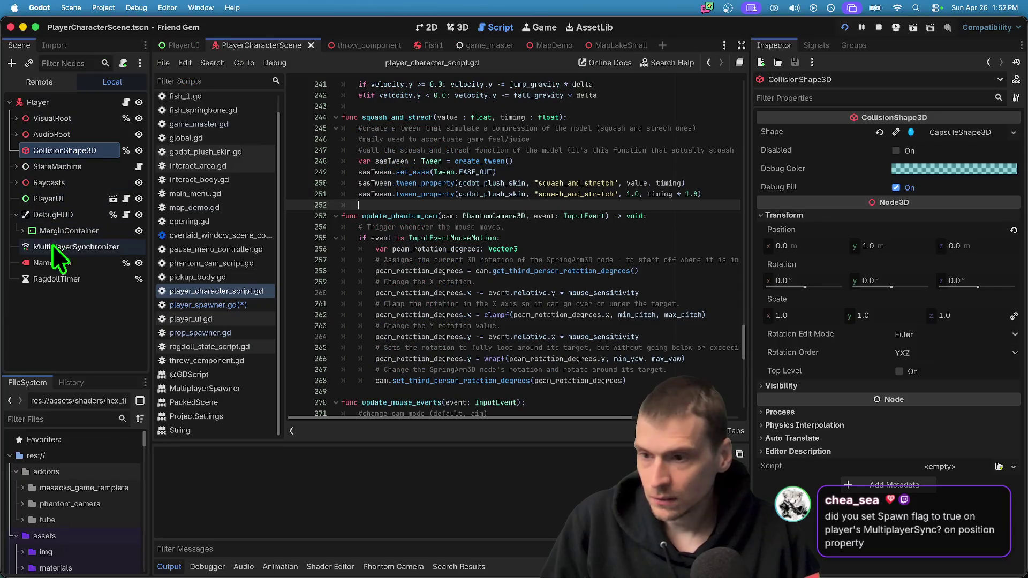
# - Set Player:position on the MultiplayerSynchronizer to replicate Always and include it on Spawn
pyautogui.click(54, 247)
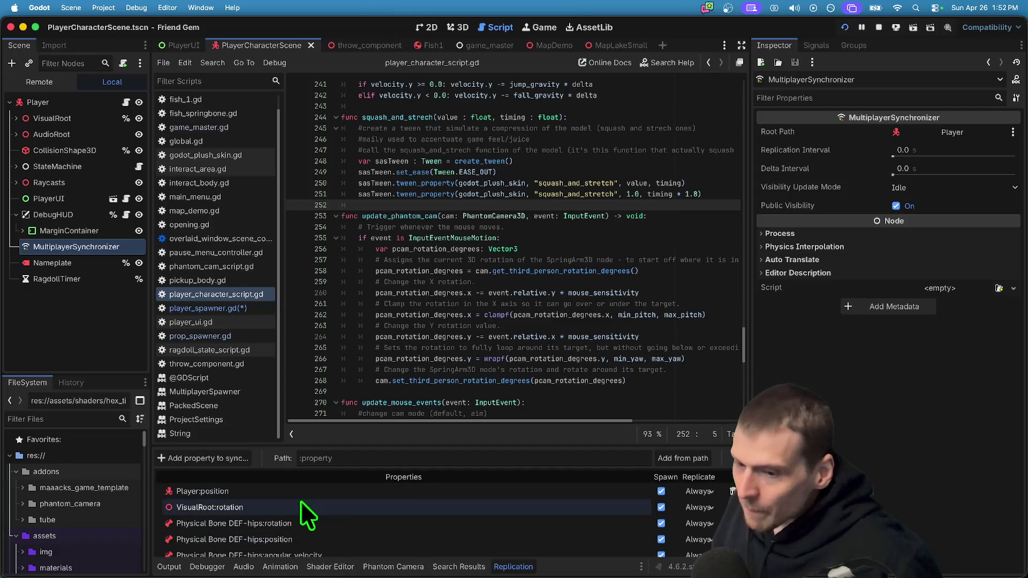
pyautogui.click(699, 491)
pyautogui.click(653, 494)
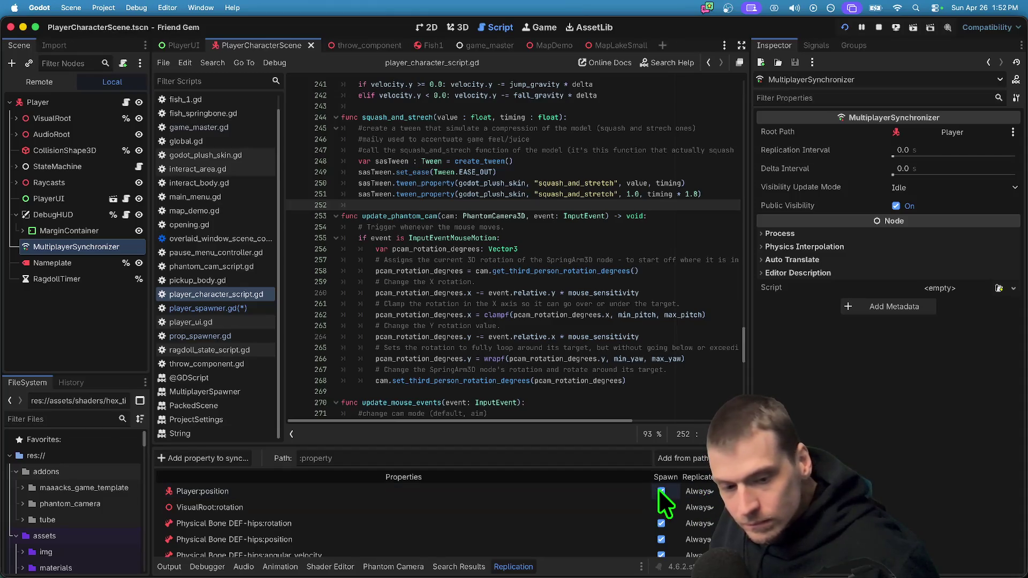
pyautogui.click(660, 490)
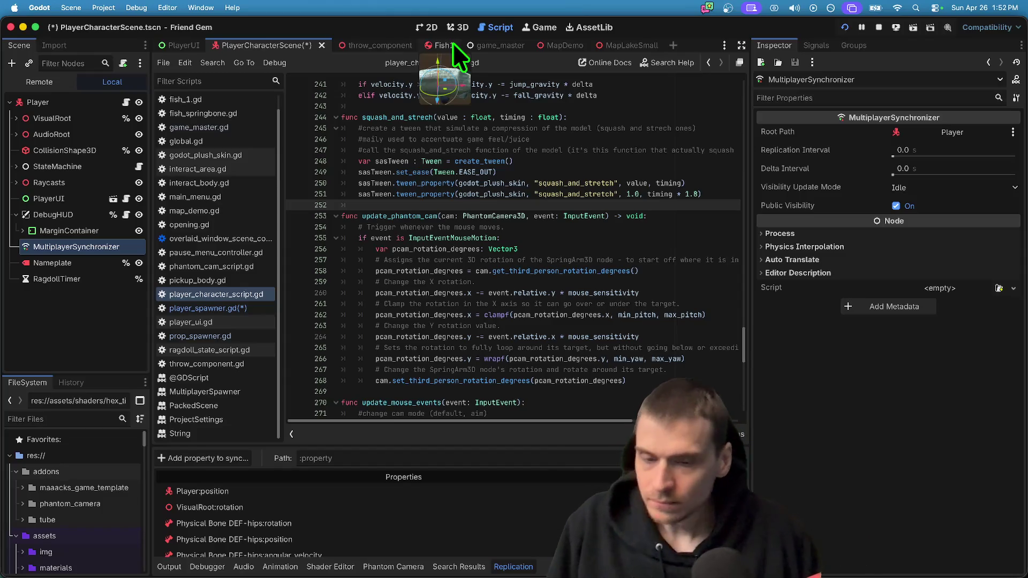
# - Select the Player root node, review its script, then move on to the Fish1 scene
pyautogui.click(517, 149)
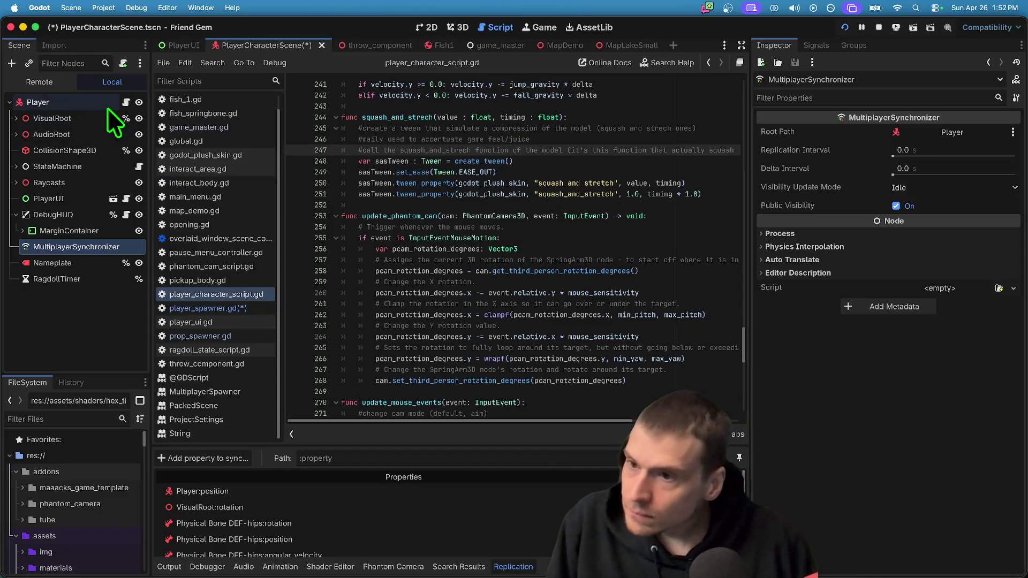
pyautogui.click(98, 104)
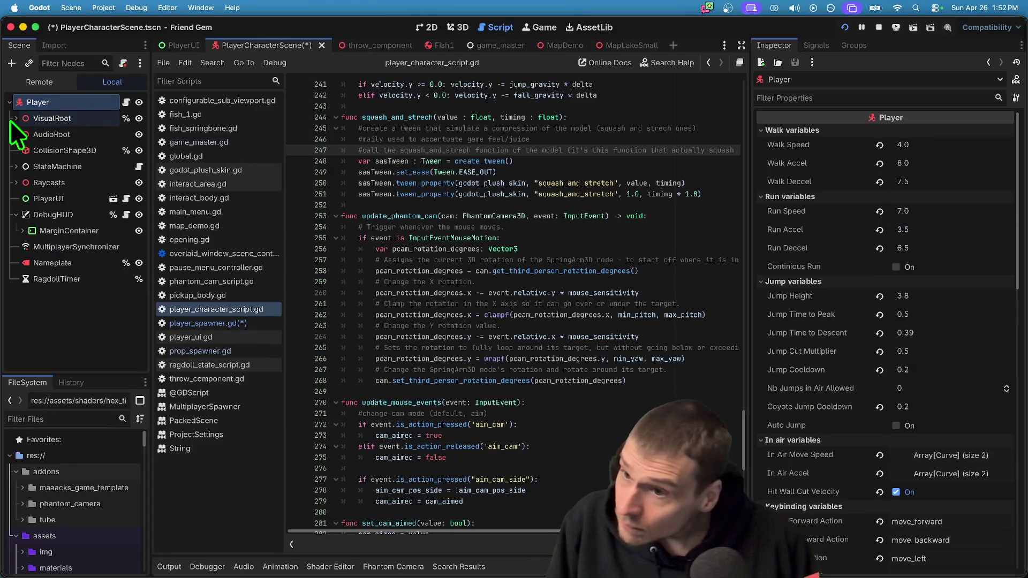
pyautogui.click(690, 246)
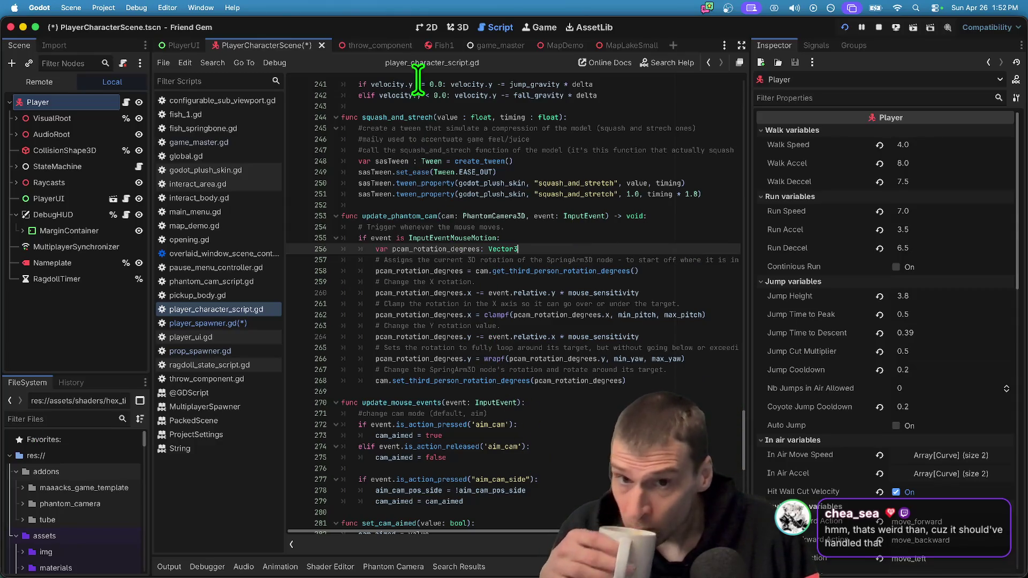
pyautogui.click(438, 47)
# - Run the game_master scene in two windows and host a game from the first
pyautogui.scroll(-3, 592, 321)
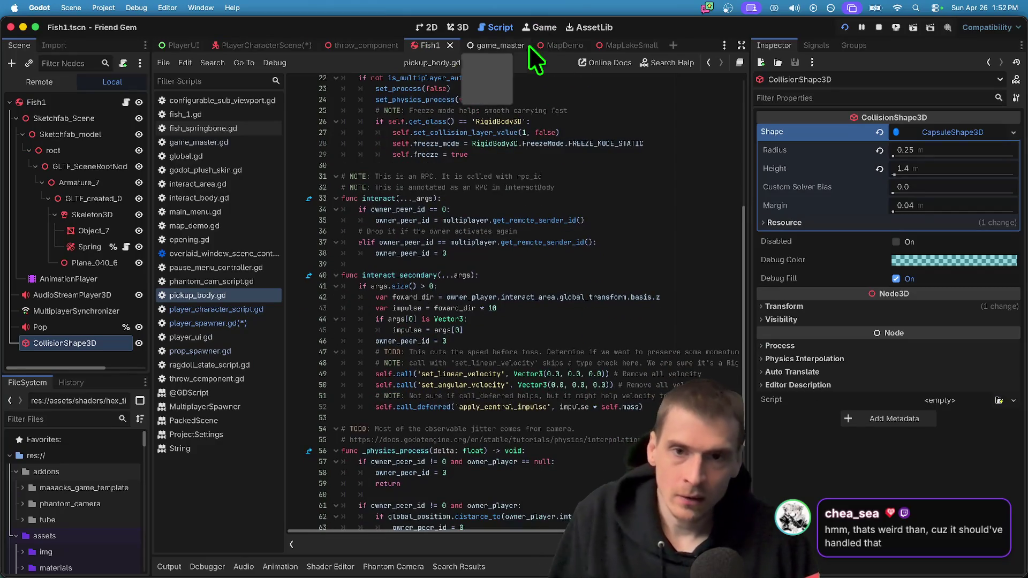
pyautogui.click(484, 45)
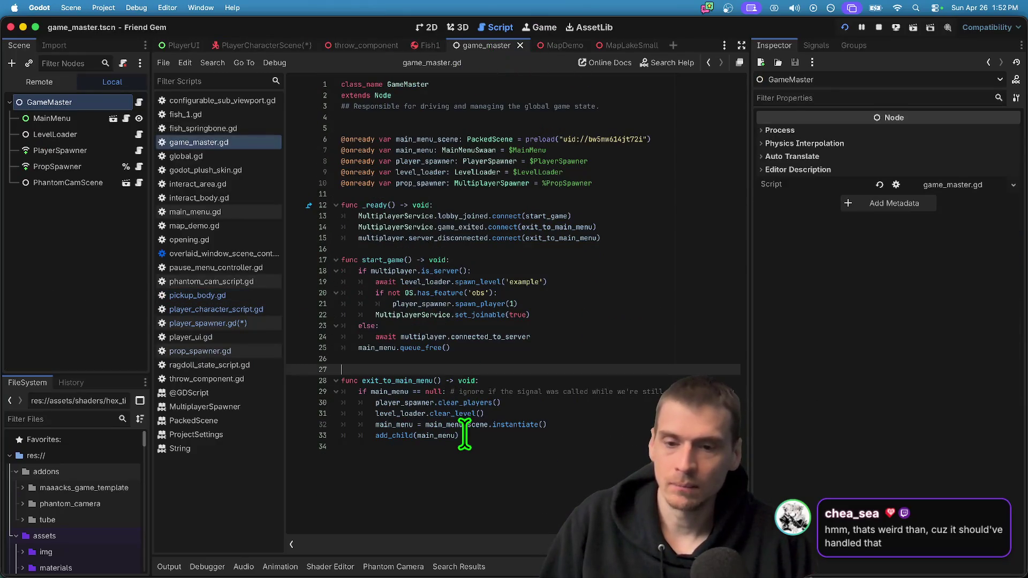
pyautogui.press('super+b')
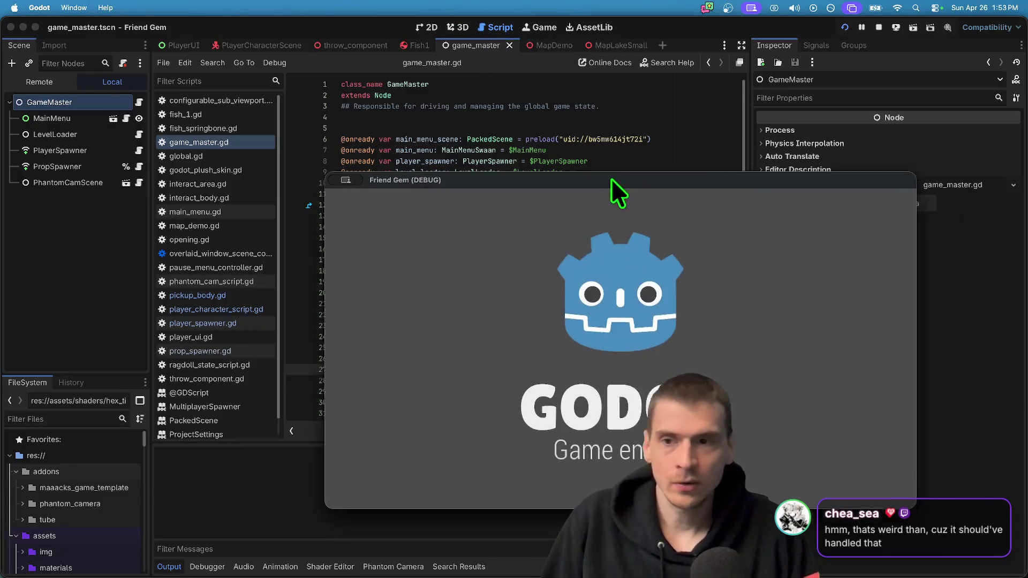
pyautogui.moveTo(611, 202); pyautogui.dragTo(300, 31)
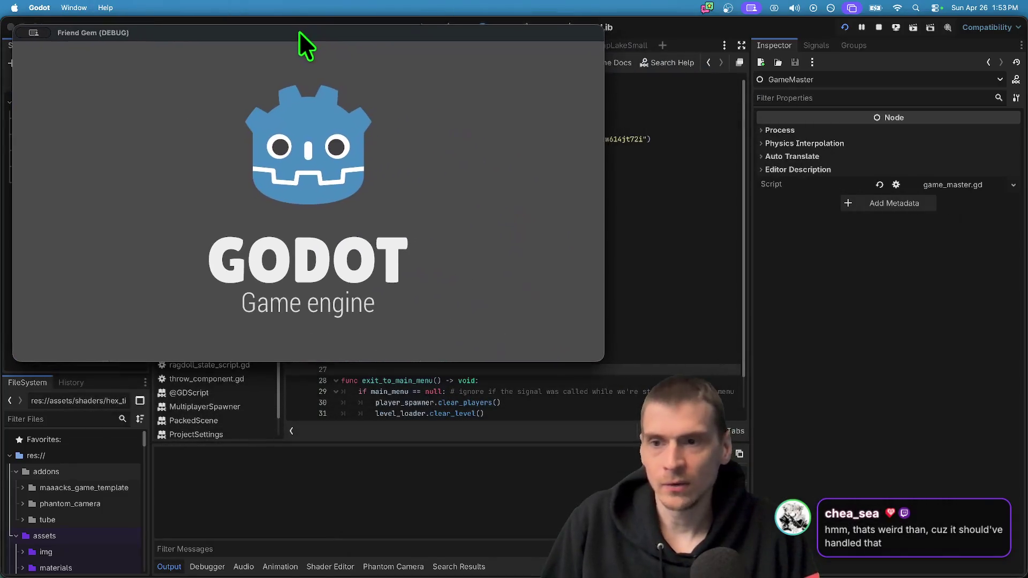
pyautogui.click(152, 179)
pyautogui.click(308, 208)
pyautogui.click(308, 149)
pyautogui.click(771, 386)
pyautogui.click(294, 287)
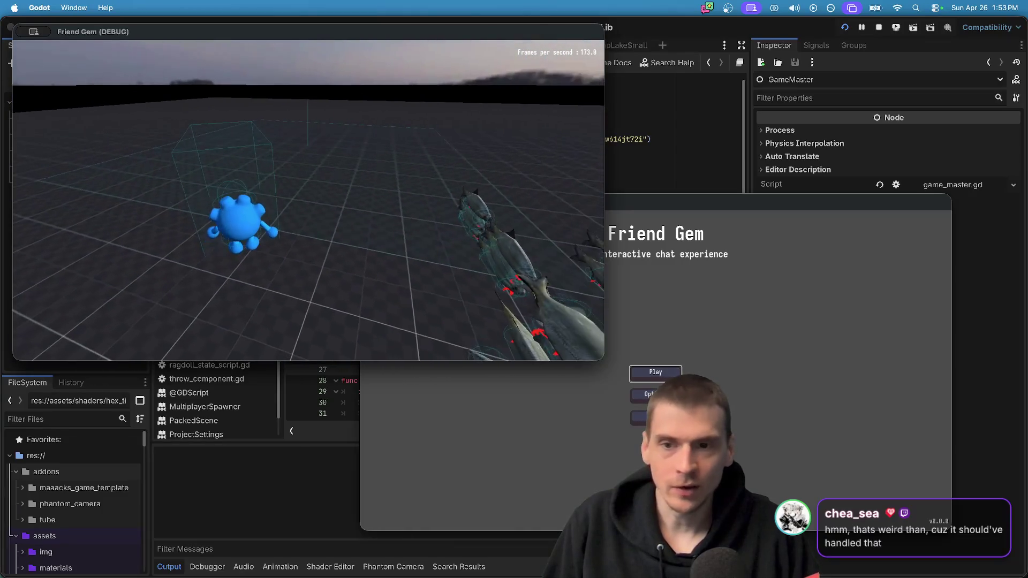
# - In the second game window, open the Join Game panel and enter username 'aaaaa'
pyautogui.click(552, 206)
pyautogui.moveTo(544, 201)
pyautogui.mouseDown()
pyautogui.moveTo(557, 220)
pyautogui.moveTo(583, 209)
pyautogui.mouseUp()
pyautogui.click(690, 378)
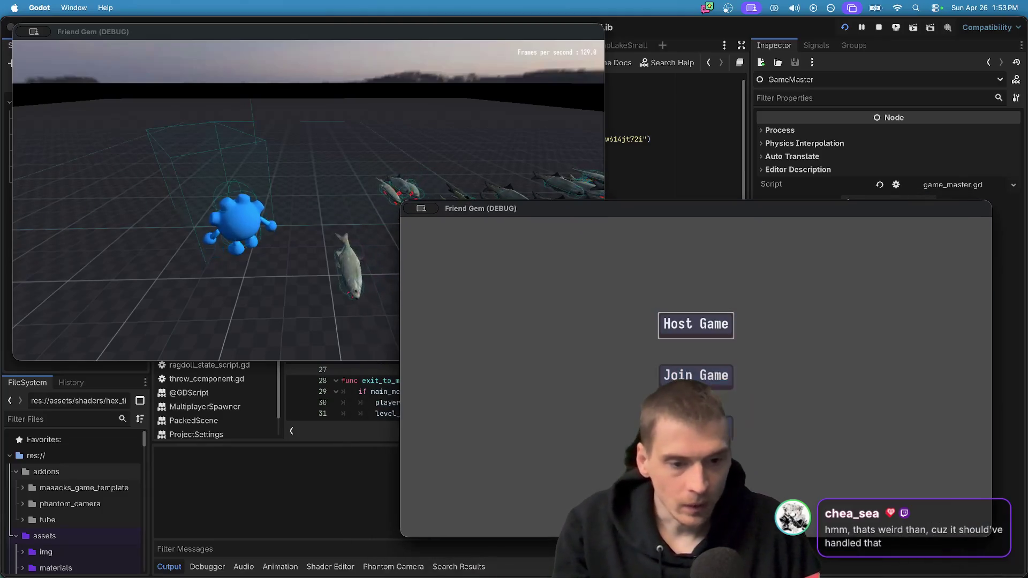
pyautogui.click(696, 375)
pyautogui.click(762, 288)
pyautogui.write('aaaaa')
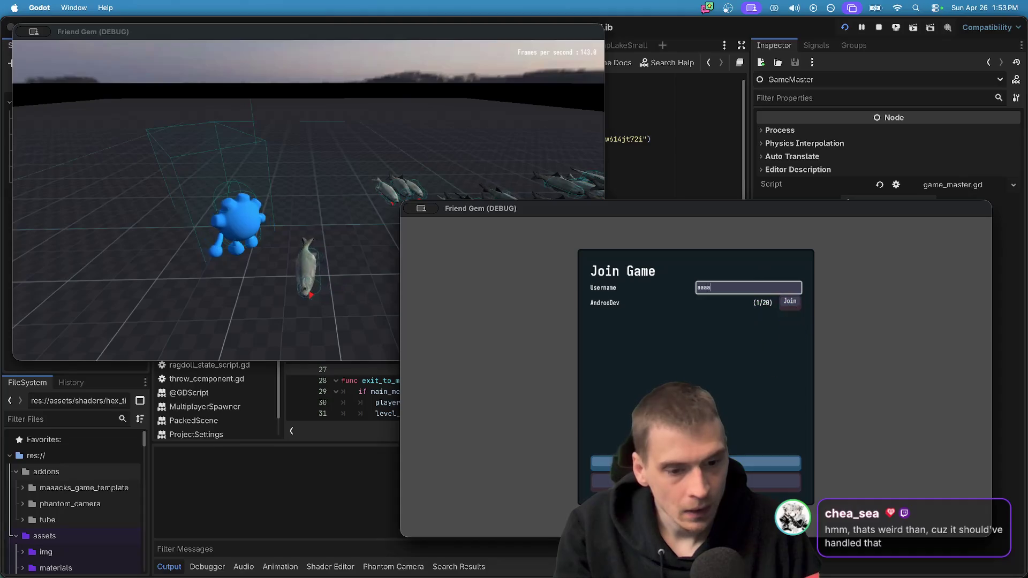
# - Set the second player's colour to crimson in Customize settings, then join the hosted game
pyautogui.press('Escape')
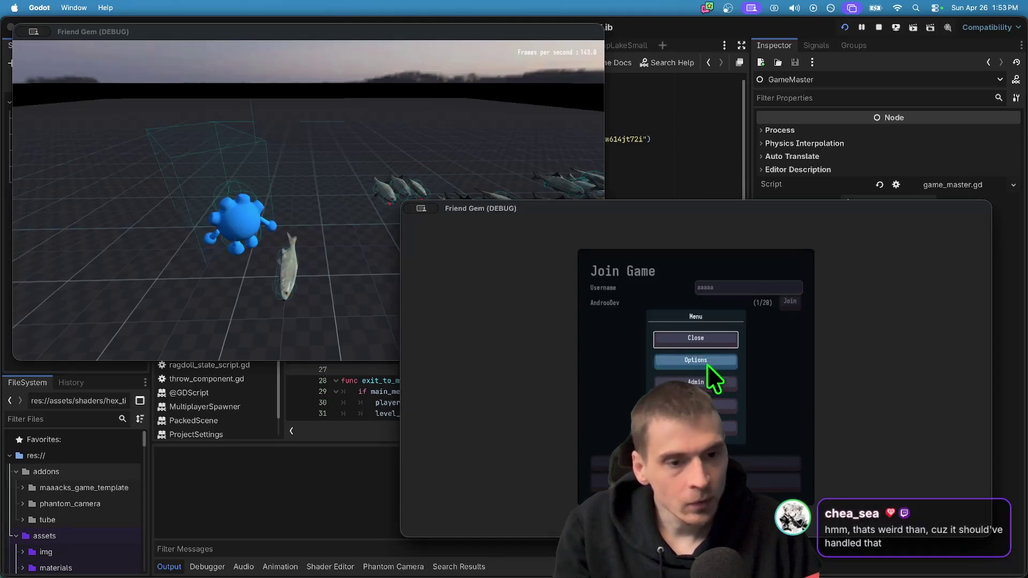
pyautogui.click(705, 357)
pyautogui.click(750, 293)
pyautogui.click(720, 332)
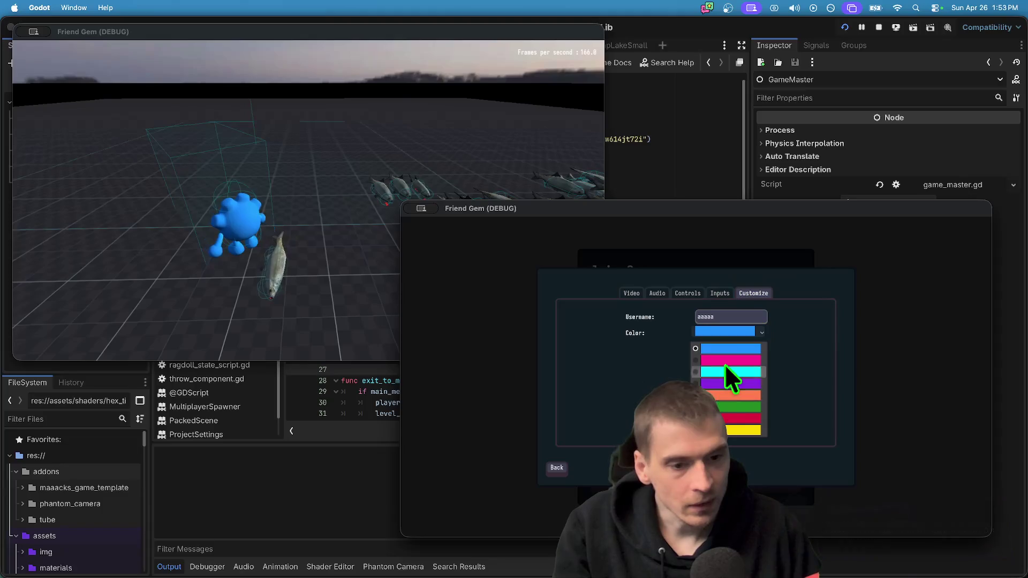
pyautogui.click(726, 417)
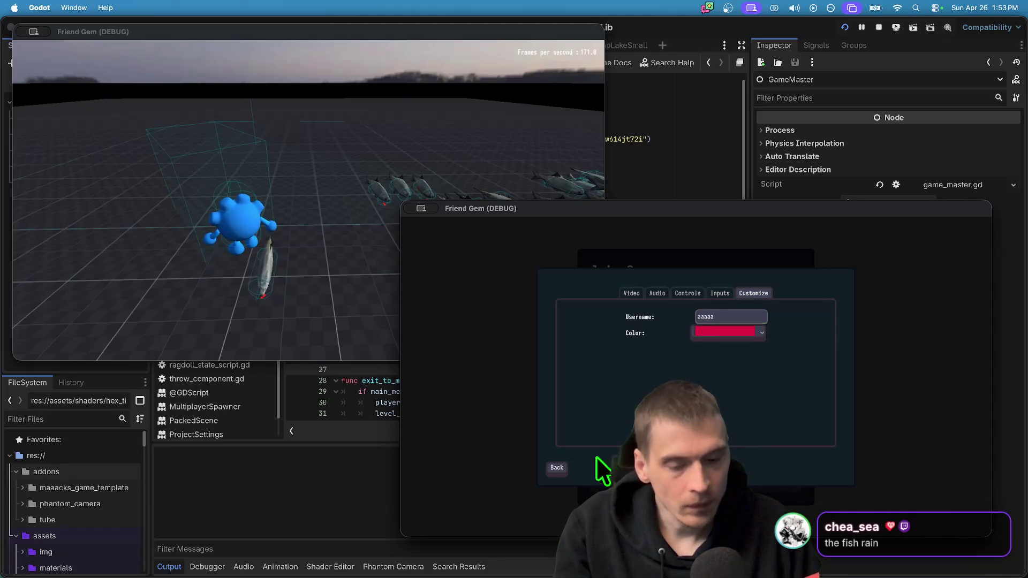
pyautogui.click(558, 467)
pyautogui.press('Escape')
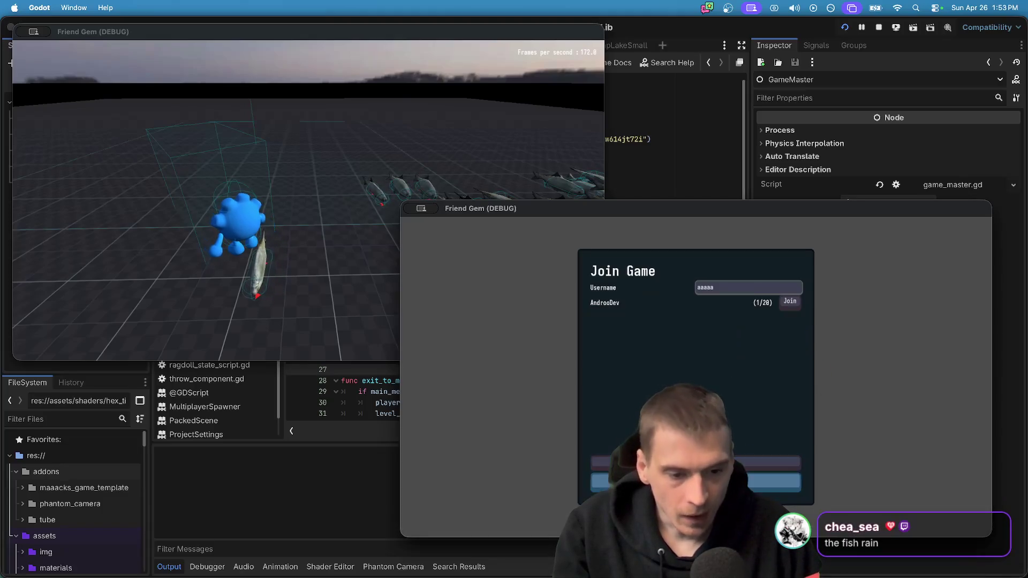
pyautogui.click(798, 303)
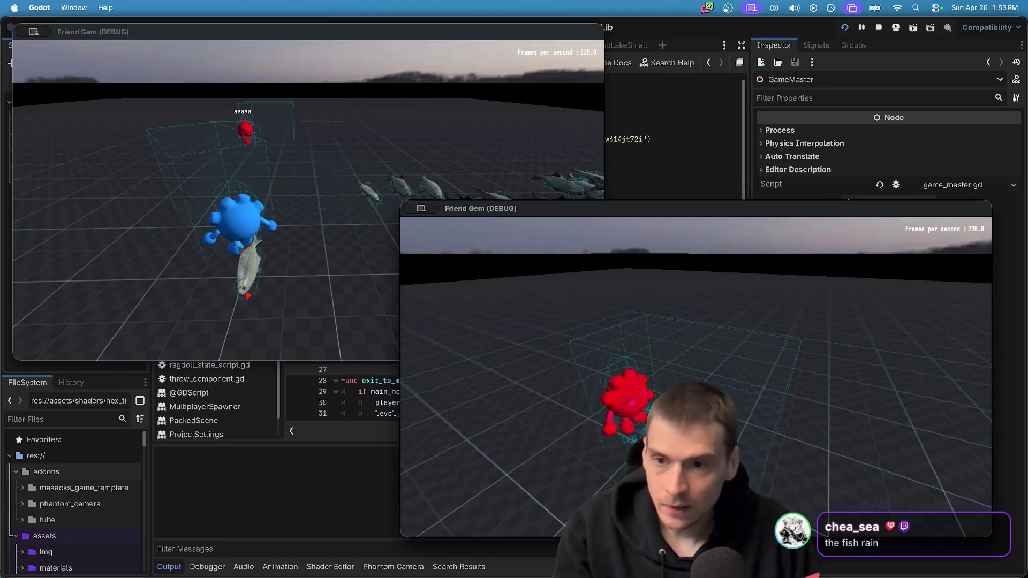
# - Exit the second player to the main menu and rejoin the hosted game
pyautogui.press('Escape')
pyautogui.click(693, 397)
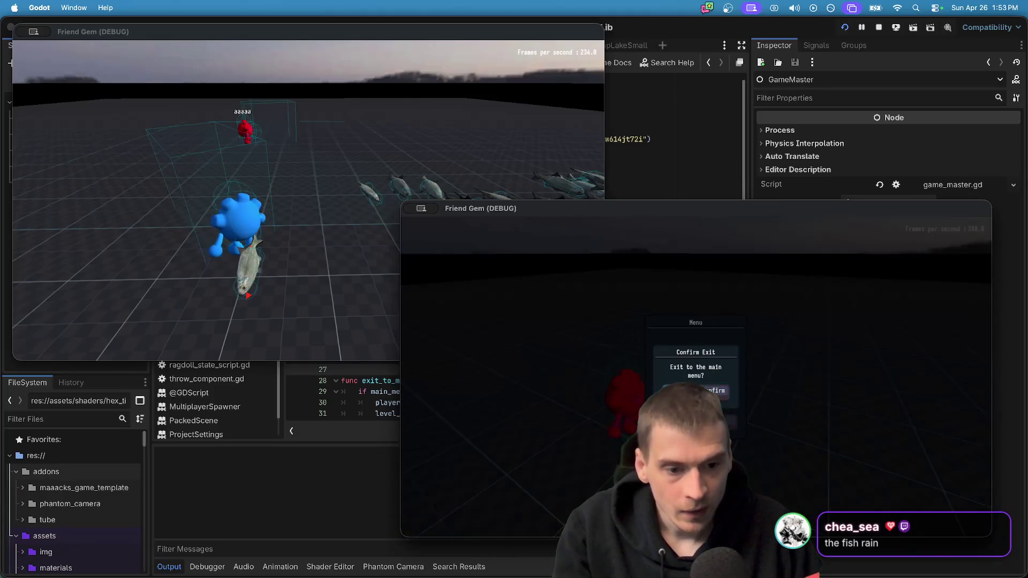
pyautogui.click(707, 390)
pyautogui.click(721, 377)
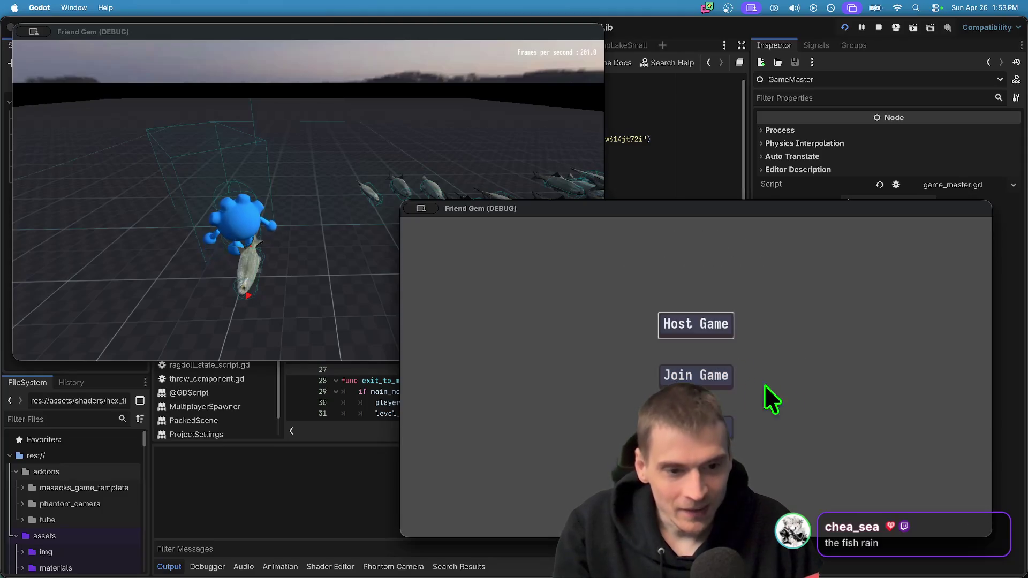
pyautogui.click(718, 370)
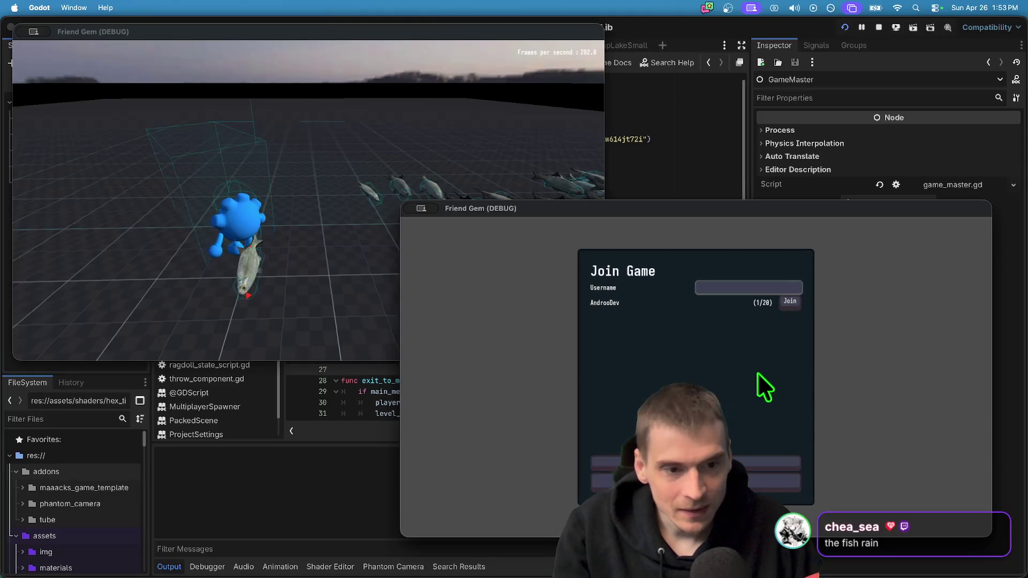
pyautogui.click(789, 303)
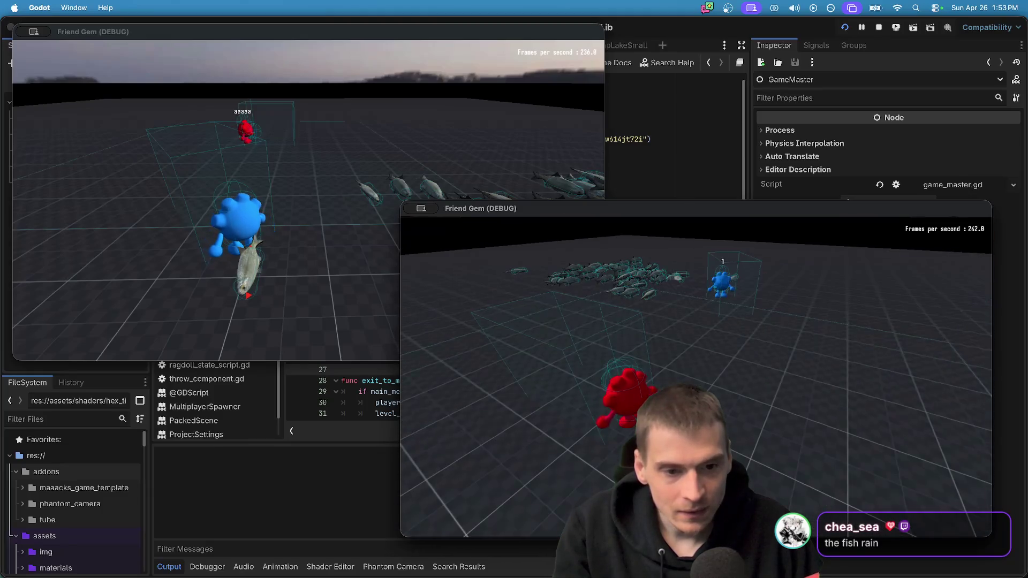
# - Exit to the title screen again, rejoin as second player, then stop both game instances
pyautogui.press('Escape')
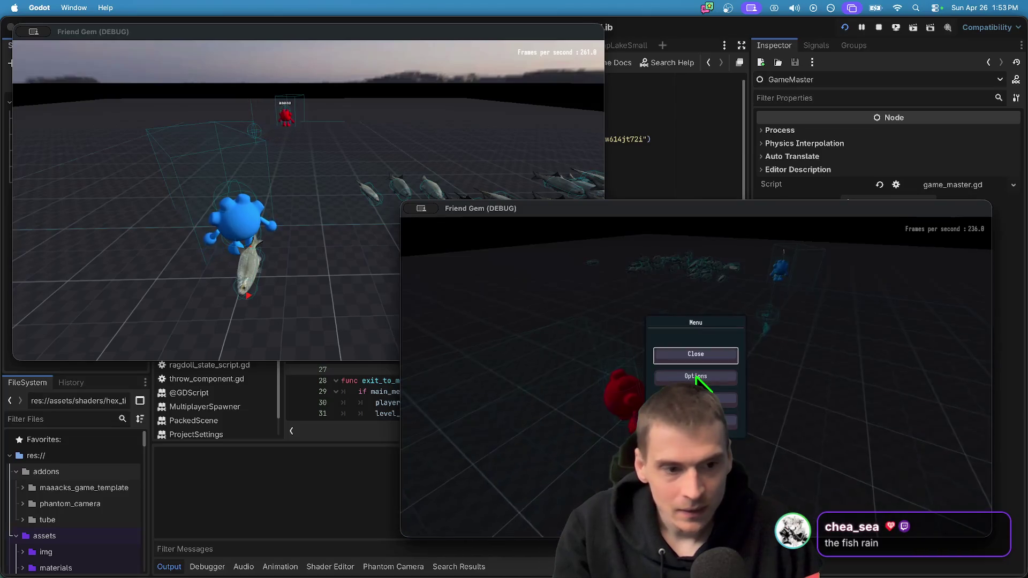
pyautogui.click(696, 378)
pyautogui.click(557, 468)
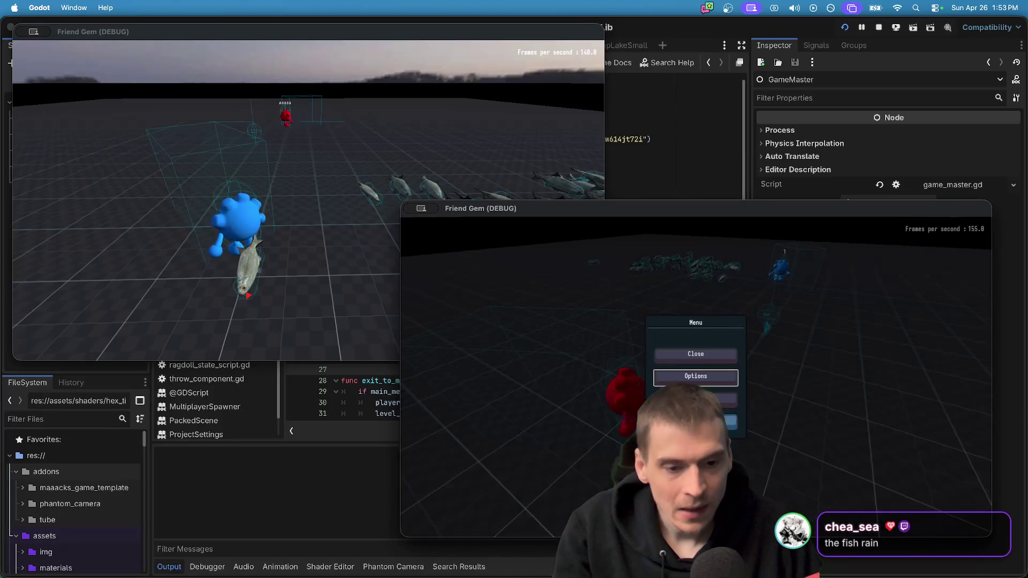
pyautogui.click(720, 399)
pyautogui.click(714, 396)
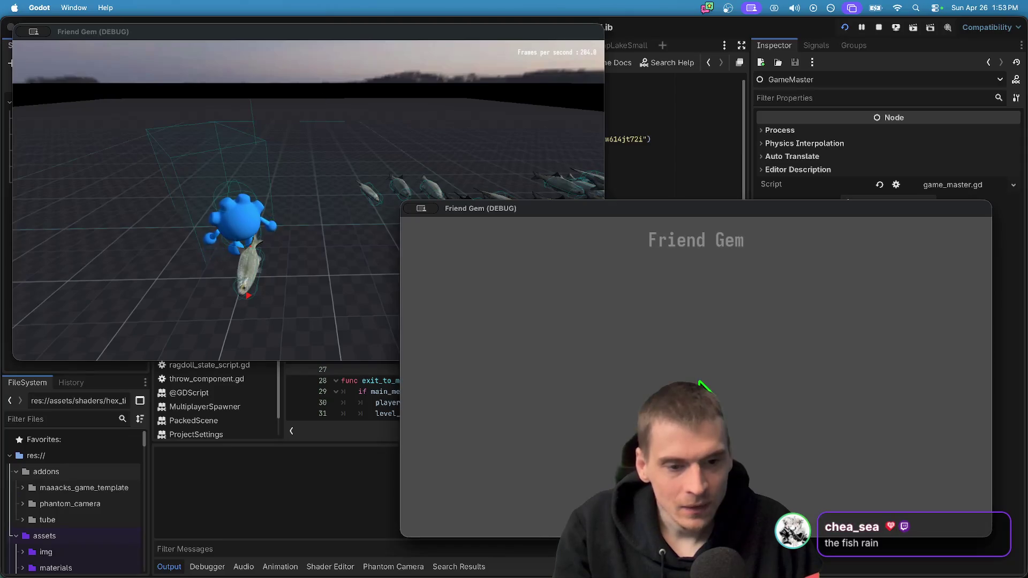
pyautogui.click(700, 382)
pyautogui.click(706, 379)
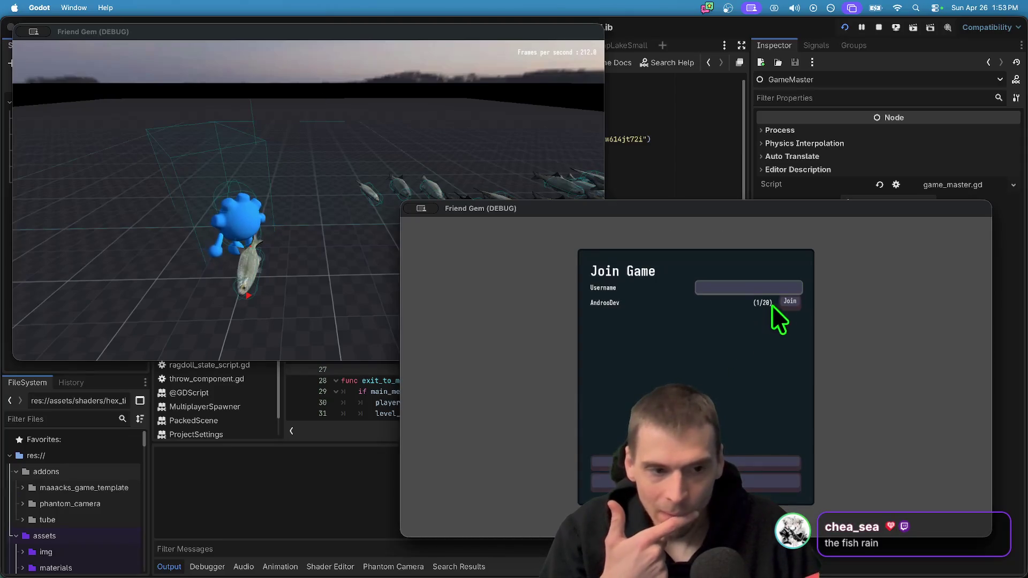
pyautogui.click(789, 300)
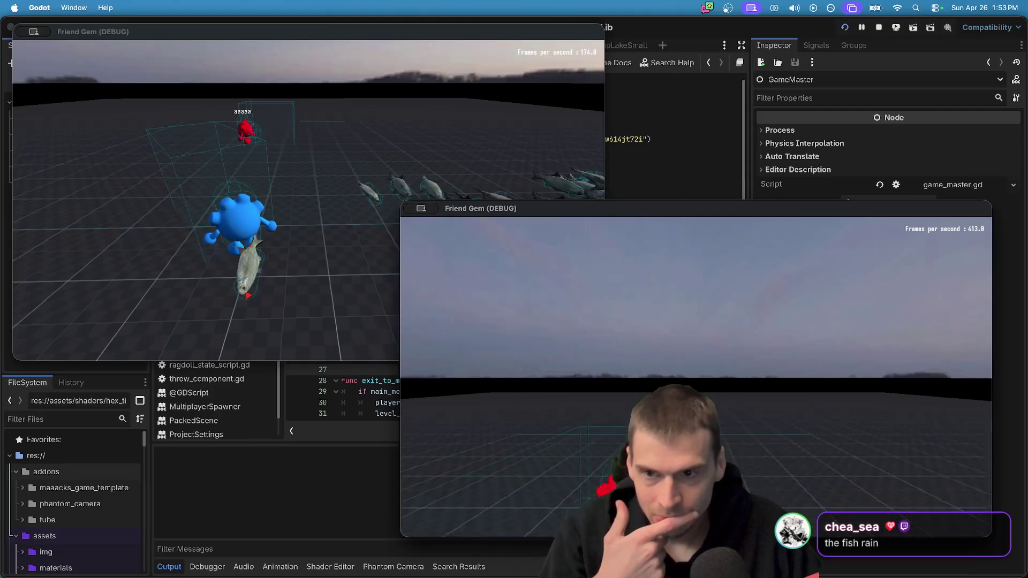
pyautogui.press('Escape')
pyautogui.click(695, 374)
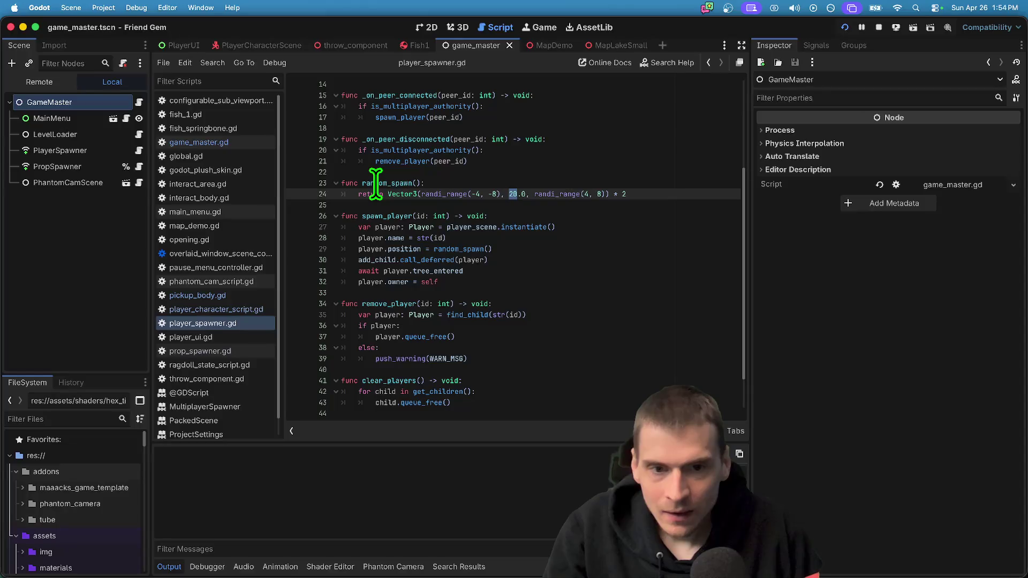
# - On line 24, widen the x range to randi_range(-20, 20) and start rewriting the z range
pyautogui.click(541, 205)
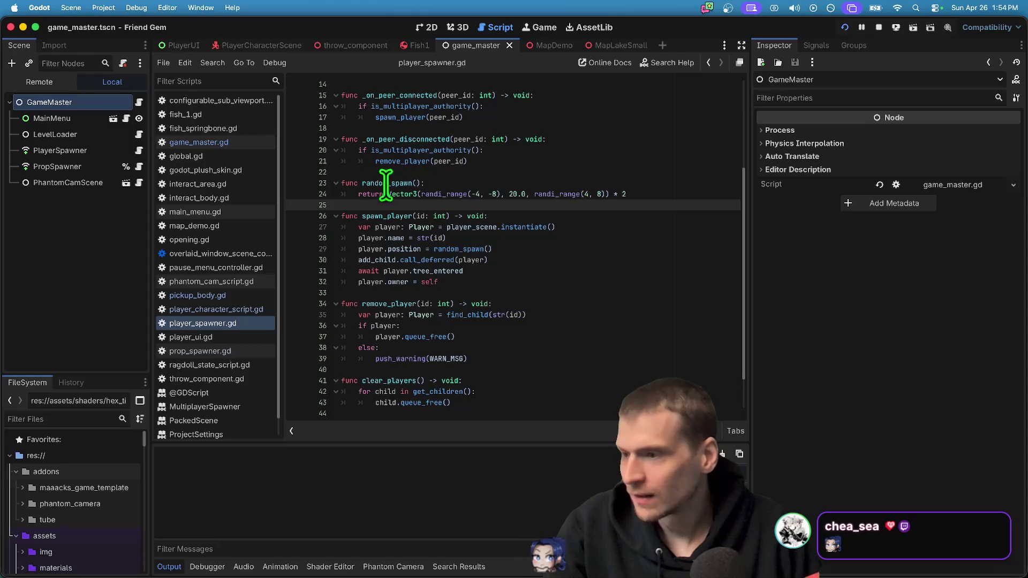
pyautogui.click(480, 194)
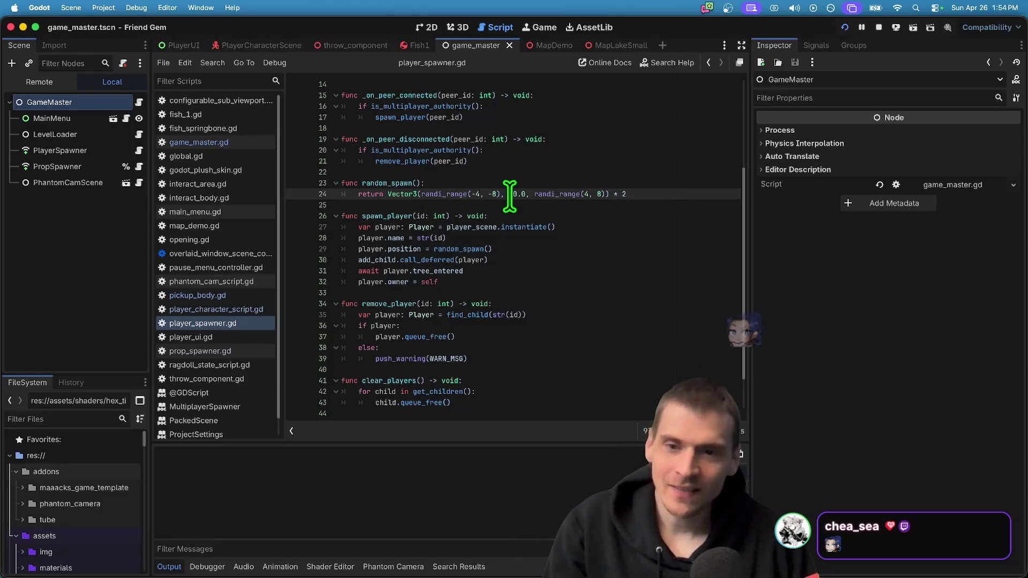
pyautogui.doubleClick(386, 183)
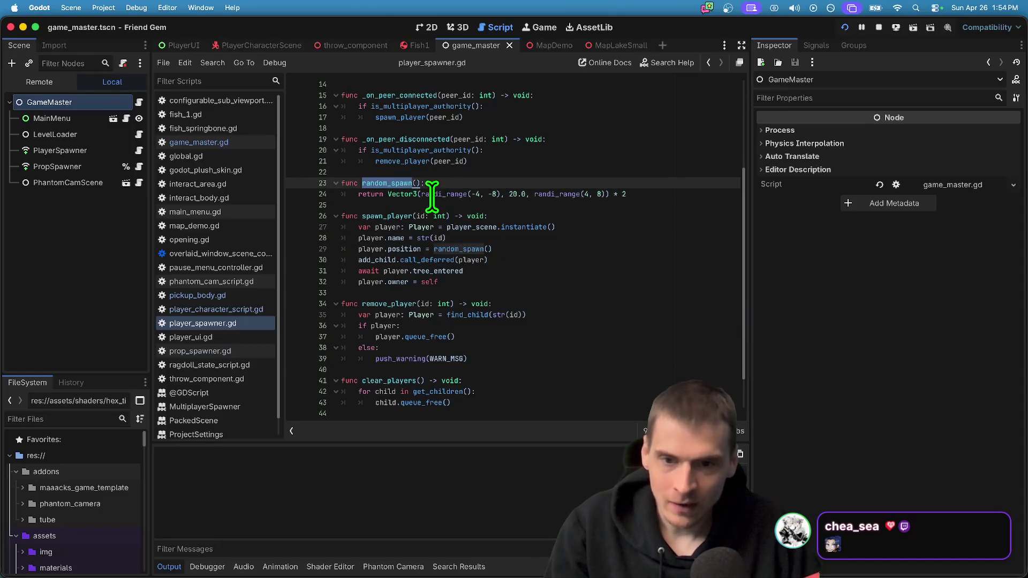
pyautogui.click(482, 193)
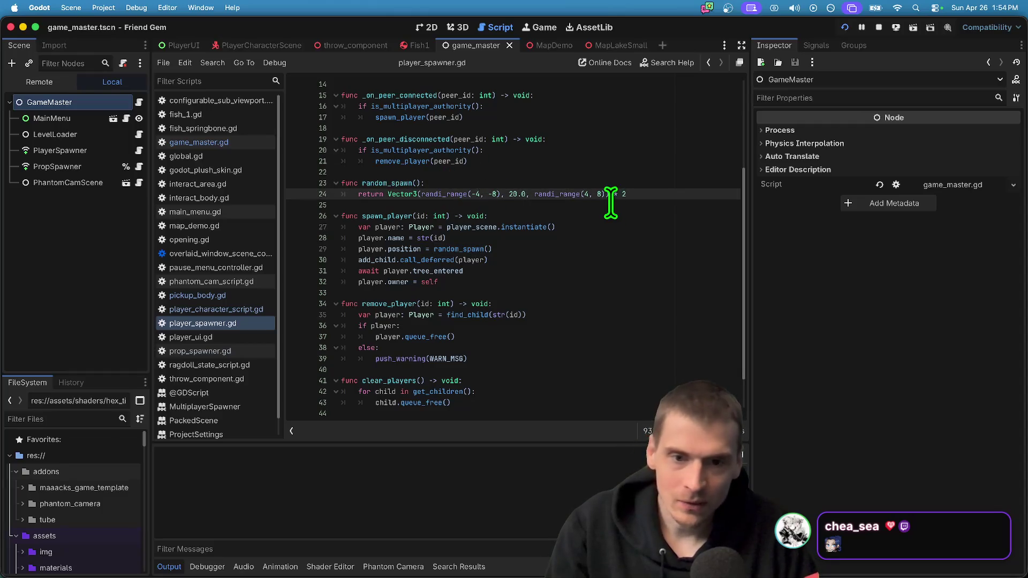
pyautogui.press('BackSpace')
pyautogui.press('BackSpace')
pyautogui.write('20')
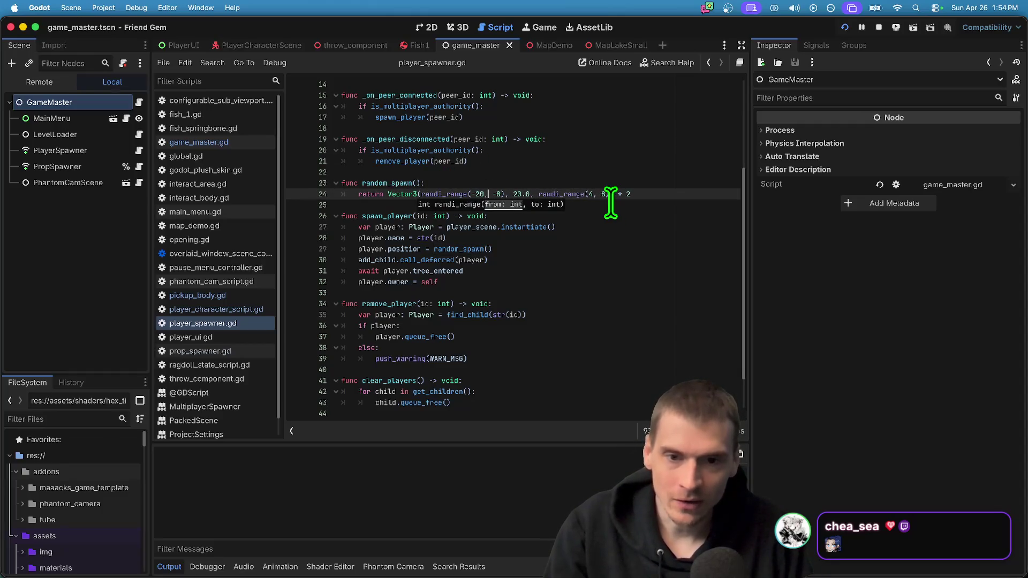
pyautogui.click(605, 191)
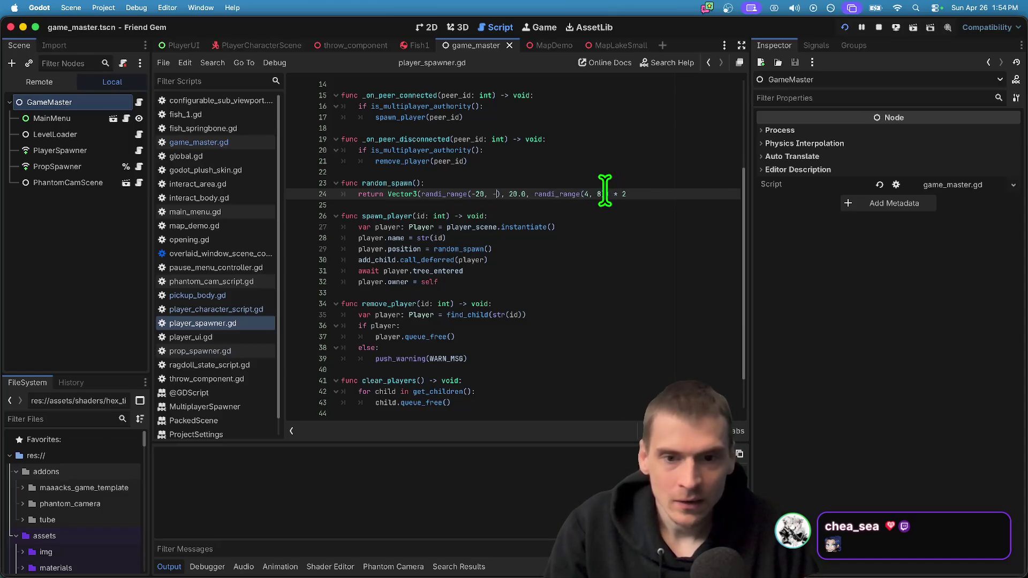
pyautogui.moveTo(590, 194); pyautogui.dragTo(611, 194)
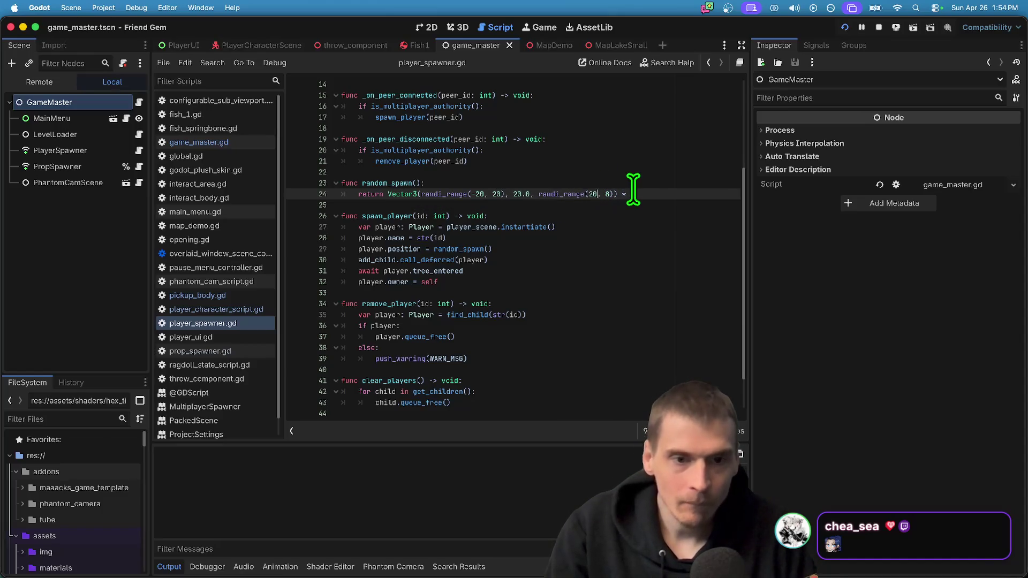
pyautogui.write('20, 8')
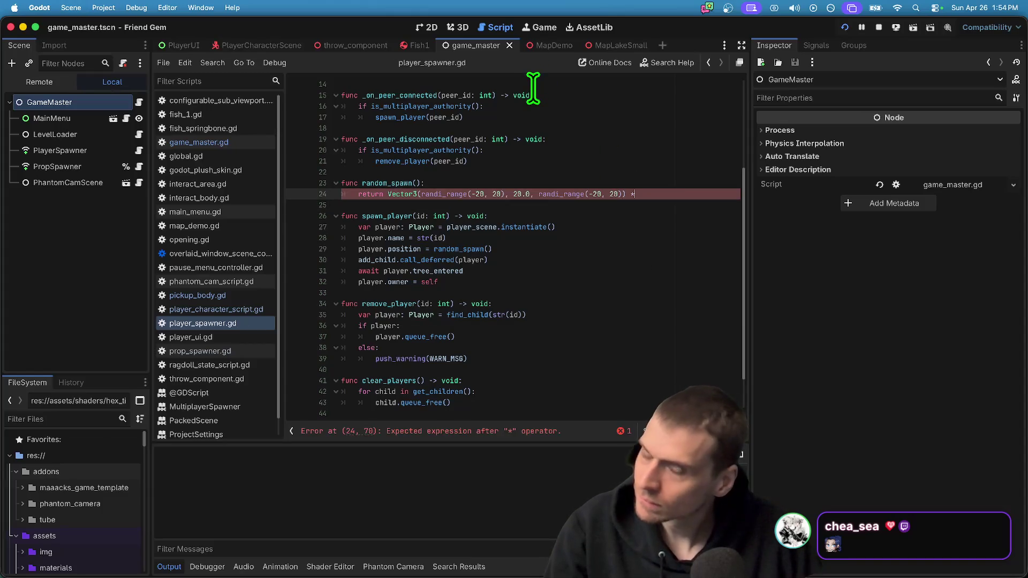
# - Remove the leftover '* 2' causing the line 24 syntax error and run the game
pyautogui.click(487, 435)
pyautogui.press('super+b')
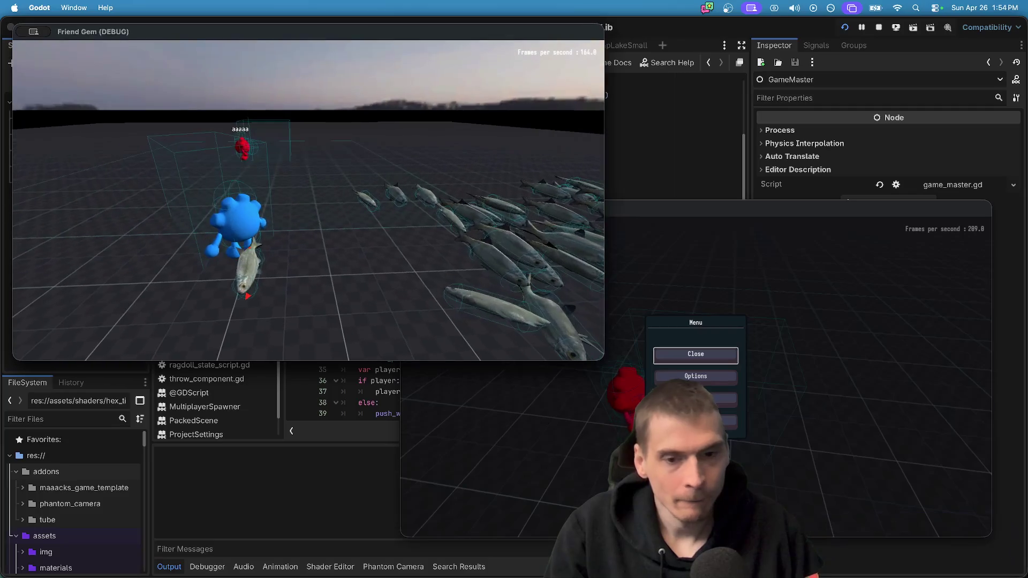
pyautogui.click(685, 251)
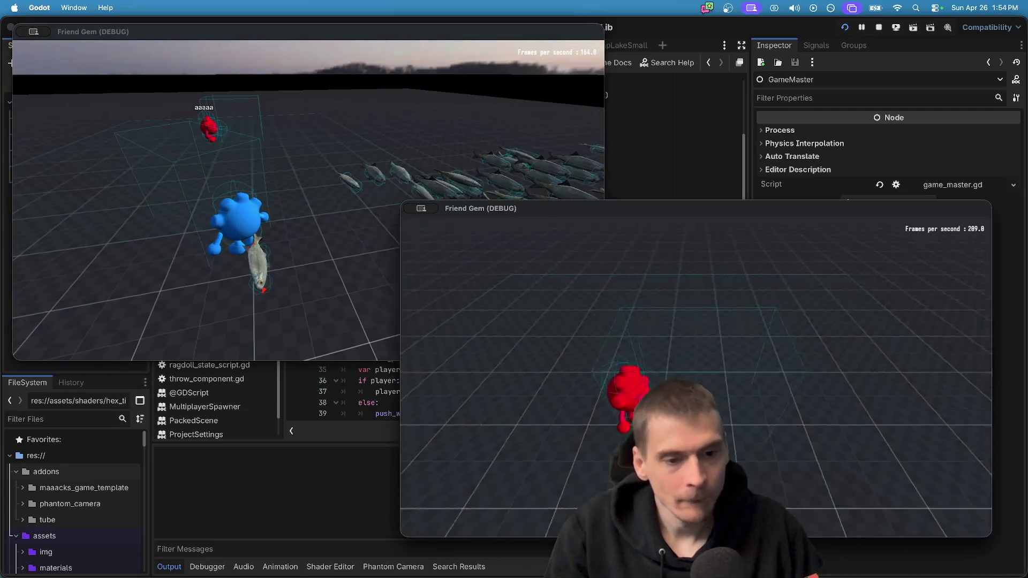
pyautogui.click(696, 376)
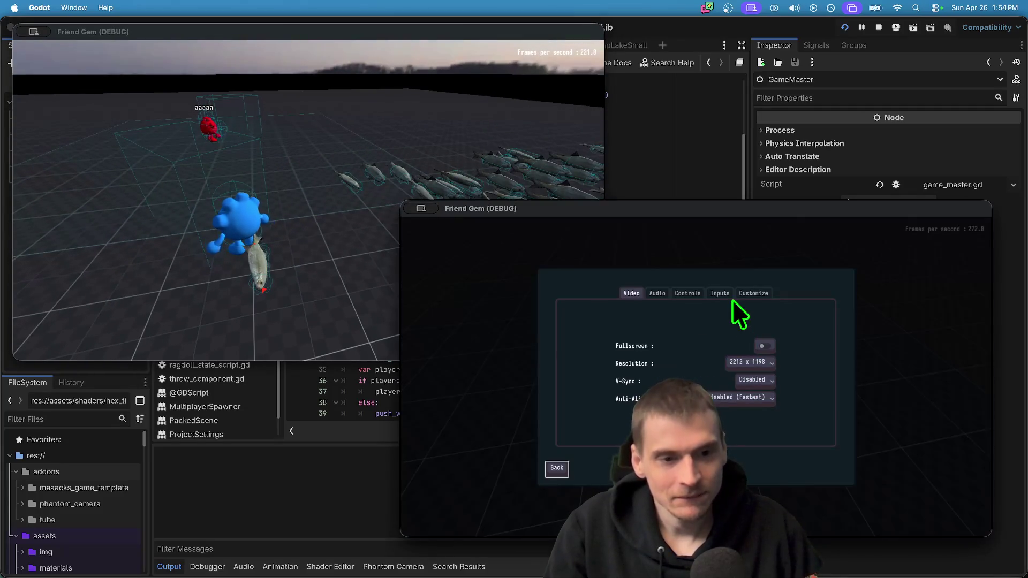
pyautogui.click(556, 470)
# - In the second game window, exit to the main menu and join the hosted server
pyautogui.press('Escape')
pyautogui.press('Escape')
pyautogui.press('Return')
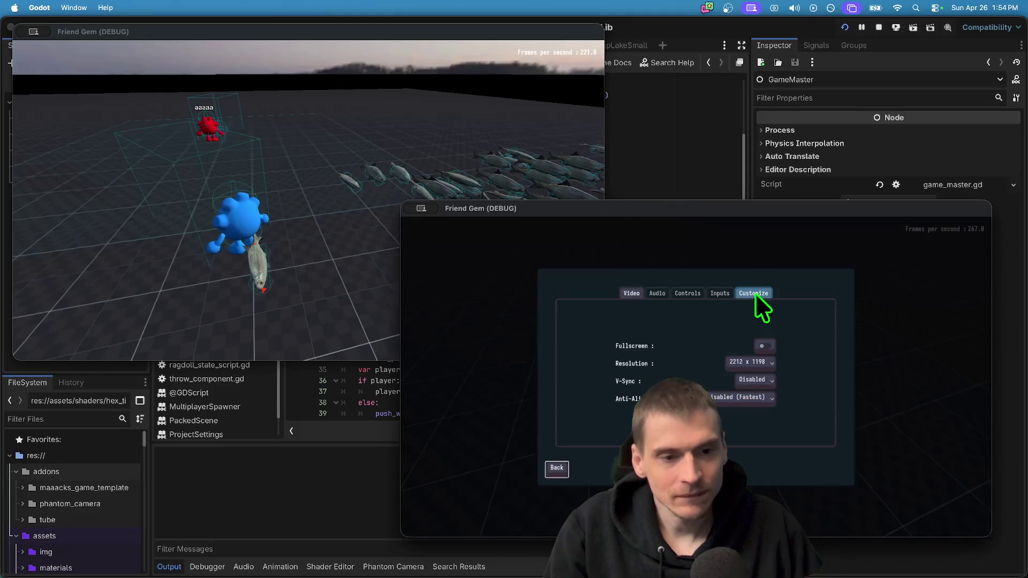
pyautogui.press('Escape')
pyautogui.press('Escape')
pyautogui.click(722, 394)
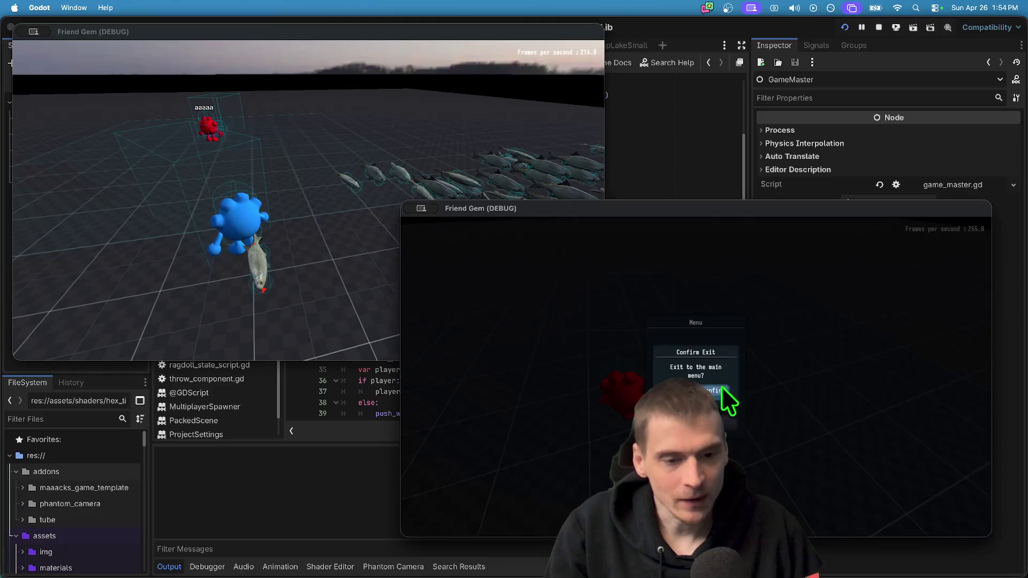
pyautogui.click(717, 401)
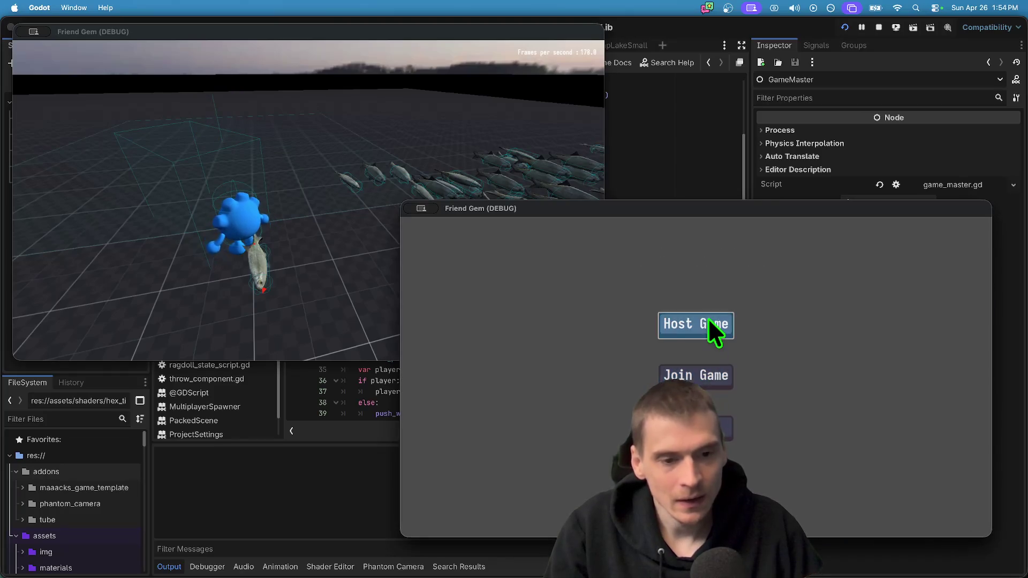
pyautogui.click(701, 383)
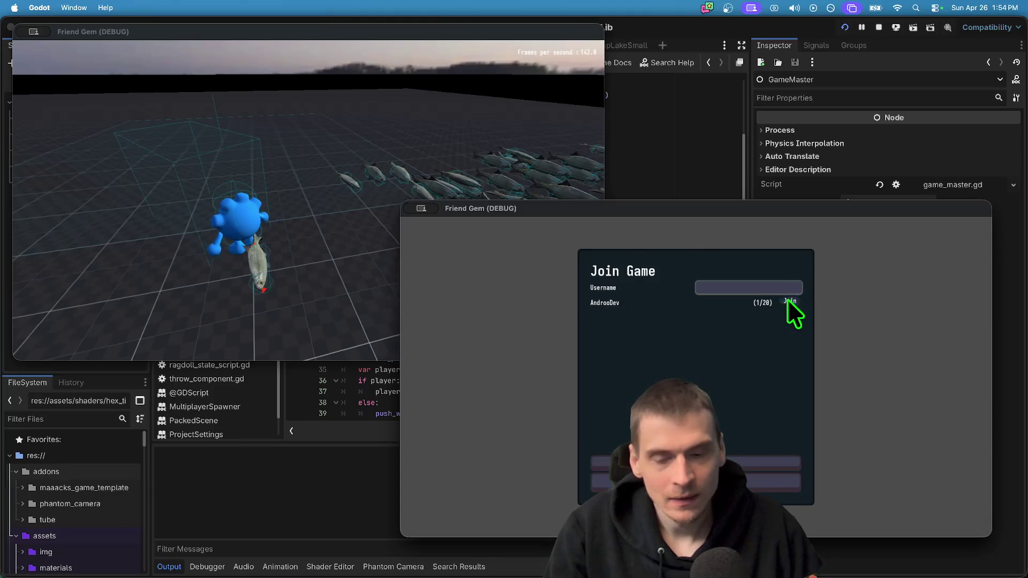
pyautogui.click(788, 301)
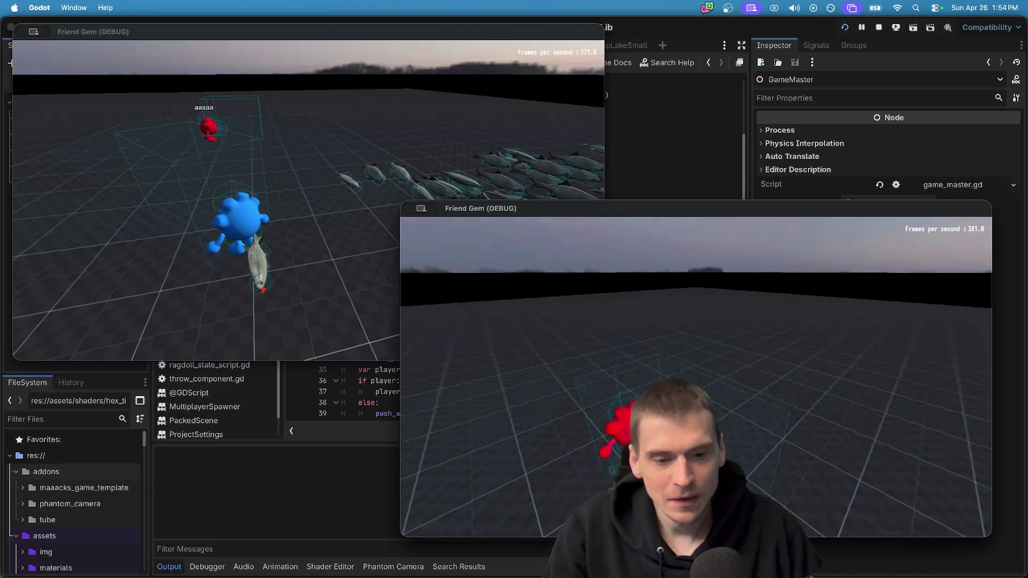
# - Restart the game, host from the first window, and join from the second to compare spawns
pyautogui.press('super+period')
pyautogui.press('super+b')
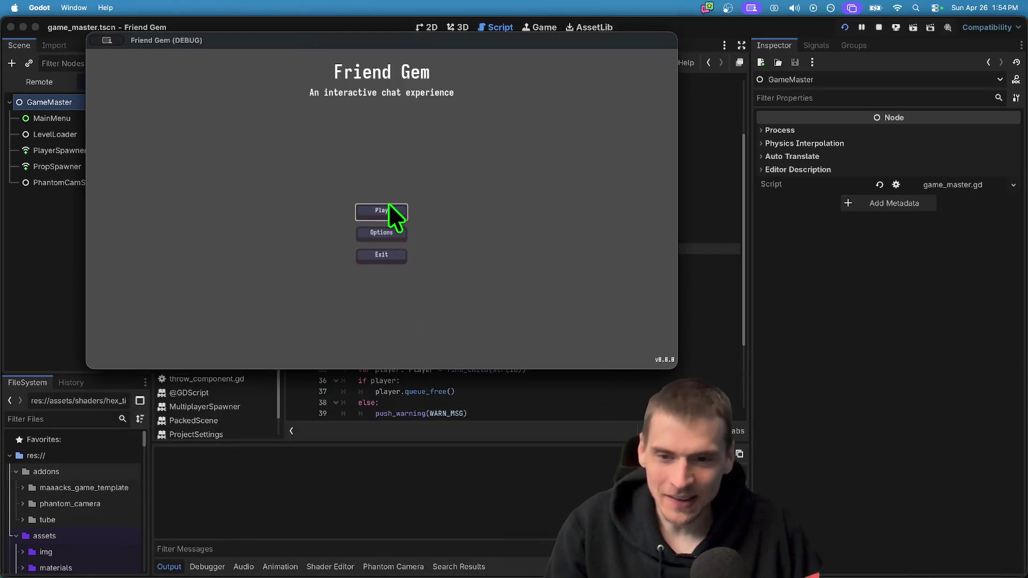
pyautogui.click(389, 204)
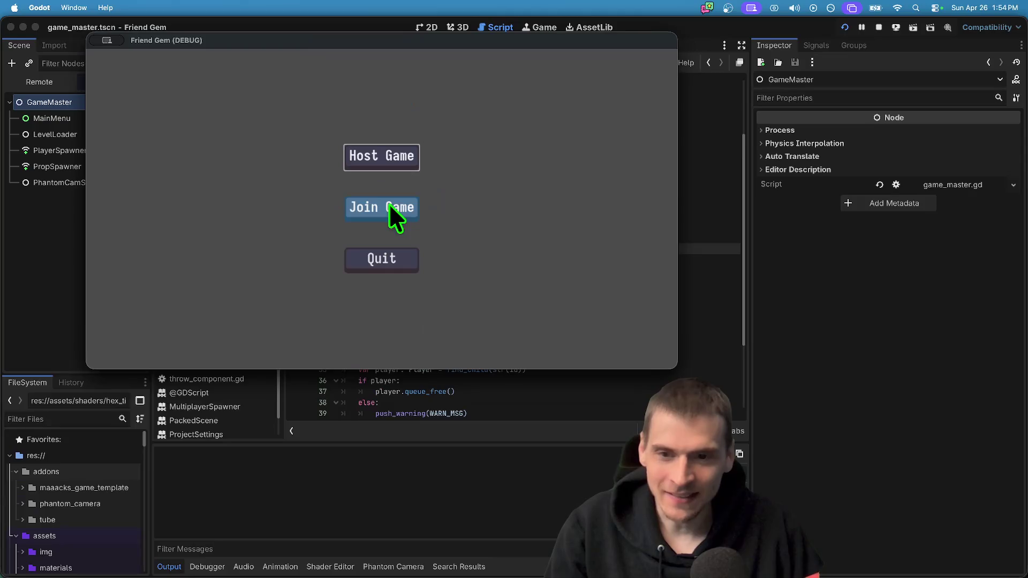
pyautogui.click(380, 298)
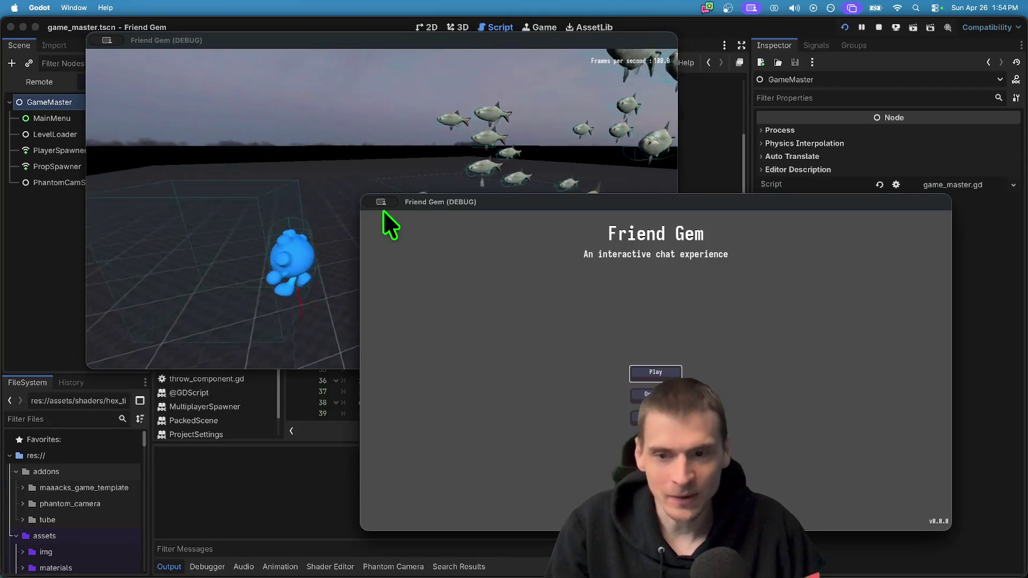
pyautogui.moveTo(509, 200); pyautogui.dragTo(694, 199)
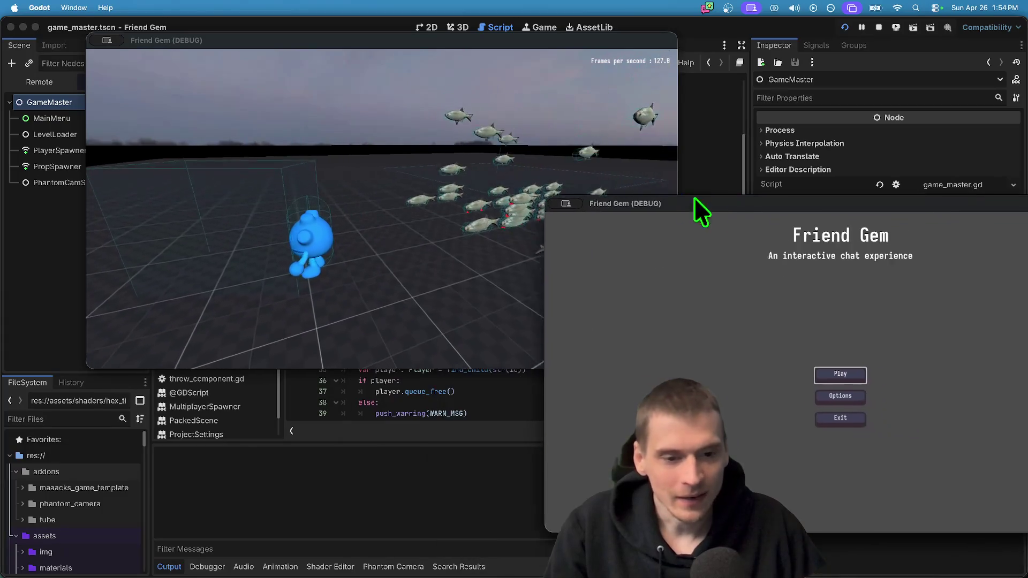
pyautogui.click(837, 377)
pyautogui.click(807, 374)
pyautogui.click(916, 294)
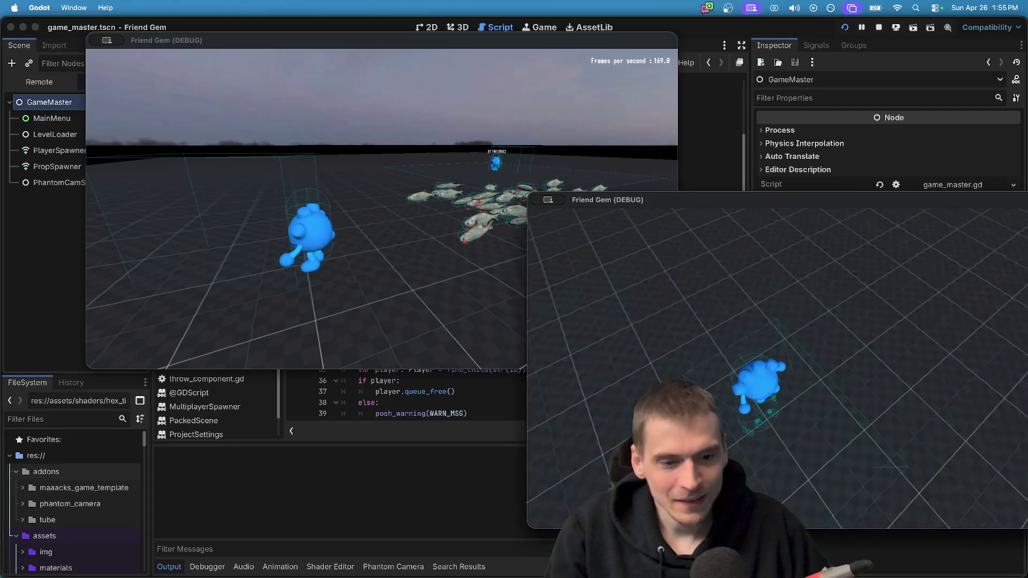
pyautogui.press('super+Tab')
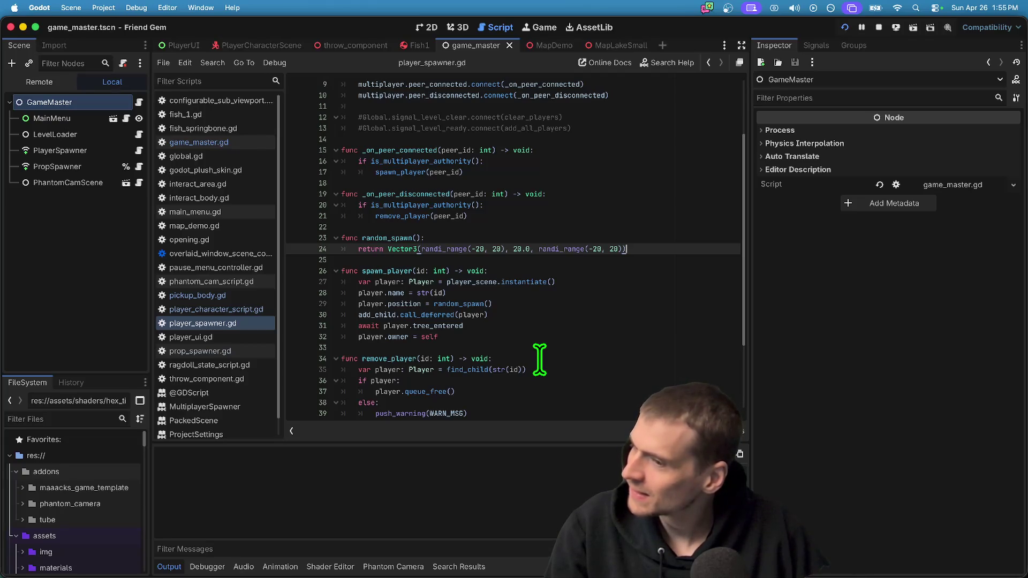
# - Review spawn_player in game_master.gd, including the await player.tree_entered and player.owner = self lines
pyautogui.press('super+Tab')
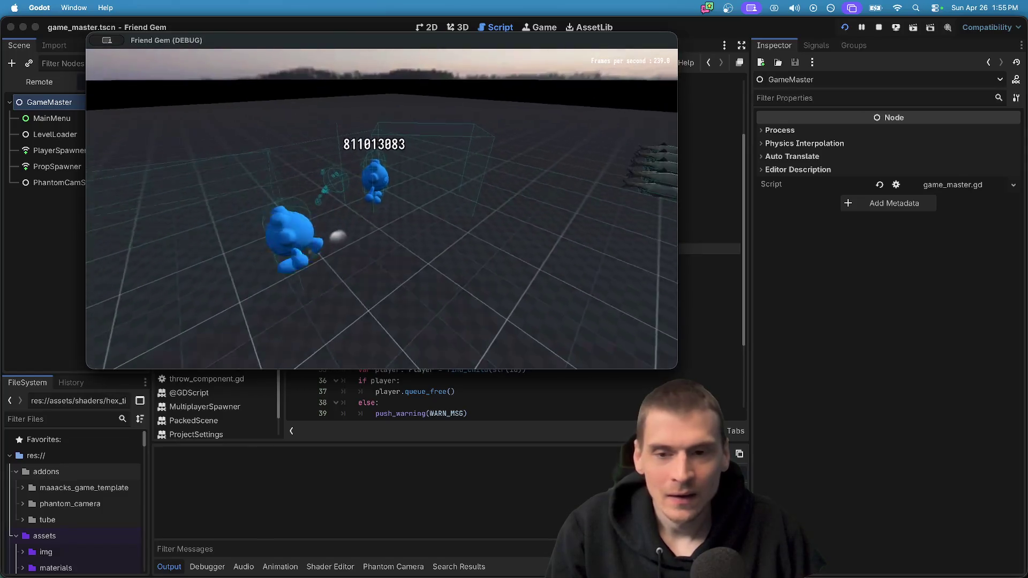
pyautogui.press('super+Tab')
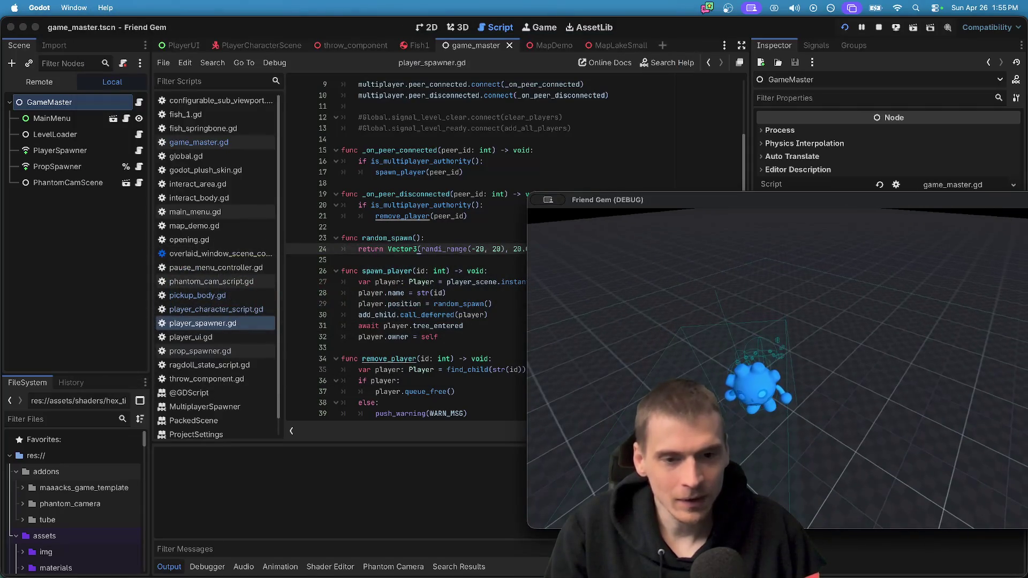
pyautogui.press('super+Tab')
pyautogui.press('super+Tab')
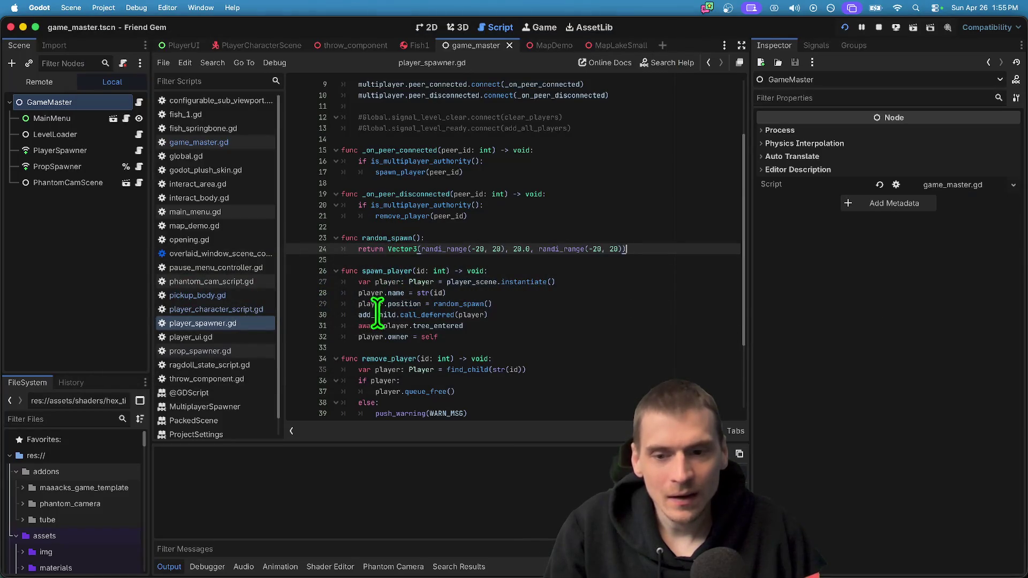
pyautogui.doubleClick(371, 304)
pyautogui.moveTo(371, 304); pyautogui.dragTo(535, 310)
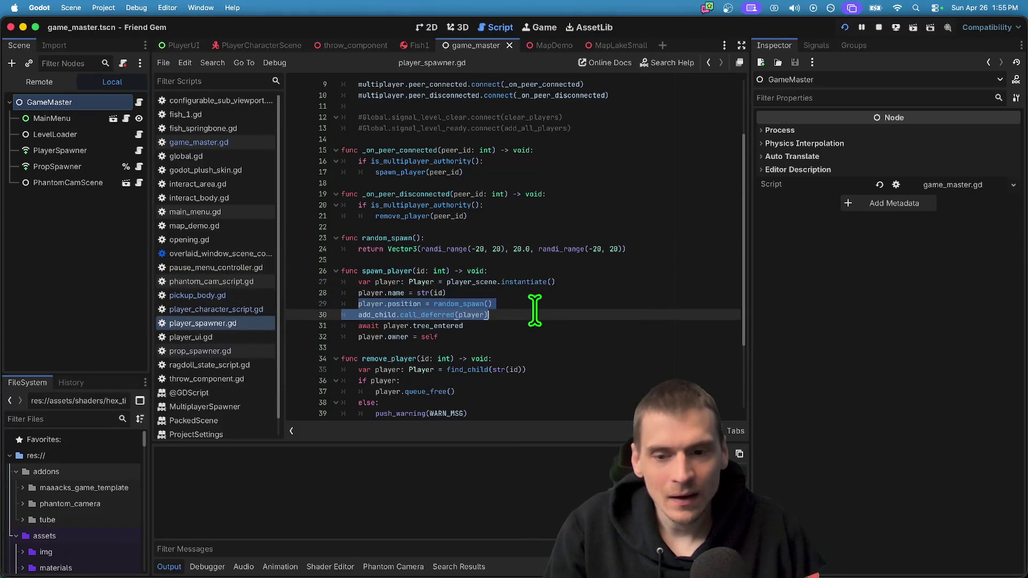
pyautogui.click(578, 303)
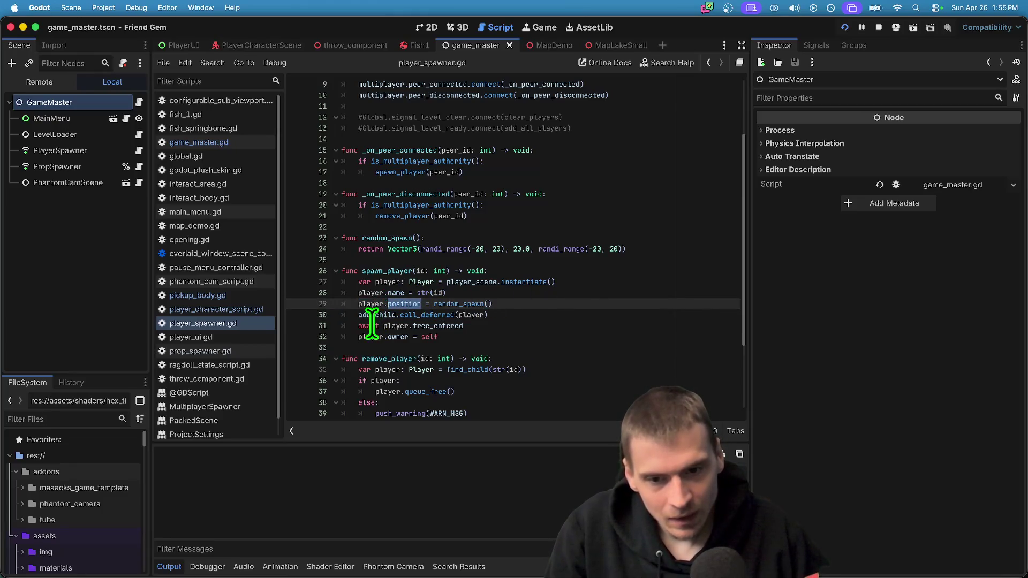
pyautogui.click(430, 326)
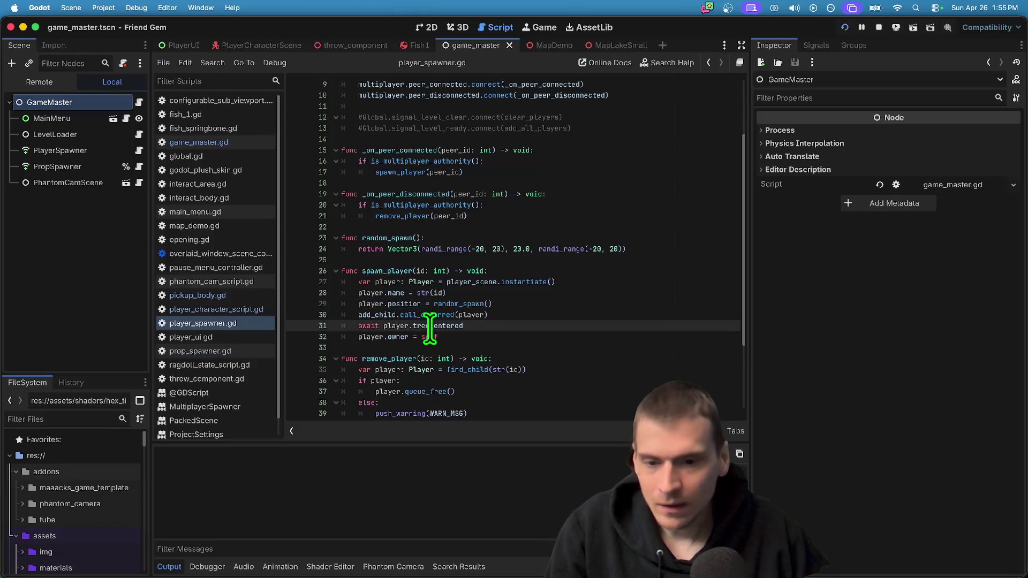
pyautogui.moveTo(358, 337); pyautogui.dragTo(513, 340)
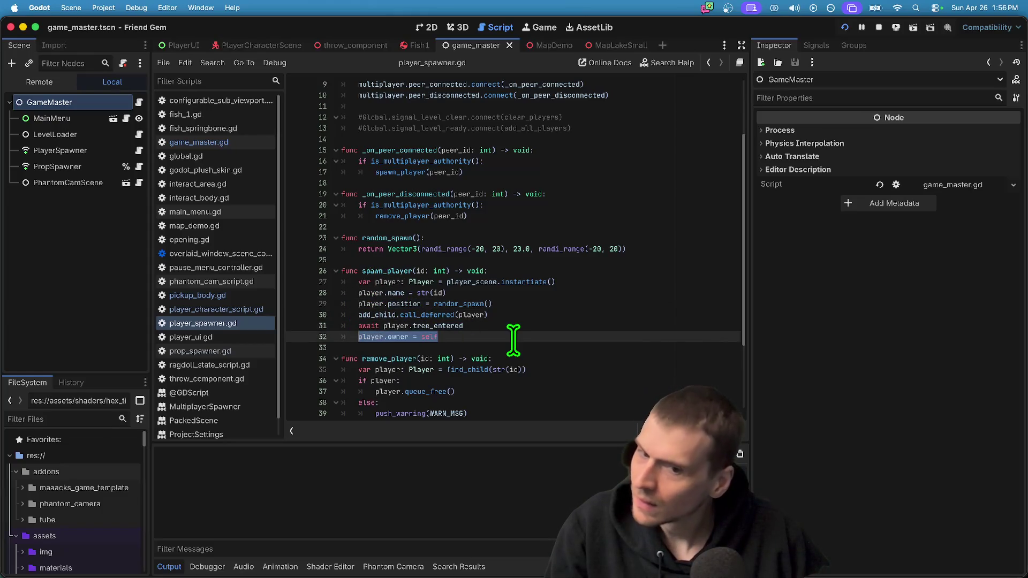
# - Step through every 'position' match in player_character_script.gd, then run two debug instances
pyautogui.click(275, 45)
pyautogui.click(527, 128)
pyautogui.hotkey('ctrl', 'f')
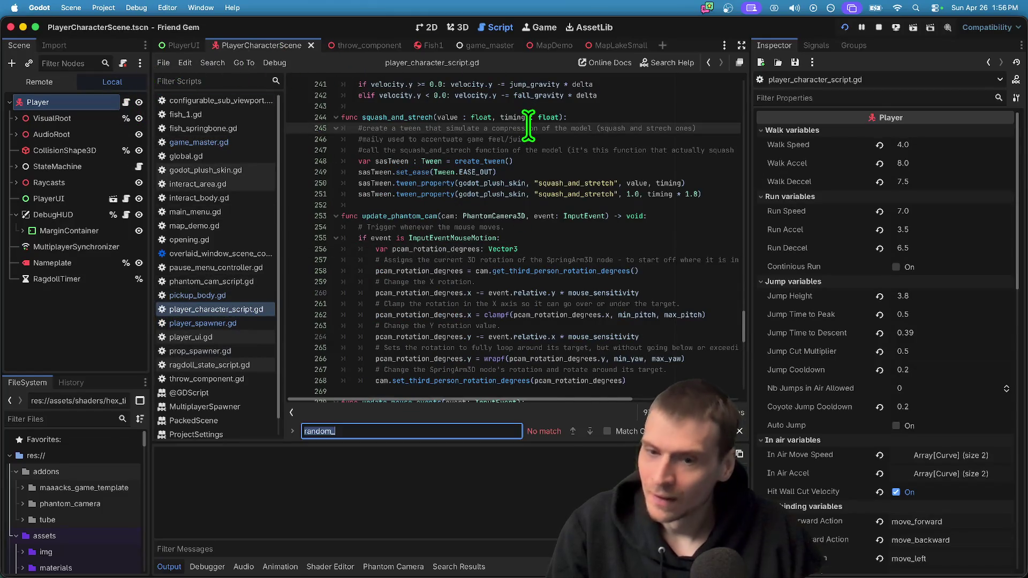
pyautogui.write('position')
pyautogui.press('Return')
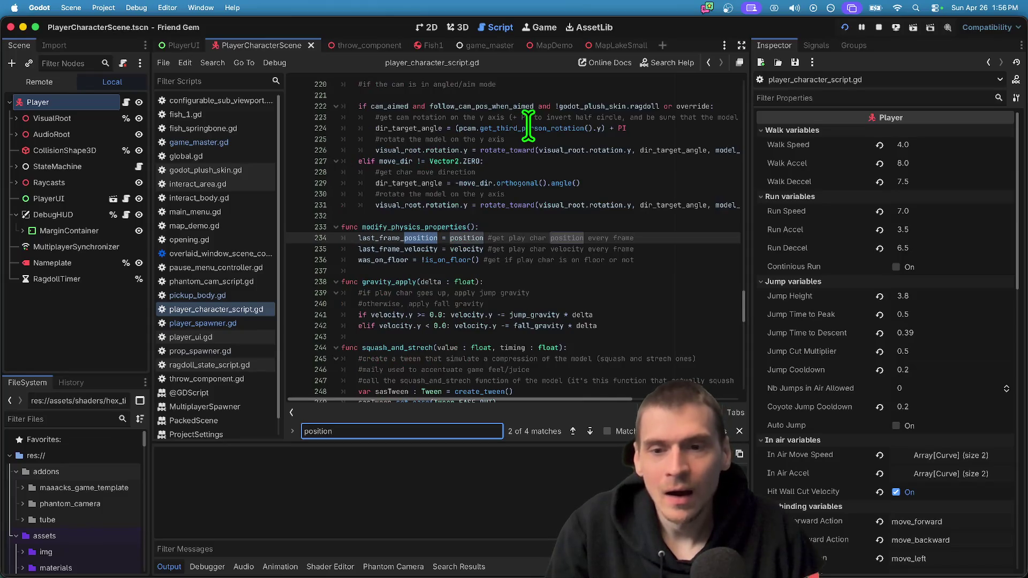
pyautogui.press('Return')
pyautogui.press('Return')
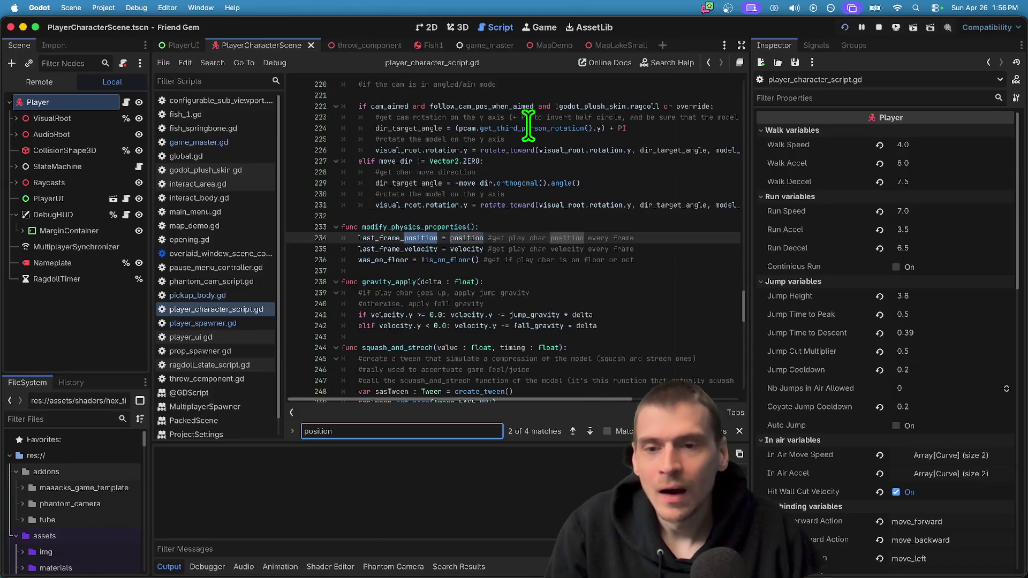
pyautogui.press('Return')
pyautogui.press('Return')
pyautogui.press('Escape')
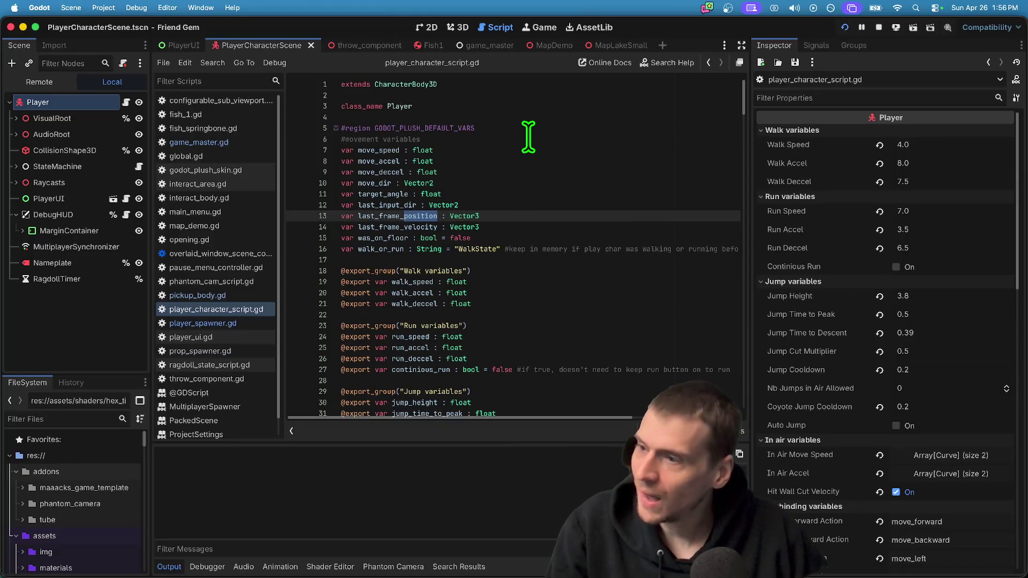
pyautogui.press('super+b')
pyautogui.press('Escape')
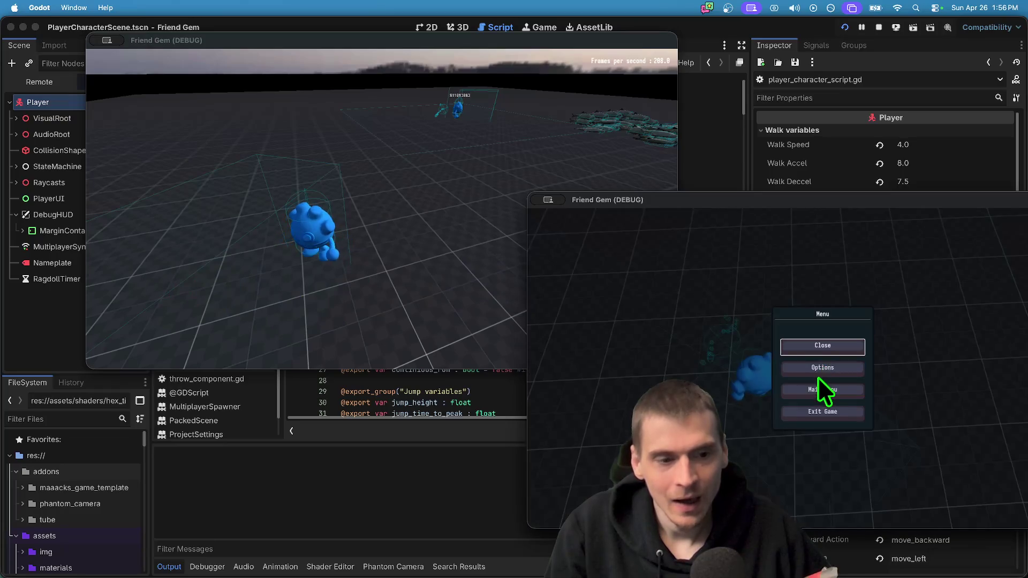
# - In the second window, leave the match for the main menu and rejoin the hosted game
pyautogui.click(825, 368)
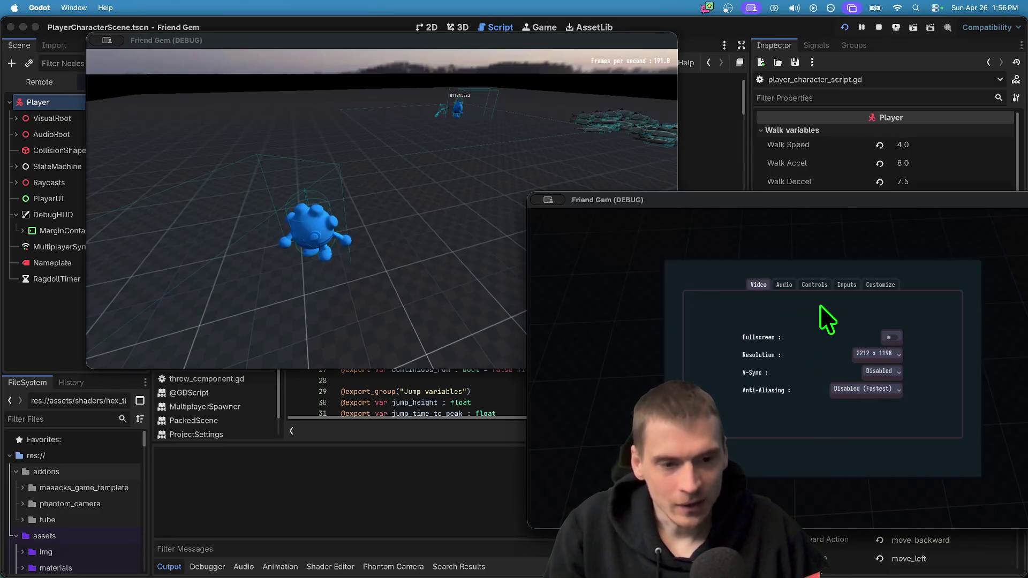
pyautogui.press('Escape')
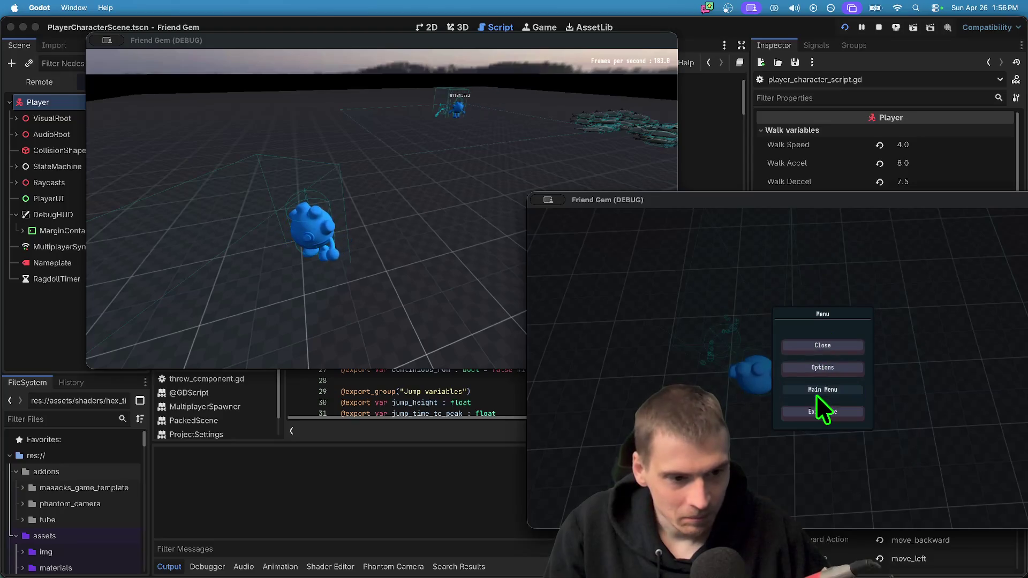
pyautogui.click(817, 394)
pyautogui.click(828, 386)
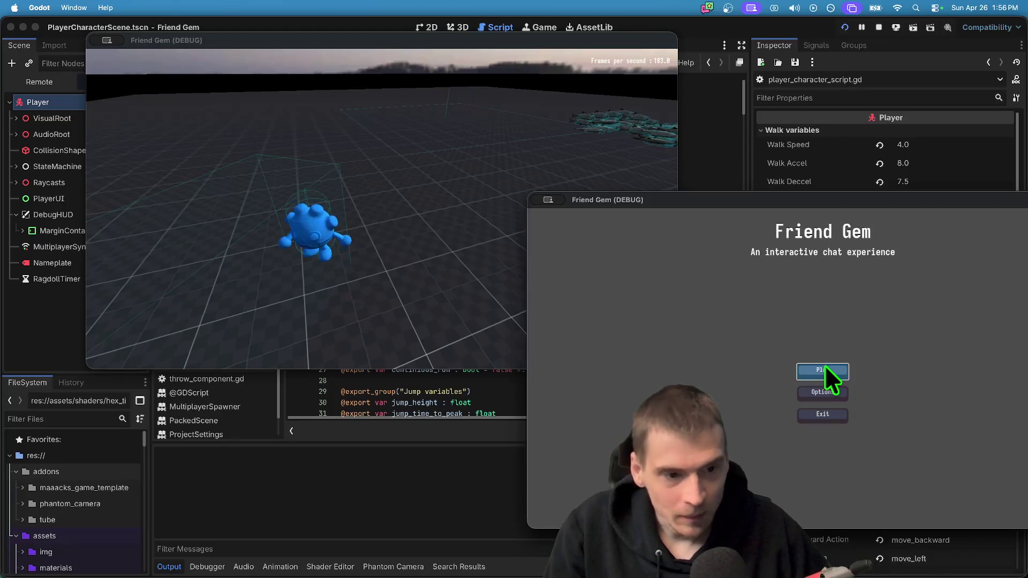
pyautogui.click(830, 372)
pyautogui.click(837, 359)
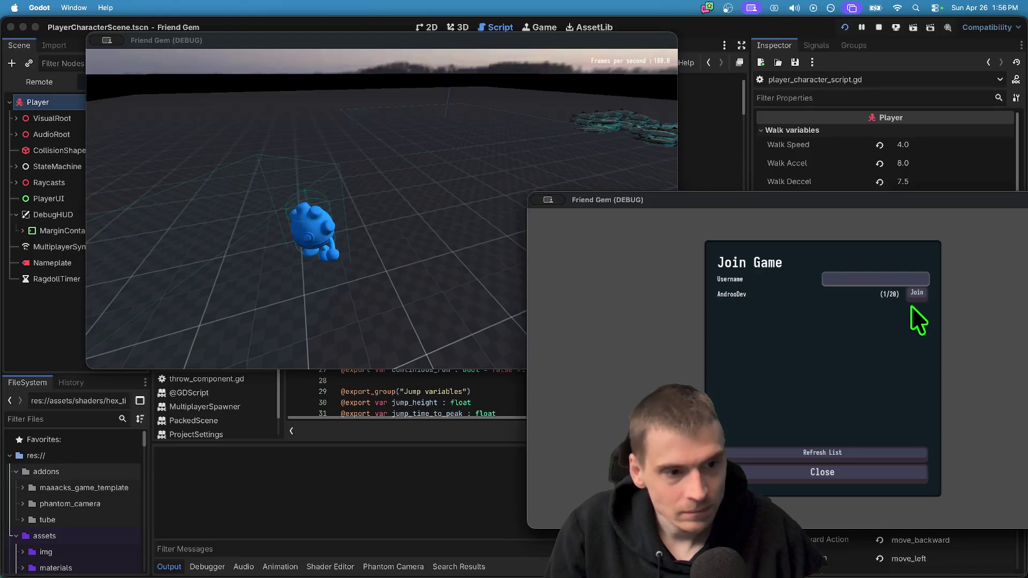
pyautogui.click(916, 295)
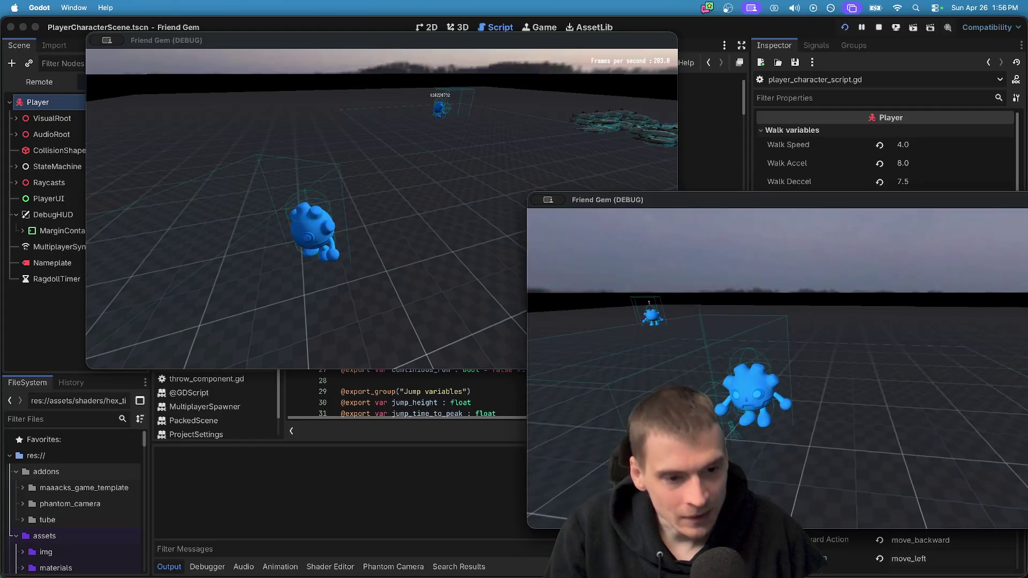
pyautogui.press('Escape')
# - From the host's Admin panel, load a different terrain level, then stop both instances
pyautogui.press('Escape')
pyautogui.click(381, 208)
pyautogui.press('Escape')
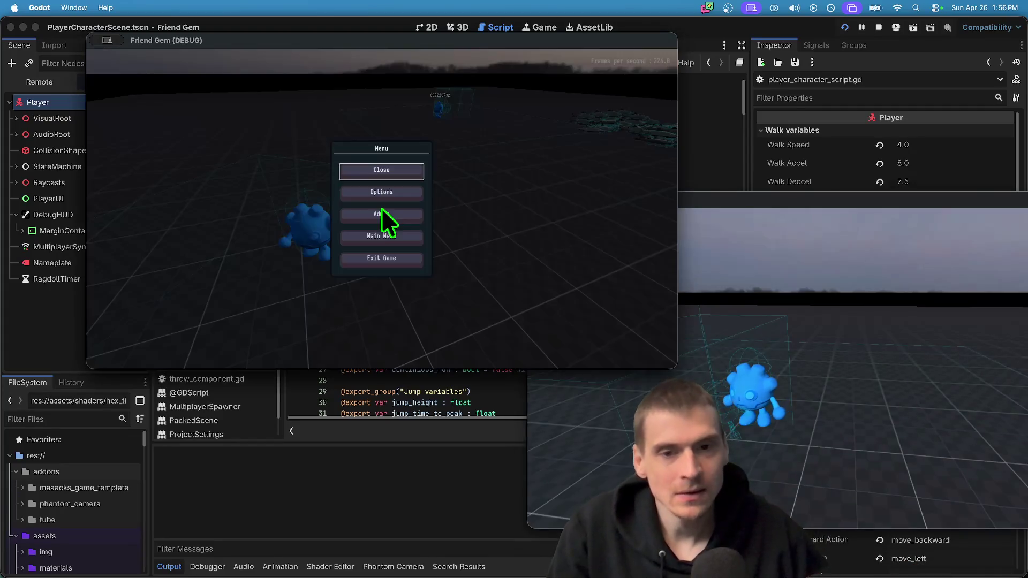
pyautogui.click(397, 193)
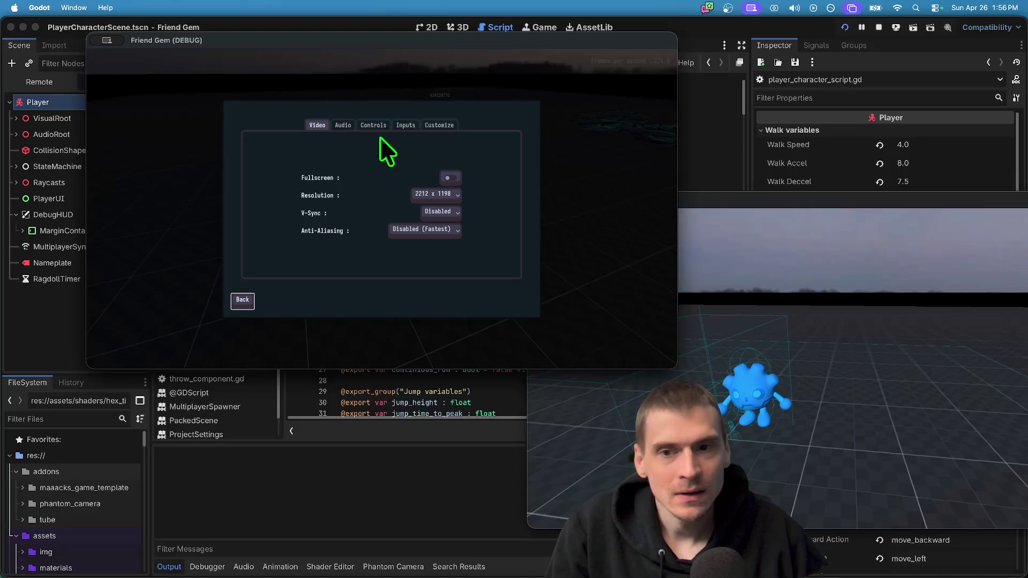
pyautogui.press('Escape')
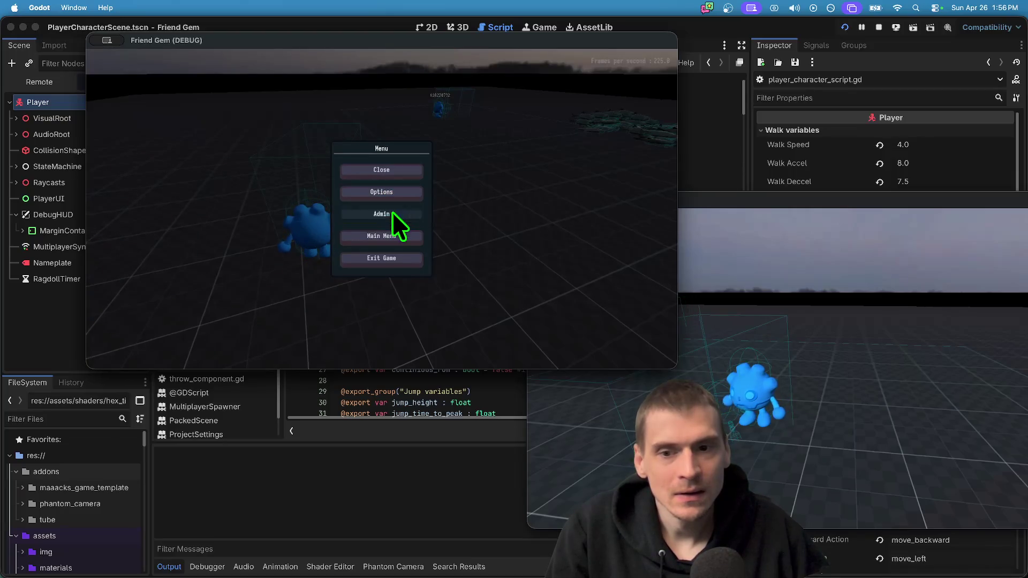
pyautogui.click(393, 214)
pyautogui.click(628, 74)
pyautogui.click(627, 104)
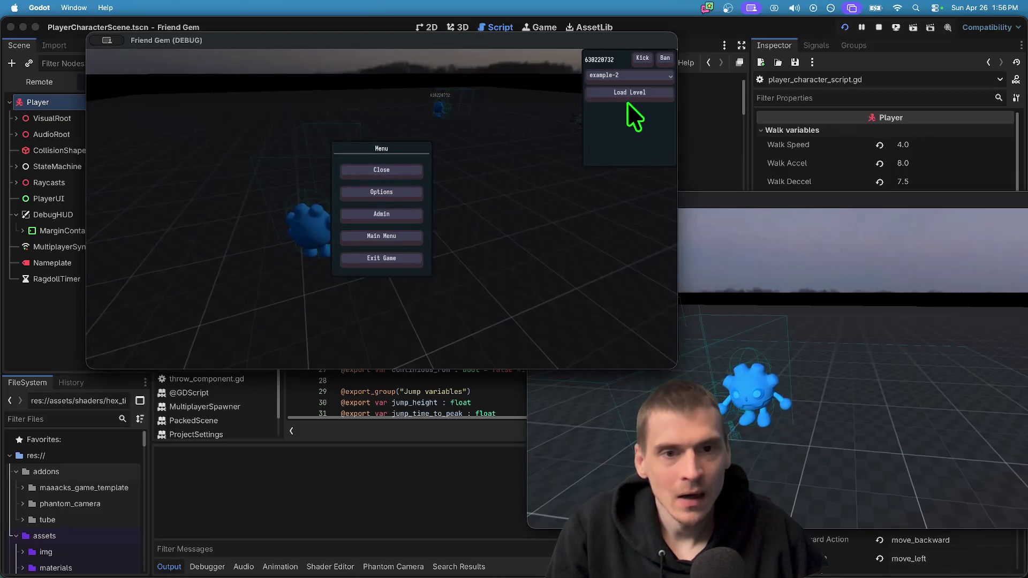
pyautogui.click(626, 96)
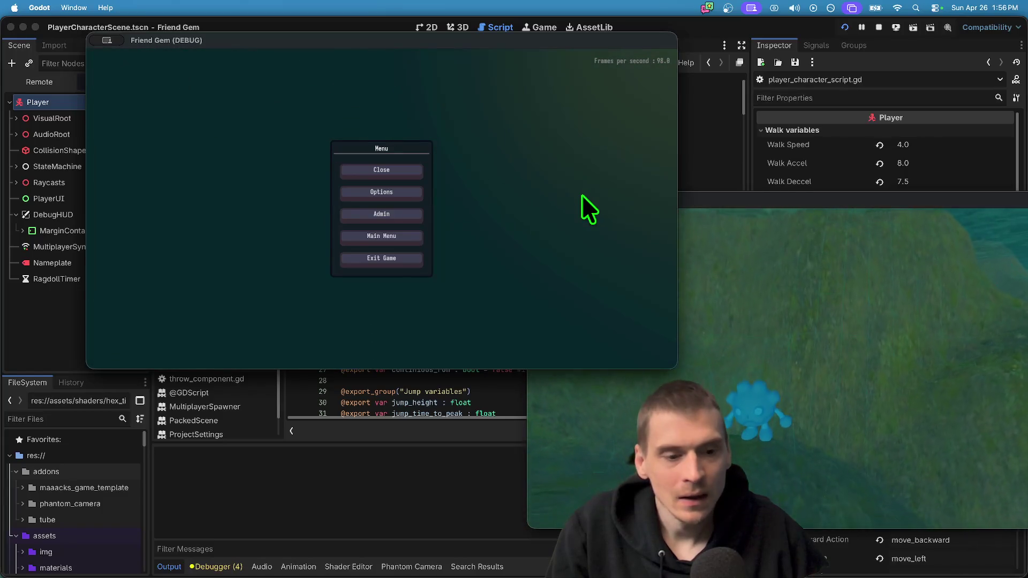
pyautogui.click(582, 199)
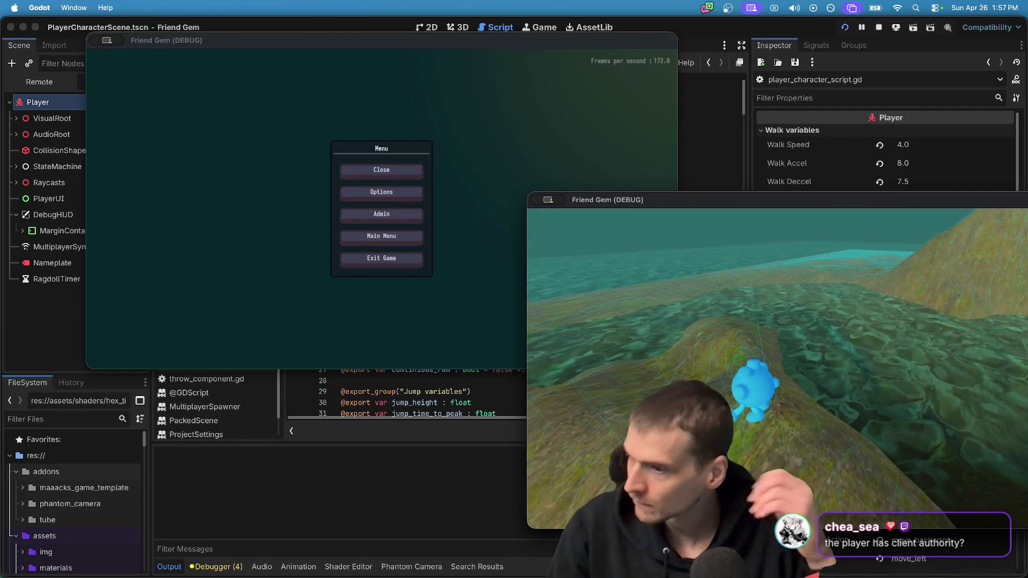
pyautogui.press('super+period')
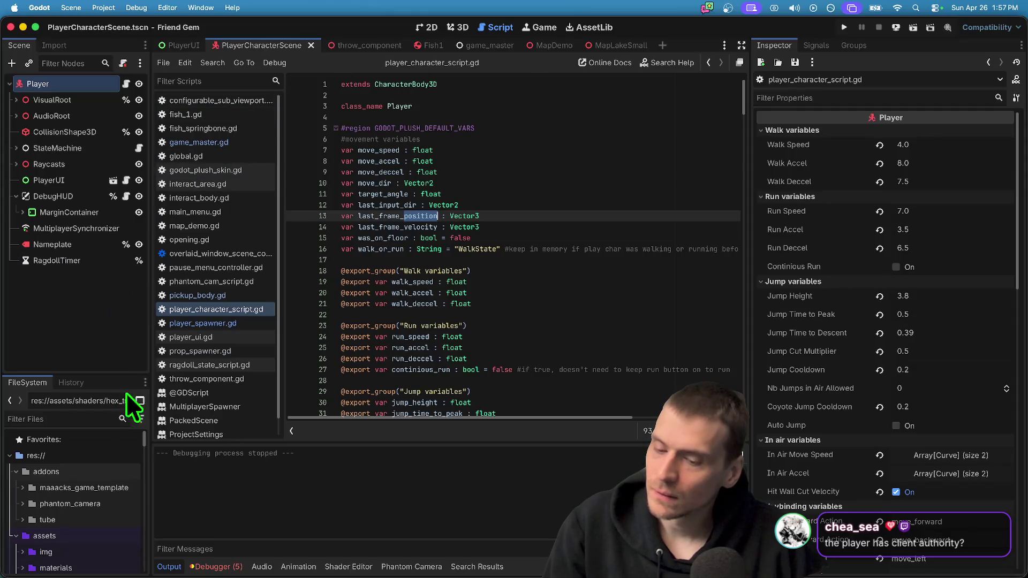
# - Show the debugger errors and go to the height-mapping error at level_loader.gd line 45
pyautogui.click(217, 566)
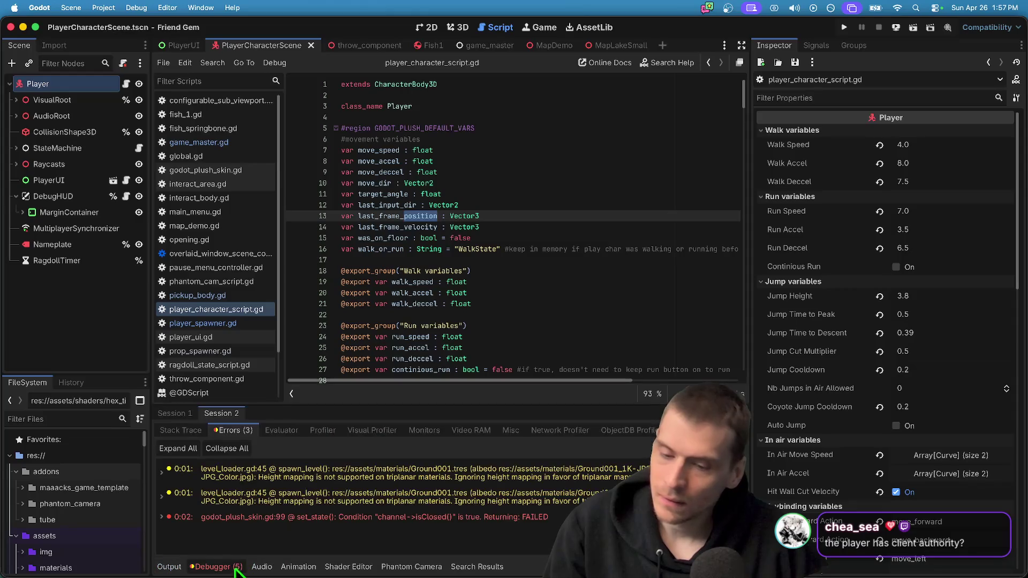
pyautogui.doubleClick(312, 501)
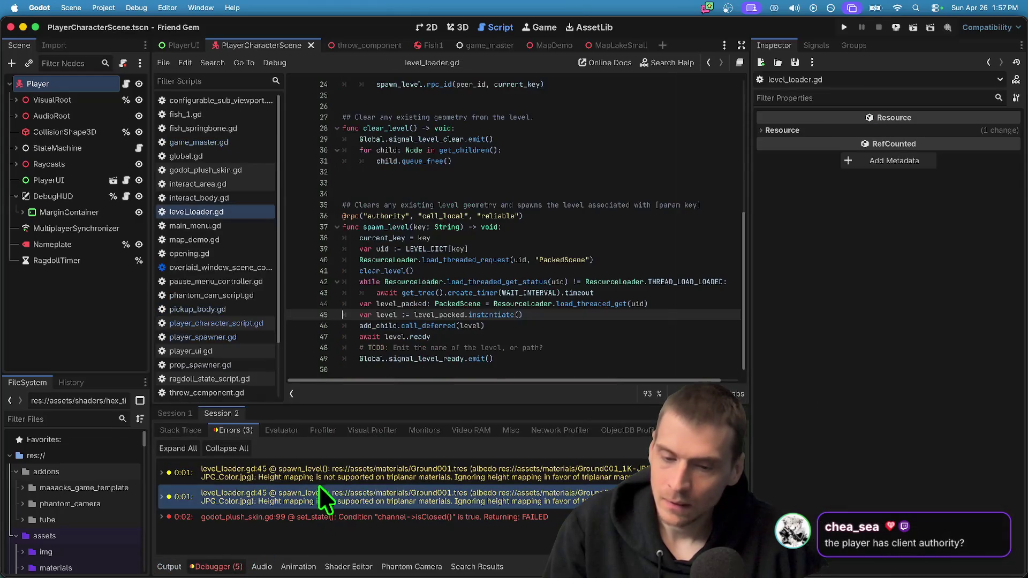
pyautogui.doubleClick(326, 470)
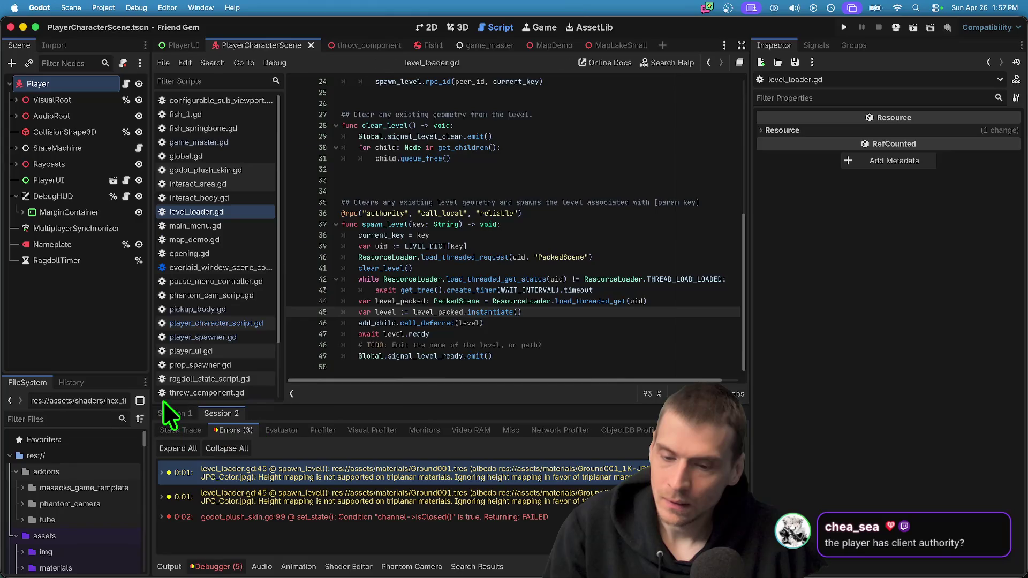
pyautogui.hotkey('alt', 'shift', 'space')
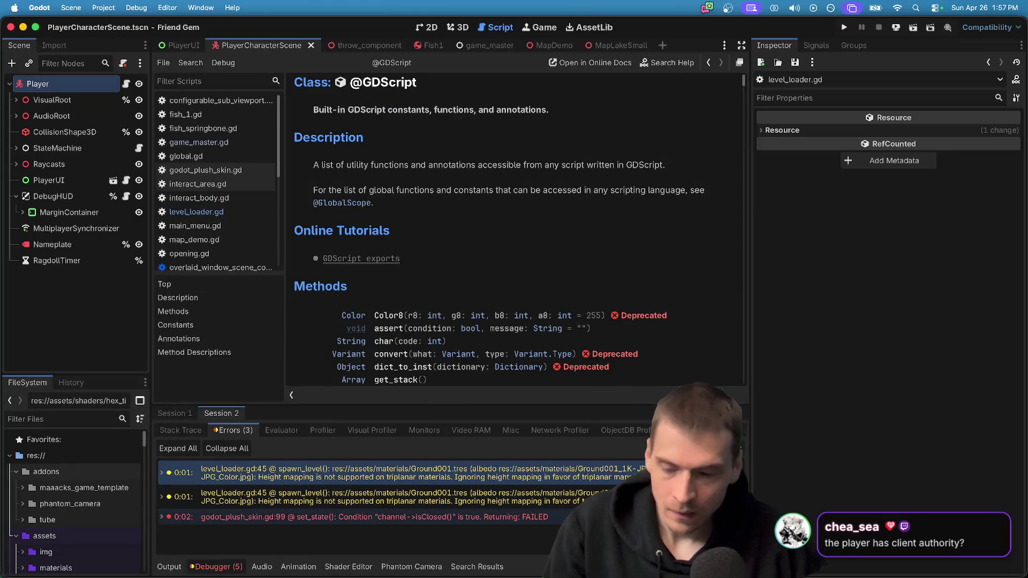
pyautogui.doubleClick(375, 497)
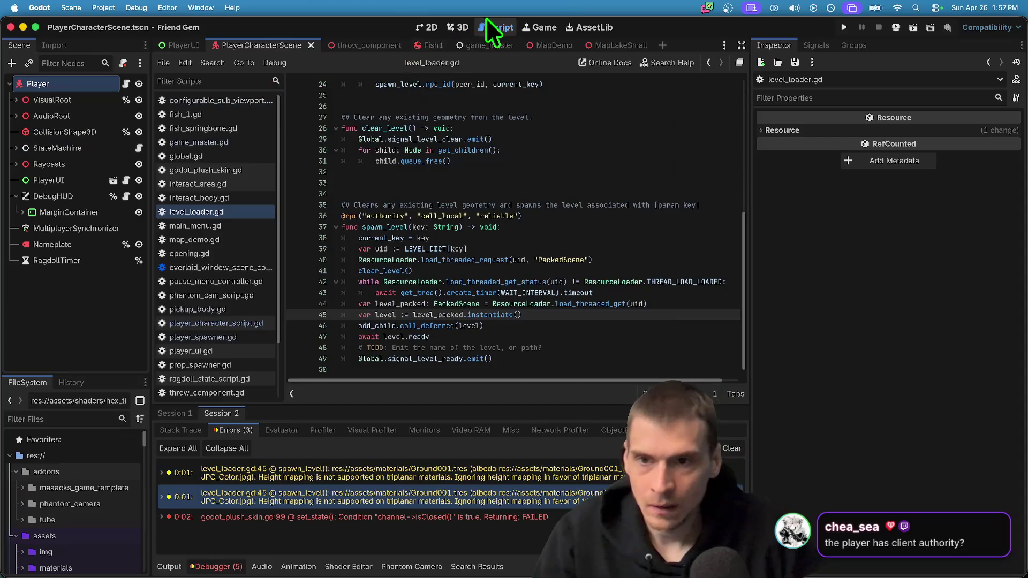
# - In MapLakeSmall, turn off height mapping on Landscape_004's override material
pyautogui.click(642, 45)
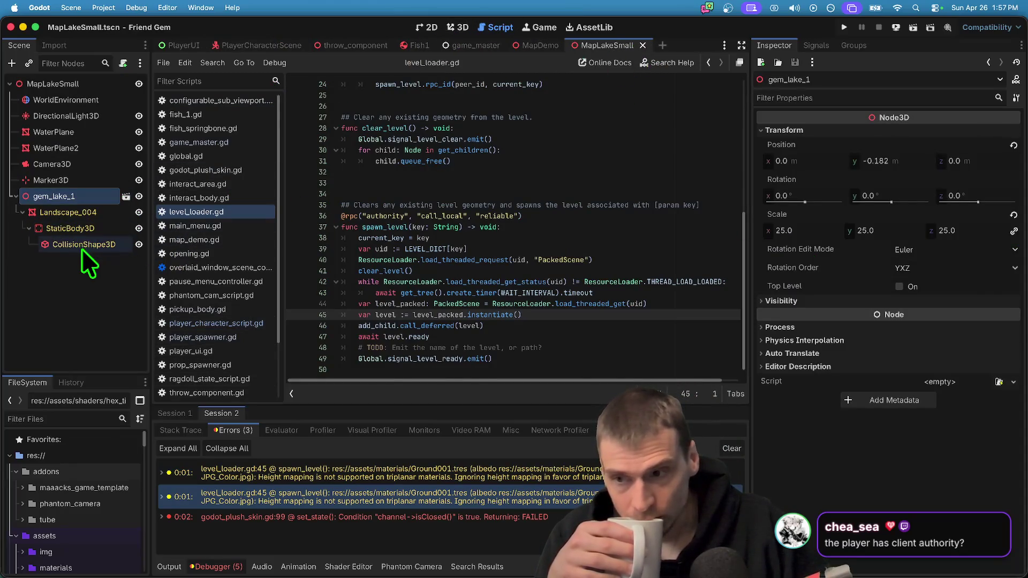
pyautogui.click(85, 214)
pyautogui.click(959, 204)
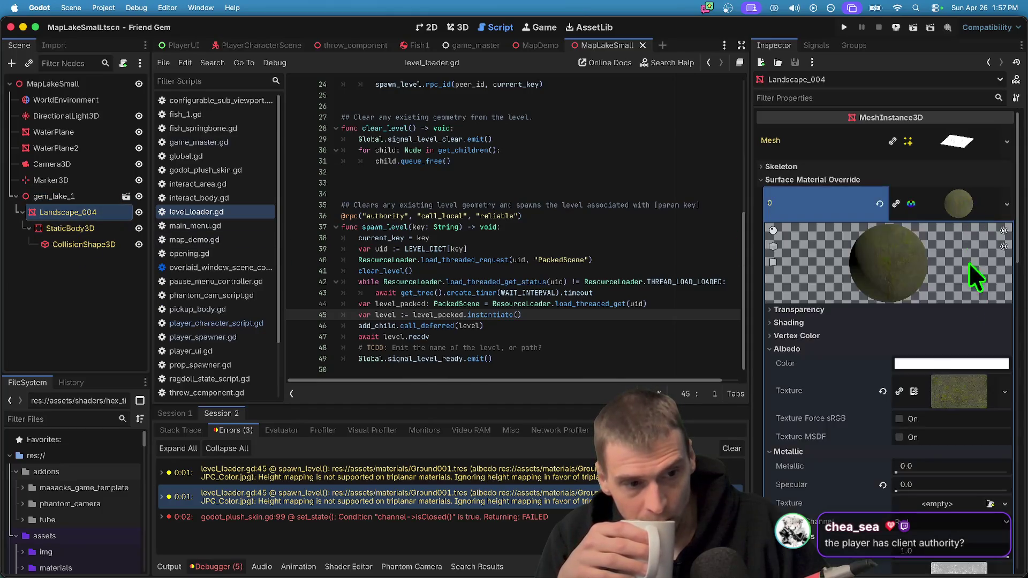
pyautogui.scroll(-10, 959, 321)
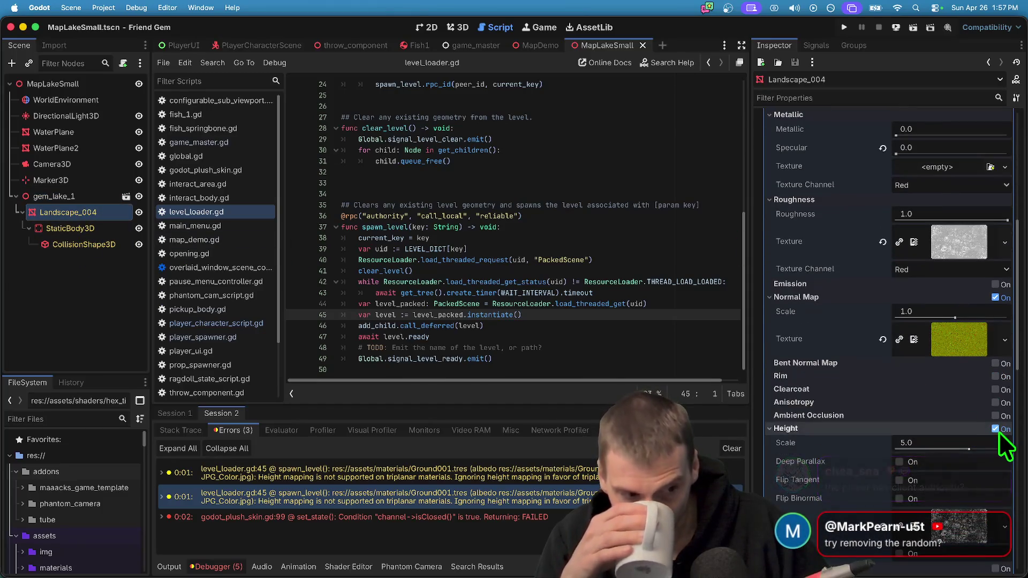
pyautogui.click(995, 428)
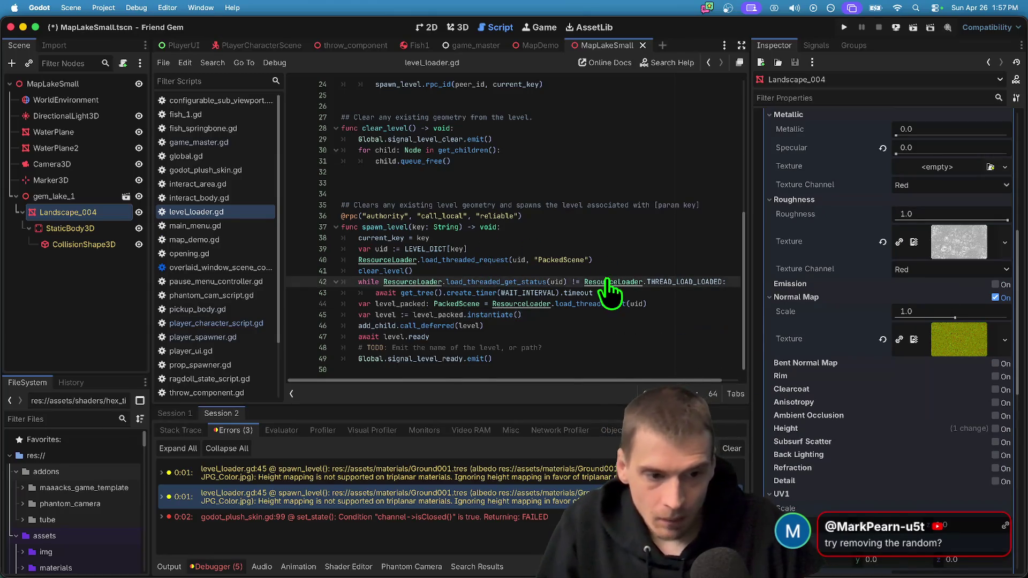
# - Check the godot_plush_skin.gd line 99 error, then clear Session 1's error list
pyautogui.click(616, 517)
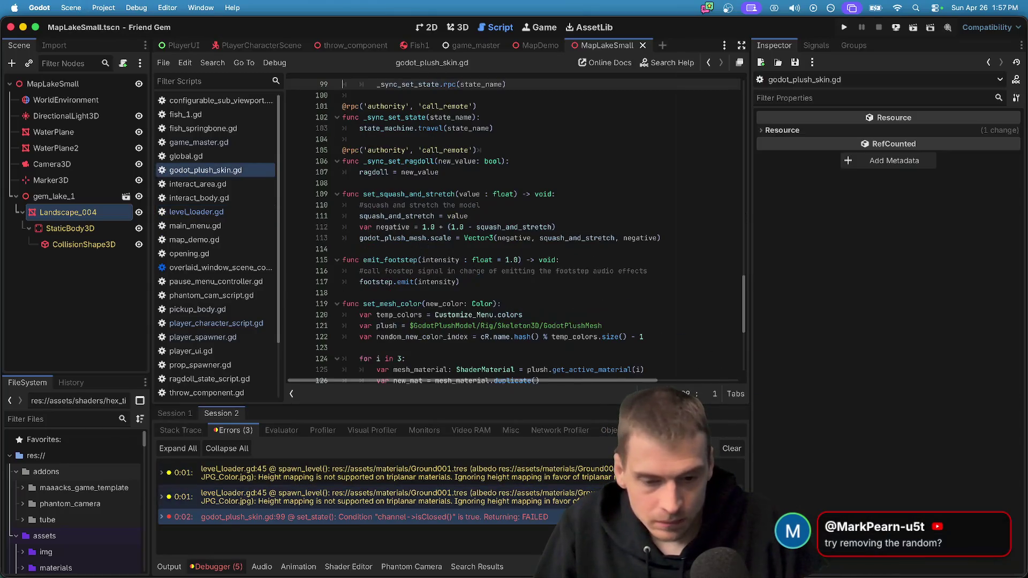
pyautogui.click(732, 449)
pyautogui.click(176, 412)
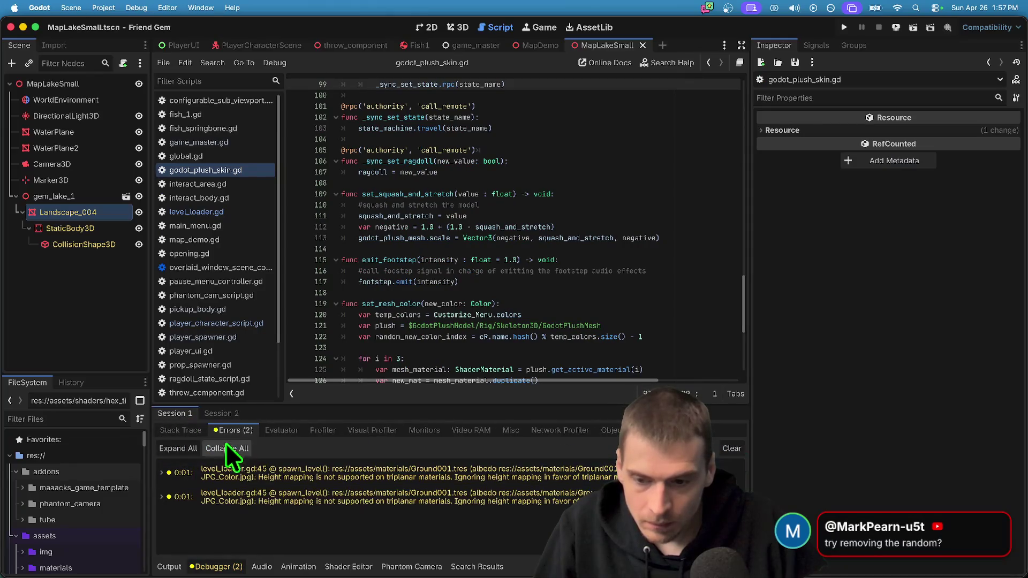
pyautogui.click(731, 448)
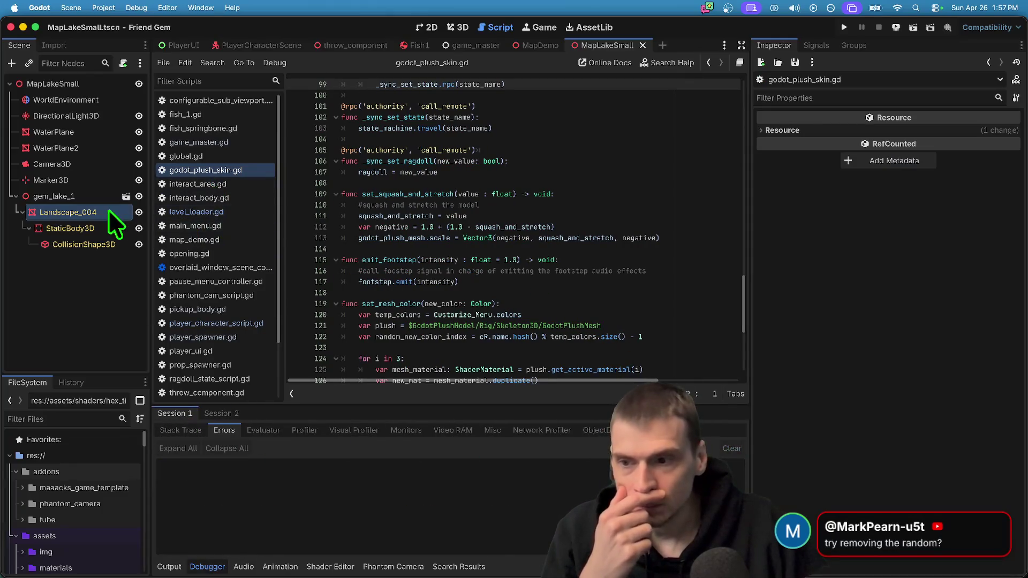
# - Open player_spawner.gd from the game_master scene and review the spawn_player function
pyautogui.click(263, 46)
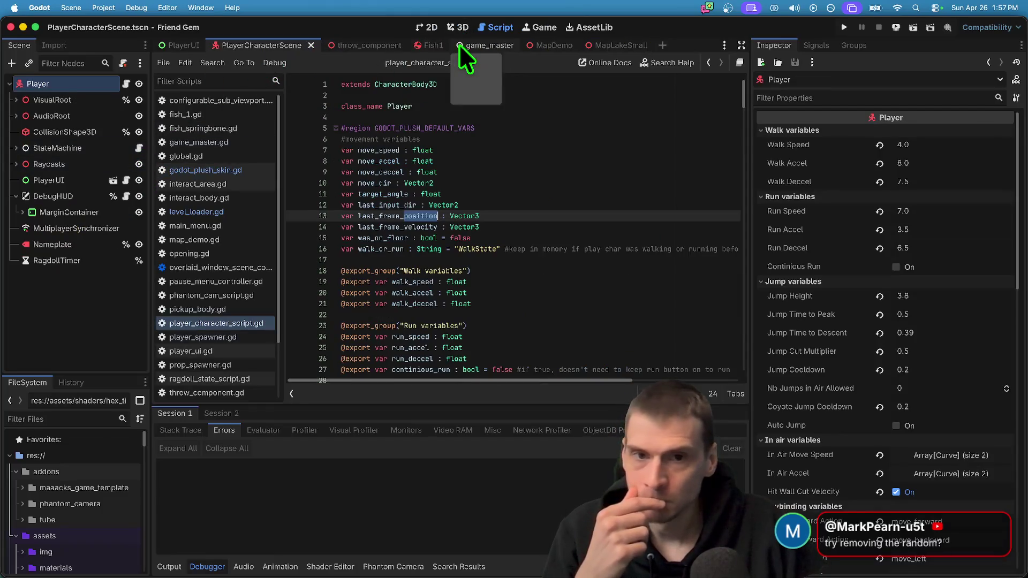
pyautogui.click(458, 45)
pyautogui.click(140, 133)
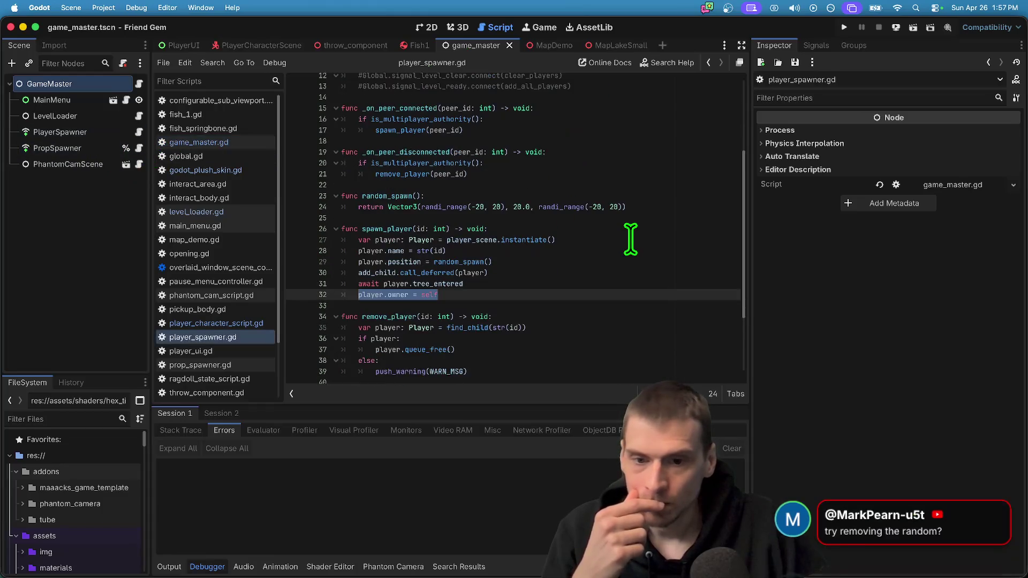
pyautogui.moveTo(593, 276); pyautogui.dragTo(237, 259)
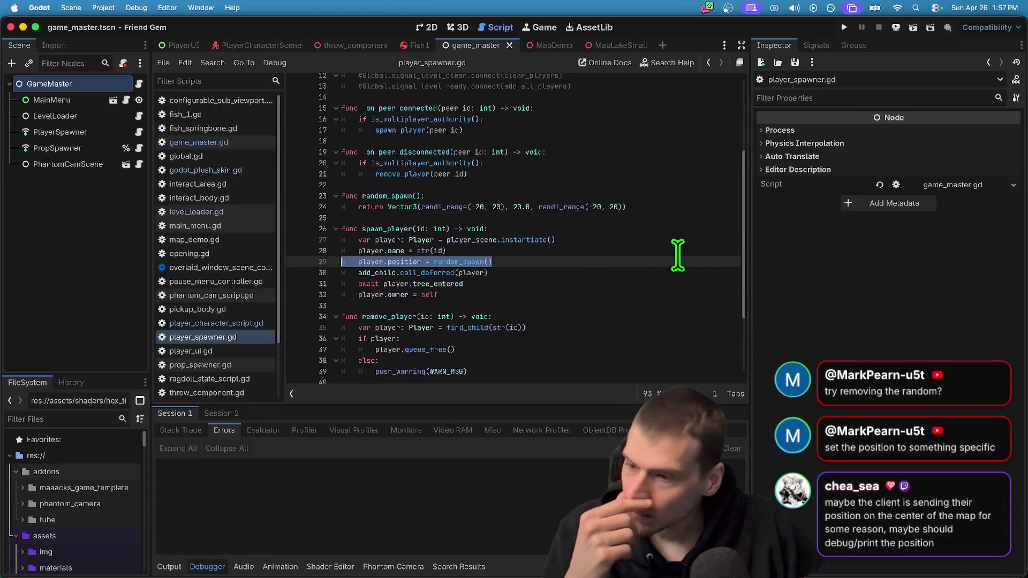
pyautogui.click(627, 251)
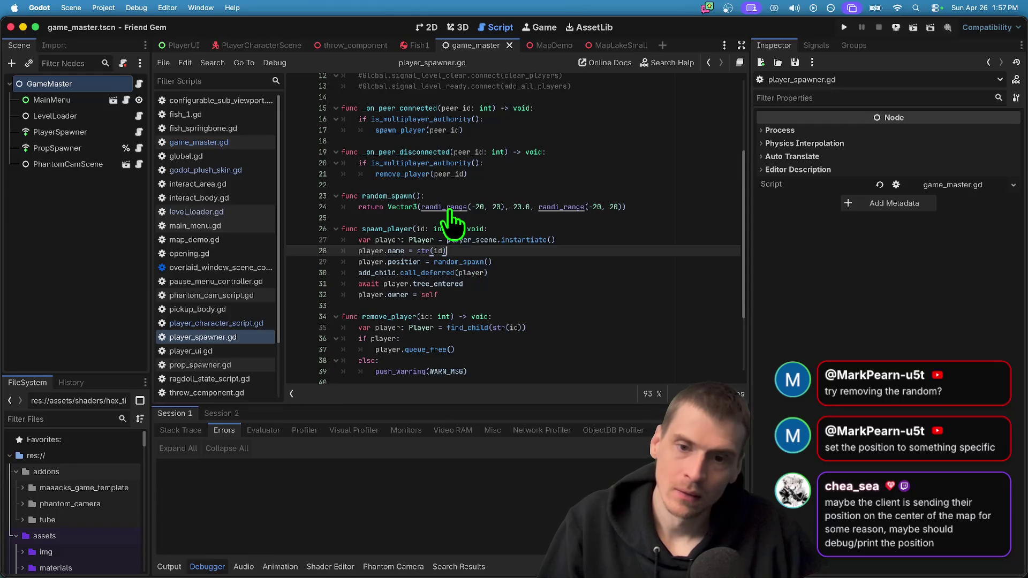
pyautogui.keyDown('super'); pyautogui.click(386, 229); pyautogui.keyUp('super')
pyautogui.scroll(3, 586, 229)
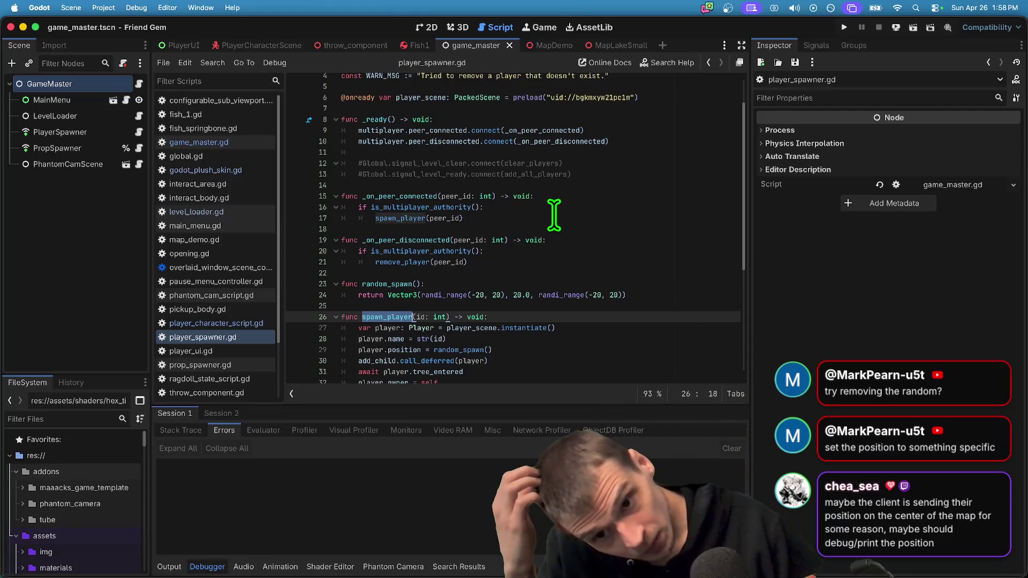
pyautogui.scroll(3, 558, 218)
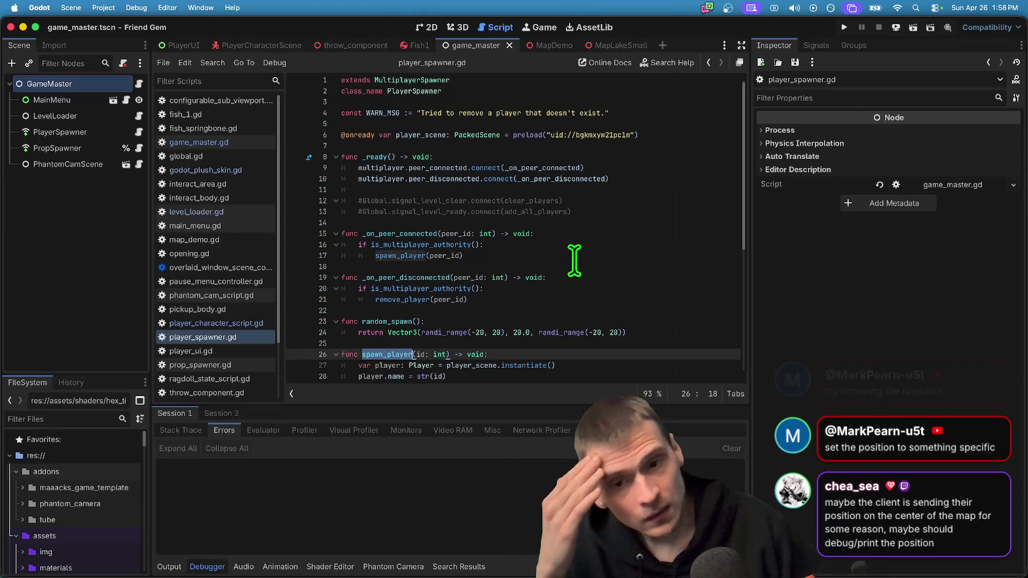
pyautogui.scroll(-2, 508, 299)
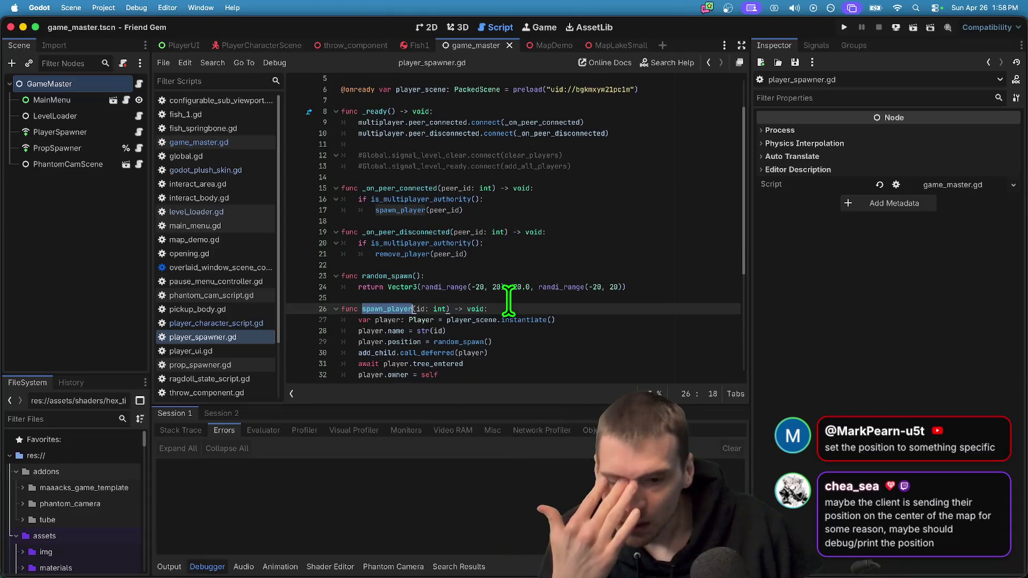
pyautogui.scroll(-1, 600, 331)
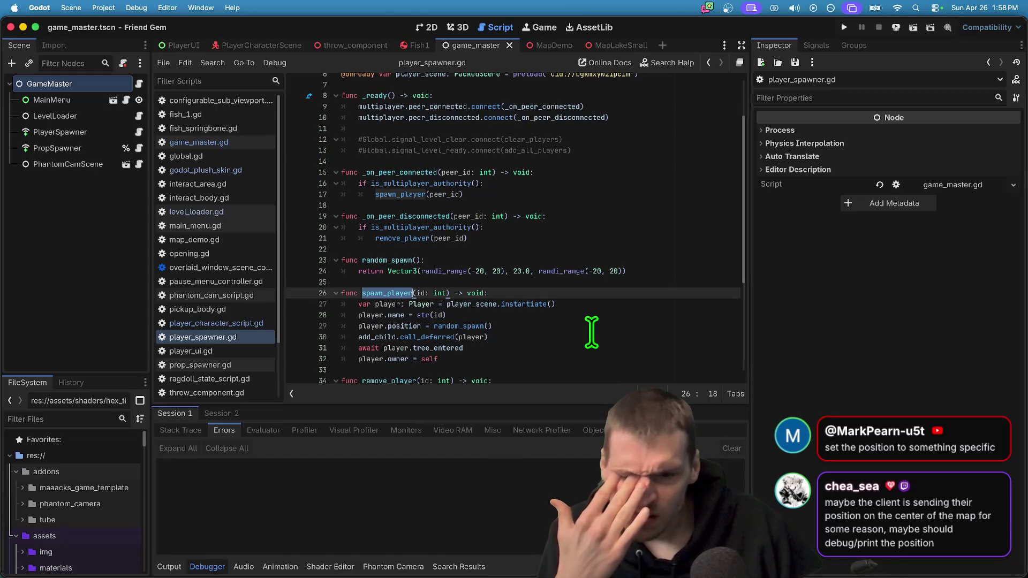
pyautogui.scroll(3, 620, 298)
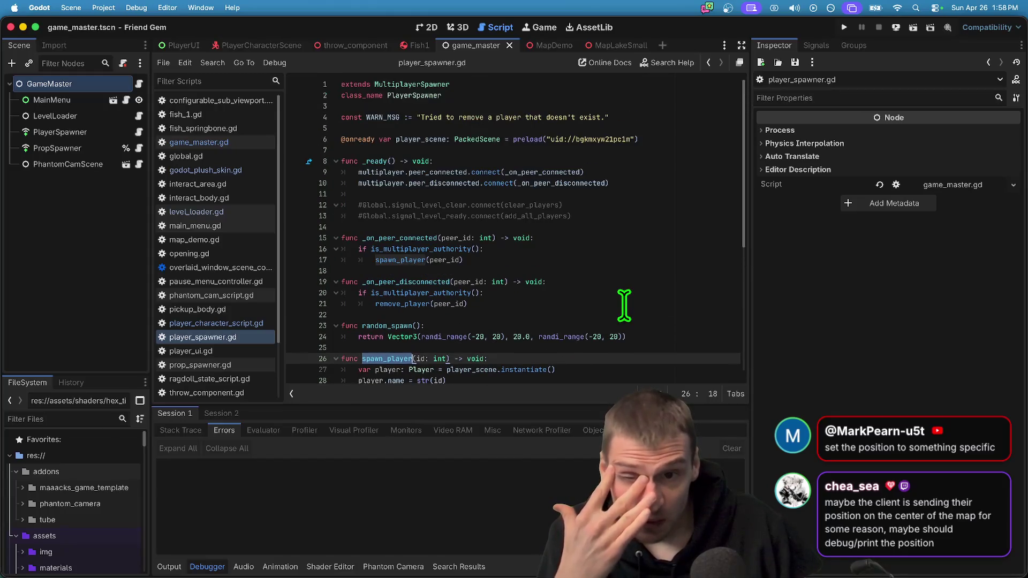
pyautogui.scroll(-3, 624, 307)
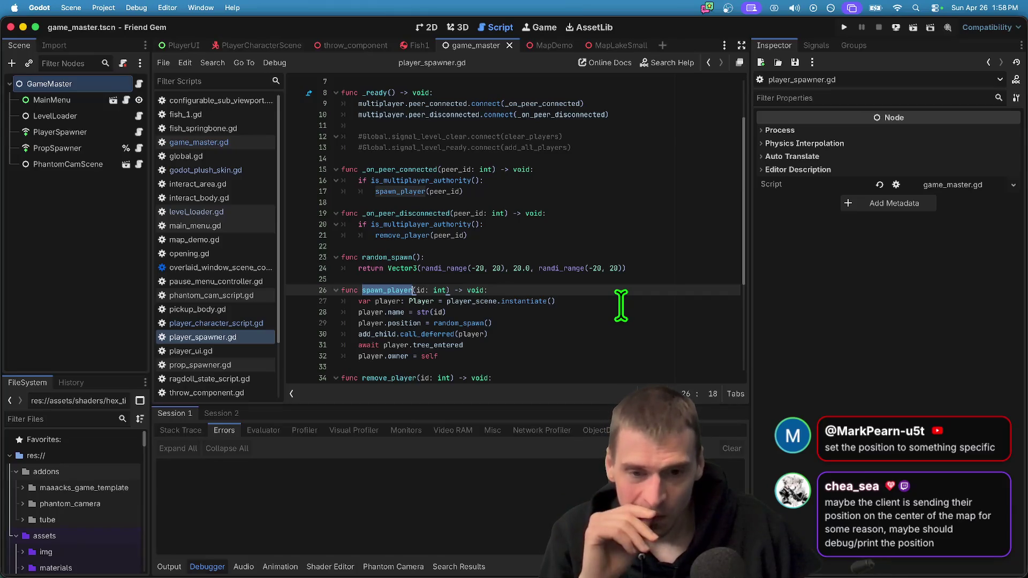
# - Trial-erase line 29's position assignment, undo it, and select the word position
pyautogui.click(595, 326)
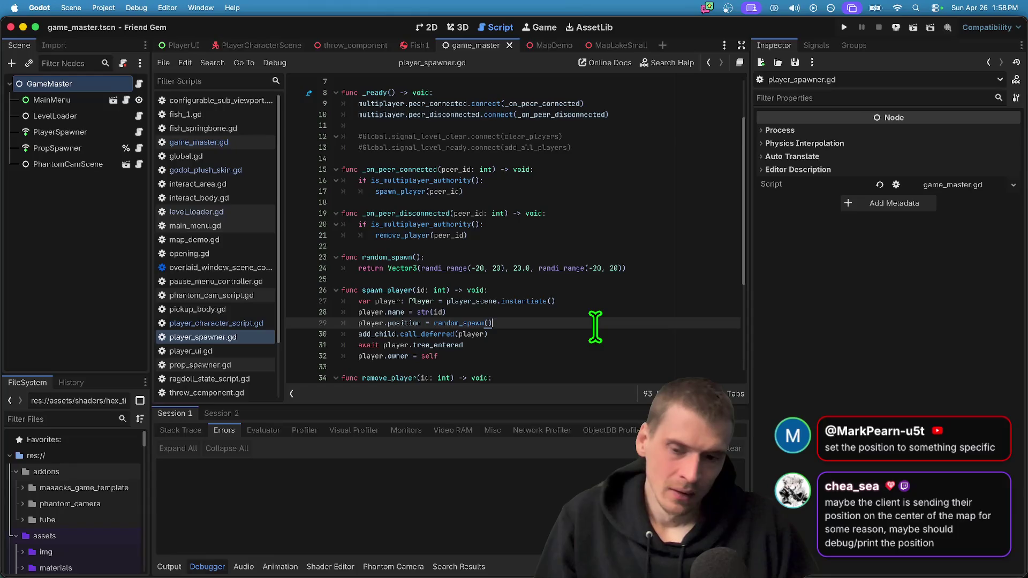
pyautogui.press('BackSpace')
pyautogui.press('BackSpace')
pyautogui.press('BackSpace')
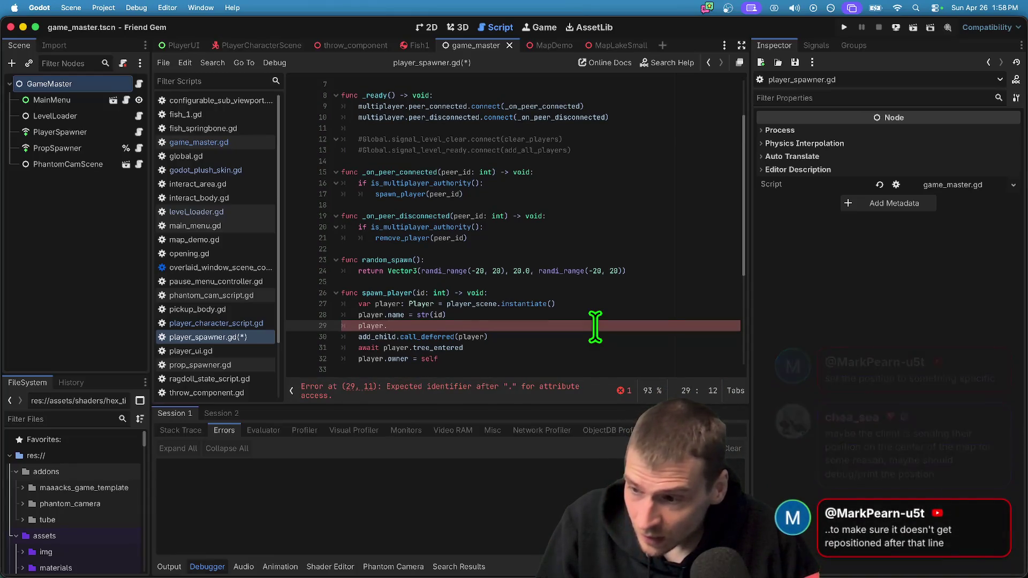
pyautogui.press('super+s')
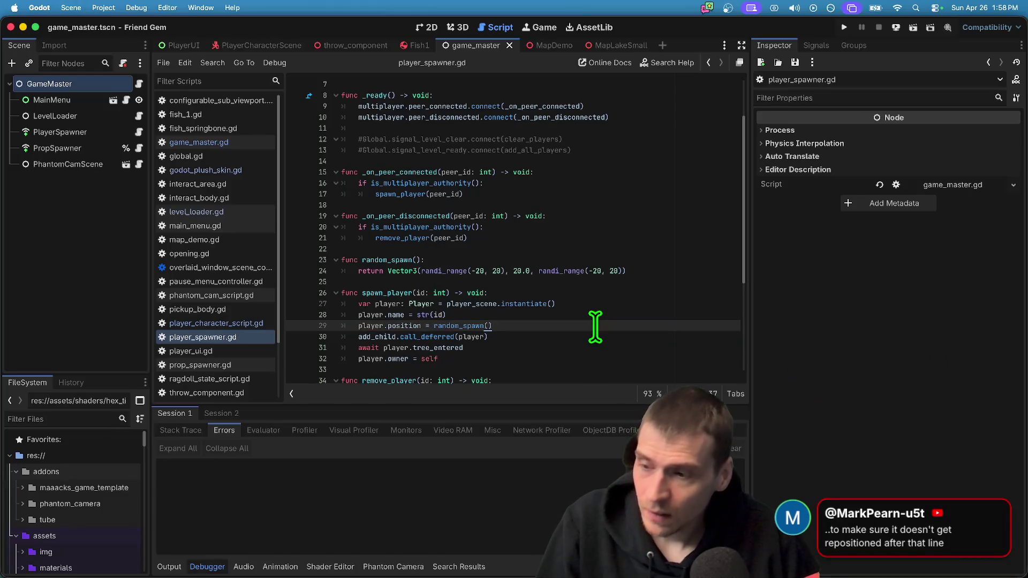
pyautogui.press('Right')
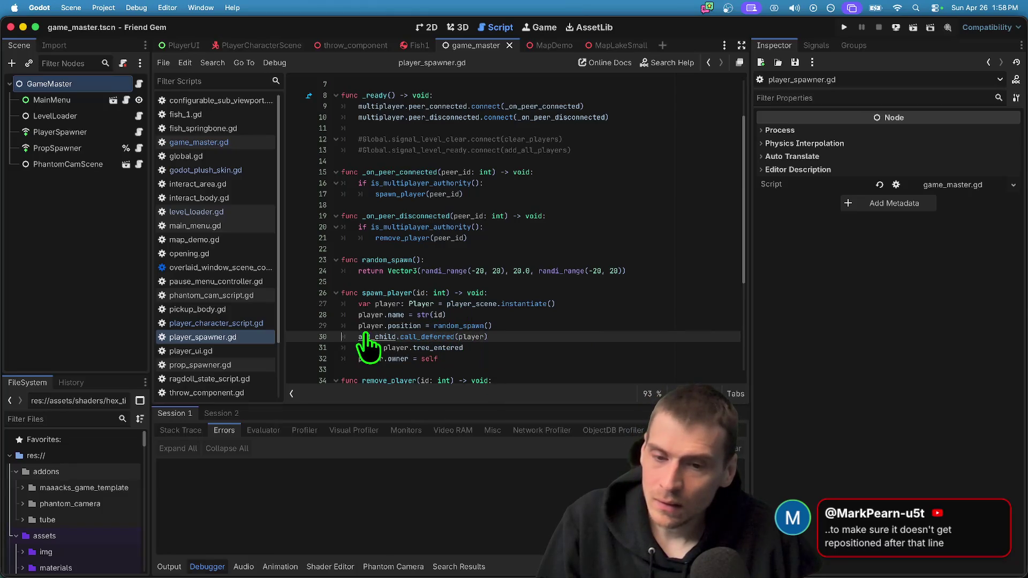
pyautogui.doubleClick(396, 326)
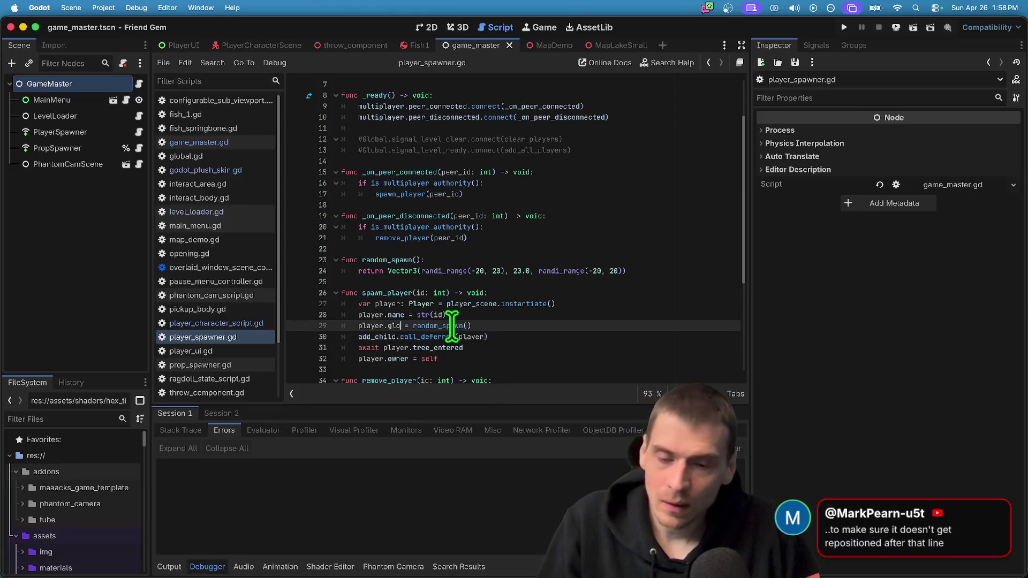
# - Complete line 29 as player.global_position = random_spawn(), run, and host a game
pyautogui.press('Return')
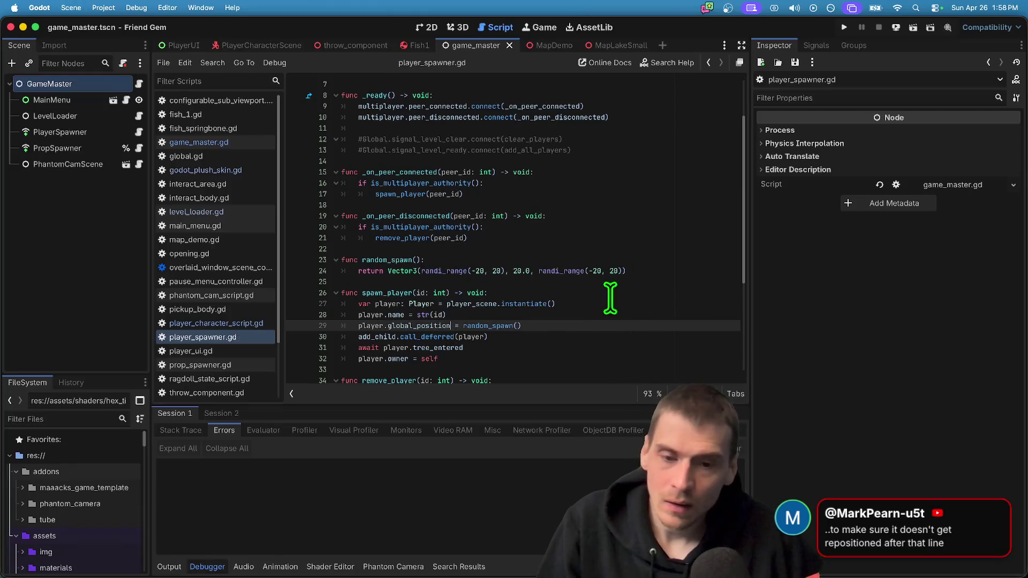
pyautogui.press('super+b')
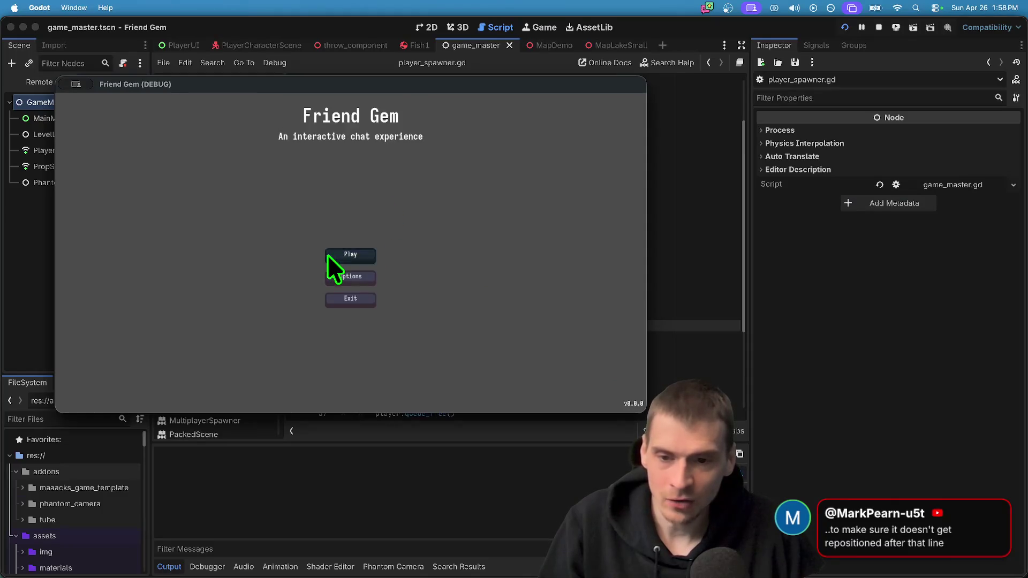
pyautogui.click(327, 254)
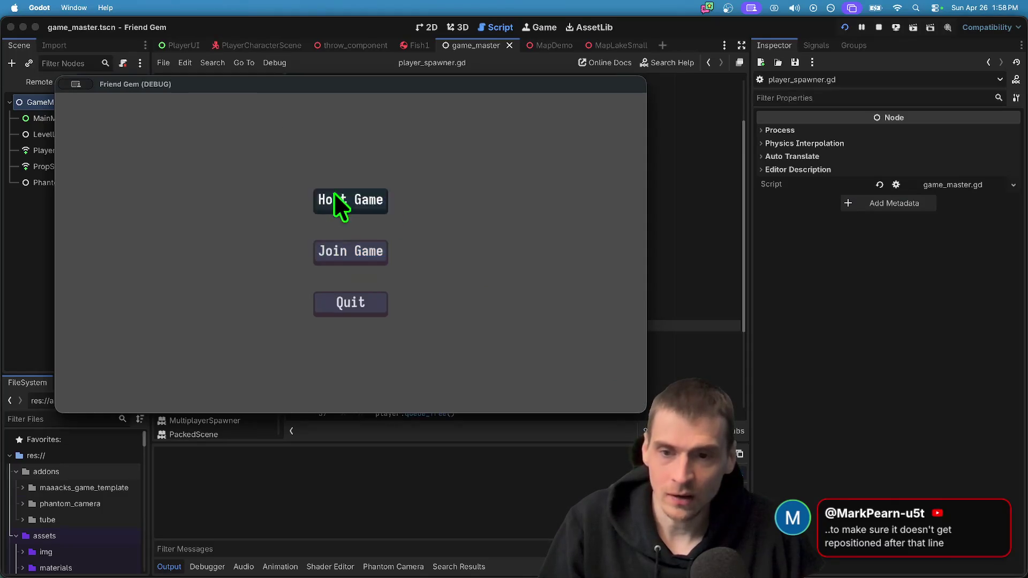
pyautogui.click(339, 201)
pyautogui.click(347, 330)
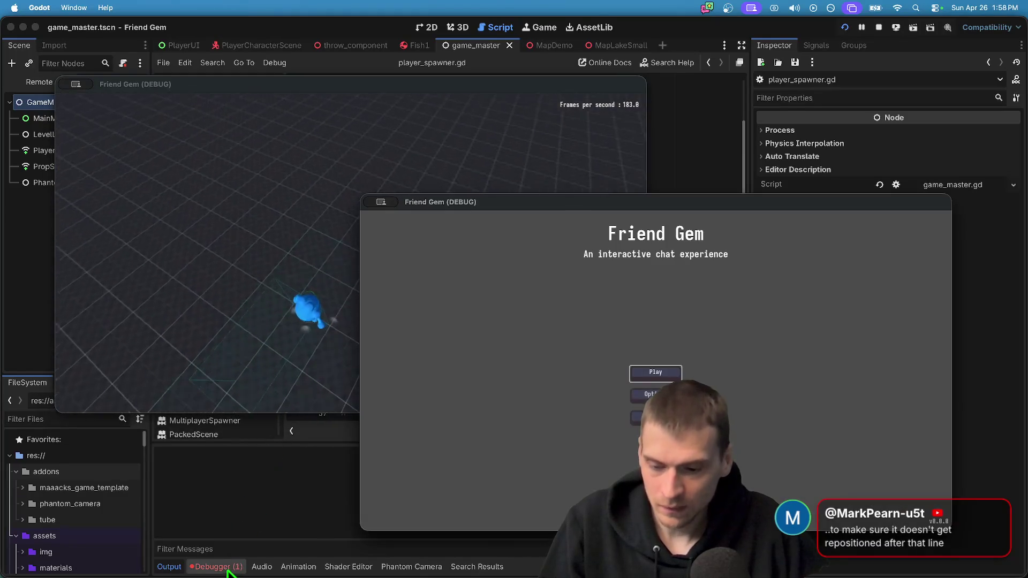
# - Join the hosted game from the second game window, then stop the run
pyautogui.click(219, 567)
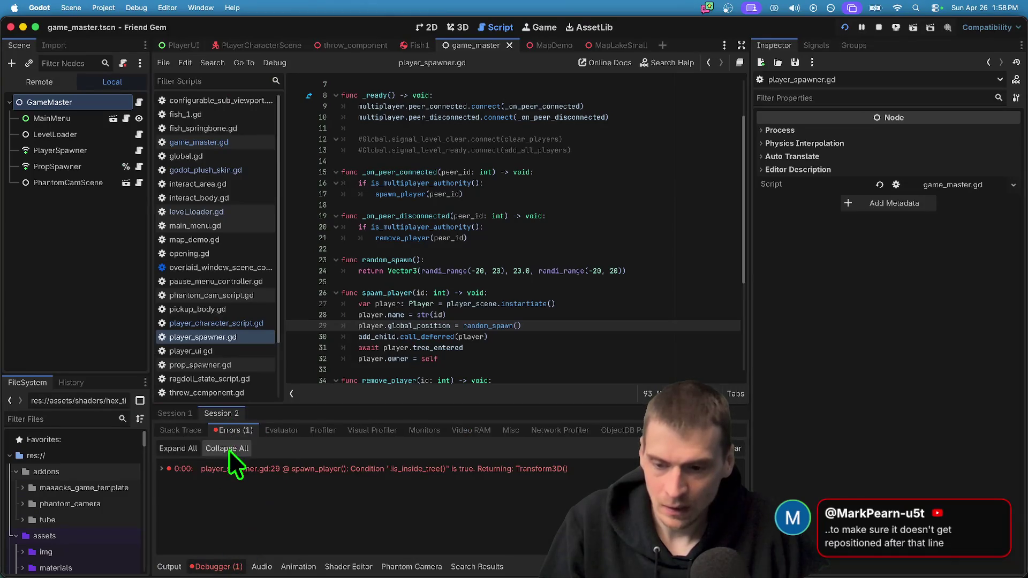
pyautogui.press('super+Tab')
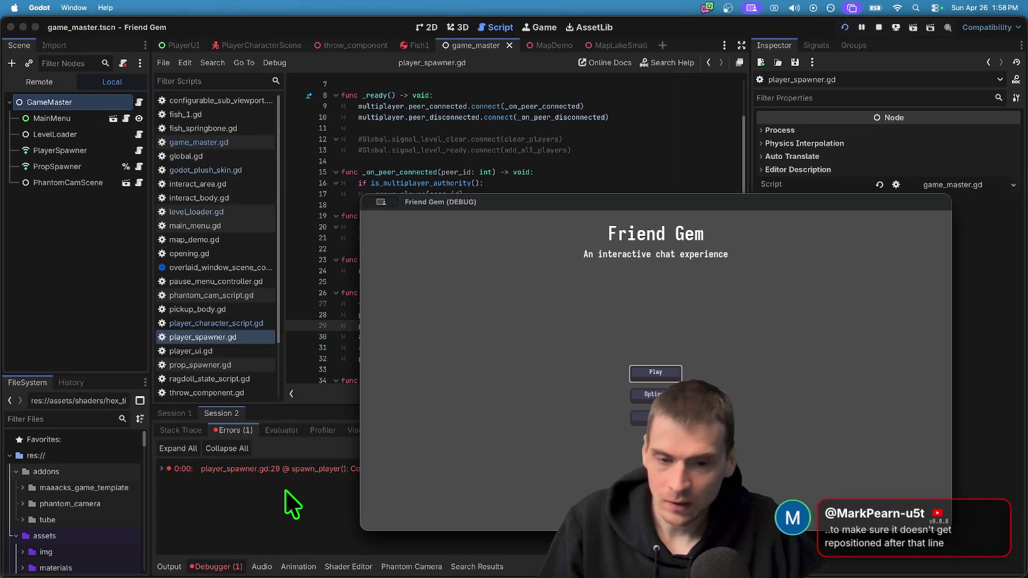
pyautogui.click(658, 375)
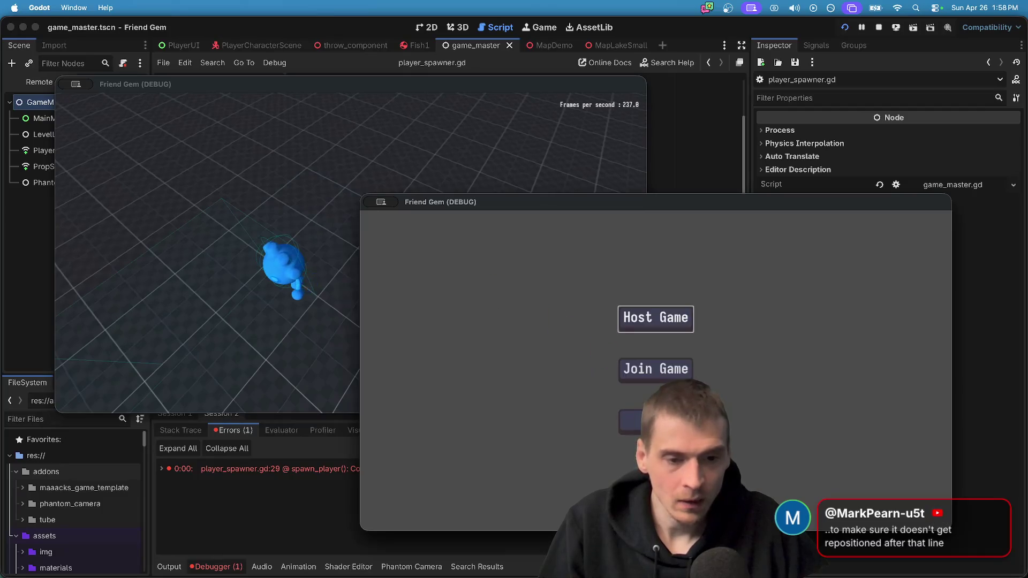
pyautogui.click(656, 369)
pyautogui.click(751, 295)
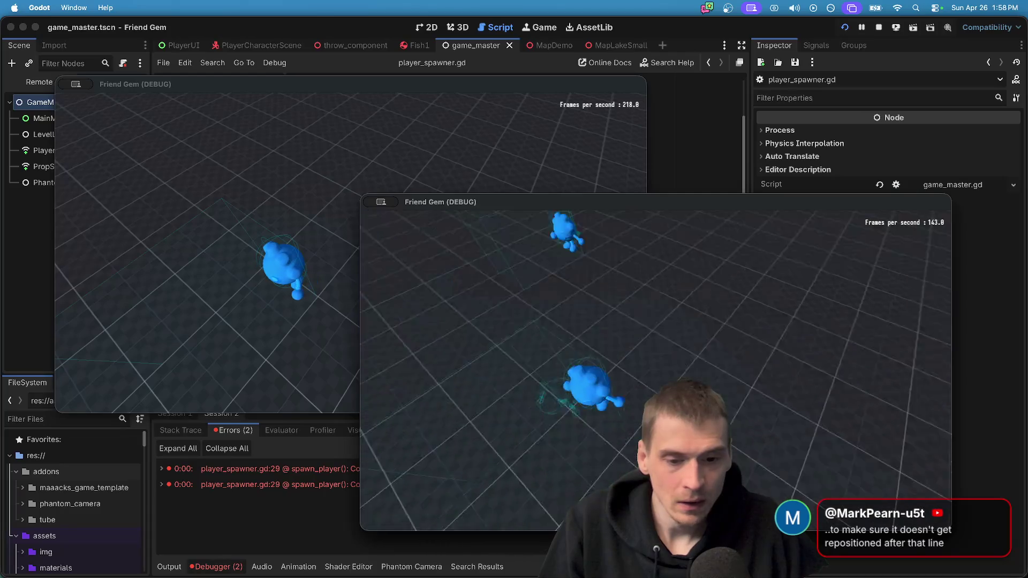
pyautogui.press('super+Tab')
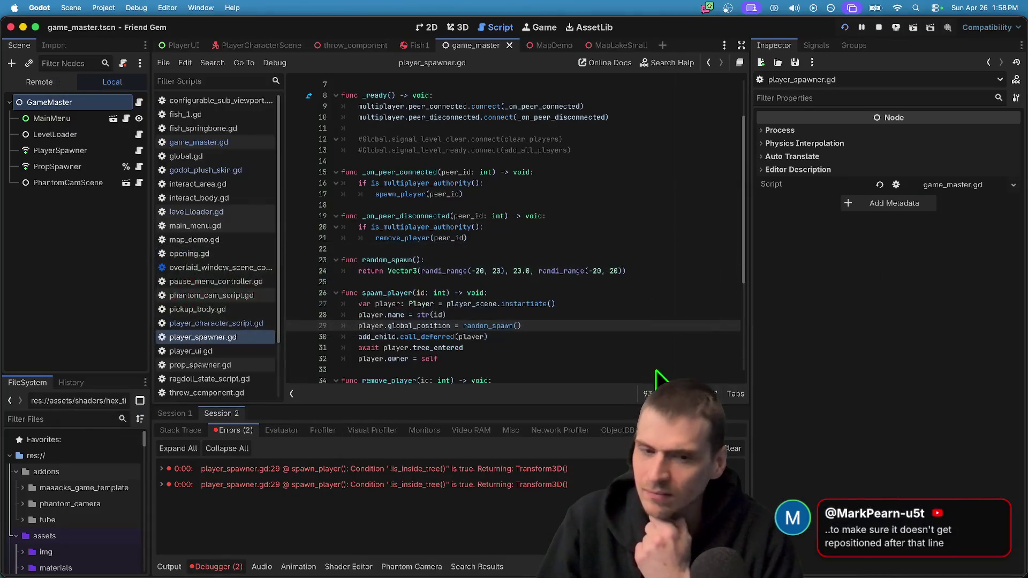
pyautogui.press('super+Tab')
pyautogui.press('super+Tab')
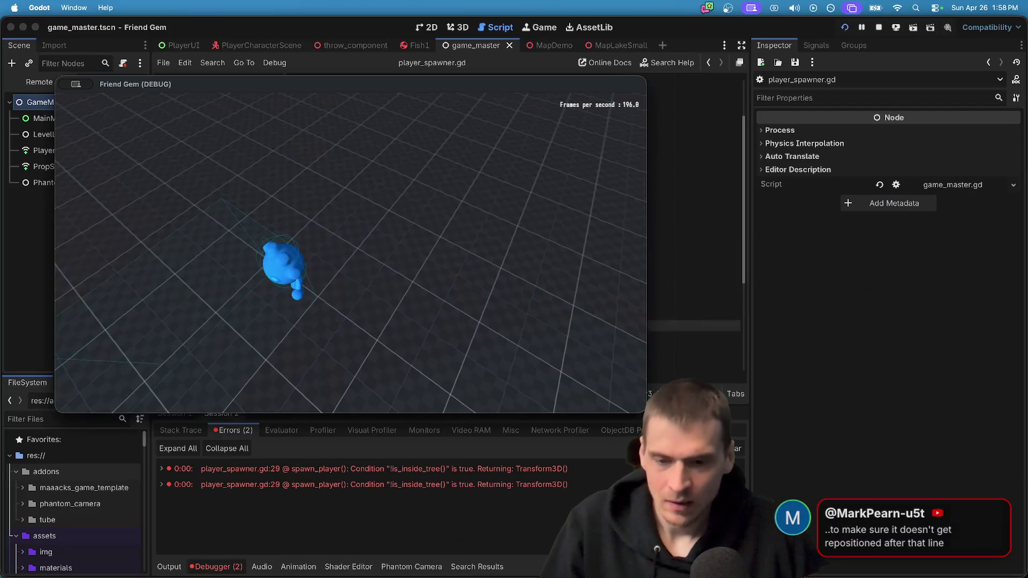
pyautogui.press('super+period')
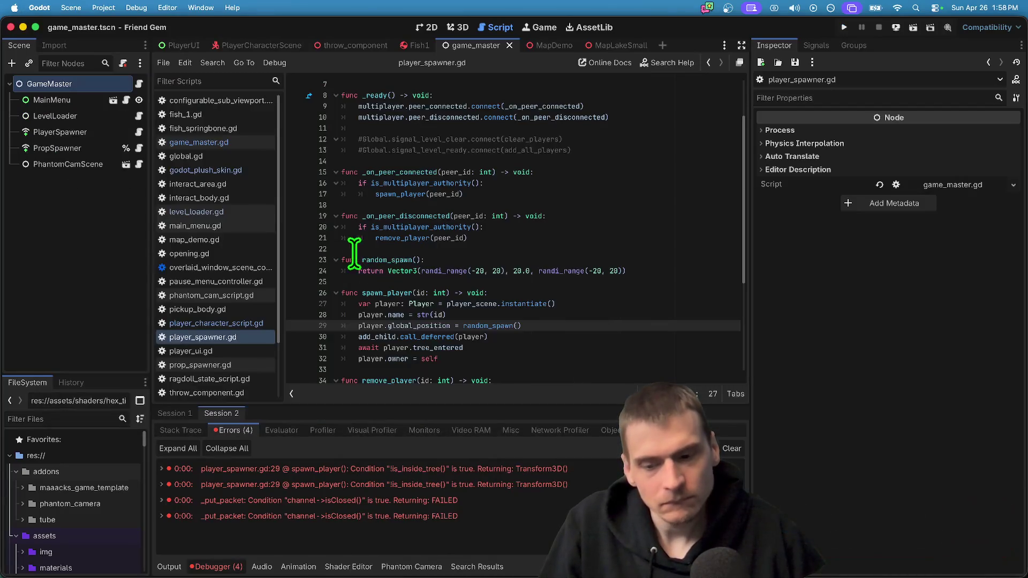
# - Revert line 29 to player.position = random_spawn()
pyautogui.click(636, 304)
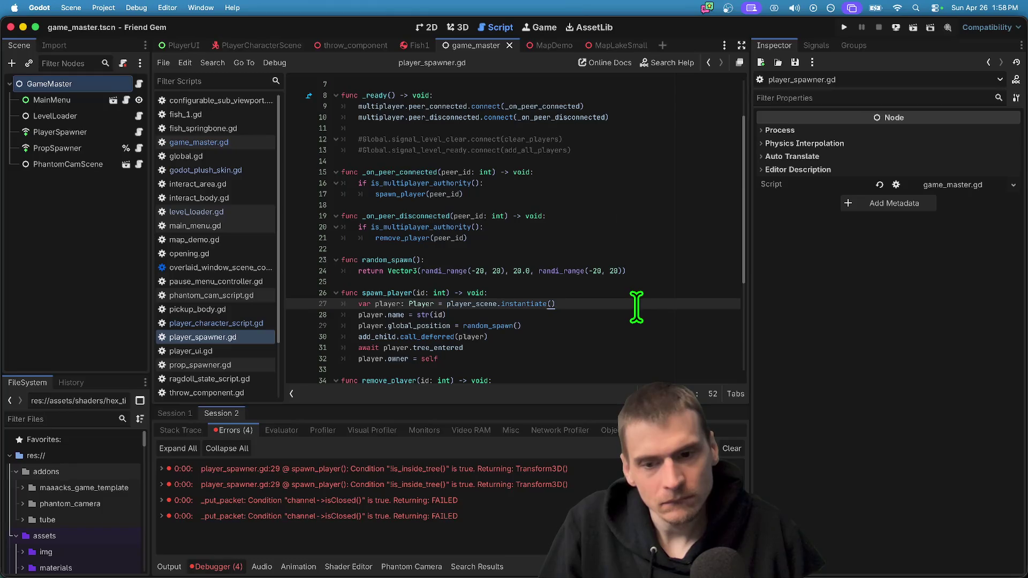
pyautogui.press('Down')
pyautogui.press('Down')
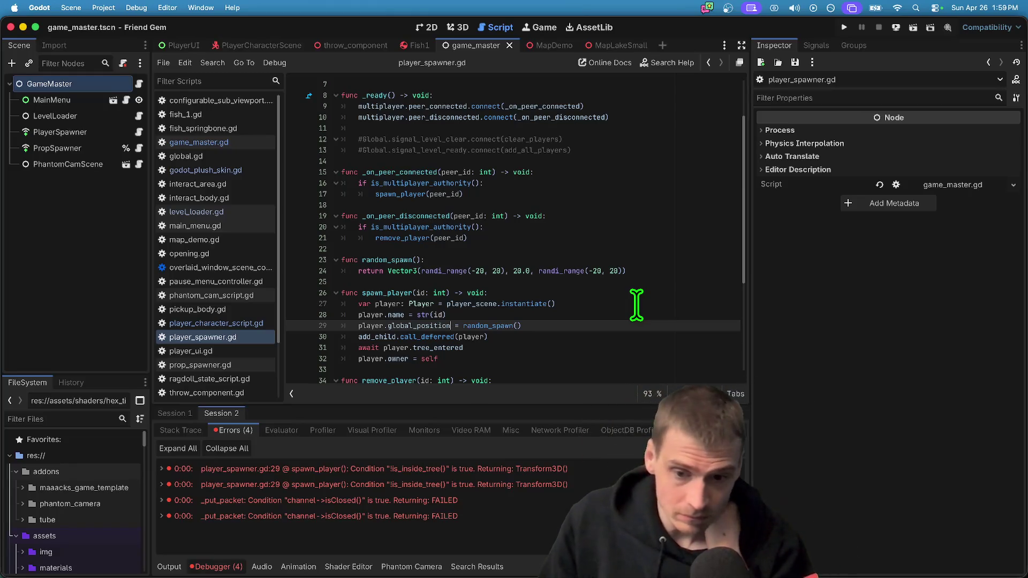
pyautogui.press('Up')
pyautogui.press('Up')
pyautogui.press('Up')
pyautogui.press('End')
pyautogui.write('*')
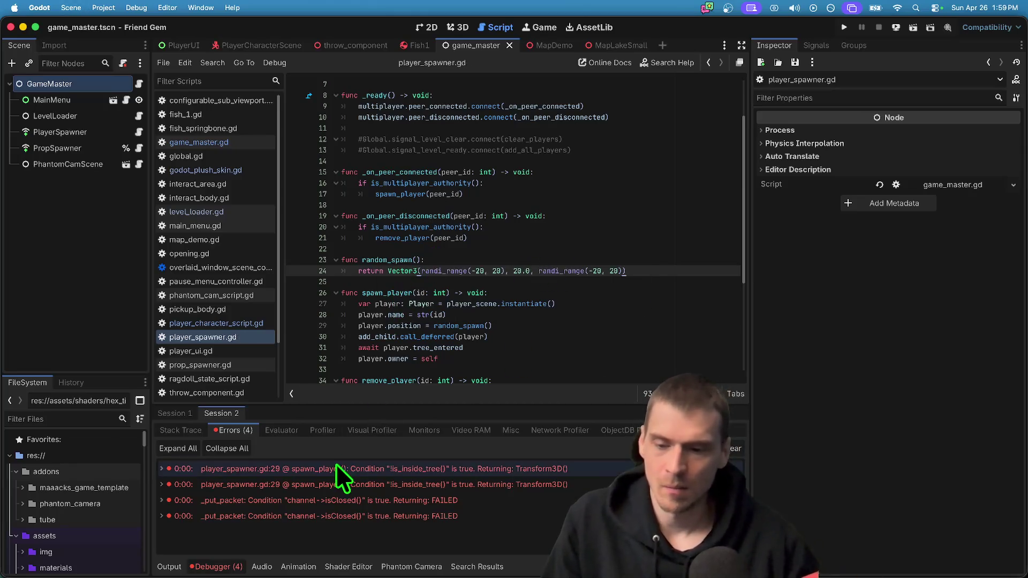
# - Review the spawn_player function, then run the project to test local spawn positions
pyautogui.click(374, 316)
pyautogui.click(378, 292)
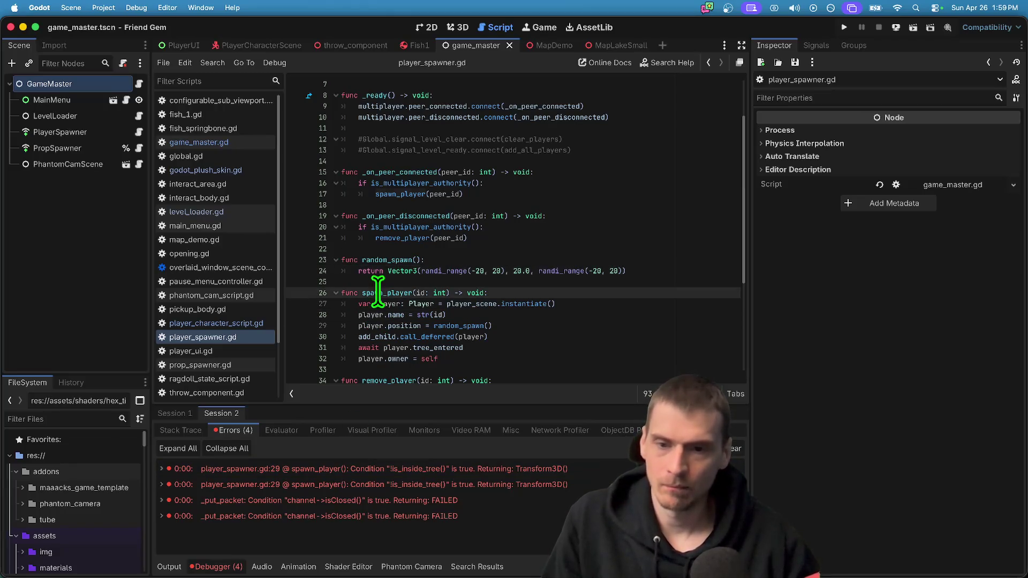
pyautogui.rightClick(378, 293)
pyautogui.press('Escape')
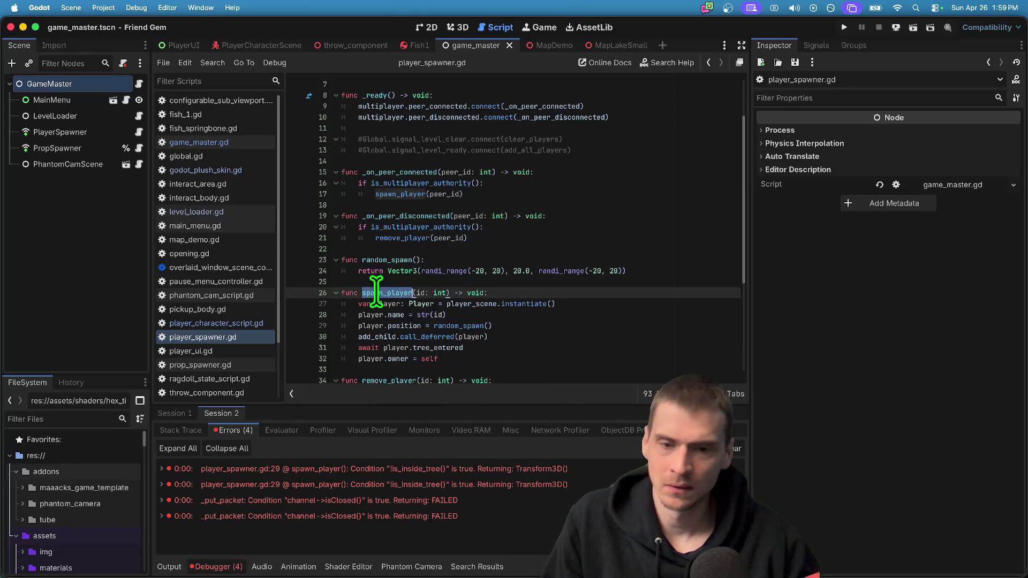
pyautogui.click(571, 360)
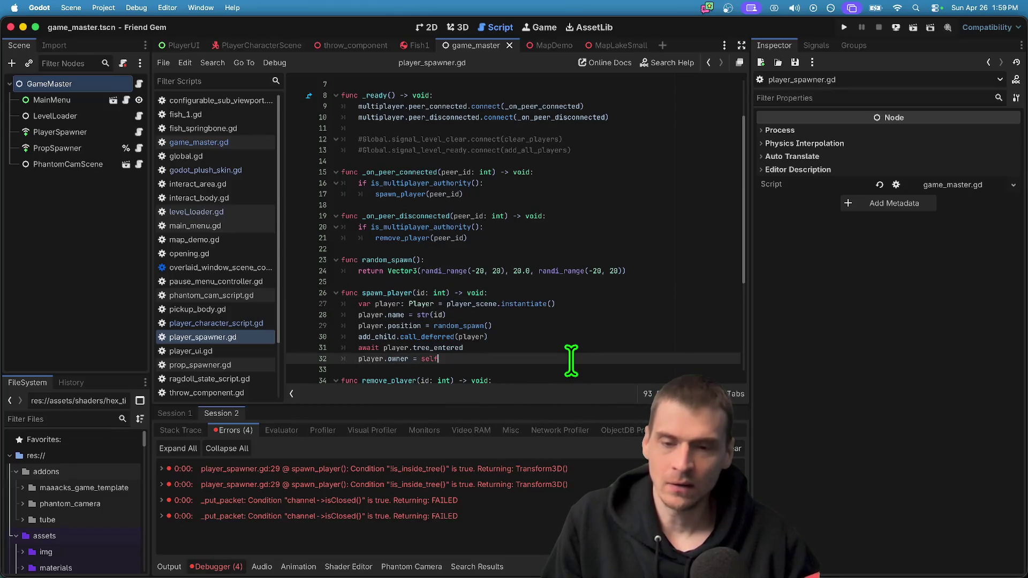
pyautogui.scroll(-1, 570, 361)
pyautogui.scroll(-3, 569, 358)
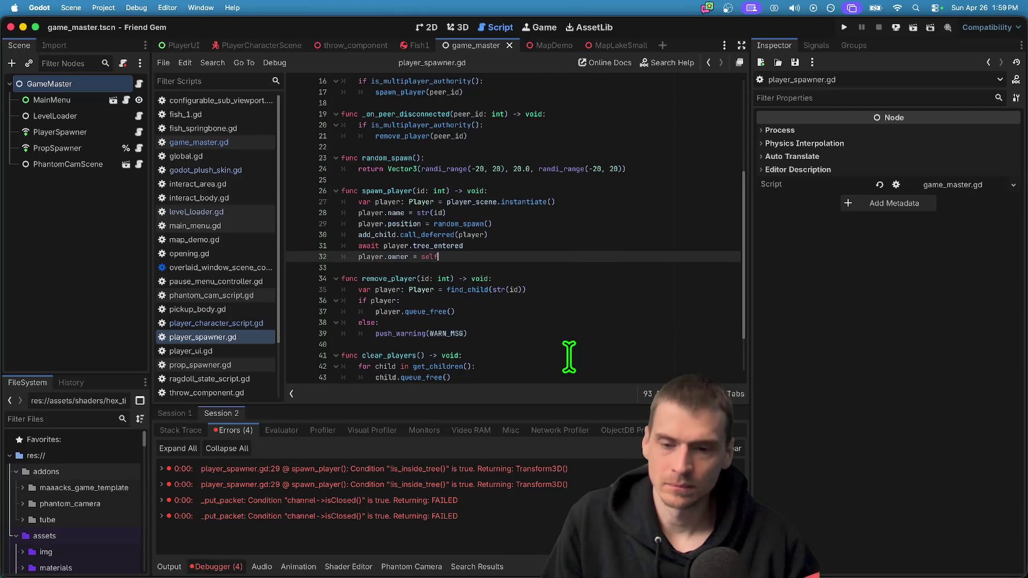
pyautogui.doubleClick(422, 214)
pyautogui.click(468, 214)
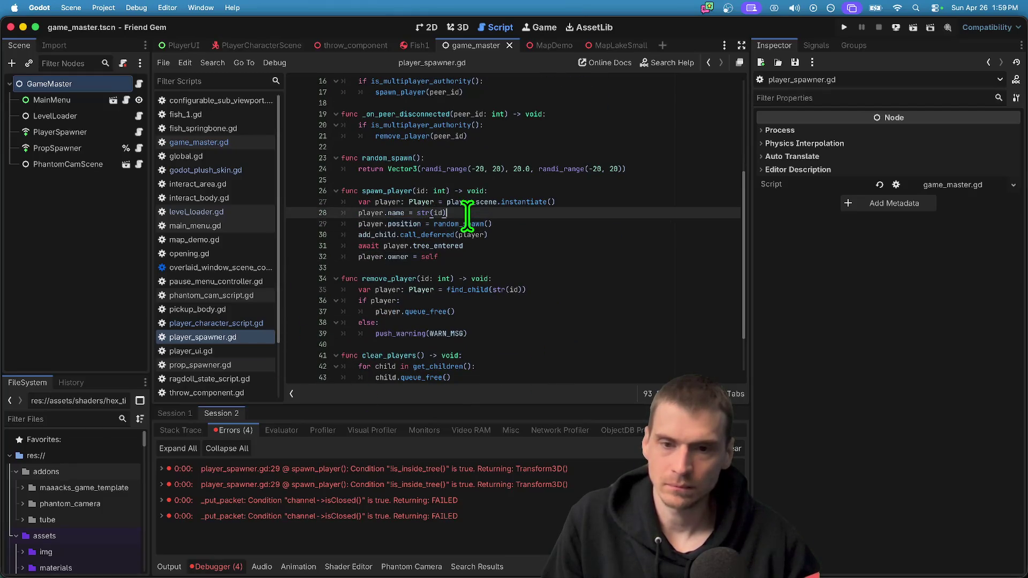
pyautogui.press('super+b')
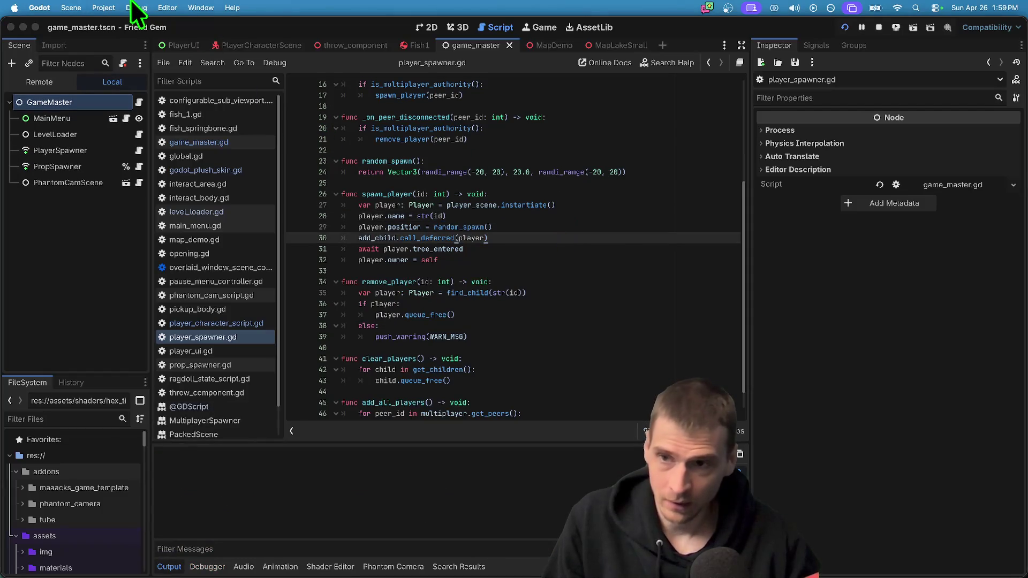
# - Stop the game, enable multiple instances under Debug > Customize Run Instances, and relaunch
pyautogui.click(704, 128)
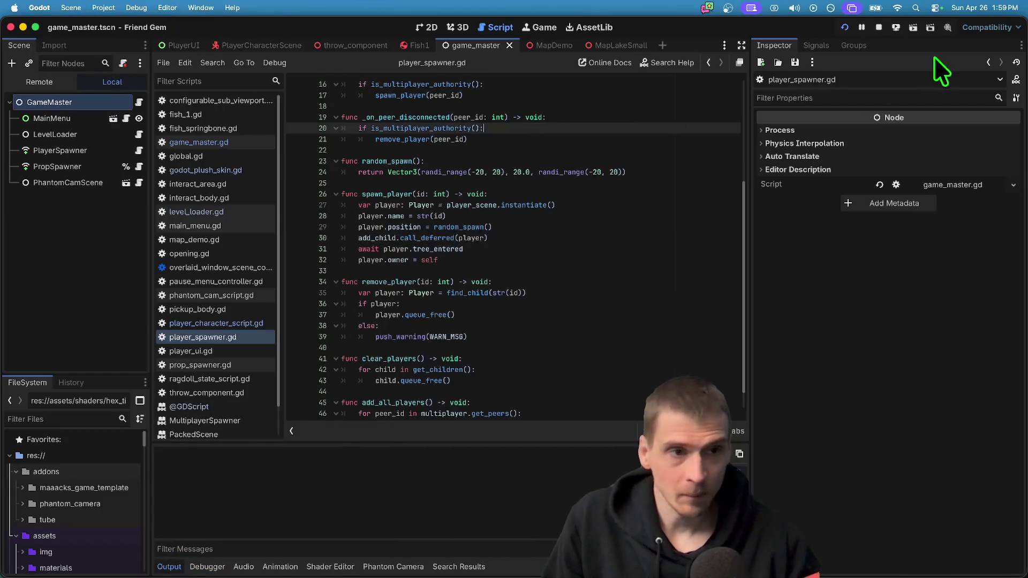
pyautogui.click(881, 29)
pyautogui.click(103, 8)
pyautogui.moveTo(137, 8)
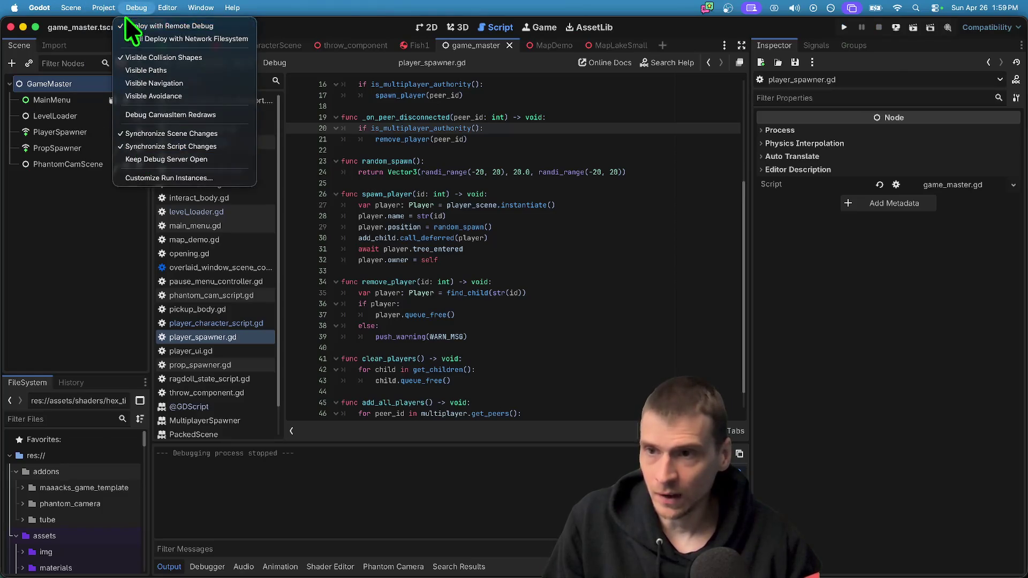
pyautogui.click(161, 177)
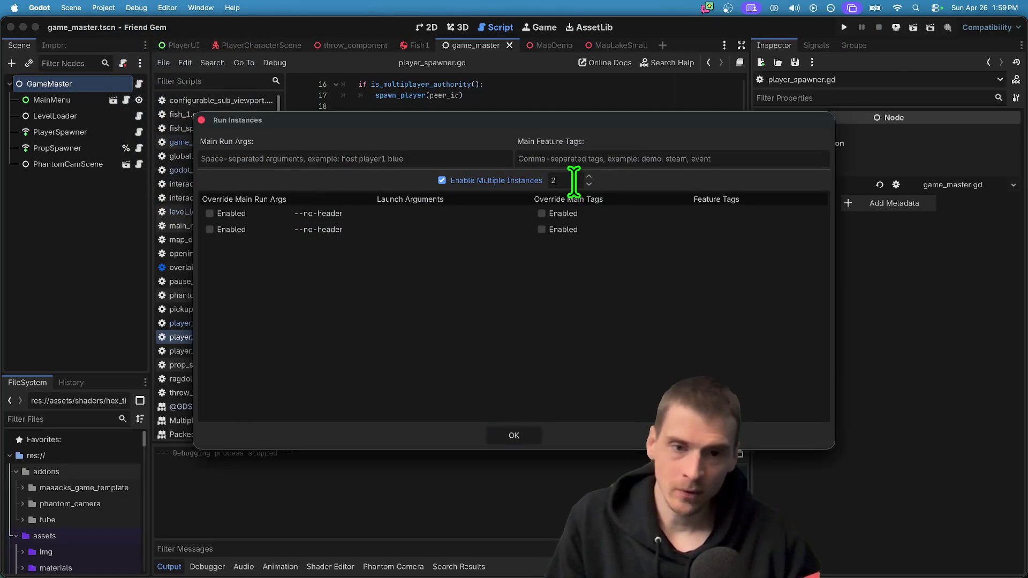
pyautogui.click(522, 431)
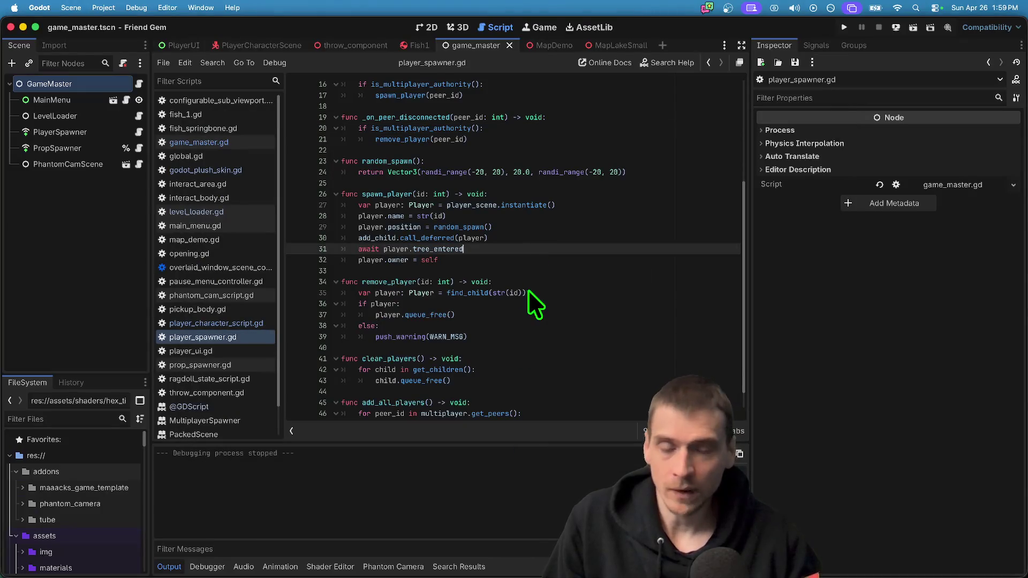
pyautogui.press('super+b')
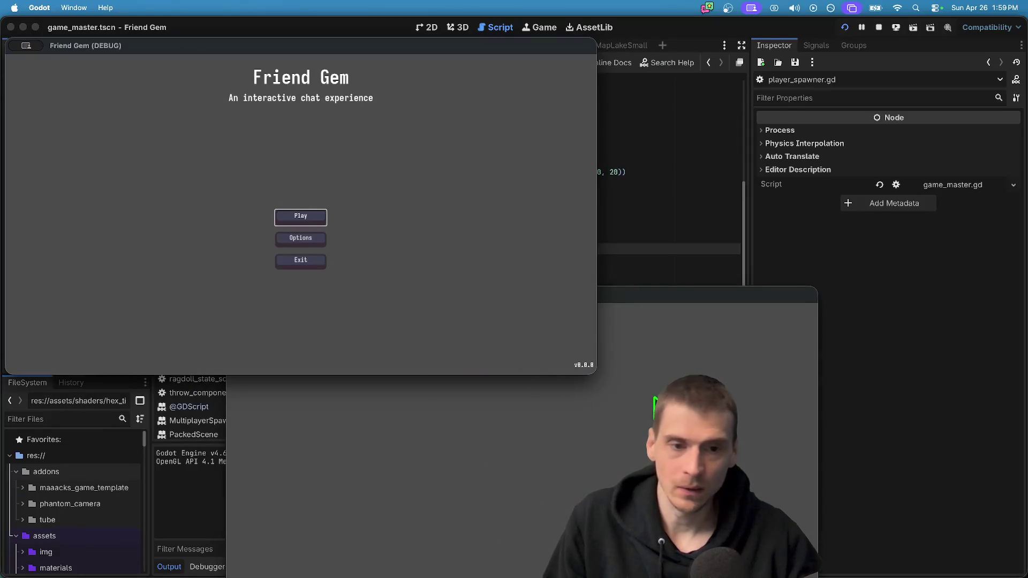
# - Host a game in the first window and join it from the second window
pyautogui.click(305, 216)
pyautogui.click(306, 163)
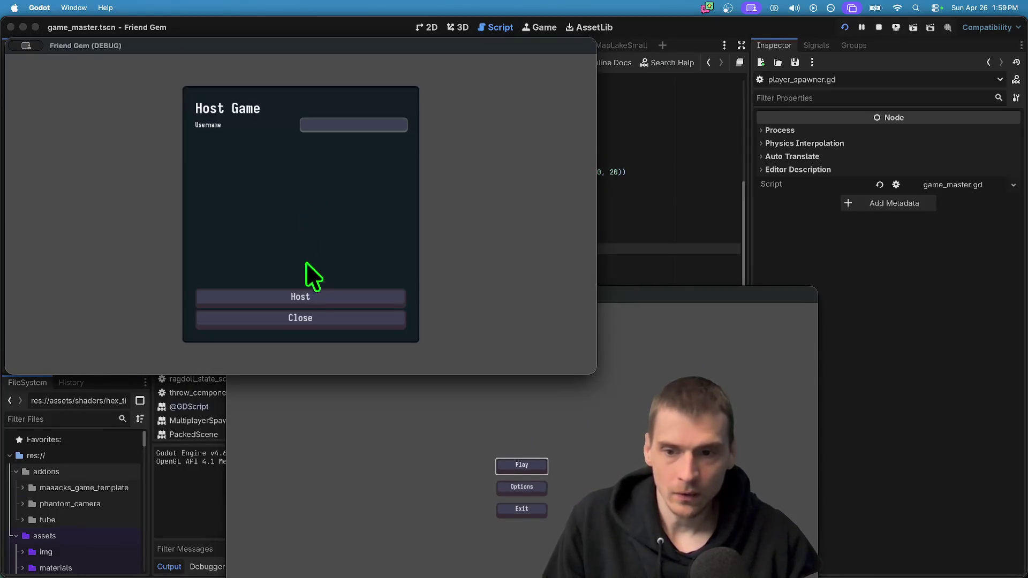
pyautogui.click(307, 297)
pyautogui.press('super+Tab')
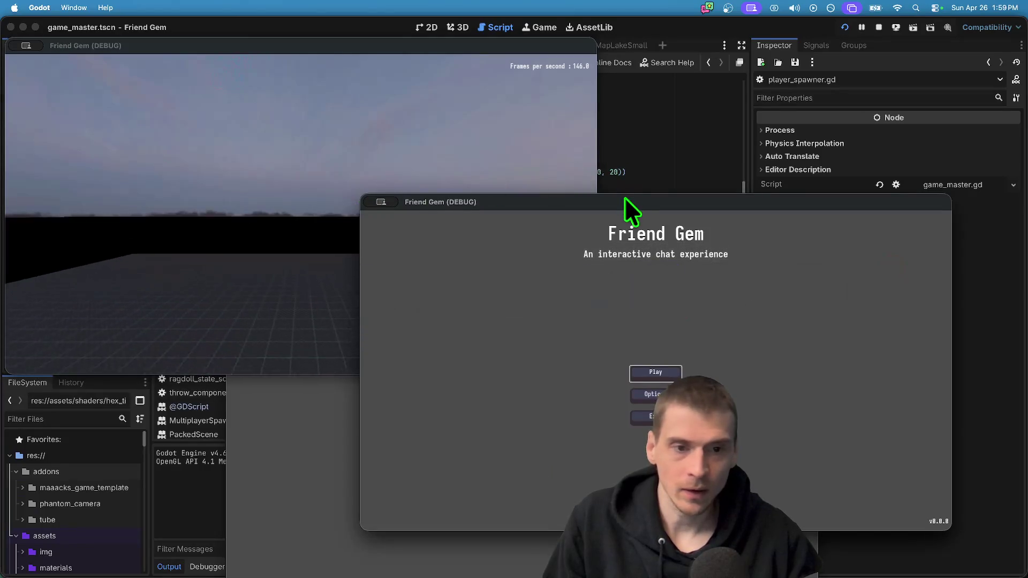
pyautogui.moveTo(625, 197); pyautogui.dragTo(763, 48)
pyautogui.click(808, 224)
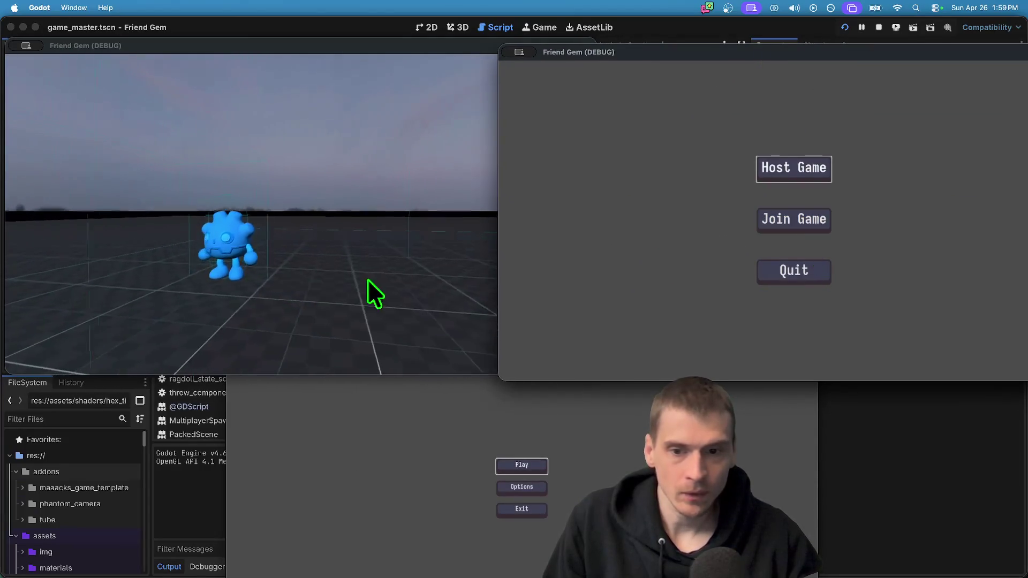
pyautogui.click(361, 283)
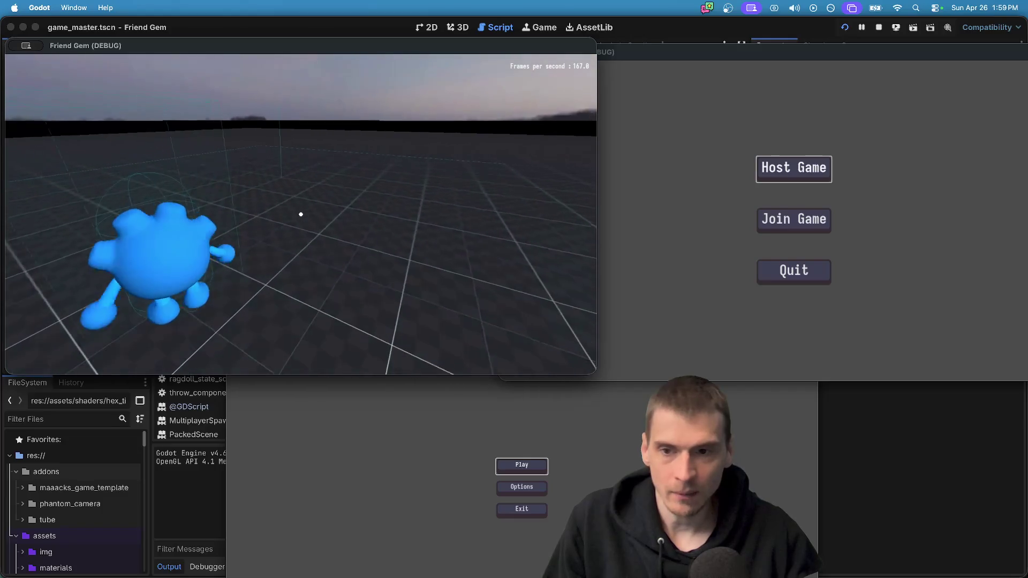
pyautogui.press('super+Tab')
pyautogui.click(794, 218)
pyautogui.click(889, 144)
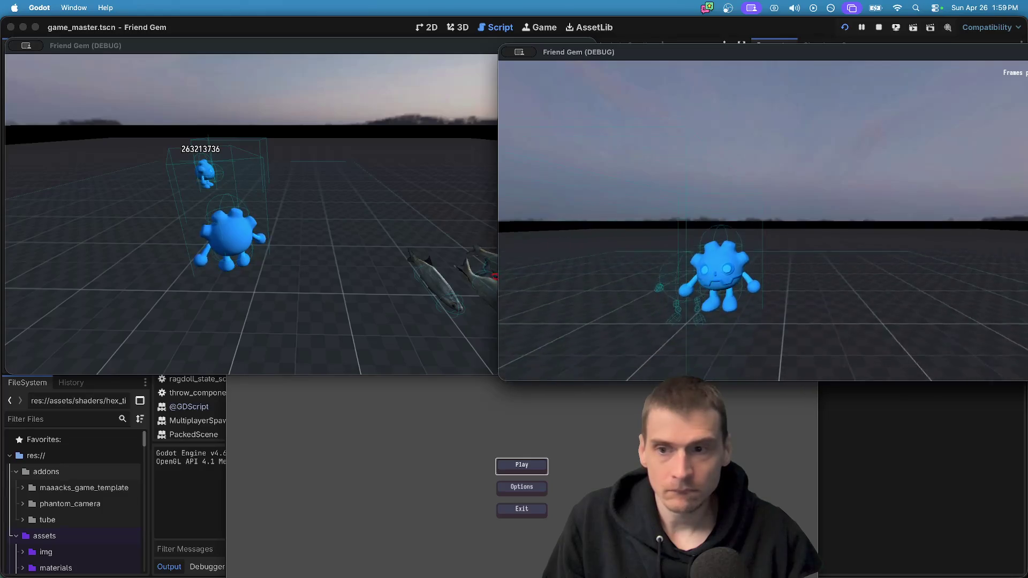
# - Quit the third instance, host again in a fresh window, and join from another
pyautogui.press('super+Tab')
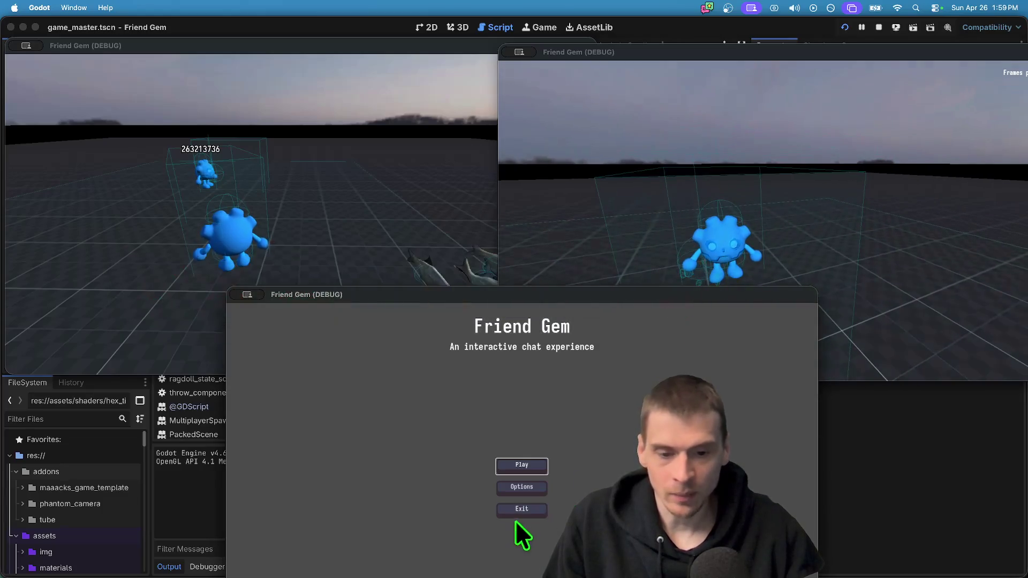
pyautogui.click(522, 509)
pyautogui.click(540, 476)
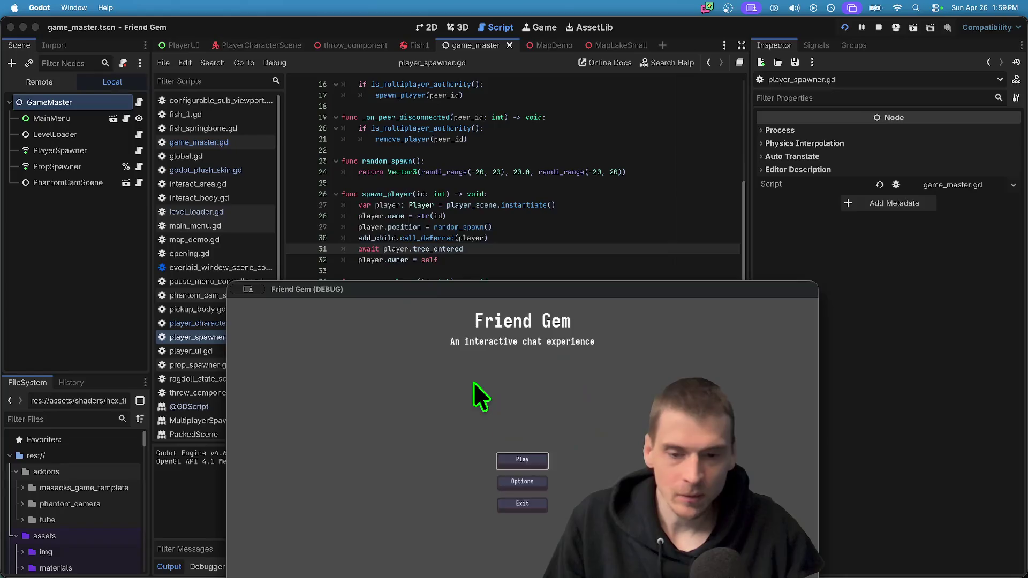
pyautogui.moveTo(500, 201)
pyautogui.mouseDown()
pyautogui.moveTo(143, 59)
pyautogui.moveTo(147, 36)
pyautogui.mouseUp()
pyautogui.click(298, 206)
pyautogui.click(303, 153)
pyautogui.click(312, 289)
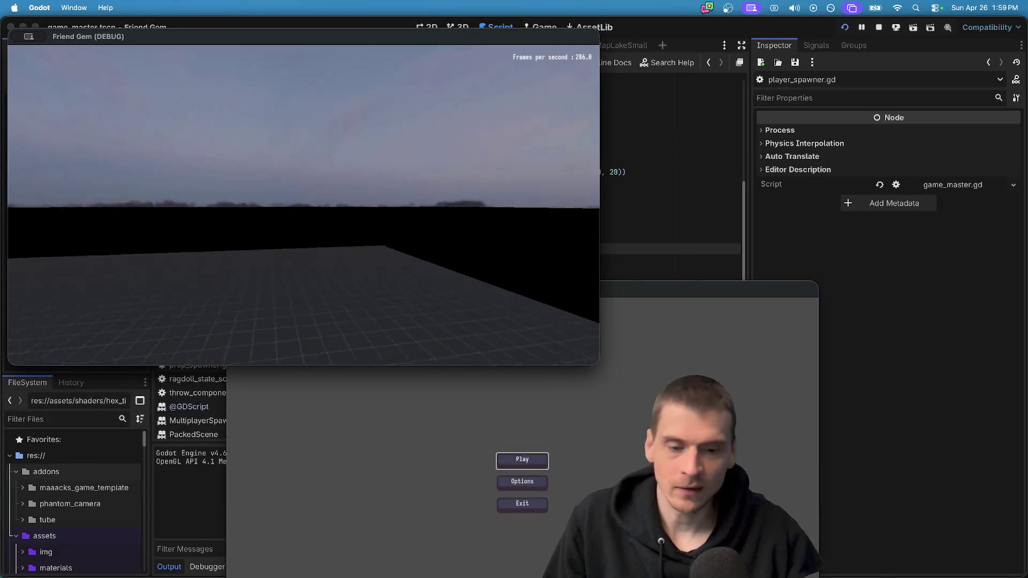
pyautogui.click(533, 461)
pyautogui.click(531, 461)
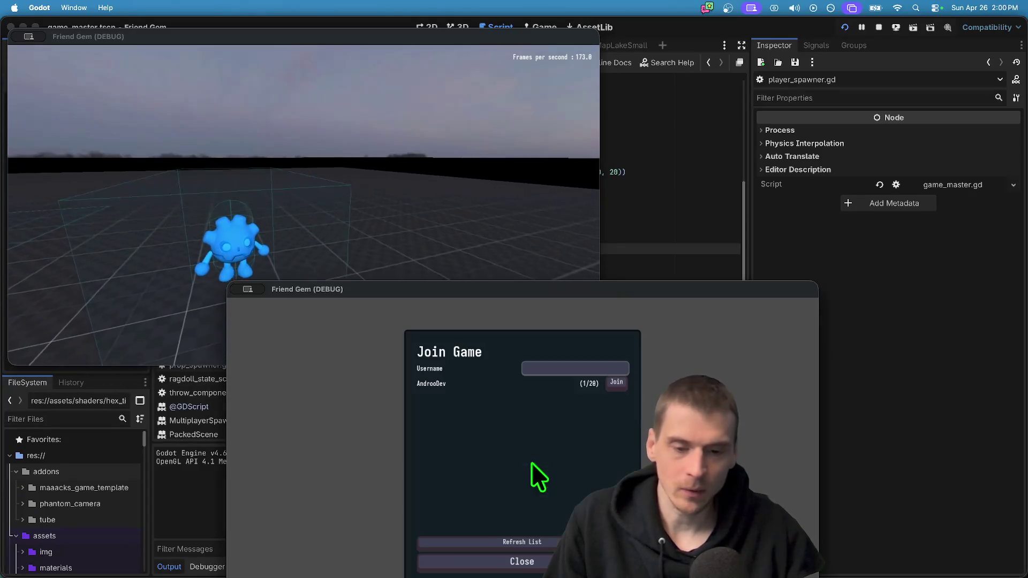
pyautogui.click(613, 381)
# - Move the remaining game window to the top right and join the hosted game
pyautogui.press('super+Tab')
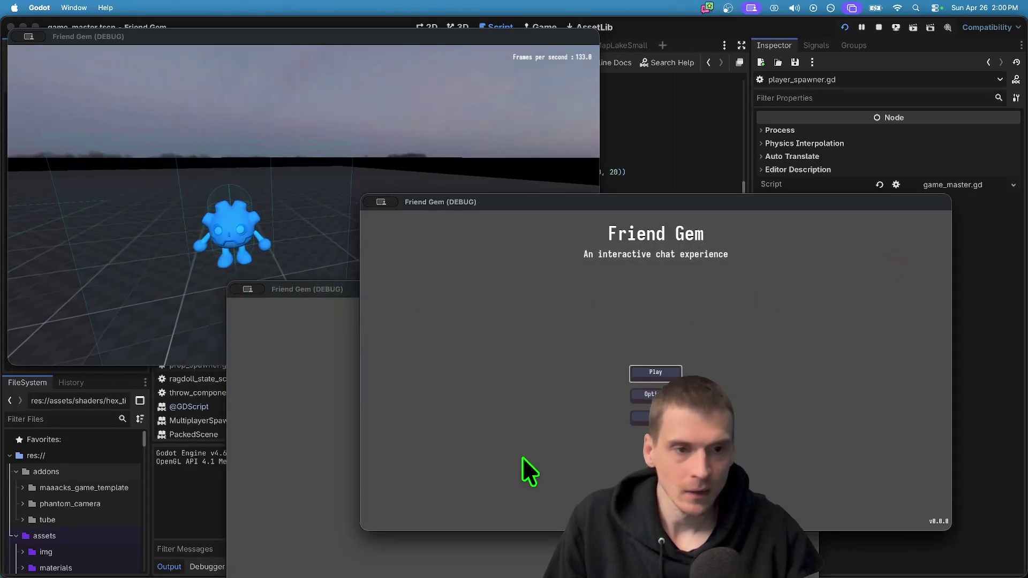
pyautogui.moveTo(667, 200)
pyautogui.mouseDown()
pyautogui.moveTo(775, 46)
pyautogui.moveTo(799, 35)
pyautogui.mouseUp()
pyautogui.click(799, 209)
pyautogui.click(814, 203)
pyautogui.click(878, 130)
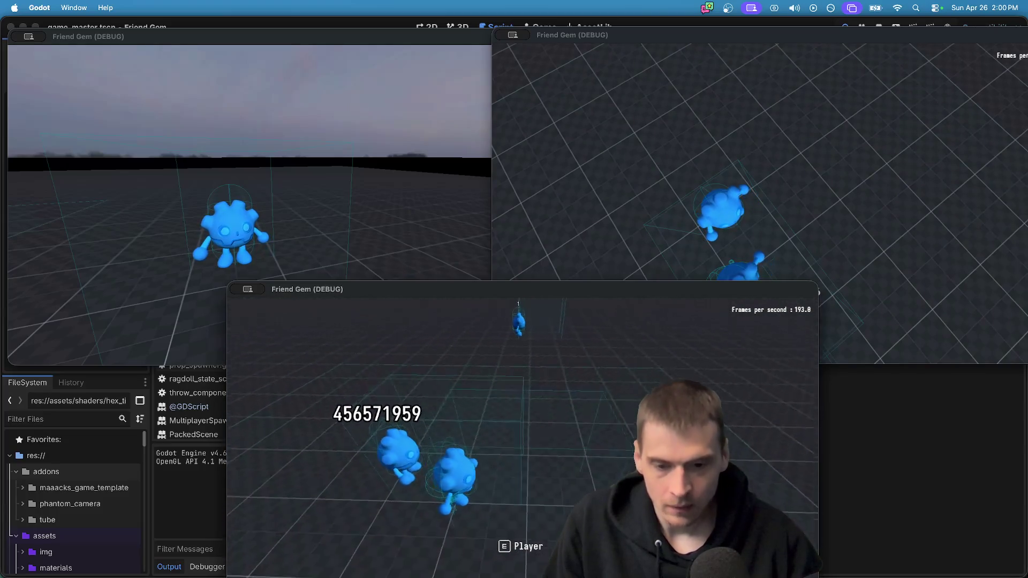
# - Walk the host's player toward and away from the others with W and S
pyautogui.click(305, 218)
pyautogui.press('w')
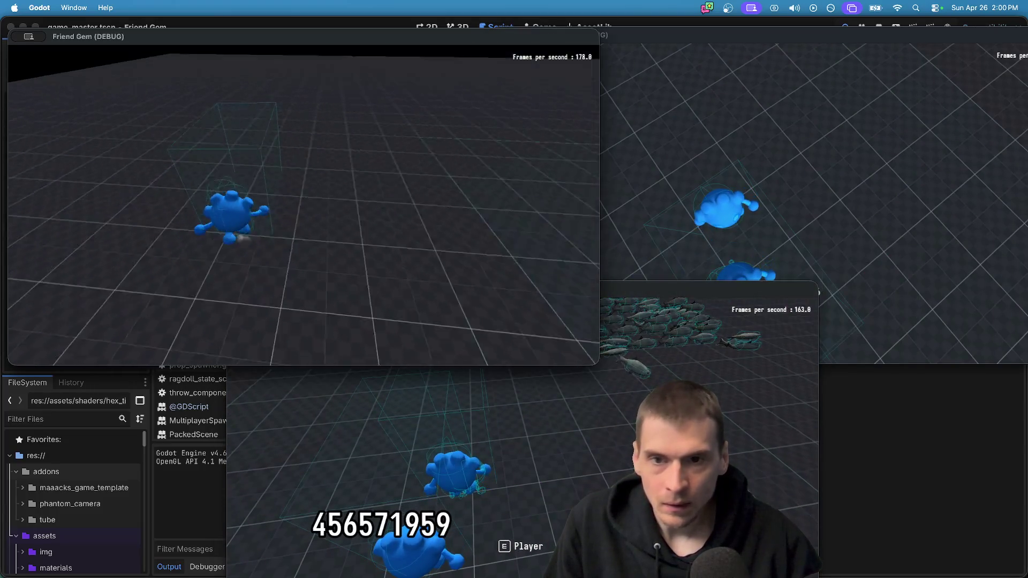
pyautogui.press('w')
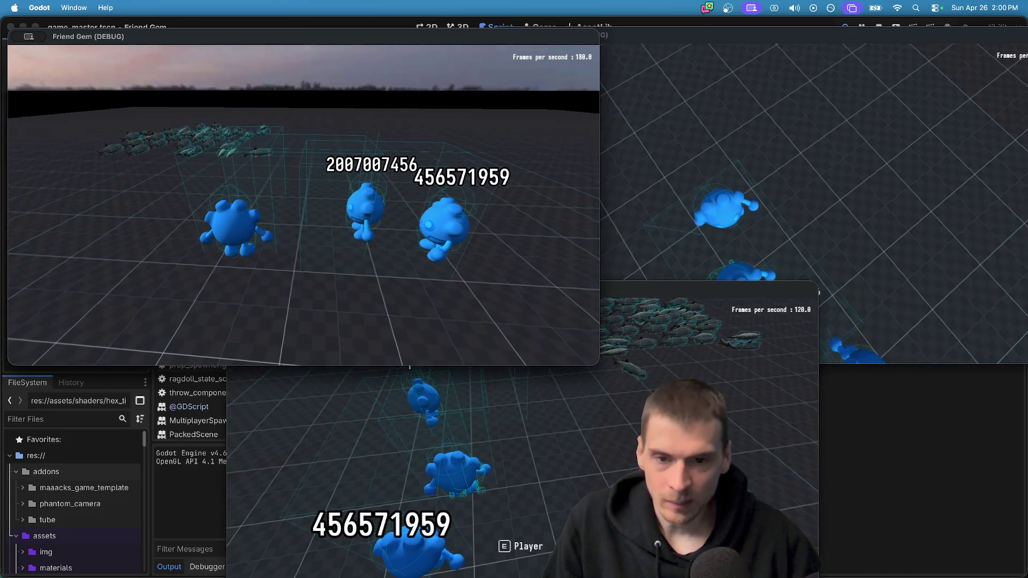
pyautogui.press('s')
pyautogui.press('s')
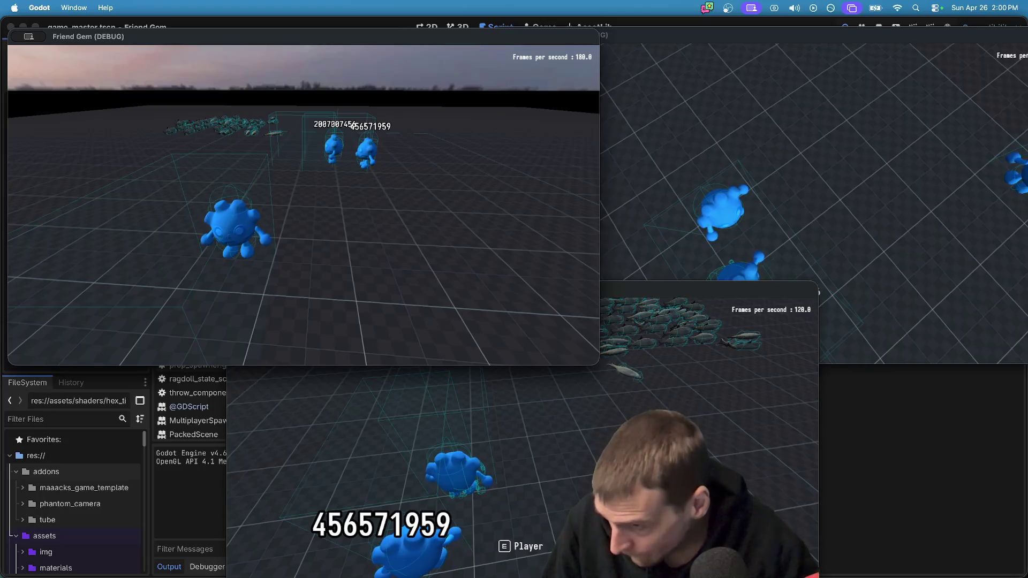
pyautogui.press('super+Tab')
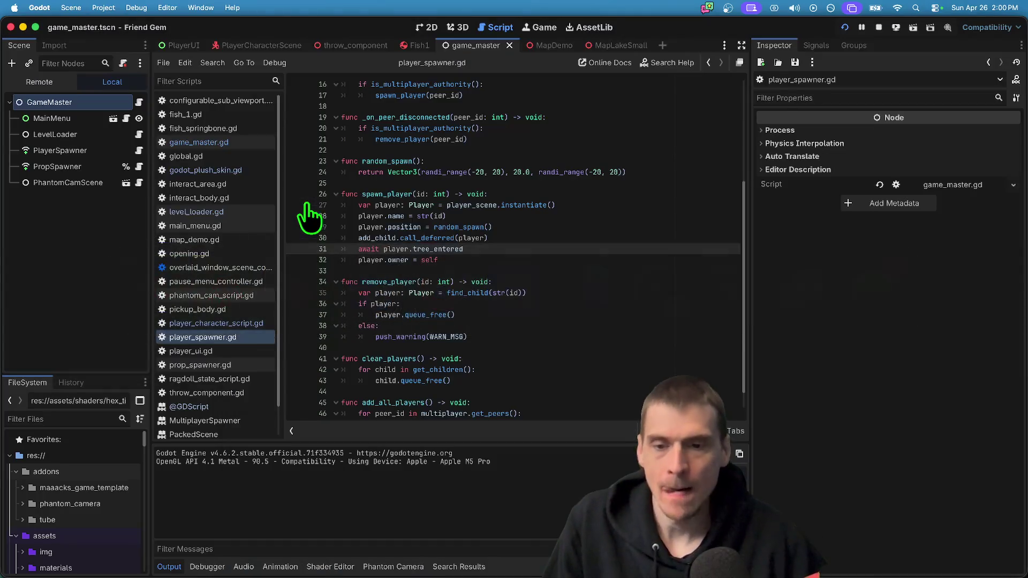
# - Search for 'position', then start a set_position call after player on line 29
pyautogui.press('super+f')
pyautogui.write('position')
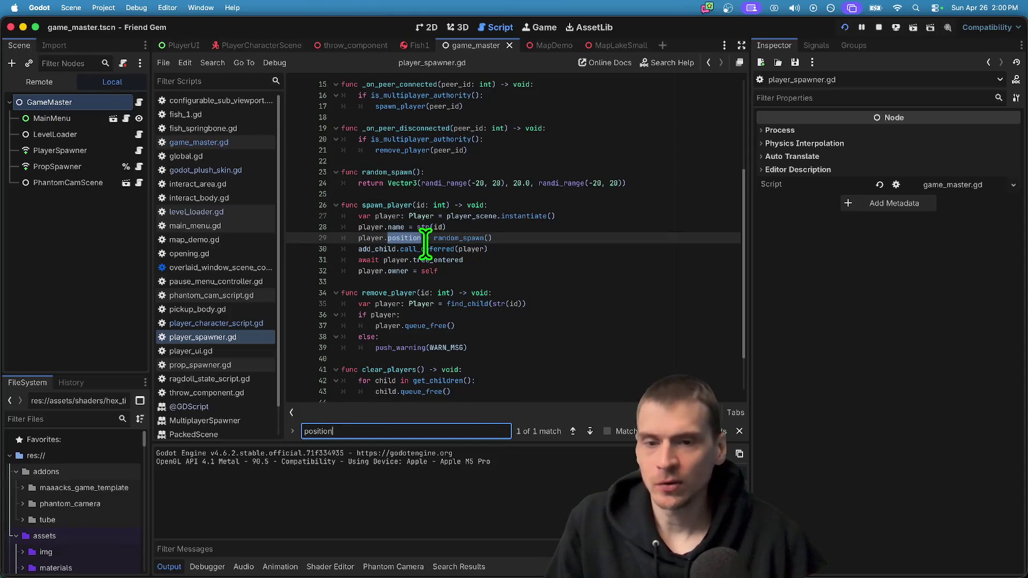
pyautogui.press('Escape')
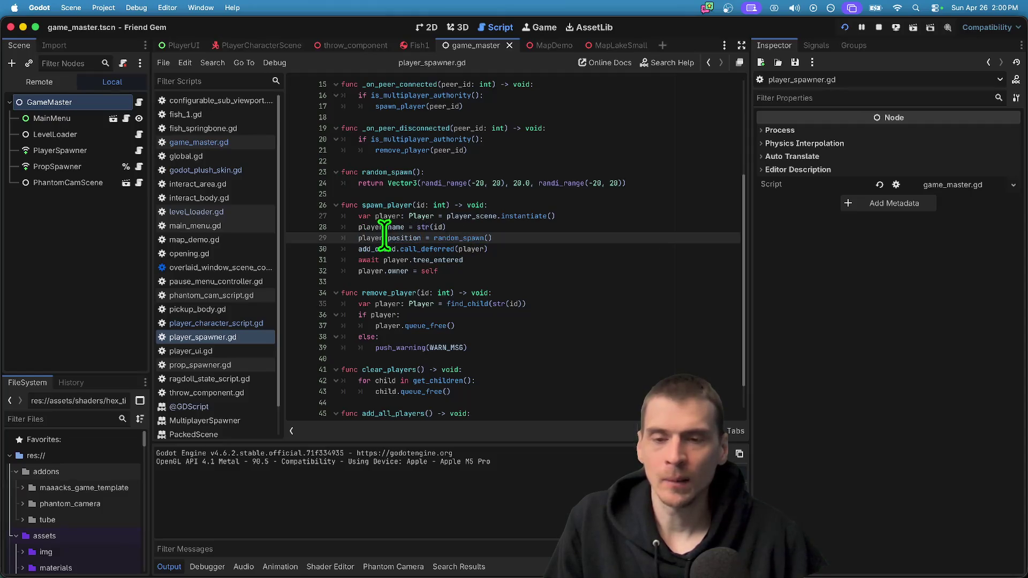
pyautogui.hotkey('ctrl', 'space')
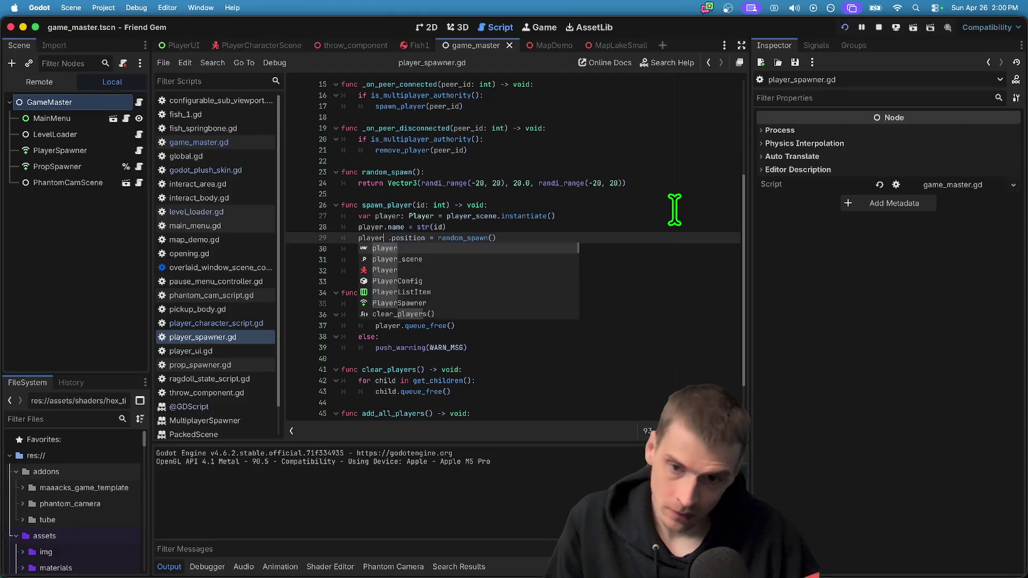
pyautogui.write('.set_p')
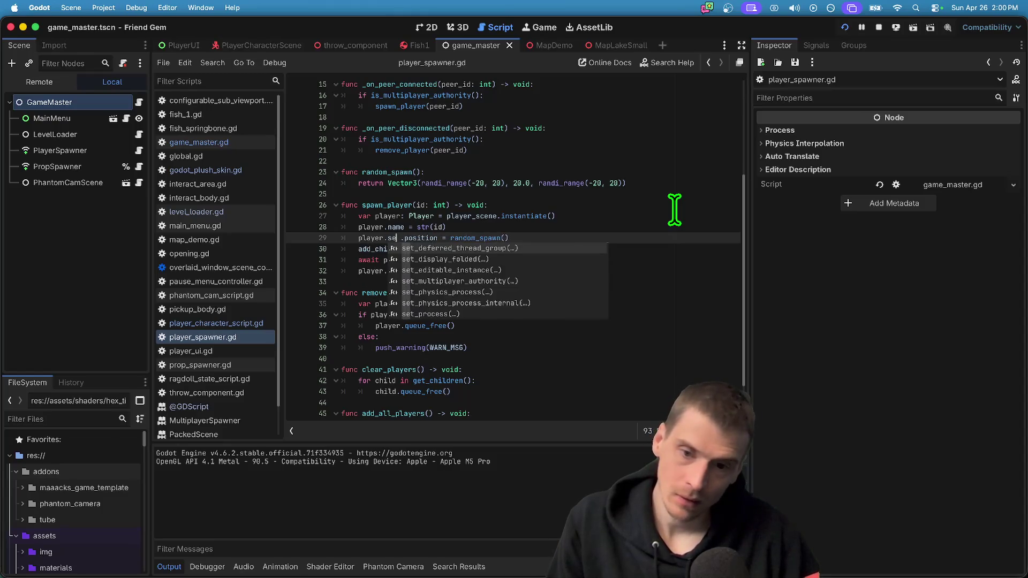
pyautogui.write('osit')
pyautogui.press('Return')
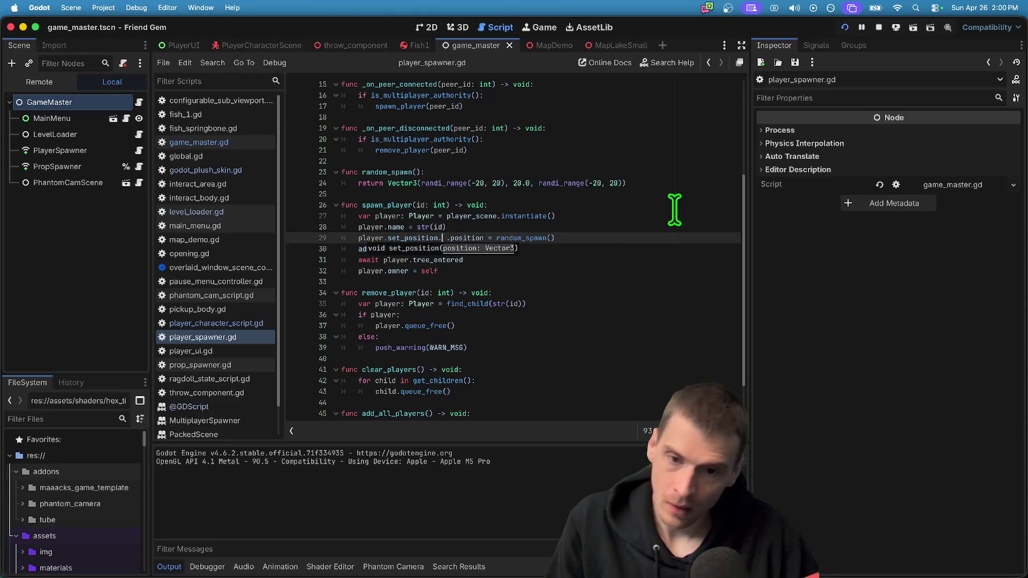
pyautogui.write('(')
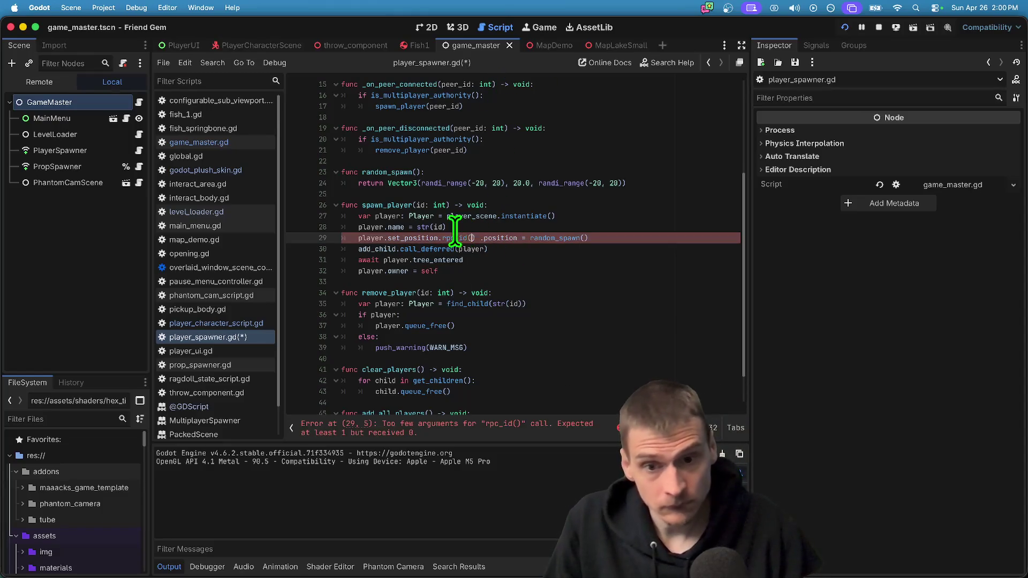
# - Finish the call as rpc_id(id, random_spawn()) and save the spawner script
pyautogui.click(438, 227)
pyautogui.click(472, 237)
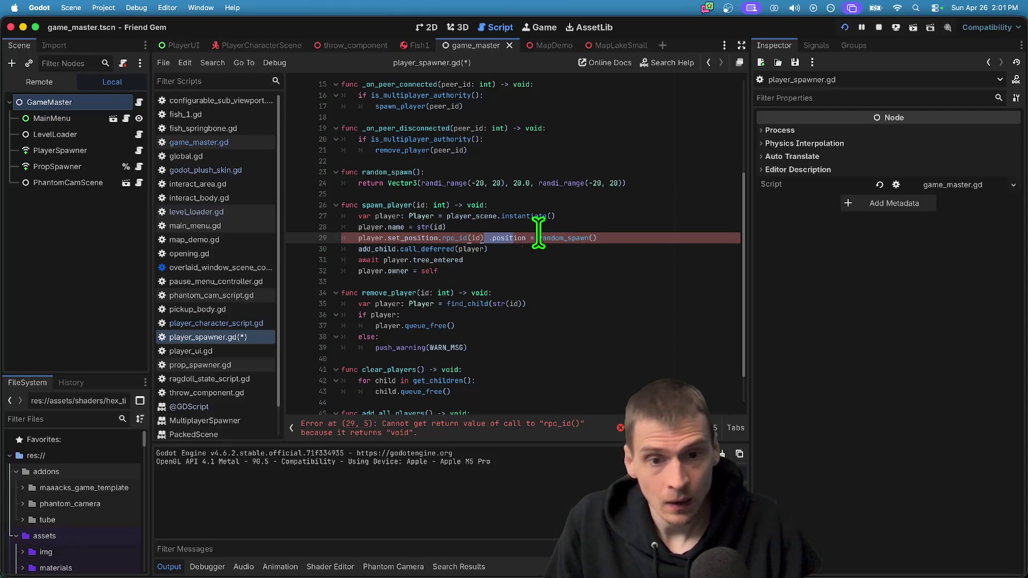
pyautogui.press('BackSpace')
pyautogui.press('BackSpace')
pyautogui.press('BackSpace')
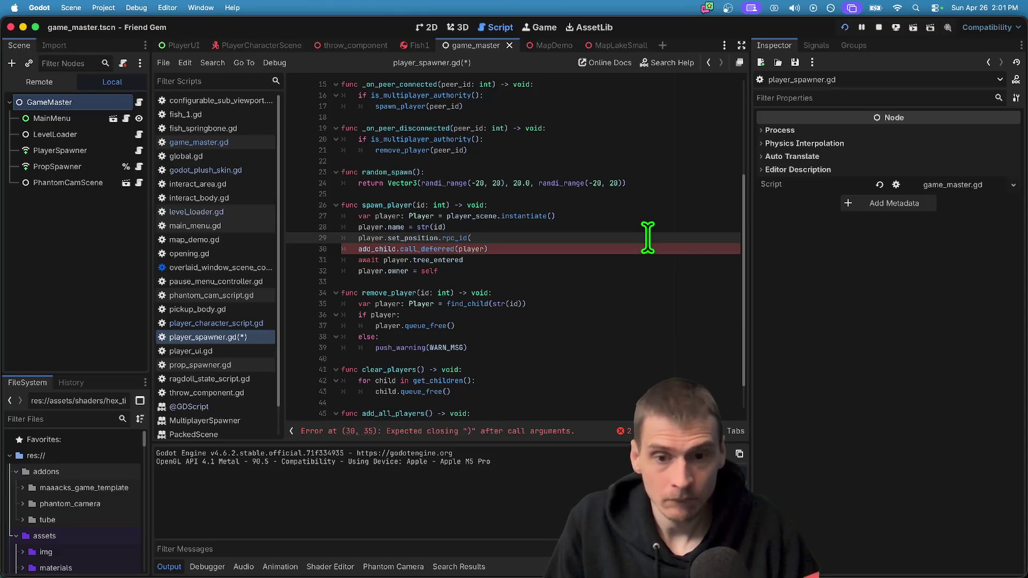
pyautogui.write(', random_spawn())')
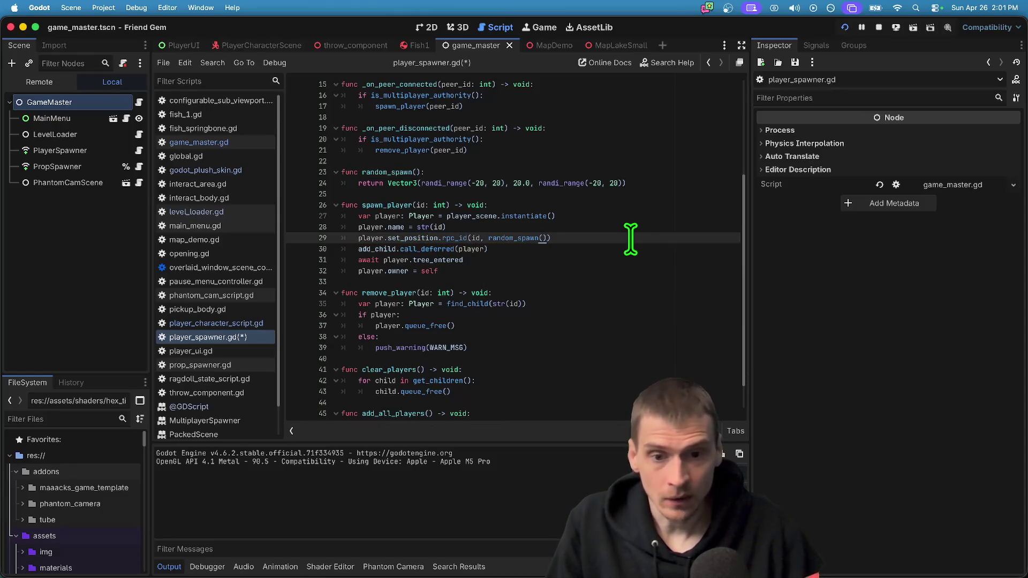
pyautogui.click(614, 259)
pyautogui.press('cmd+s')
# - Rename set_position to spawn_position on line 29
pyautogui.keyDown('super'); pyautogui.click(412, 237); pyautogui.keyUp('super')
pyautogui.hotkey('alt', 'Left')
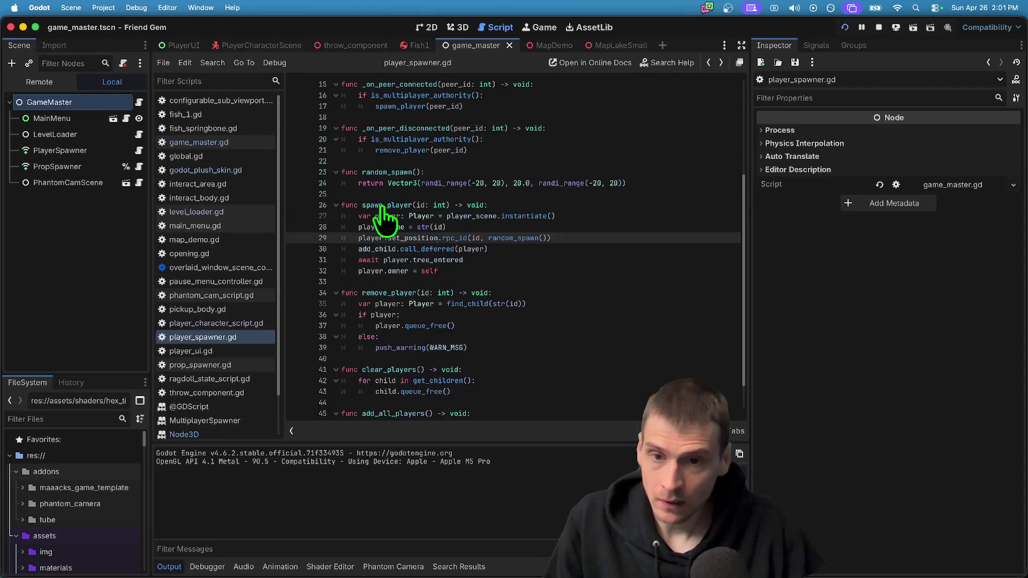
pyautogui.doubleClick(428, 238)
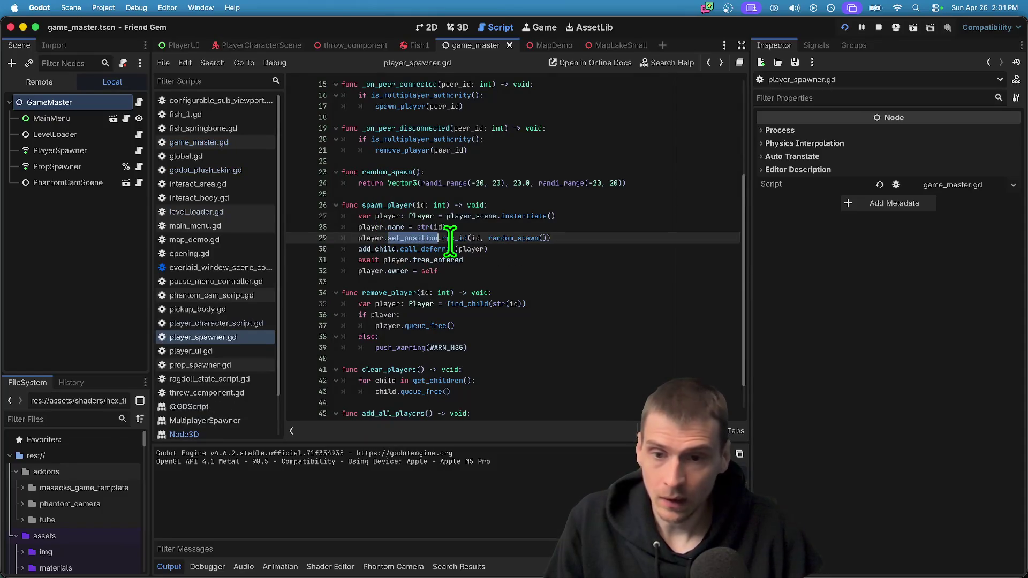
pyautogui.write('spawn_position')
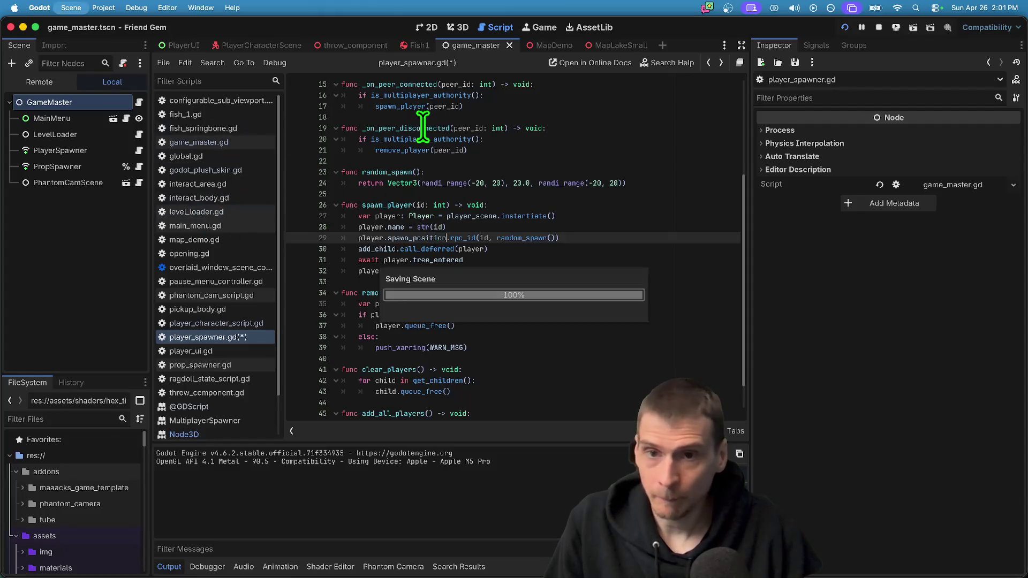
pyautogui.hotkey('ctrl', 'shift', 'Tab')
pyautogui.hotkey('ctrl', 'shift', 'Tab')
pyautogui.hotkey('ctrl', 'shift', 'Tab')
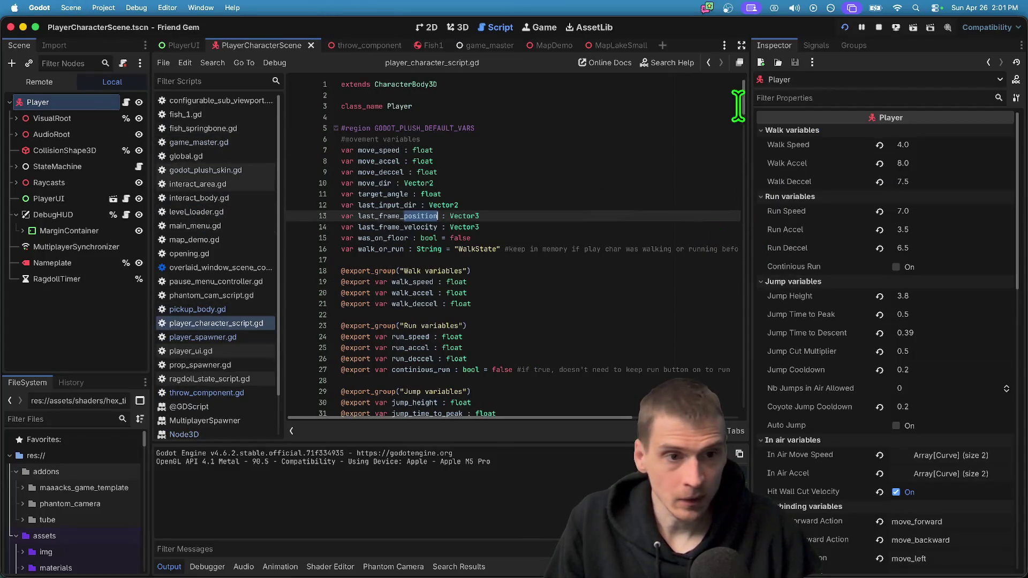
pyautogui.scroll(-20, 737, 106)
pyautogui.click(631, 404)
pyautogui.write('f')
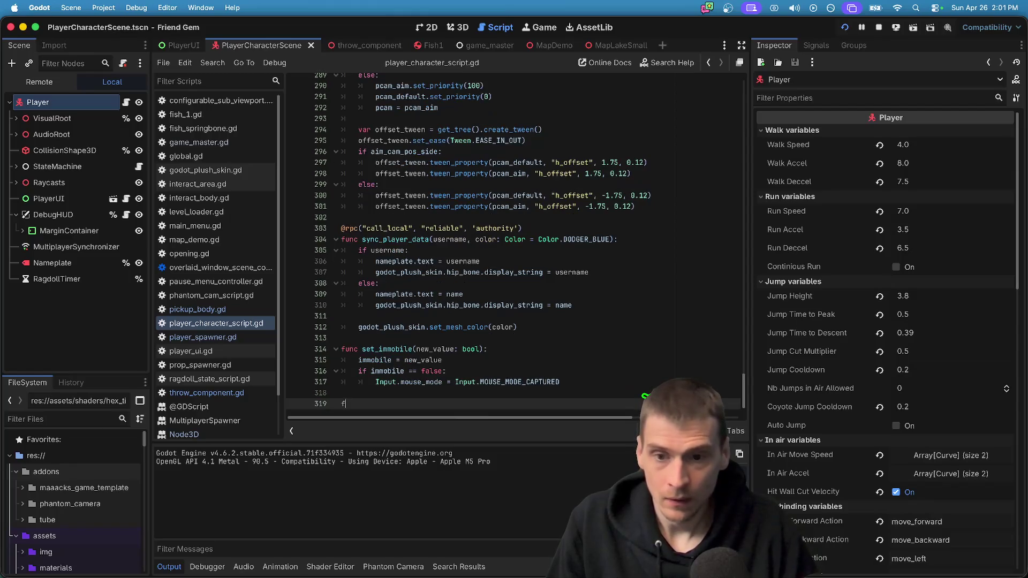
pyautogui.press('BackSpace')
pyautogui.press('BackSpace')
pyautogui.press('BackSpace')
pyautogui.write('@rpc(')
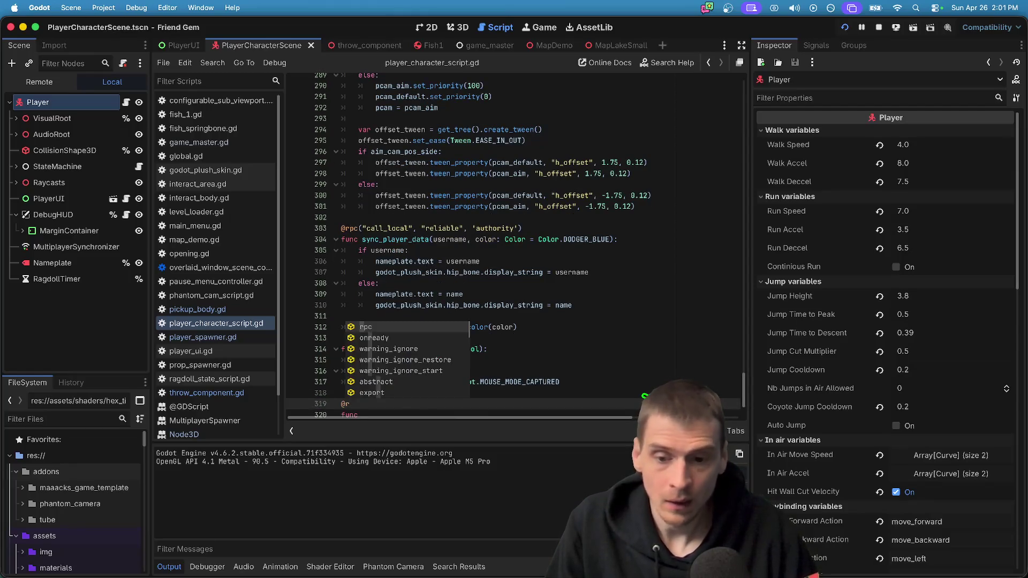
pyautogui.press('Return')
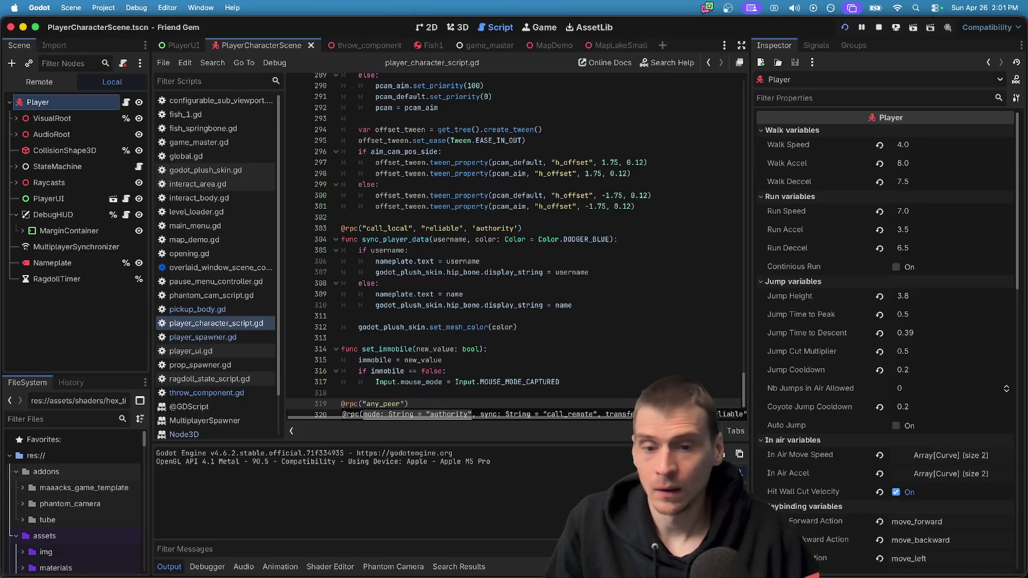
pyautogui.write('re')
pyautogui.press('Return')
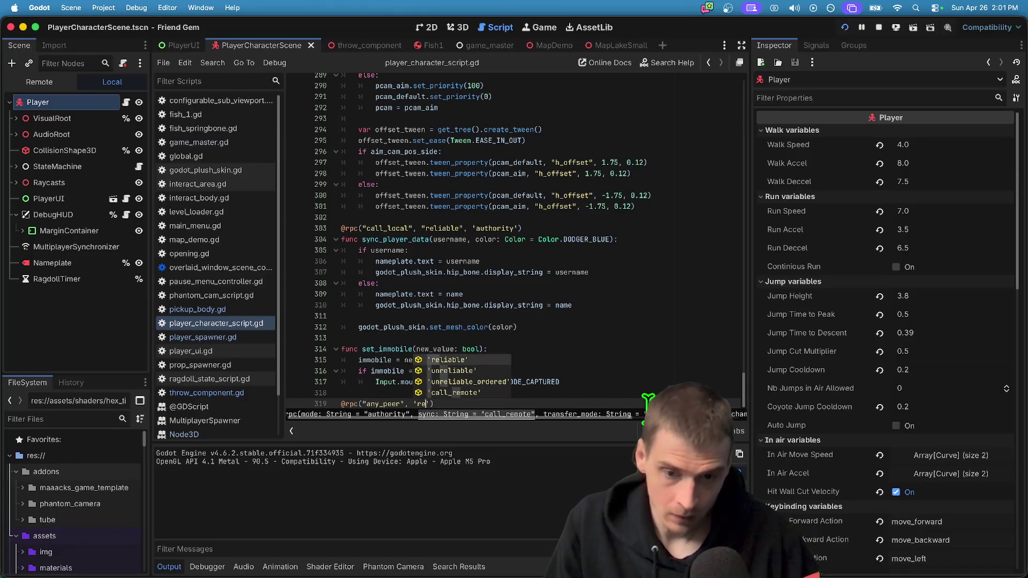
pyautogui.write(',  ca')
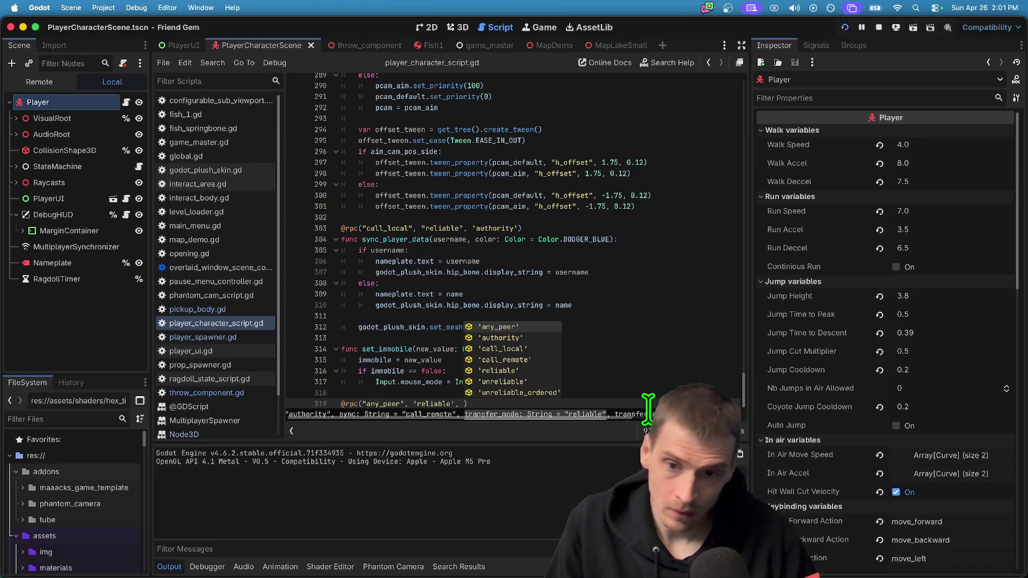
pyautogui.write('ll')
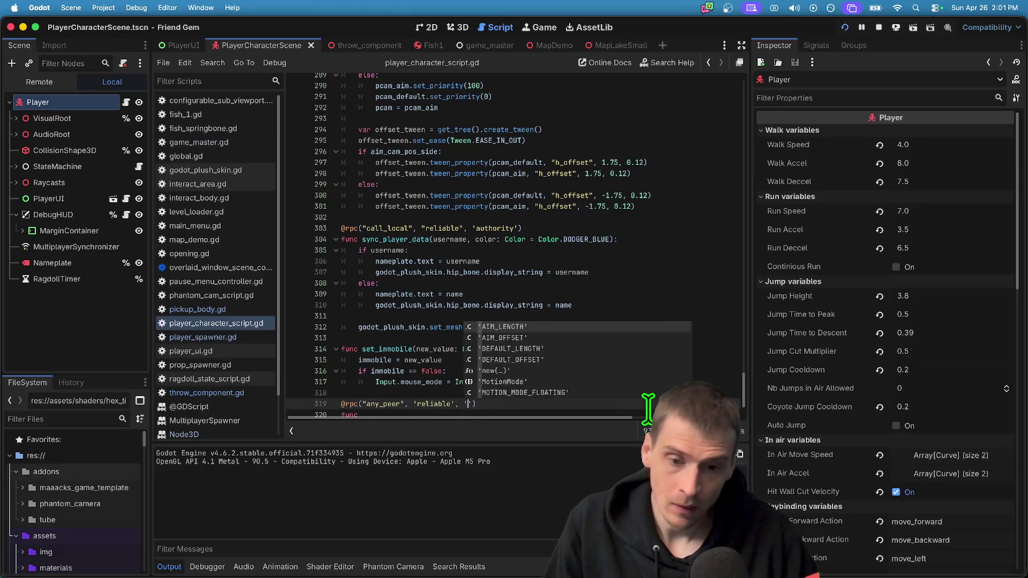
pyautogui.press('Return')
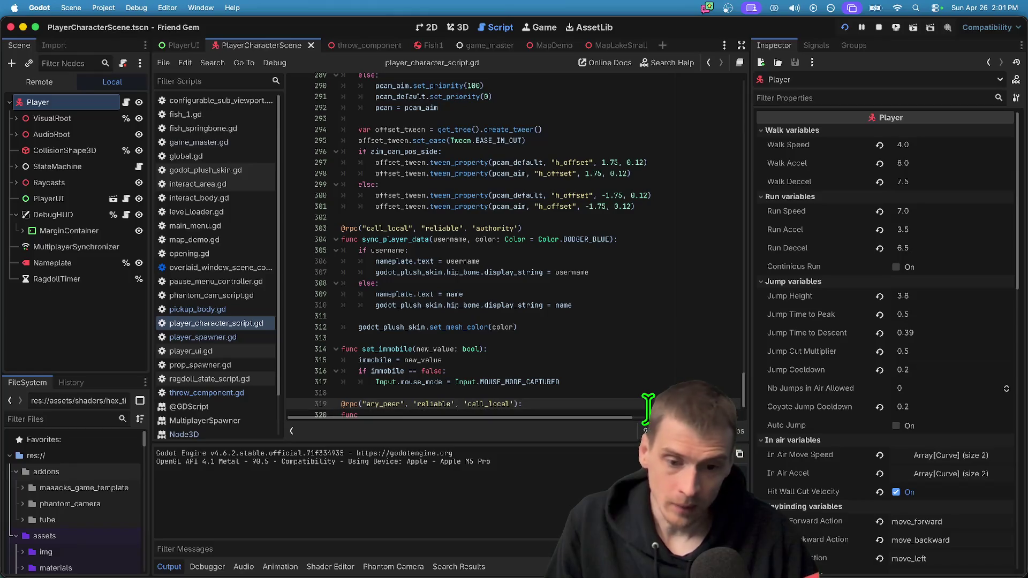
pyautogui.press('Return')
# - Define func spawn_position(v: Vector3) with body position = v and save the script
pyautogui.write('func ')
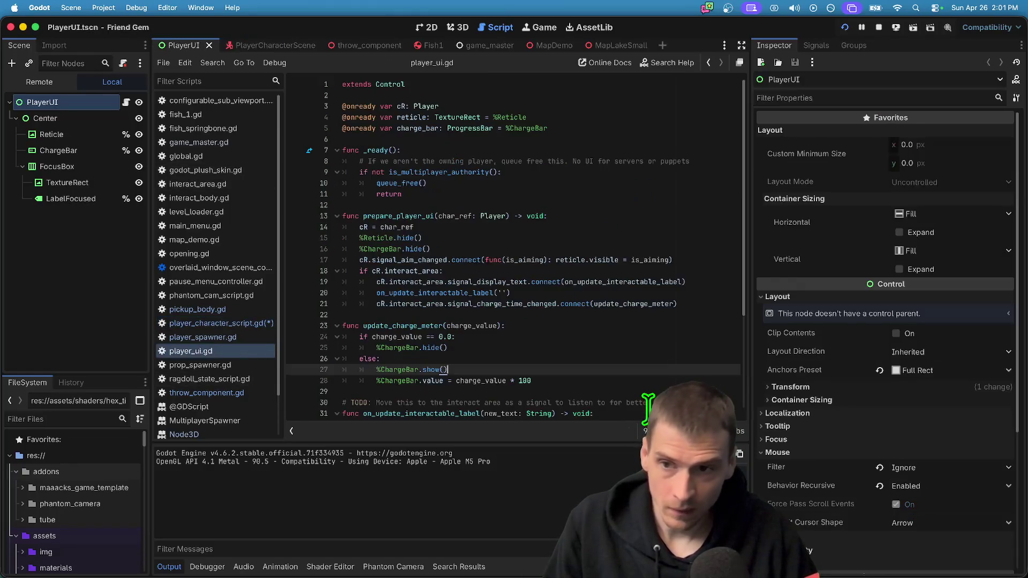
pyautogui.write('spawn_position(v: V')
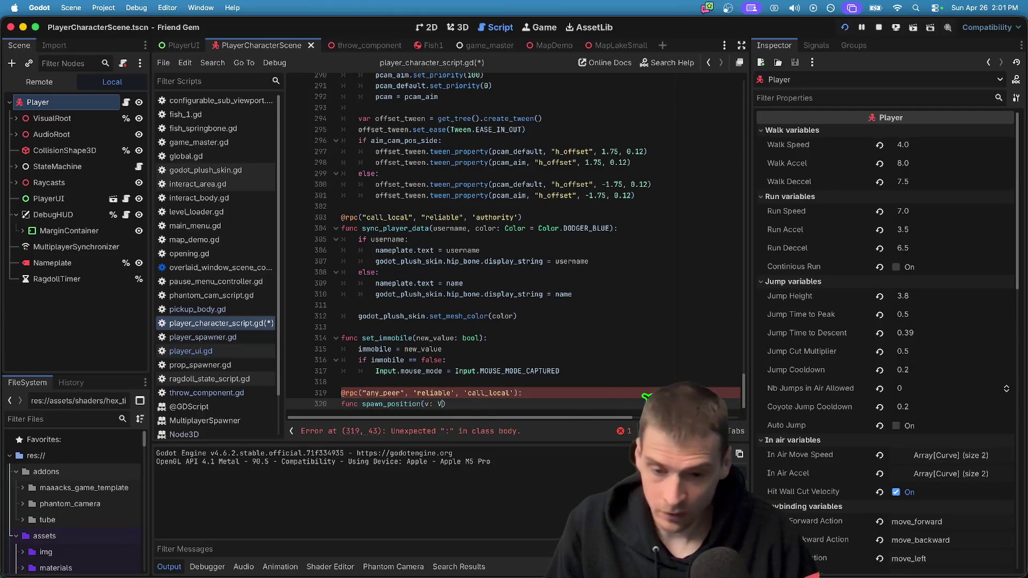
pyautogui.write('o')
pyautogui.press('Down')
pyautogui.press('Down')
pyautogui.press('Down')
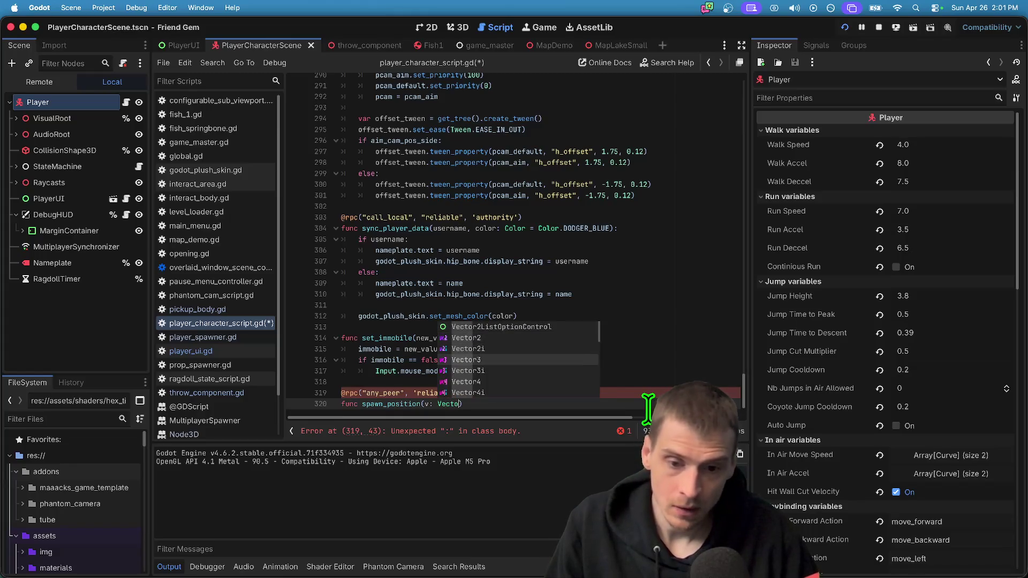
pyautogui.press('Return')
pyautogui.write(':')
pyautogui.press('Return')
pyautogui.write('po')
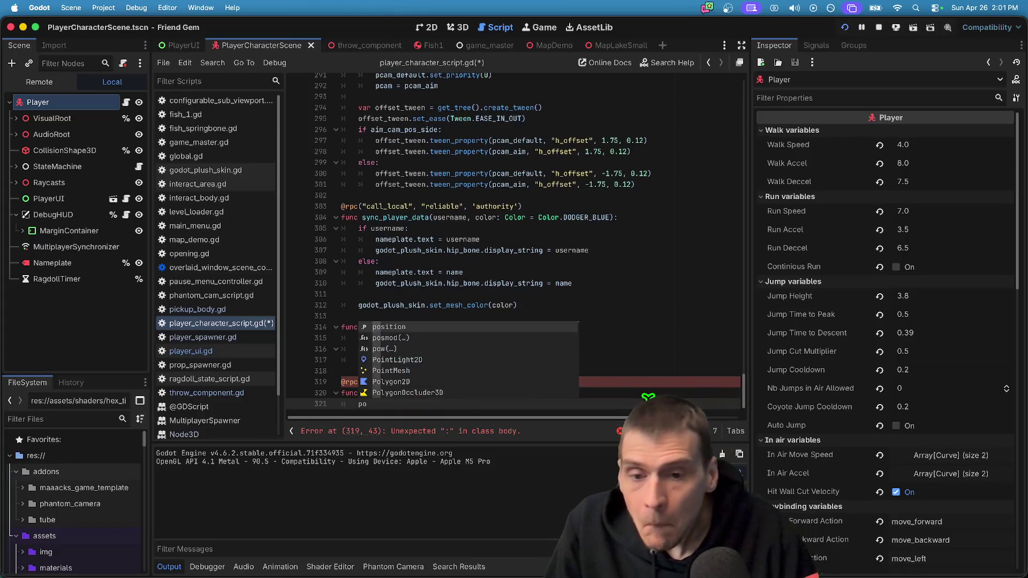
pyautogui.press('Return')
pyautogui.write('= v')
pyautogui.press('Escape')
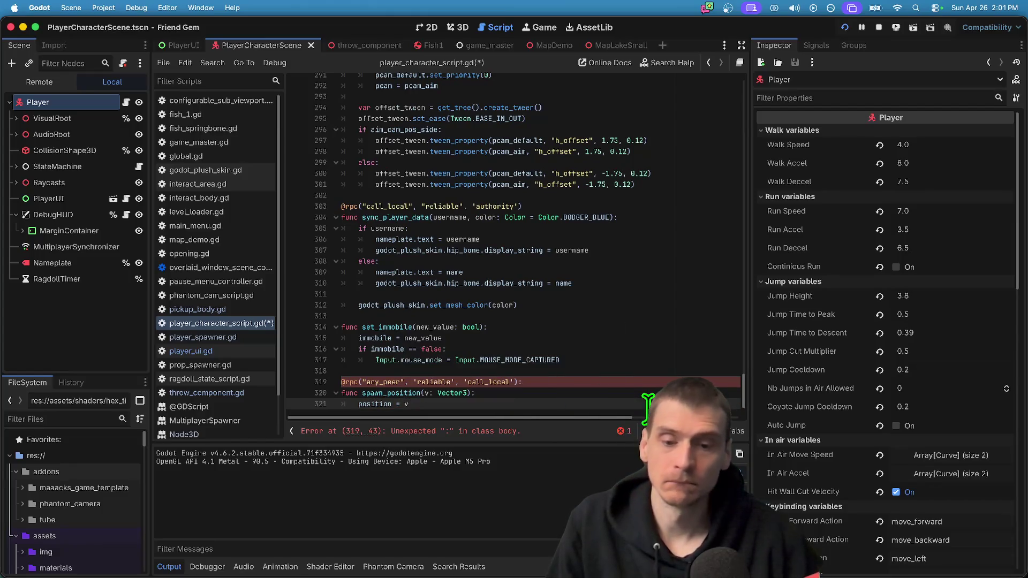
pyautogui.click(568, 380)
pyautogui.press('super+s')
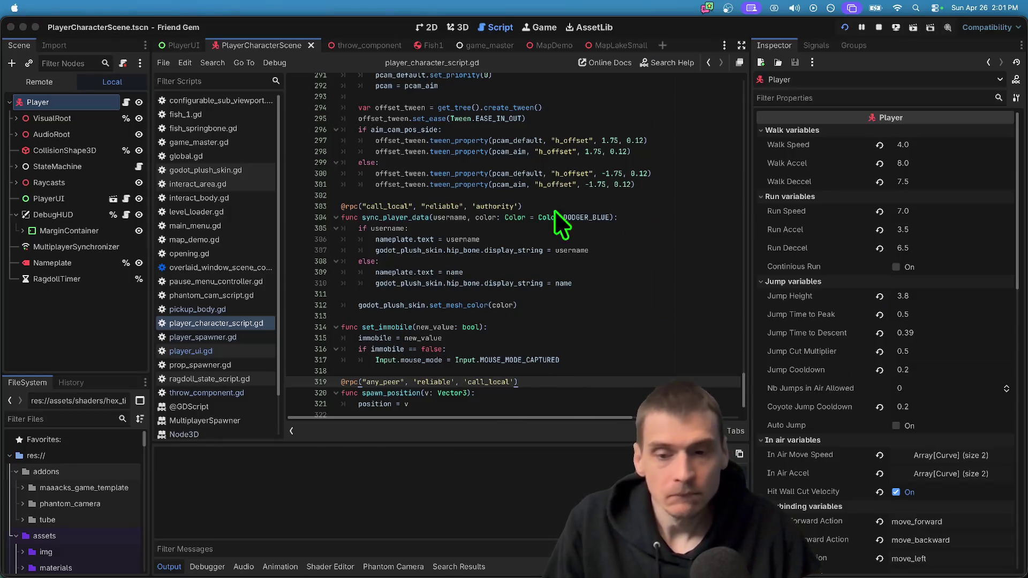
pyautogui.moveTo(641, 197); pyautogui.dragTo(310, 33)
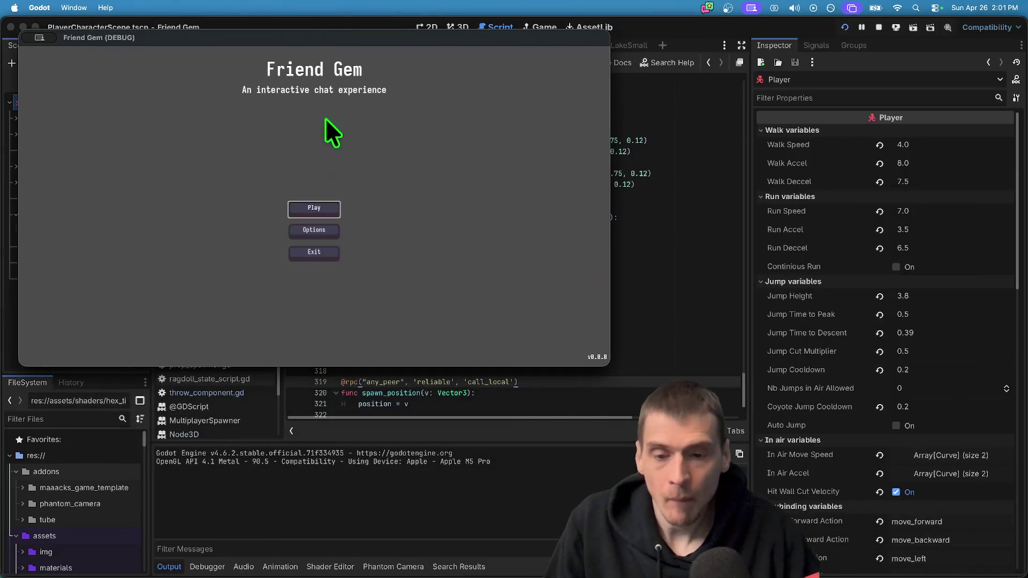
# - Host a game, then jump from Session 3's Errors tab to the player_spawner.gd:29 error
pyautogui.click(321, 207)
pyautogui.click(332, 289)
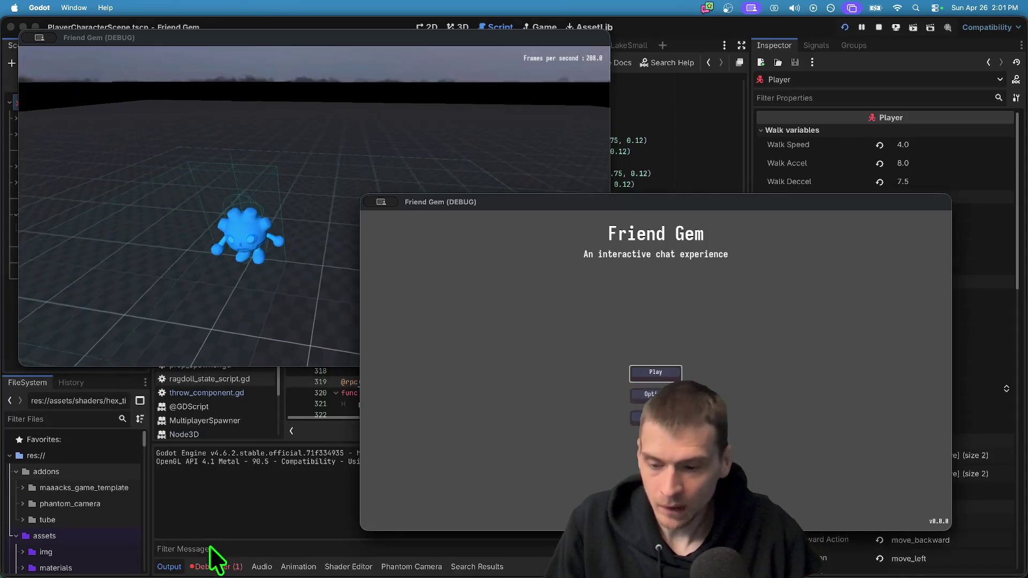
pyautogui.click(214, 563)
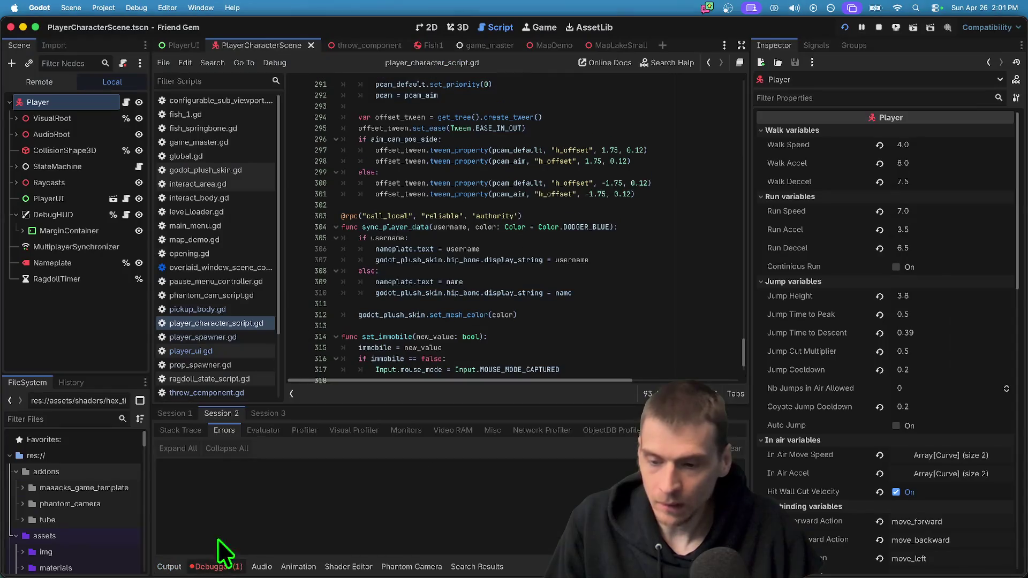
pyautogui.click(259, 412)
pyautogui.click(236, 431)
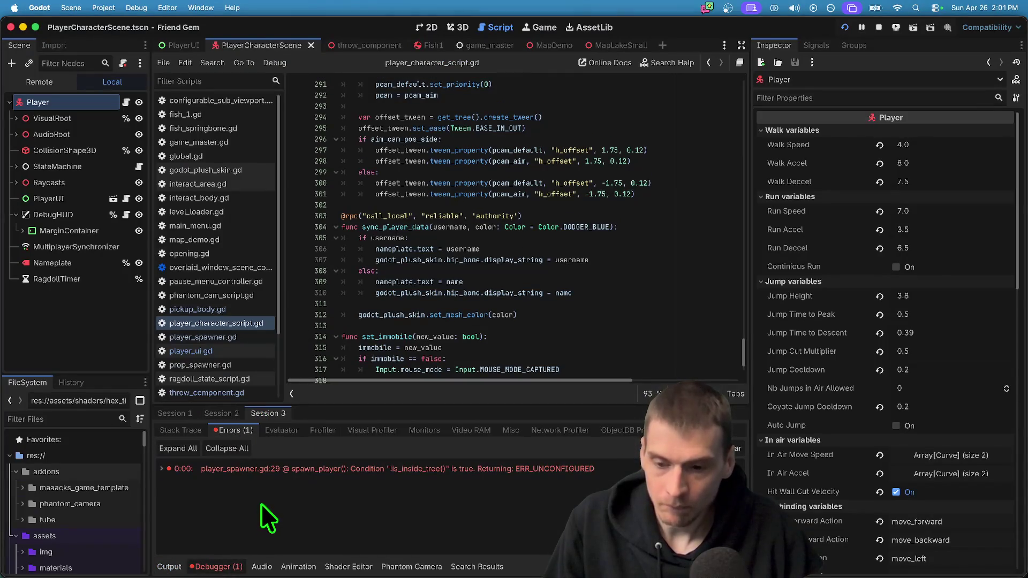
pyautogui.click(471, 465)
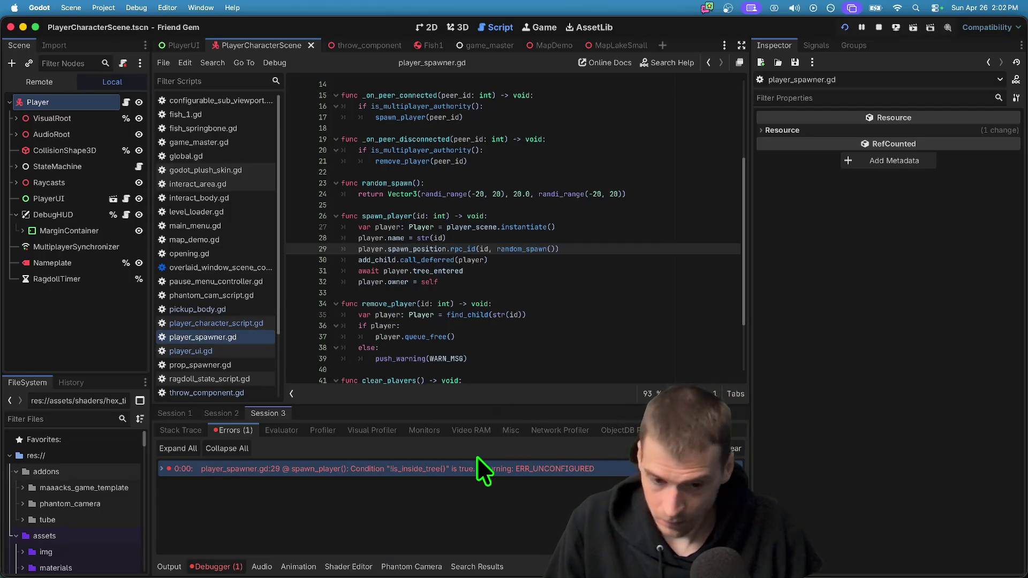
pyautogui.moveTo(477, 464)
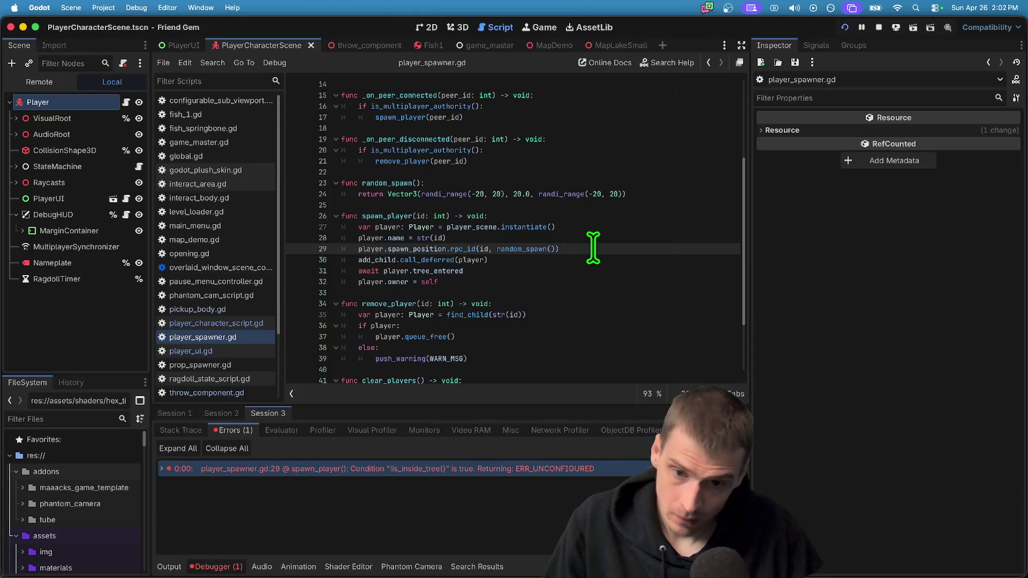
# - Move the spawn_position RPC call below the tree_entered await
pyautogui.hotkey('alt', 'Down')
pyautogui.hotkey('alt', 'Down')
pyautogui.press('Return')
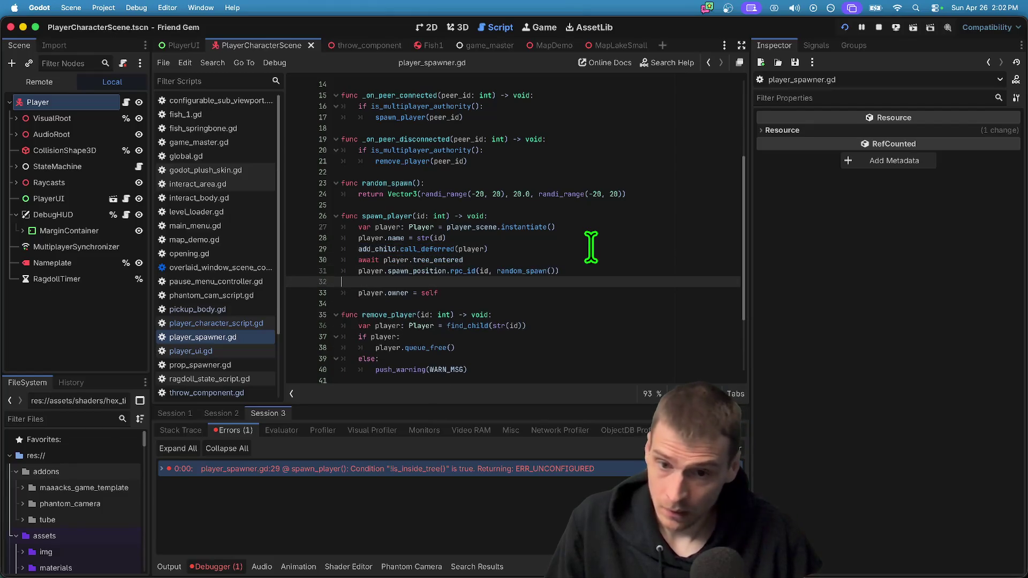
pyautogui.press('Delete')
pyautogui.moveTo(404, 266); pyautogui.dragTo(567, 259)
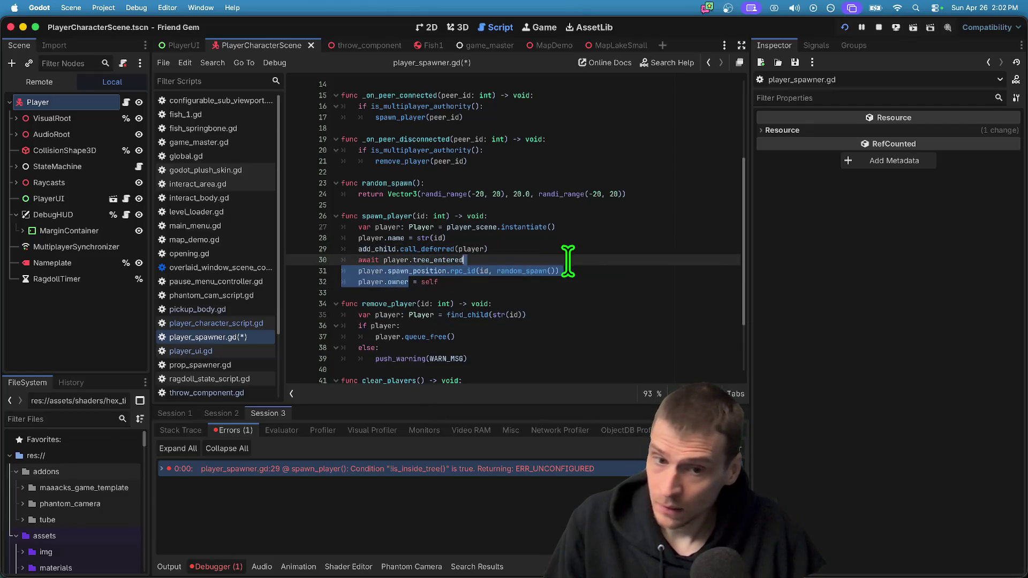
pyautogui.click(417, 264)
pyautogui.moveTo(388, 270); pyautogui.dragTo(561, 271)
# - Comment out the RPC line, add player.global_position = random_spawn() beneath it, and save
pyautogui.press('super+k')
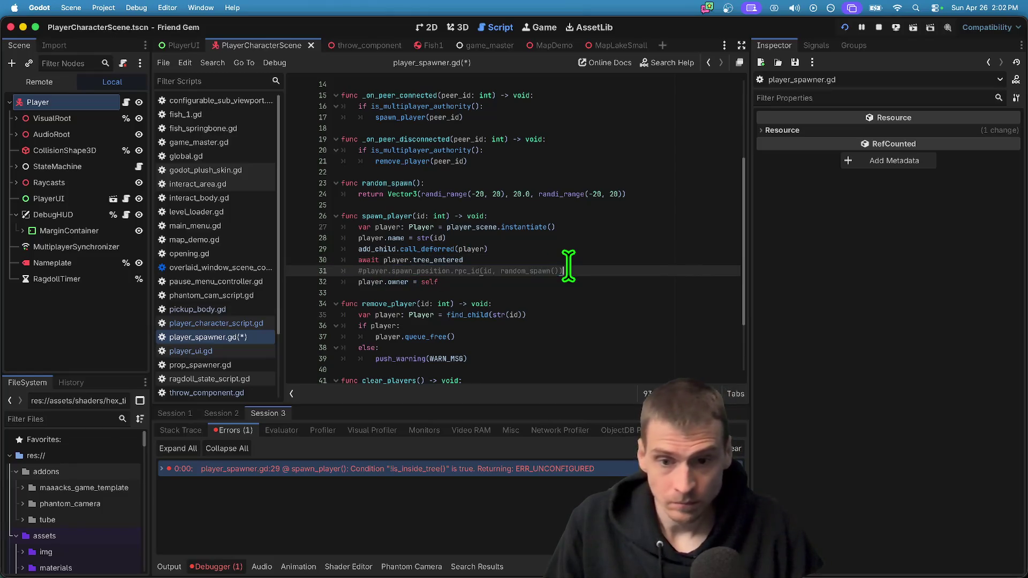
pyautogui.press('End')
pyautogui.press('Return')
pyautogui.write('layer.g')
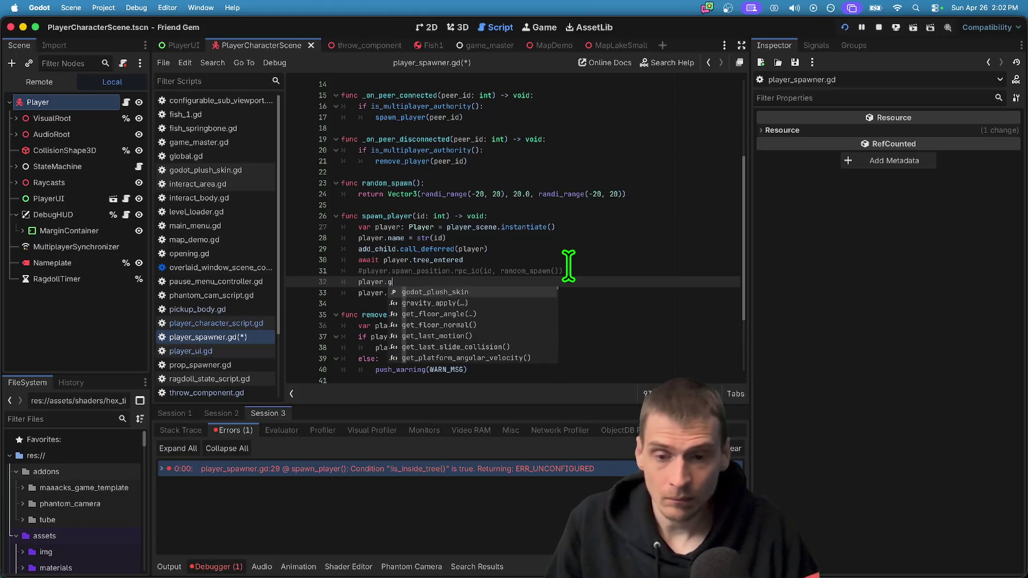
pyautogui.write('lobal_position = rand')
pyautogui.press('Return')
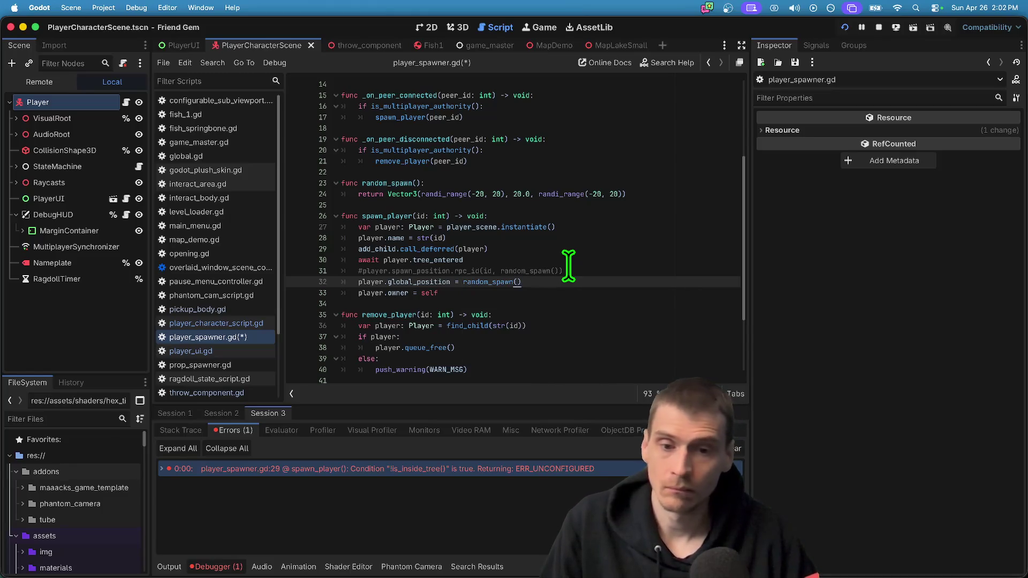
pyautogui.press('super+s')
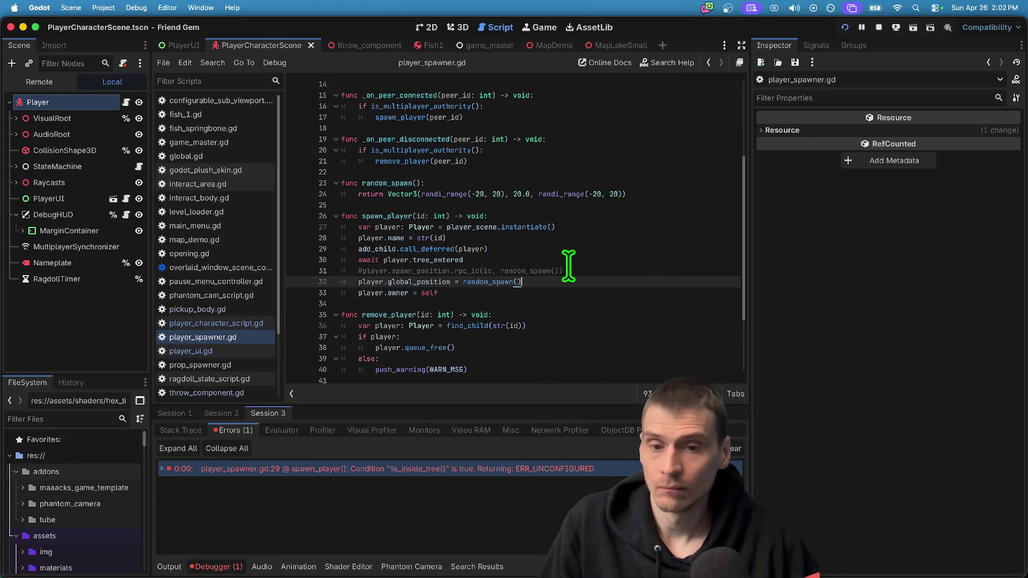
pyautogui.press('super+Tab')
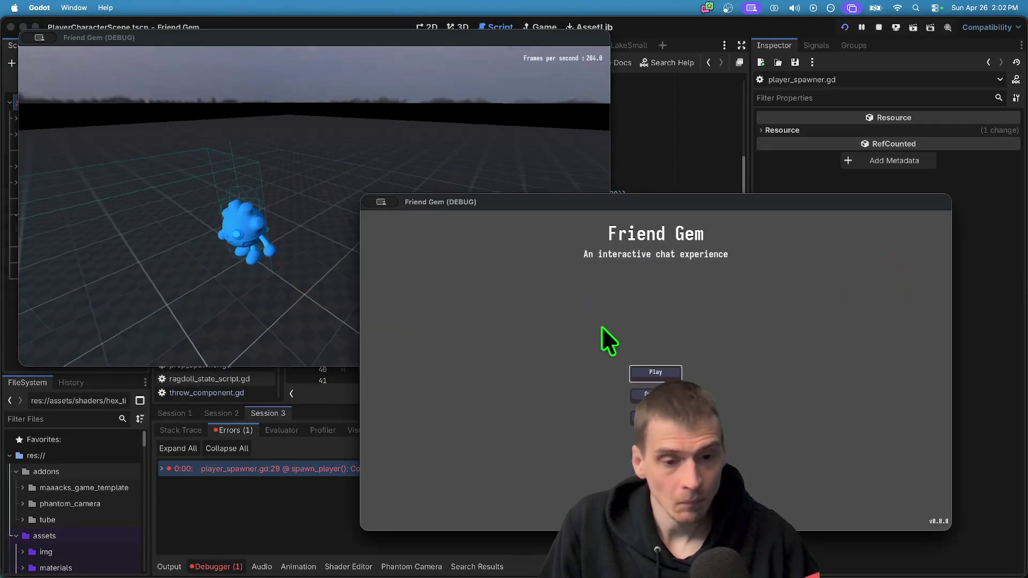
# - Join the hosted game as a second player from the other game window
pyautogui.click(651, 374)
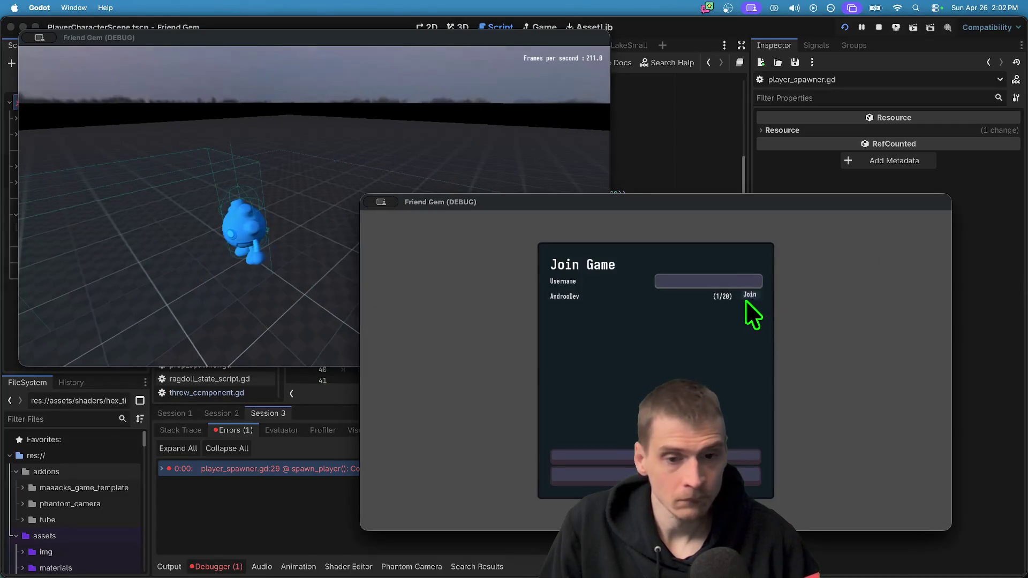
pyautogui.click(746, 300)
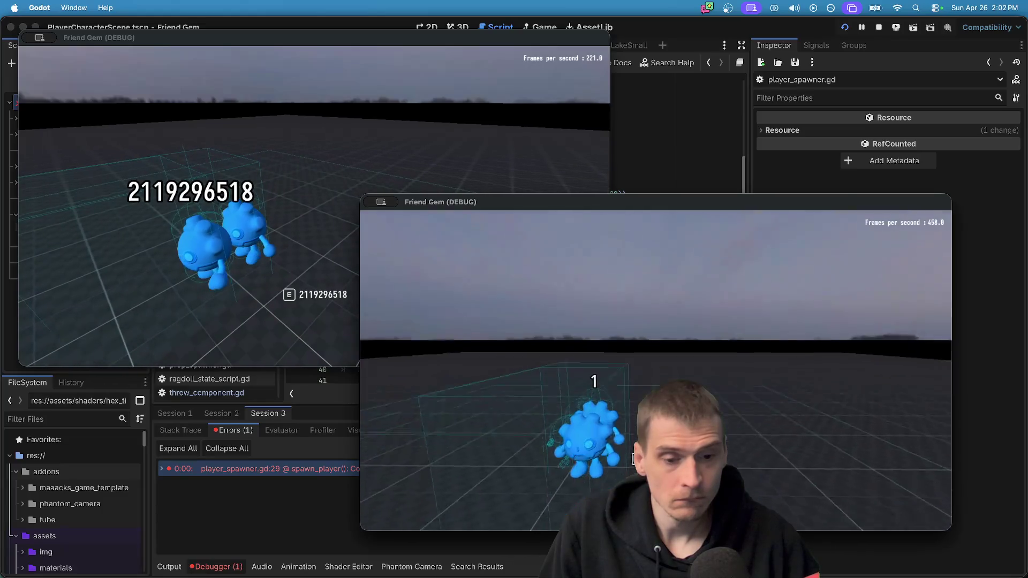
pyautogui.moveTo(482, 202); pyautogui.dragTo(737, 202)
# - Back in the script, start retyping global_position on line 32
pyautogui.click(484, 467)
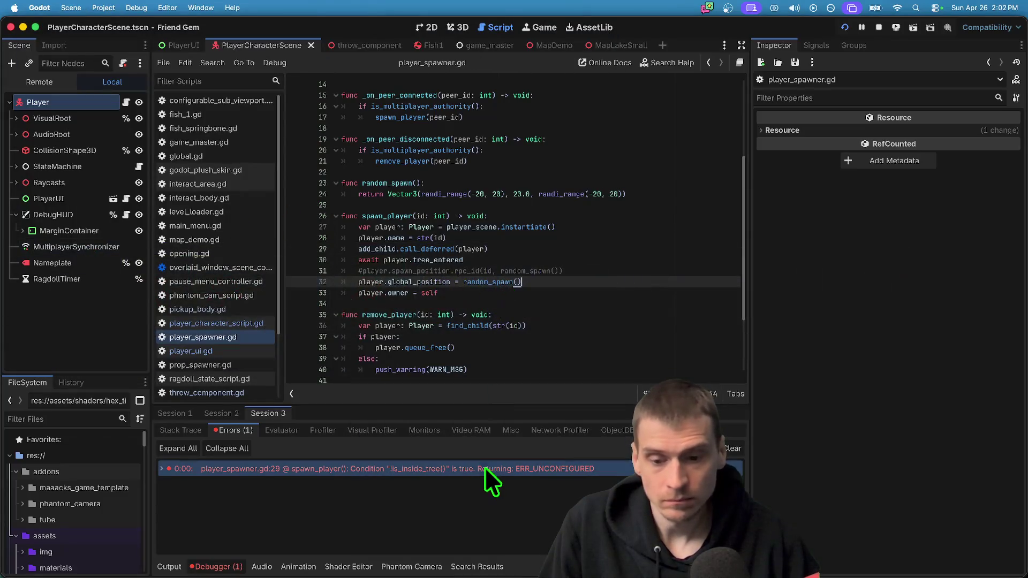
pyautogui.doubleClick(419, 282)
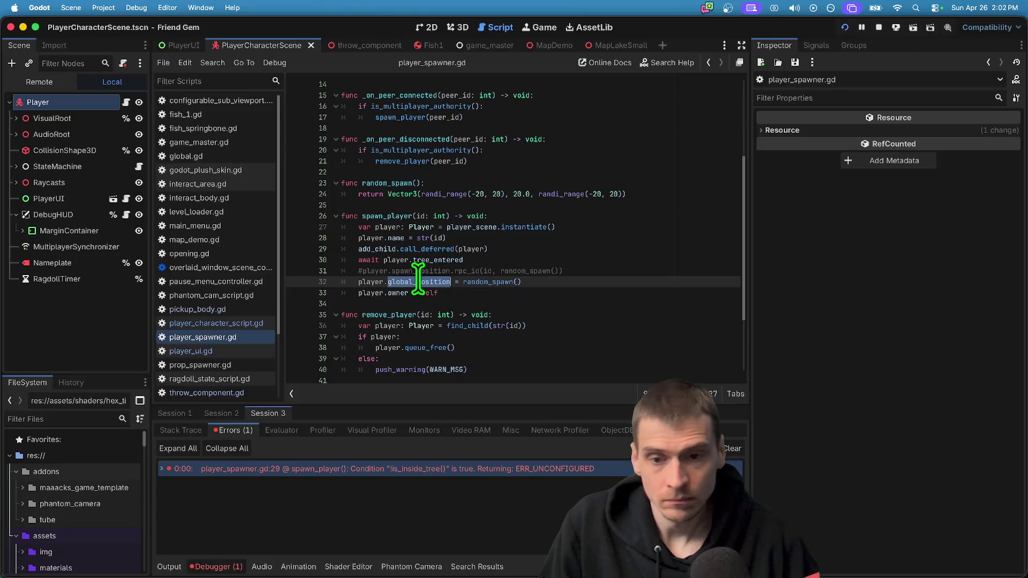
pyautogui.write('po')
pyautogui.press('Escape')
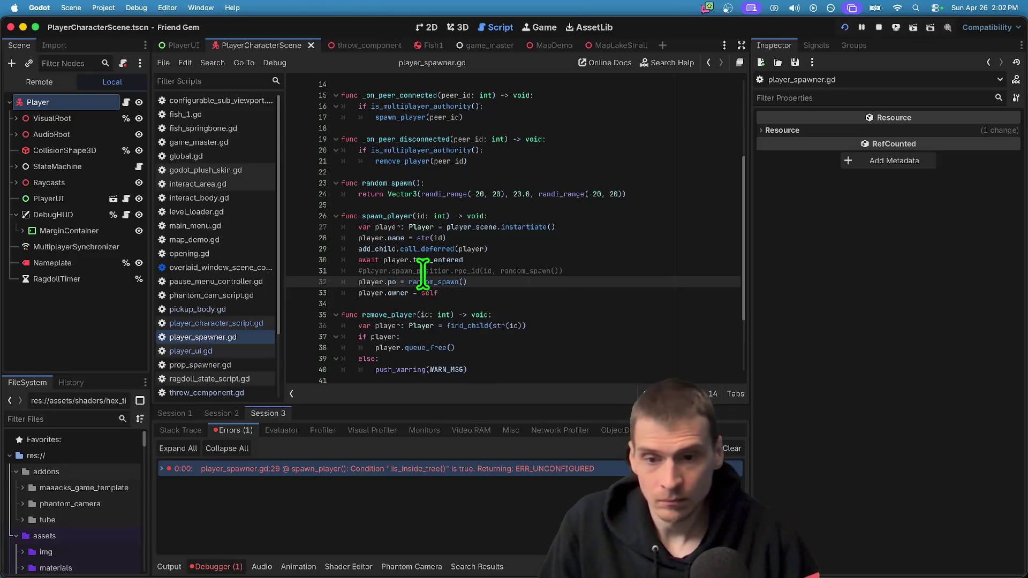
# - Restore the uncommented spawn_position RPC after the await, drop the global_position line, and save
pyautogui.click(421, 270)
pyautogui.hotkey('ctrl', 'k')
pyautogui.press('Down')
pyautogui.hotkey('ctrl', 'shift', 'k')
pyautogui.hotkey('ctrl', 's')
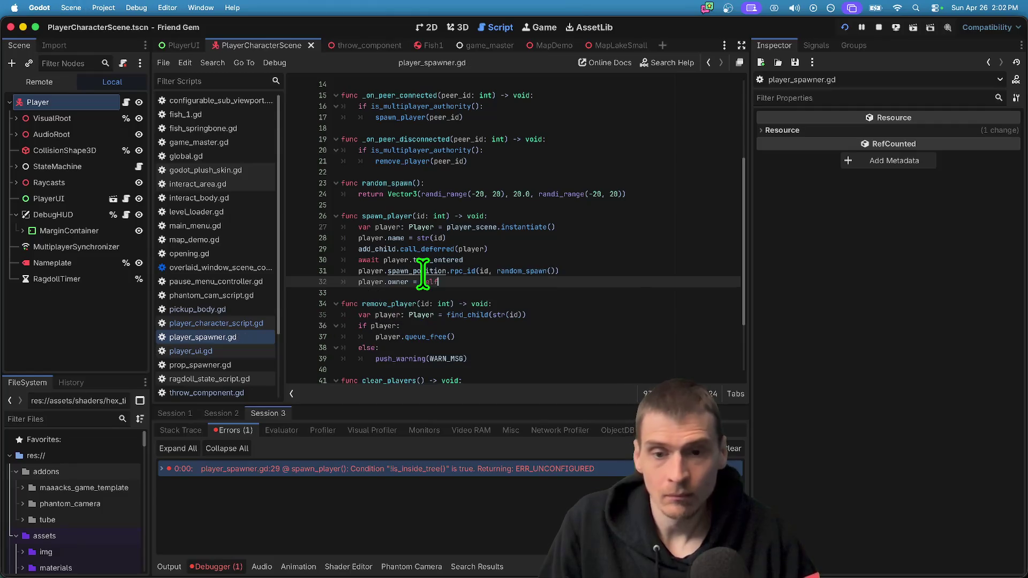
# - Join the hosted game from the running game window to test spawning
pyautogui.hotkey('ctrl', 'Tab')
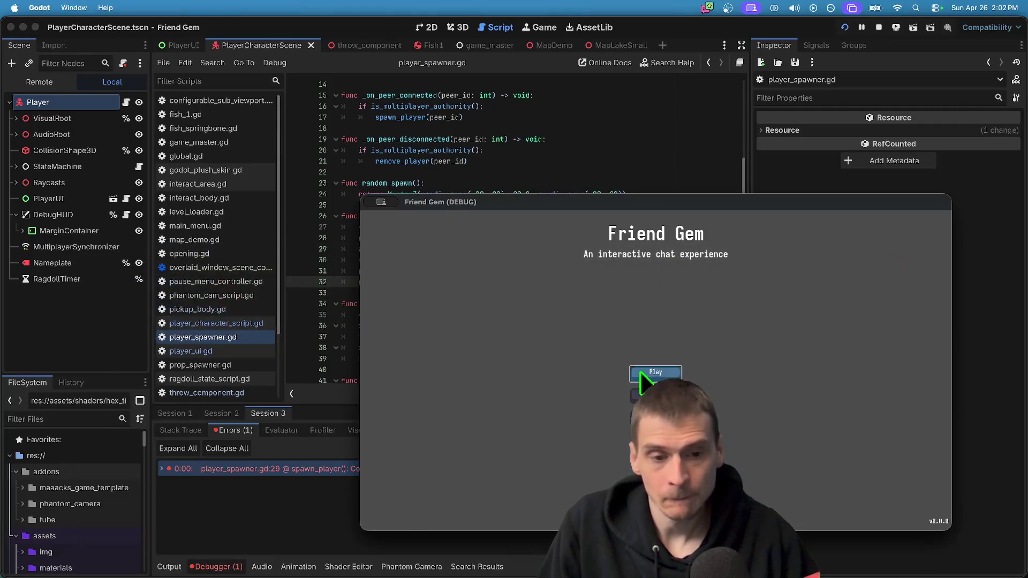
pyautogui.click(635, 371)
pyautogui.click(653, 368)
pyautogui.click(748, 296)
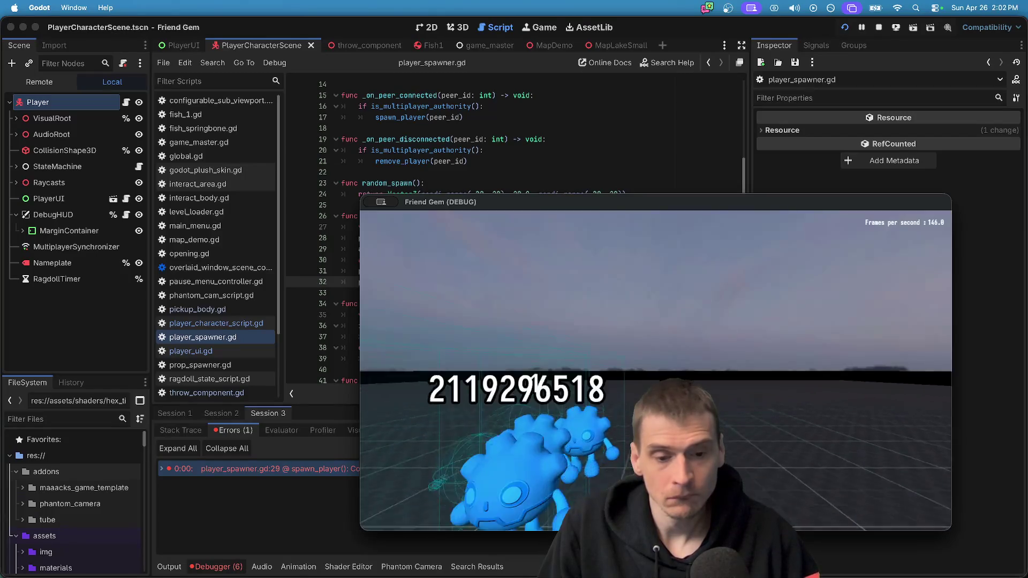
# - Rerun the project with Cmd+B and move the new game window off the code
pyautogui.press('super+Tab')
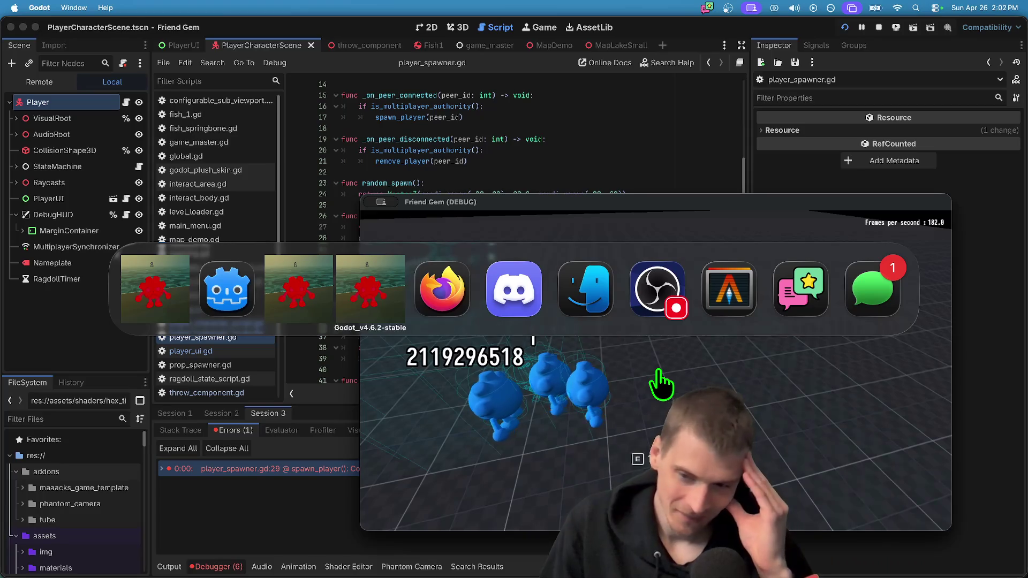
pyautogui.press('super+b')
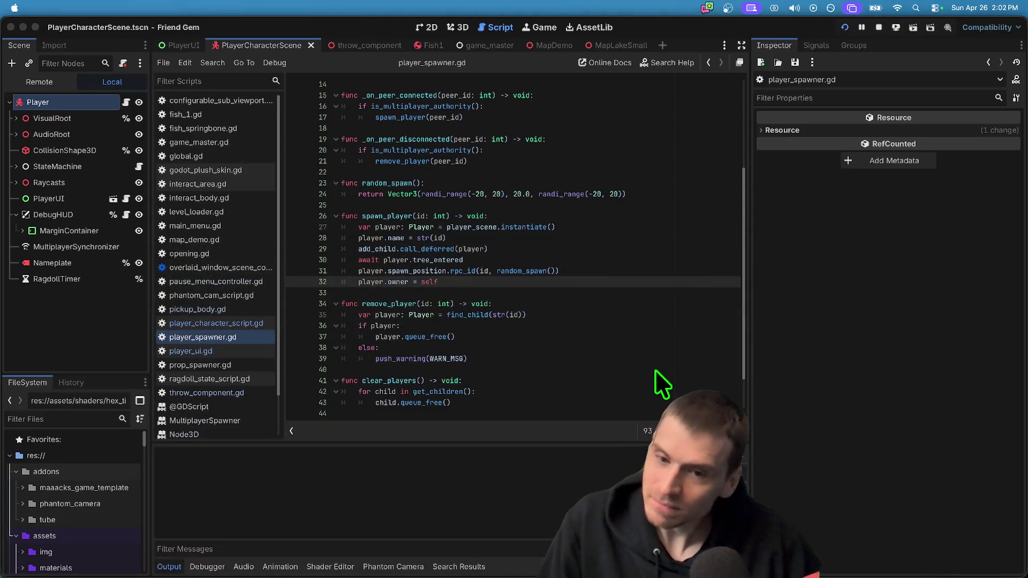
pyautogui.moveTo(588, 203)
pyautogui.mouseDown()
pyautogui.moveTo(576, 372)
pyautogui.moveTo(278, 38)
pyautogui.mouseUp()
pyautogui.click(703, 277)
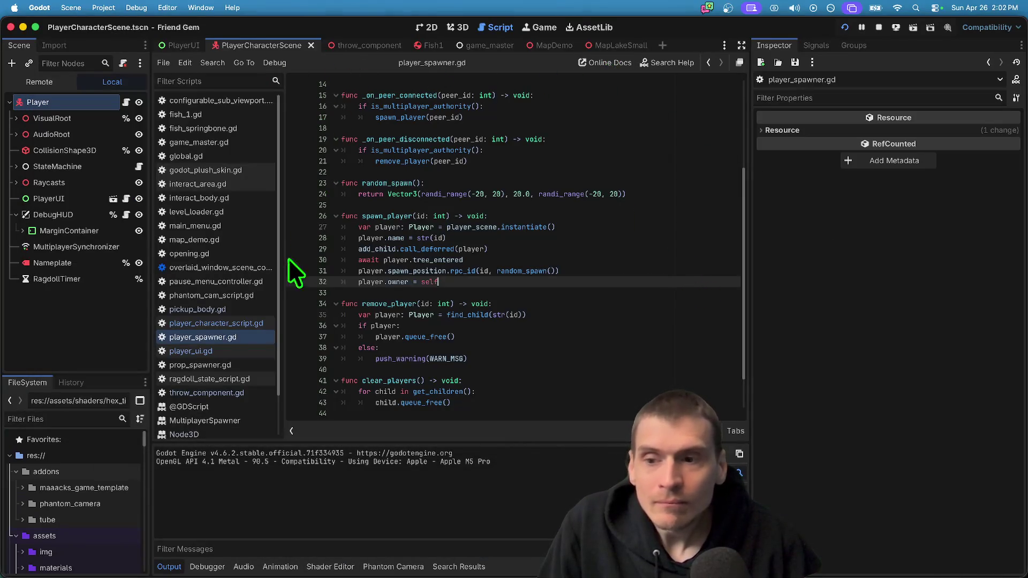
# - In player_character_script.gd, make spawn_position set global_position instead of position
pyautogui.click(232, 325)
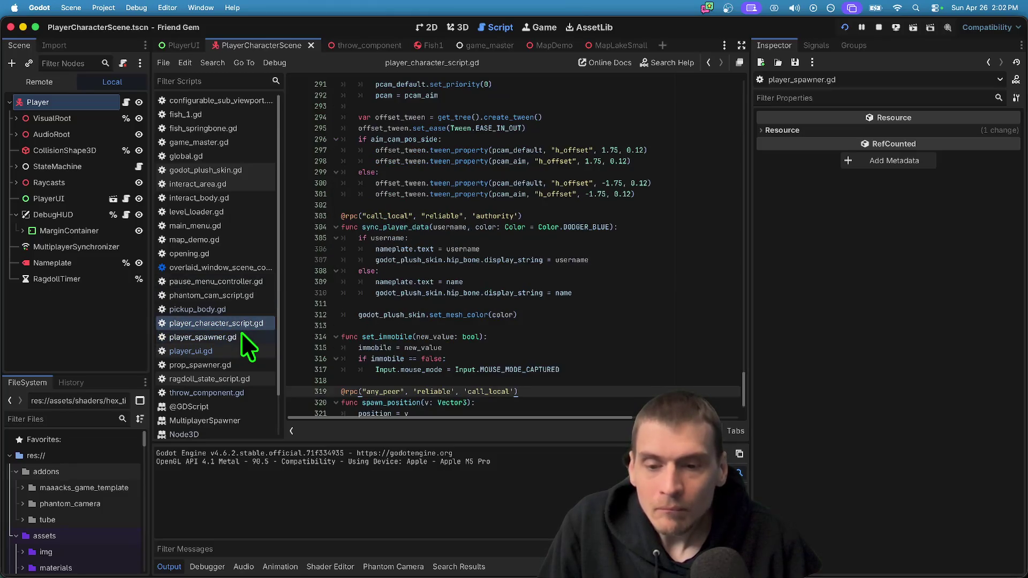
pyautogui.doubleClick(397, 393)
pyautogui.scroll(-2, 420, 398)
pyautogui.doubleClick(375, 393)
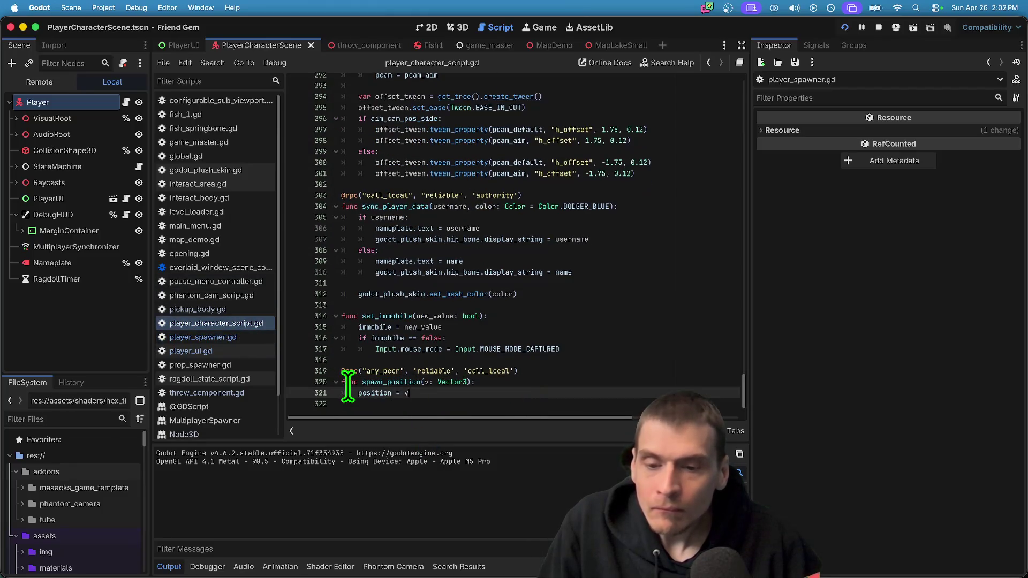
pyautogui.write('global')
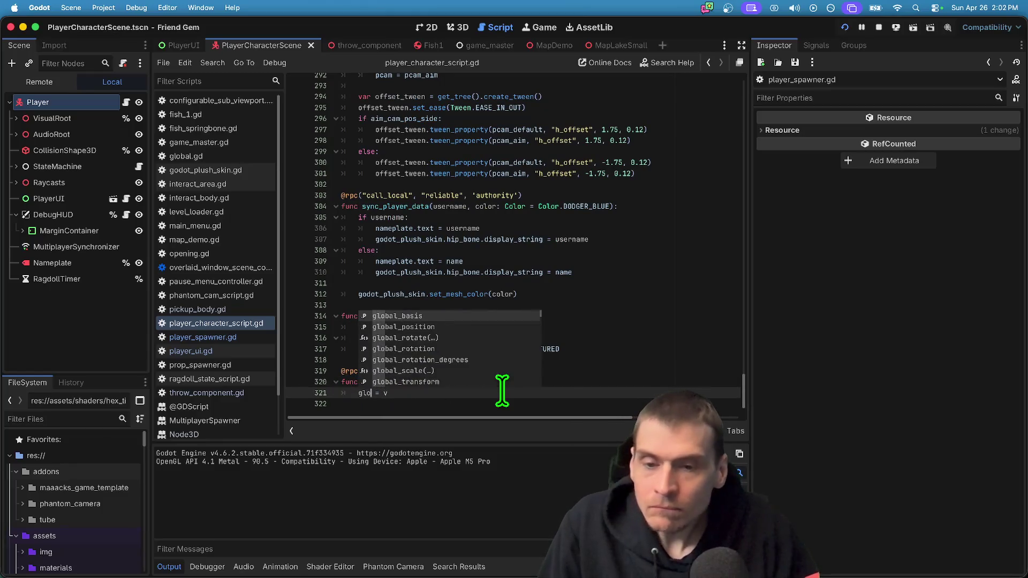
pyautogui.press('Return')
# - Run the project, host in one window, join from the second, then stop the run
pyautogui.press('super+b')
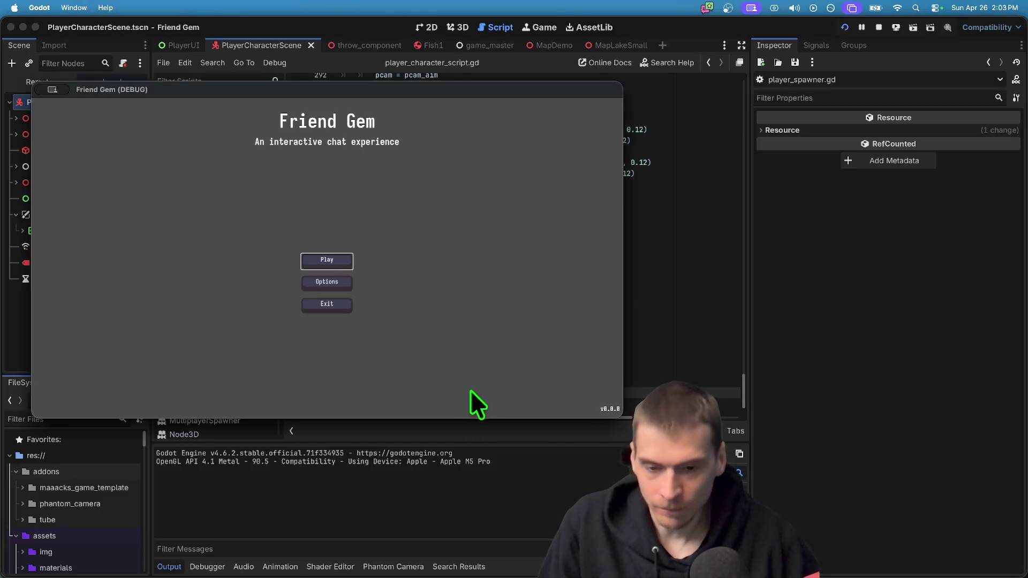
pyautogui.click(336, 255)
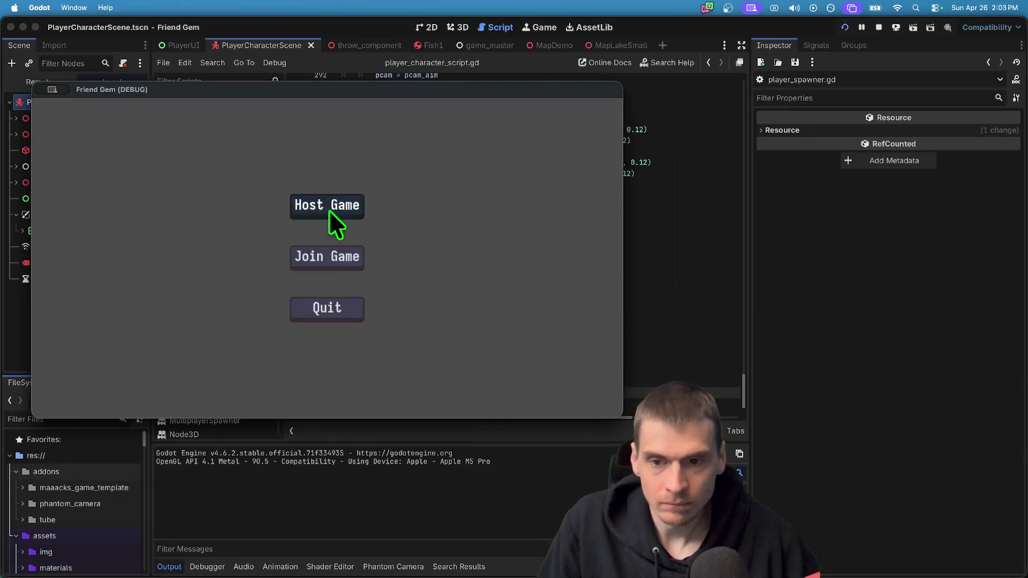
pyautogui.click(329, 210)
pyautogui.click(354, 342)
pyautogui.press('super+Tab')
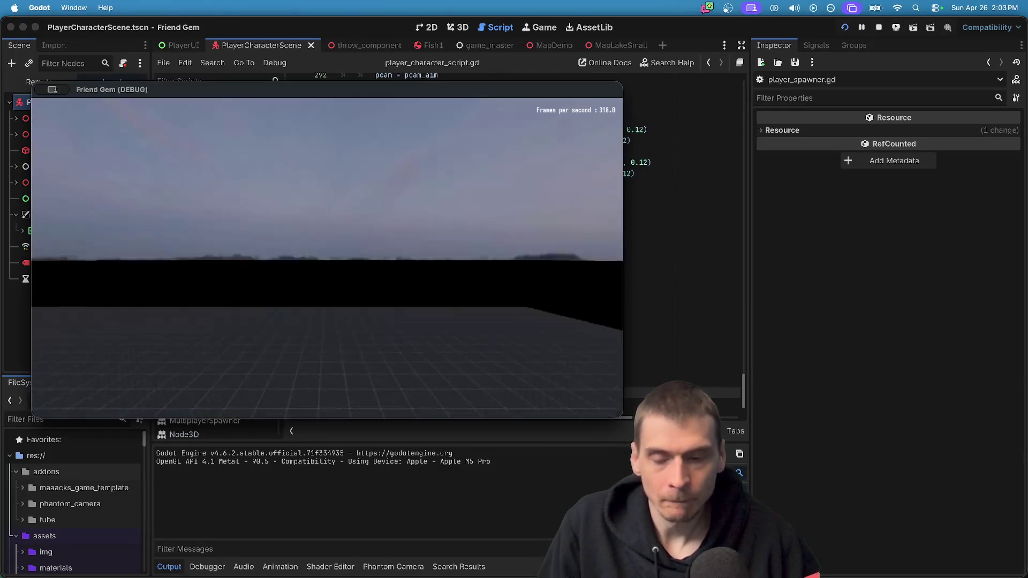
pyautogui.click(654, 371)
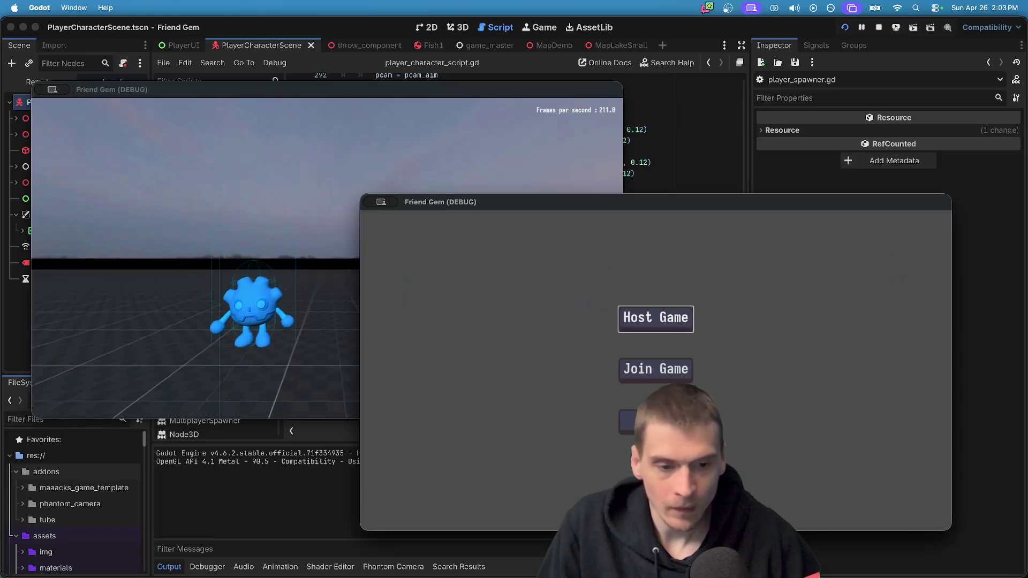
pyautogui.click(655, 369)
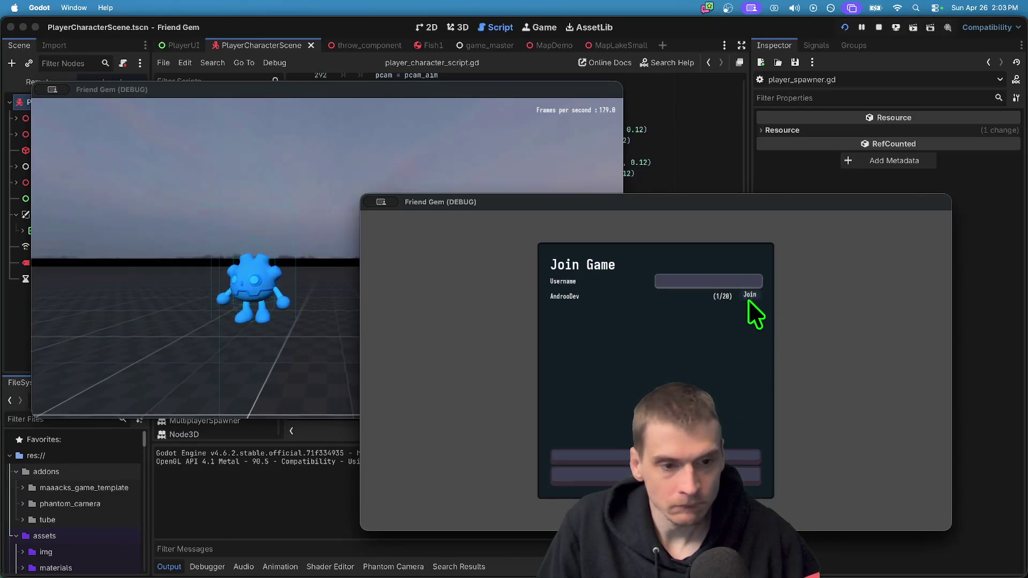
pyautogui.click(748, 301)
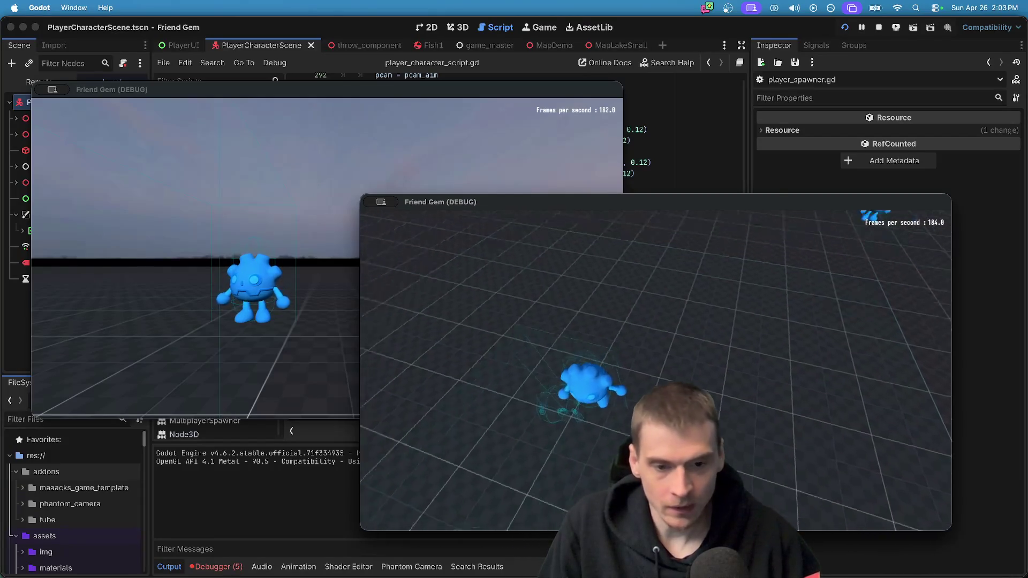
pyautogui.press('super+period')
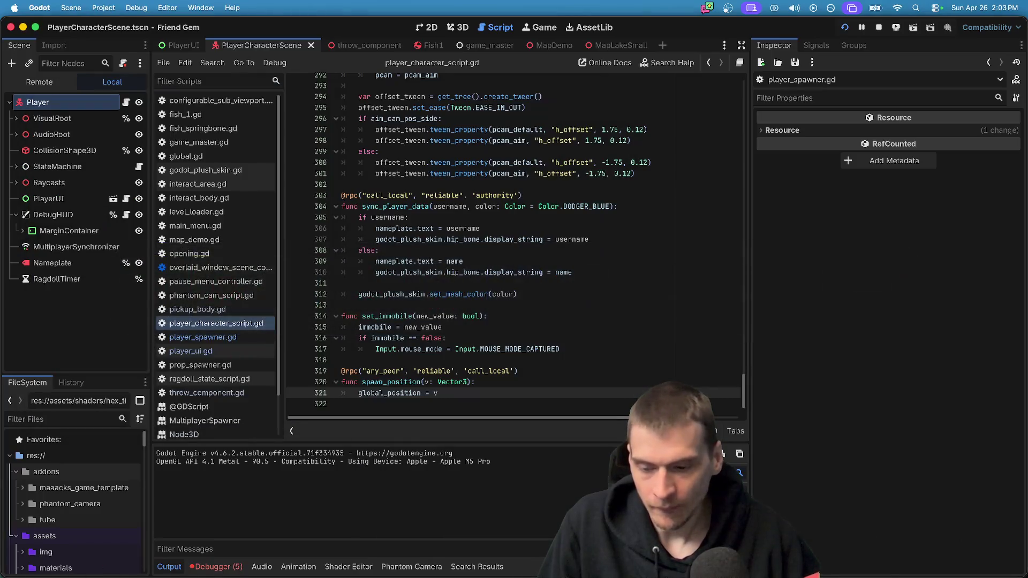
# - Show Session 2's errors in the Debugger and inspect the PlayerSpawner node-not-found entries
pyautogui.click(214, 567)
pyautogui.click(221, 413)
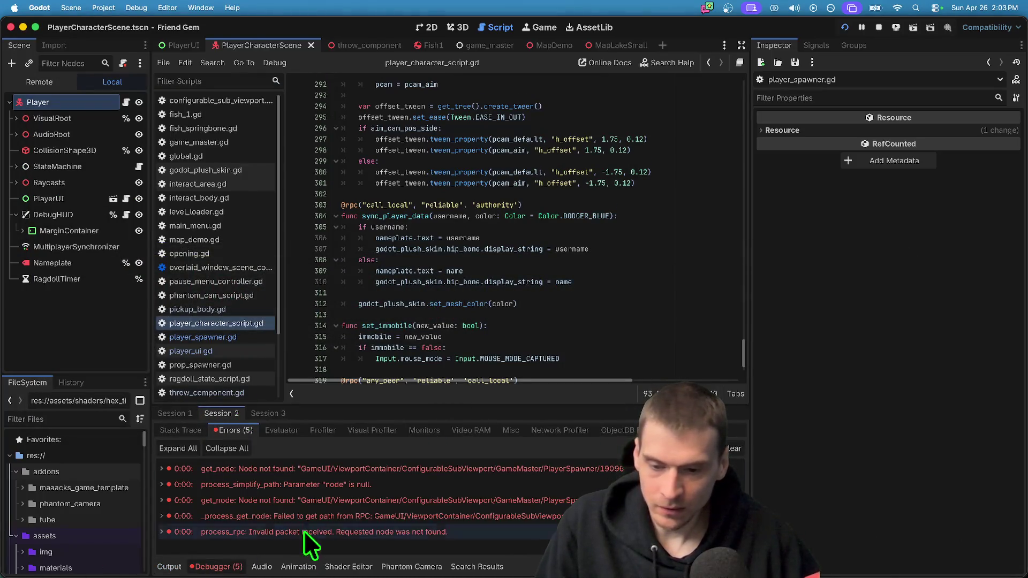
pyautogui.doubleClick(333, 500)
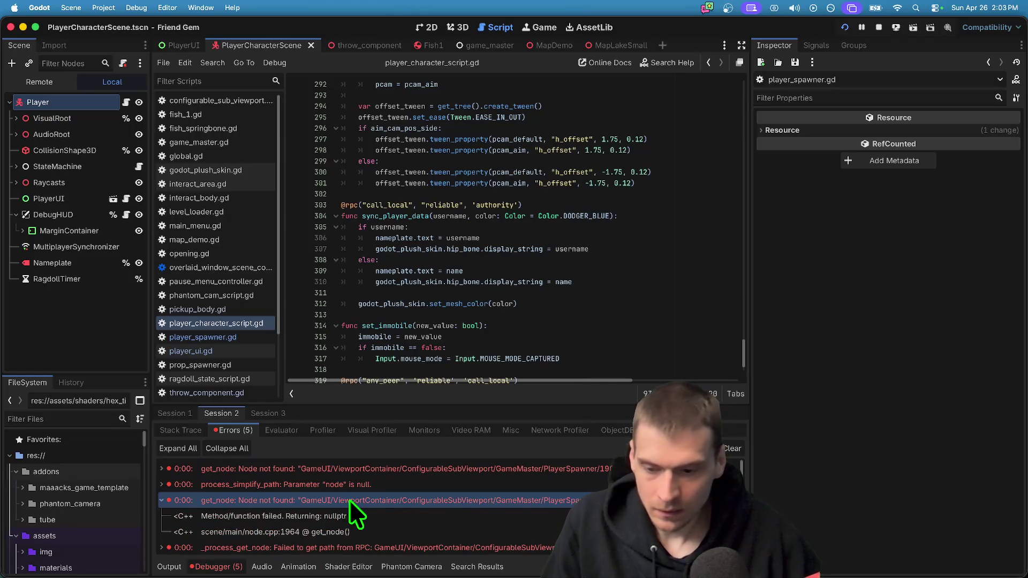
pyautogui.doubleClick(349, 500)
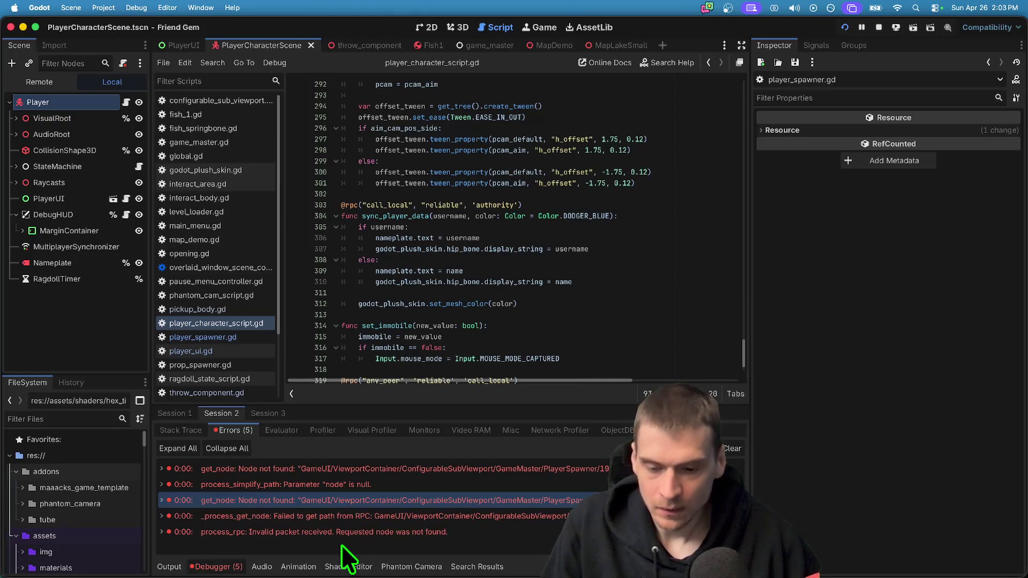
pyautogui.scroll(-2, 552, 237)
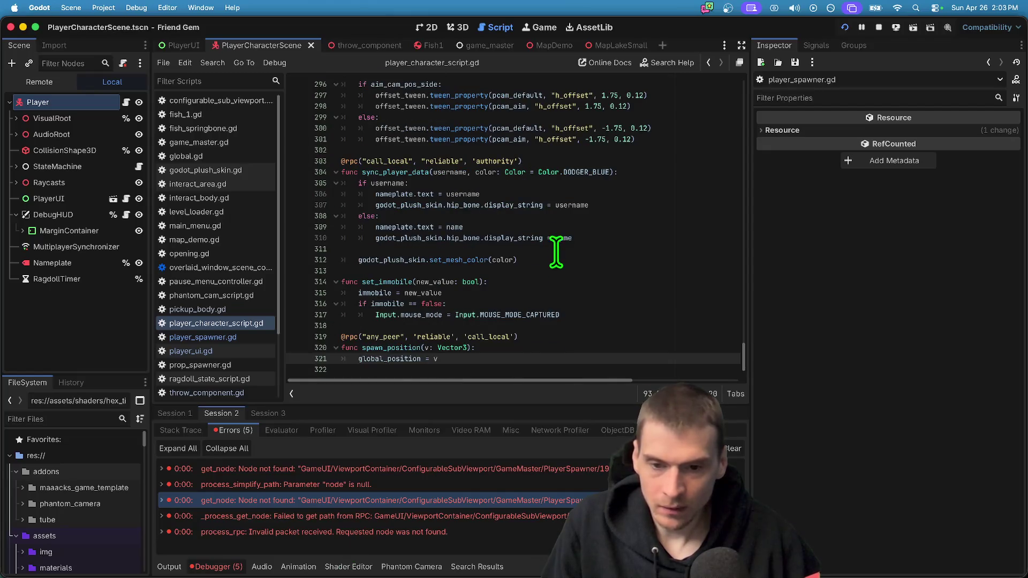
pyautogui.click(483, 485)
pyautogui.click(484, 468)
pyautogui.scroll(-1, 463, 182)
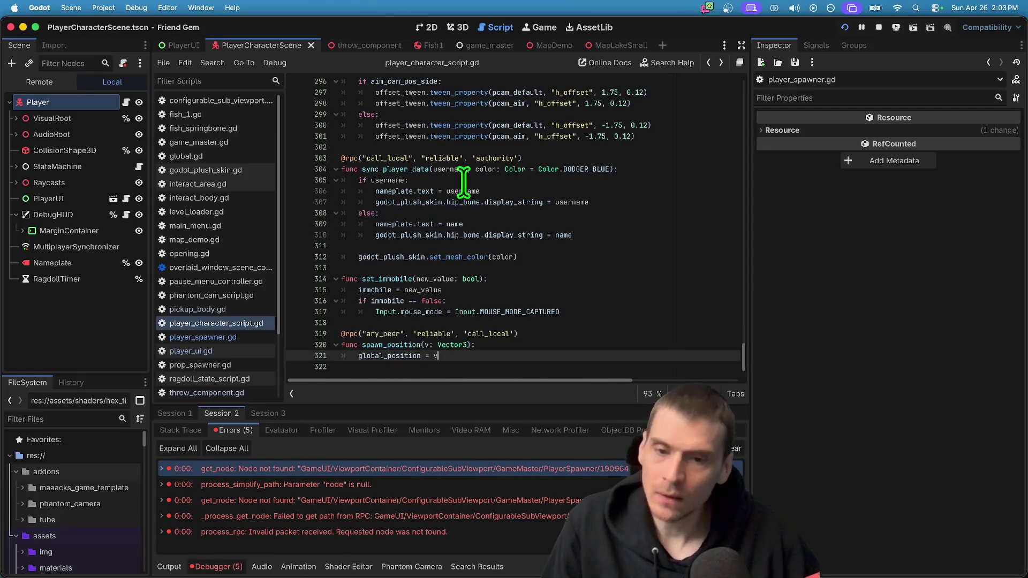
pyautogui.click(462, 227)
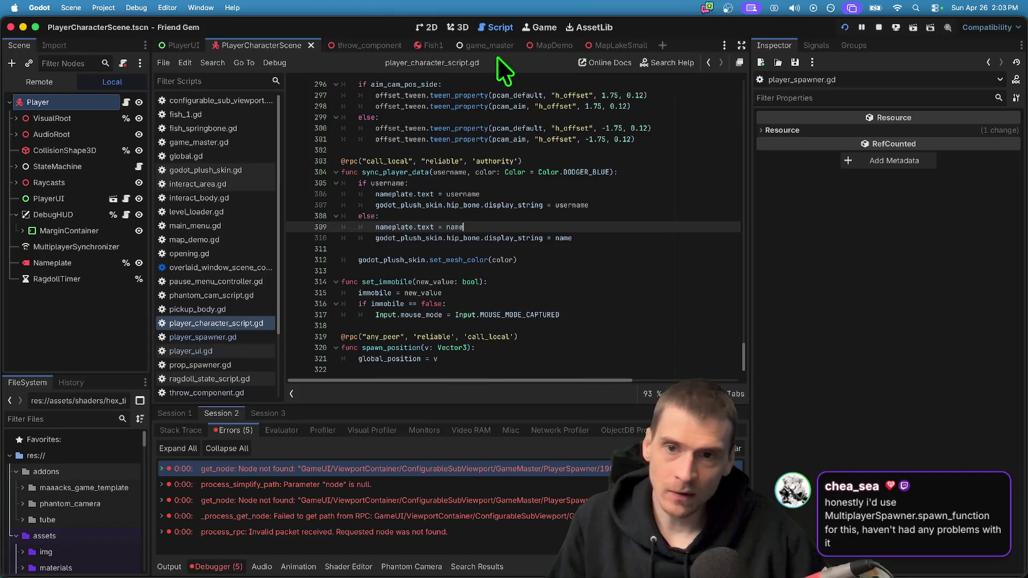
# - Open the game_master scene and bring up the PlayerSpawner's script
pyautogui.click(484, 46)
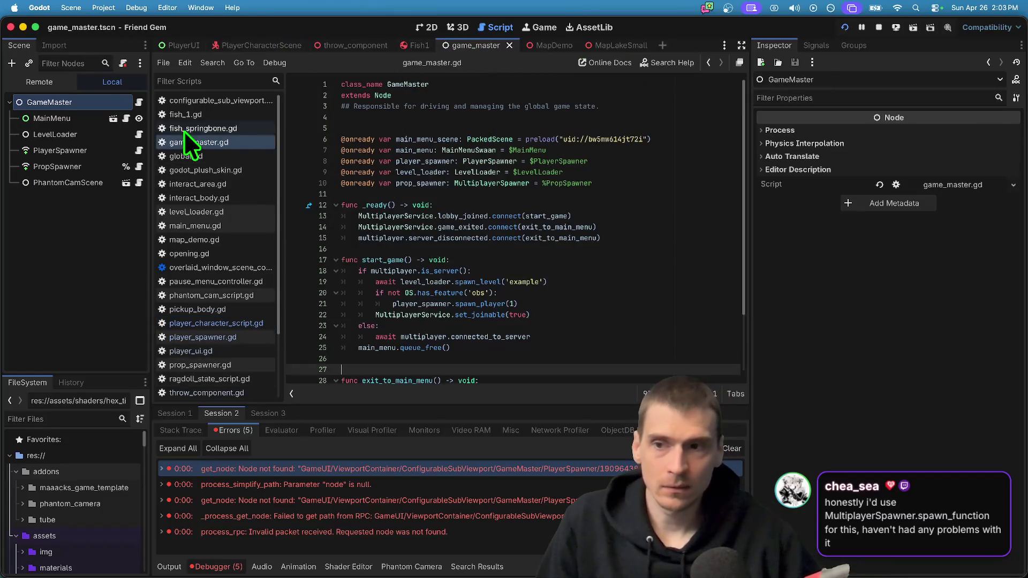
pyautogui.click(138, 166)
pyautogui.click(663, 182)
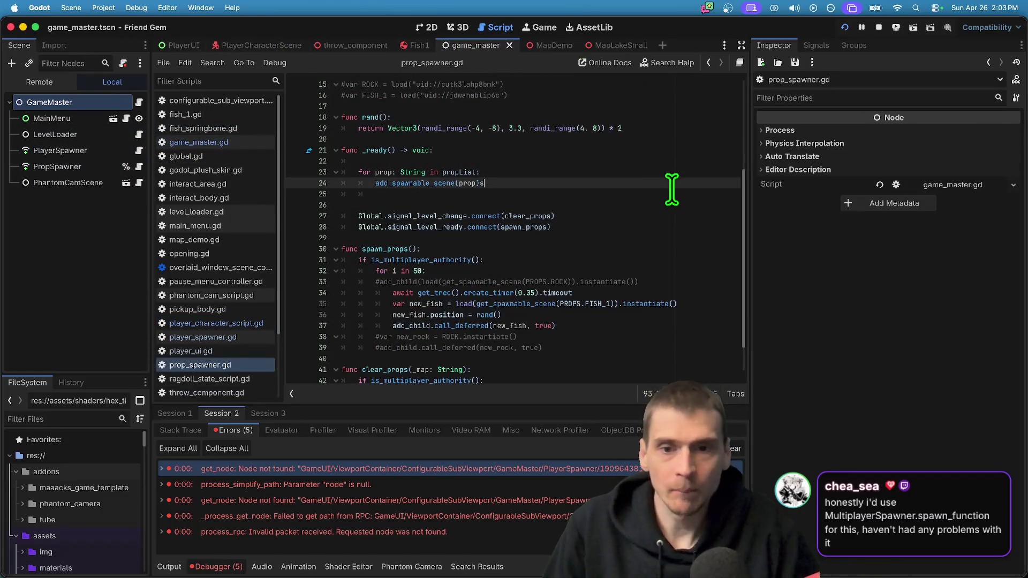
pyautogui.click(137, 151)
pyautogui.scroll(5, 623, 208)
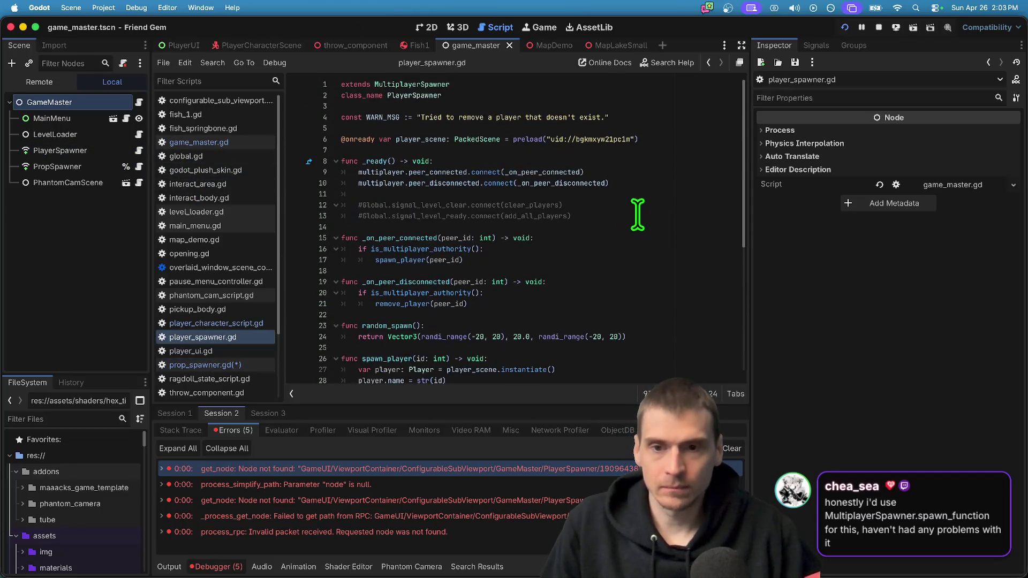
# - In _ready, add a new line starting a spawn_function assignment
pyautogui.click(656, 196)
pyautogui.press('Return')
pyautogui.press('Return')
pyautogui.write('set_s')
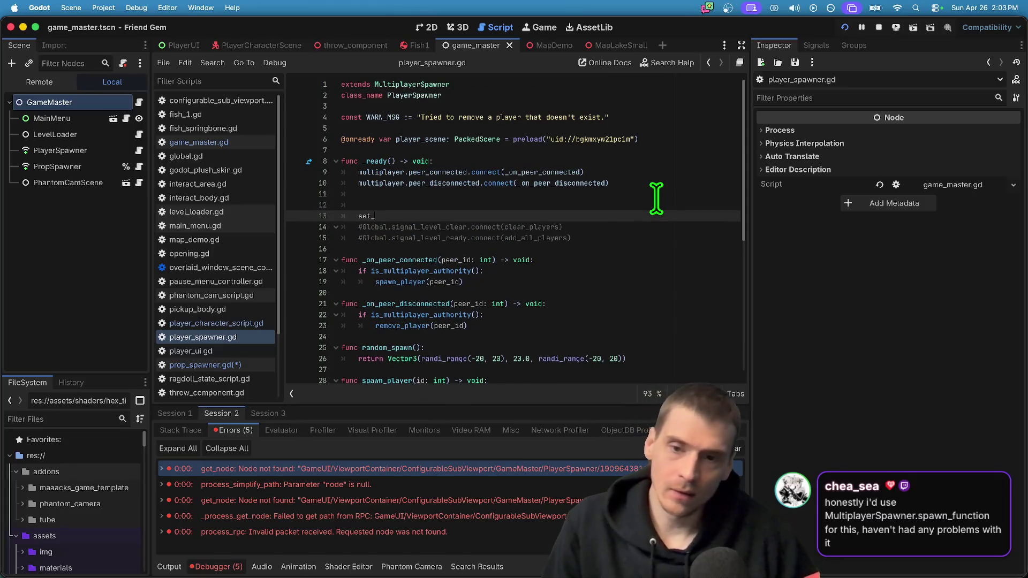
pyautogui.press('BackSpace')
pyautogui.press('BackSpace')
pyautogui.press('BackSpace')
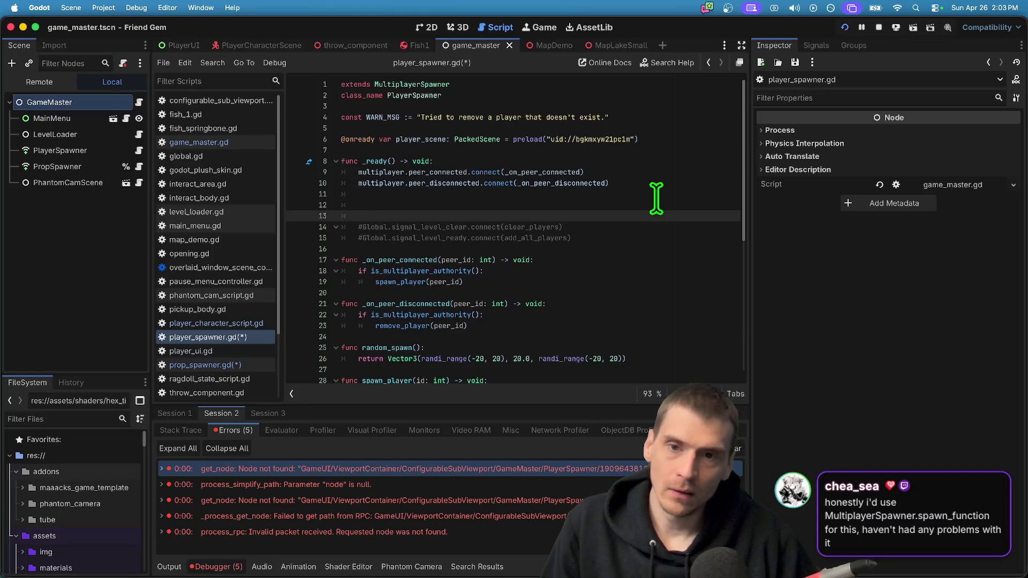
pyautogui.write('spawn')
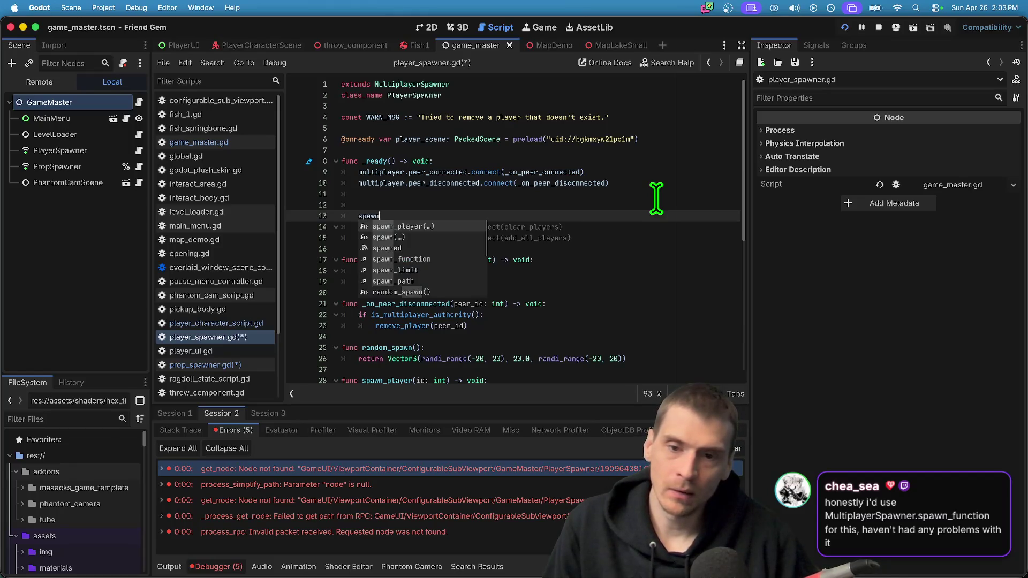
pyautogui.press('Down')
pyautogui.press('Down')
pyautogui.press('Down')
pyautogui.press('Return')
# - Turn it into a set_spawn_function(custom_spawn) call
pyautogui.write('= ')
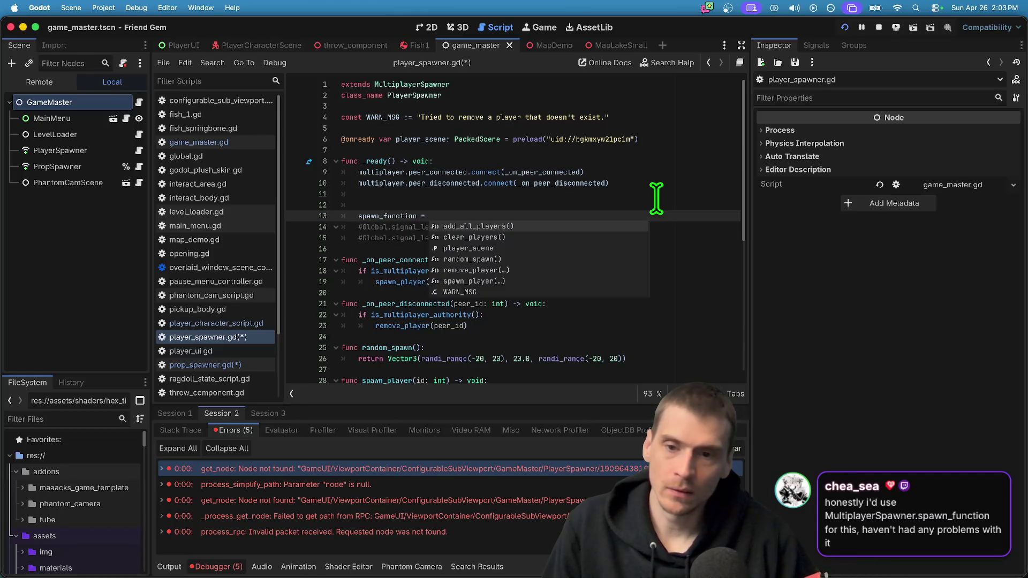
pyautogui.write('custom_spawn')
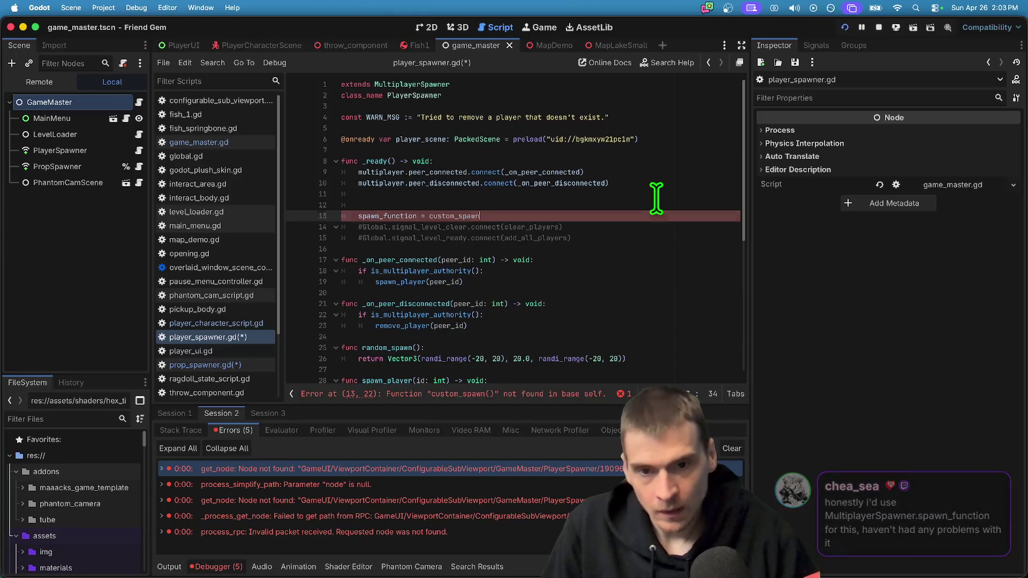
pyautogui.press('BackSpace')
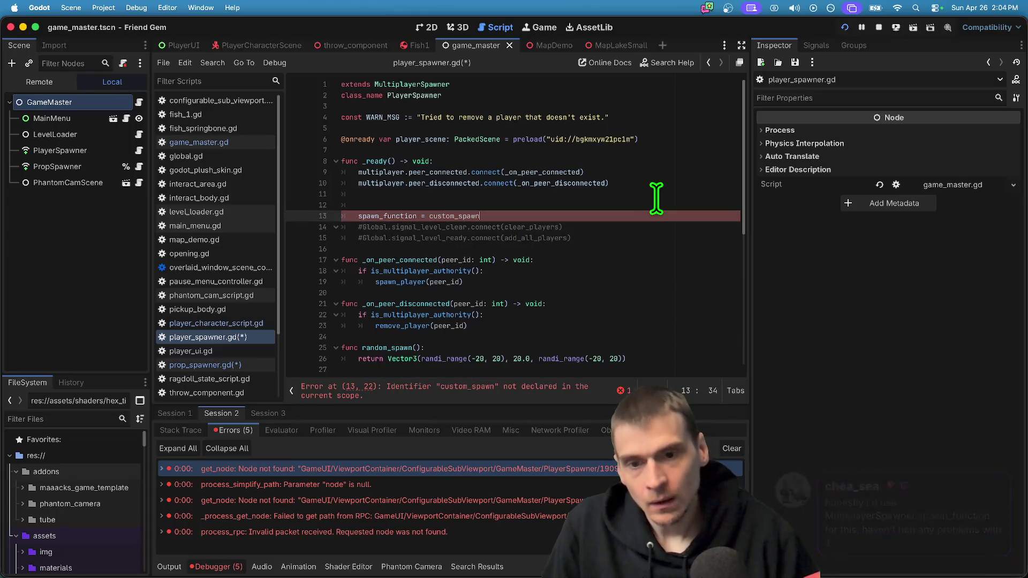
pyautogui.press('Right')
pyautogui.press('Right')
pyautogui.press('Right')
pyautogui.press('super+BackSpace')
pyautogui.write('set_')
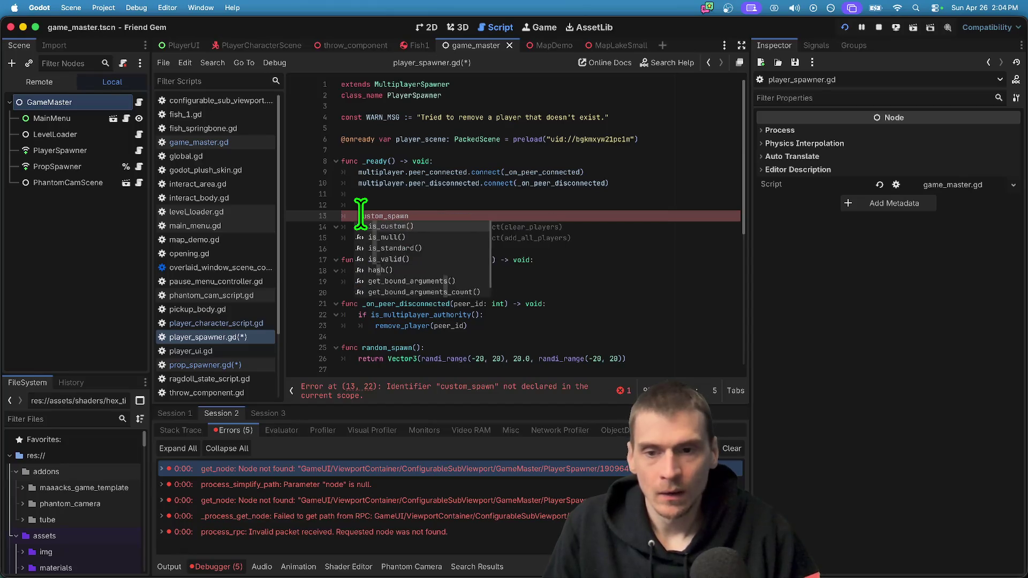
pyautogui.write('spawn_function(')
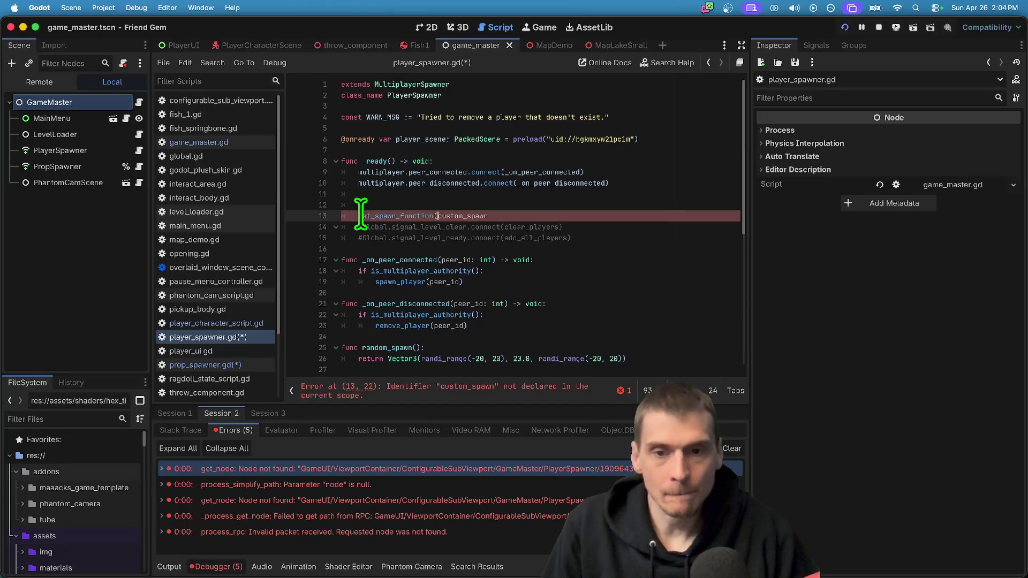
pyautogui.press('super+Right')
pyautogui.write(')')
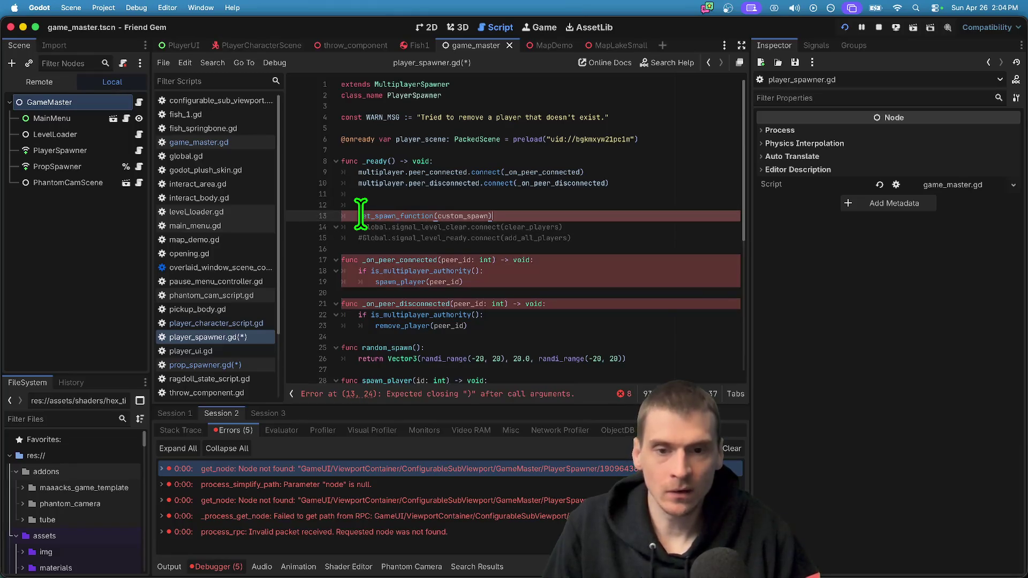
# - Change the spawn_player(peer_id) call on line 19 to spawn(peer_id) and add a line to the spawn function
pyautogui.scroll(-6, 618, 246)
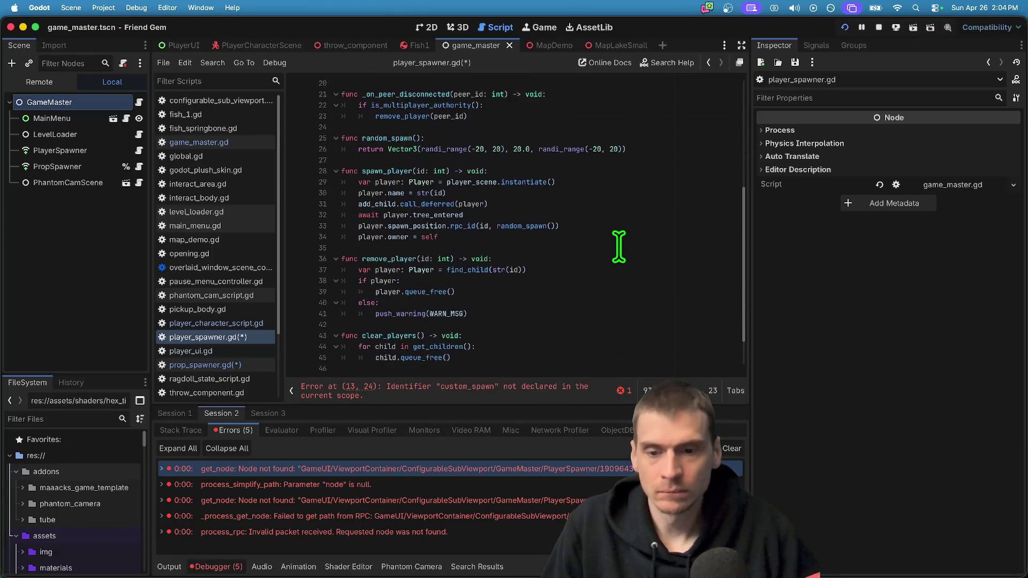
pyautogui.doubleClick(407, 170)
pyautogui.click(384, 160)
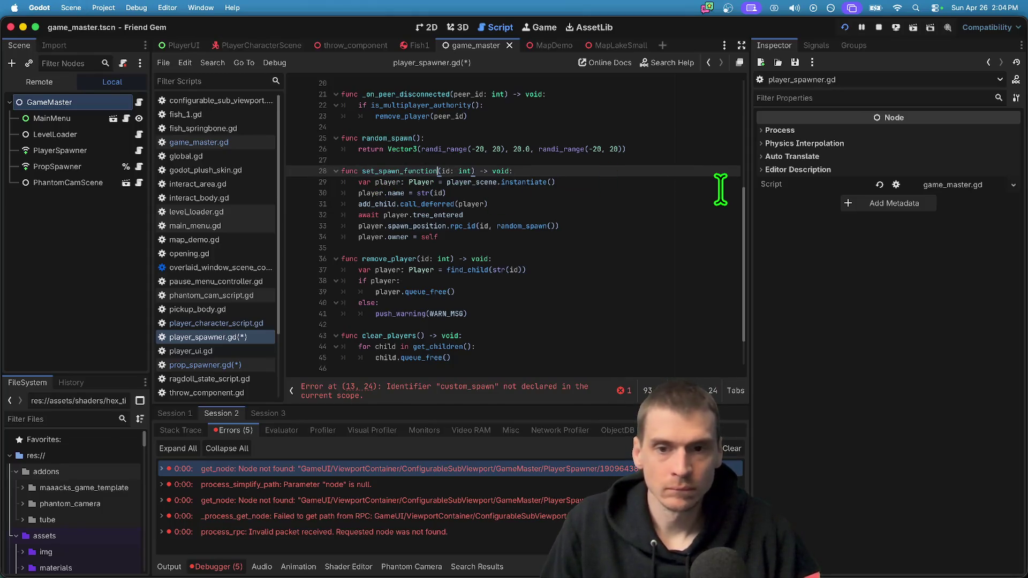
pyautogui.scroll(6, 720, 190)
pyautogui.keyDown('super'); pyautogui.click(398, 215); pyautogui.keyUp('super')
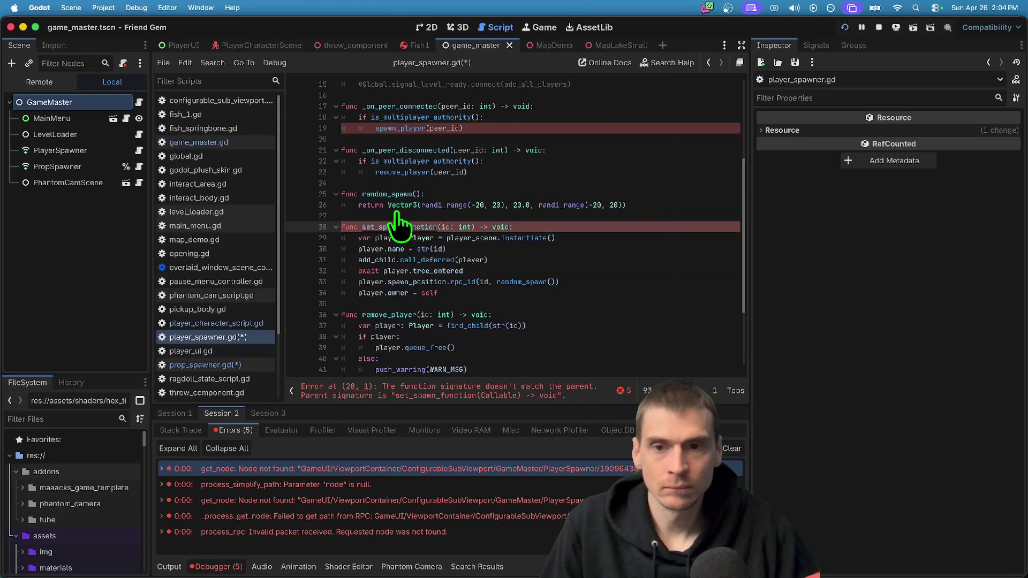
pyautogui.click(426, 128)
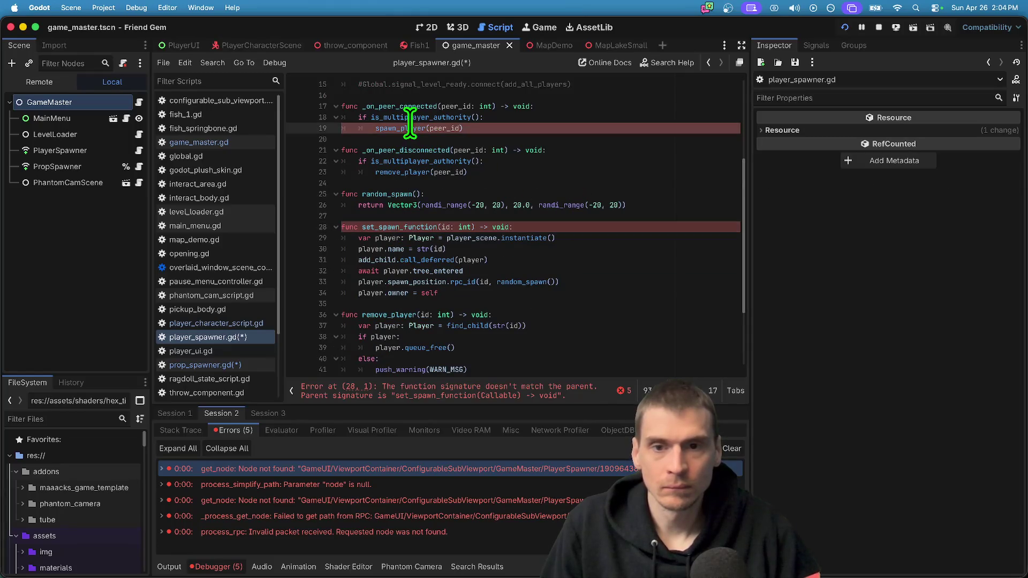
pyautogui.tripleClick(399, 128)
pyautogui.doubleClick(400, 129)
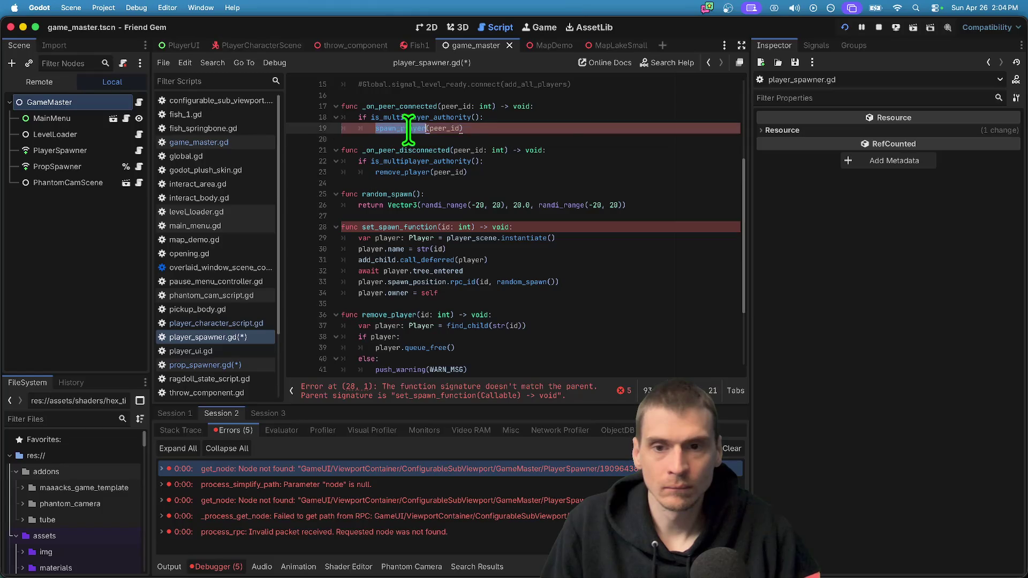
pyautogui.write('sp')
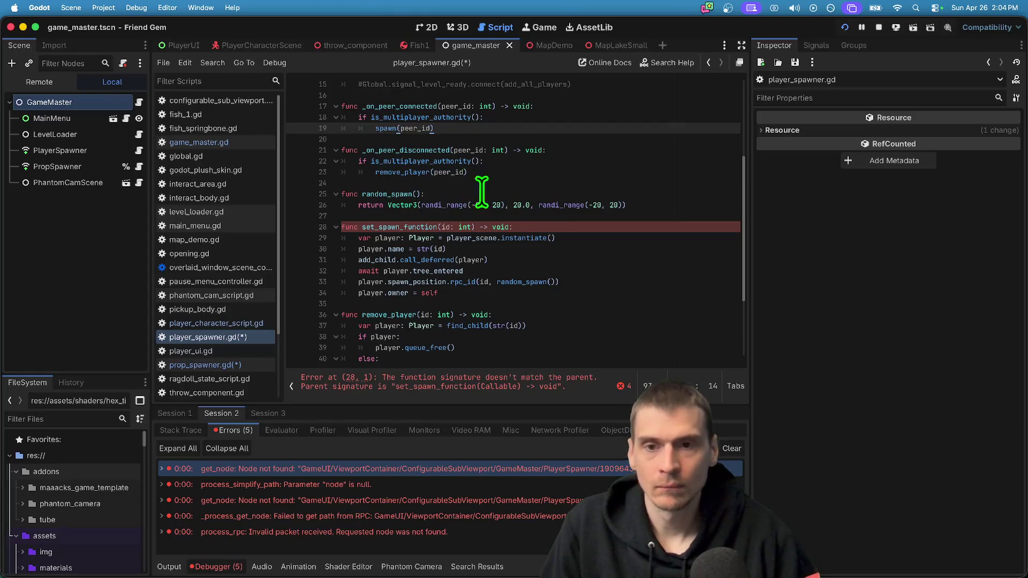
pyautogui.moveTo(392, 129); pyautogui.dragTo(429, 129)
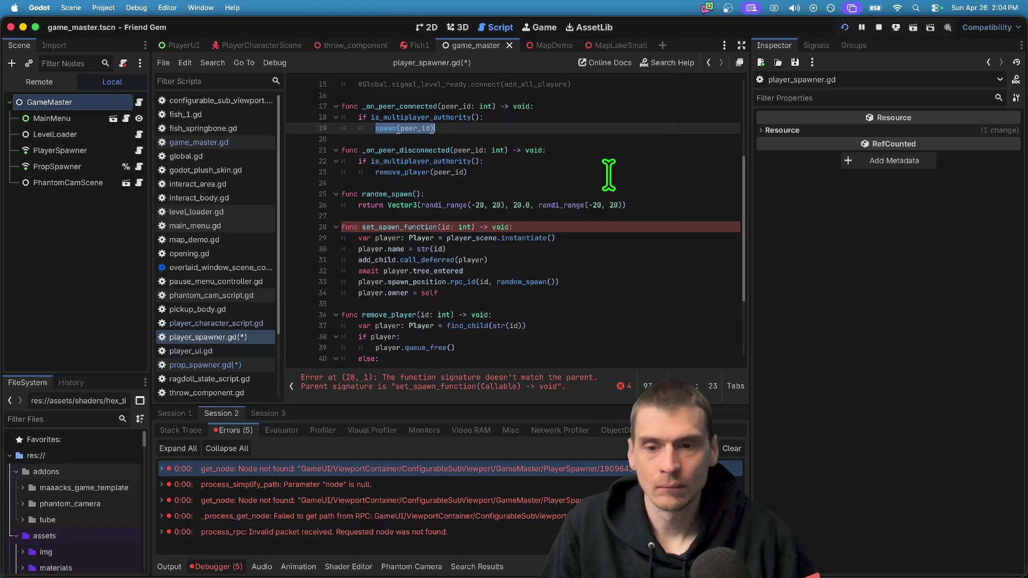
pyautogui.click(627, 301)
pyautogui.press('Return')
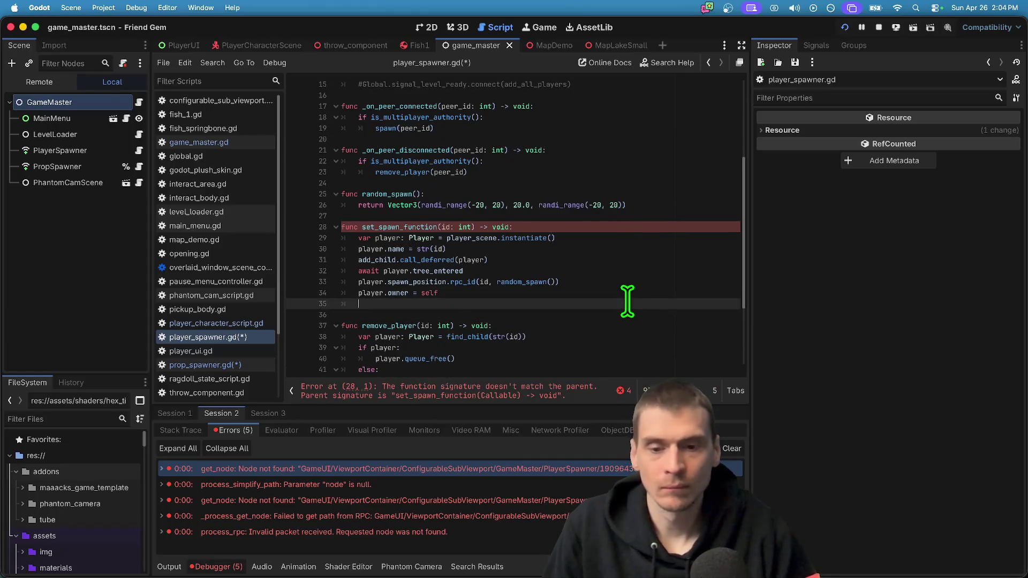
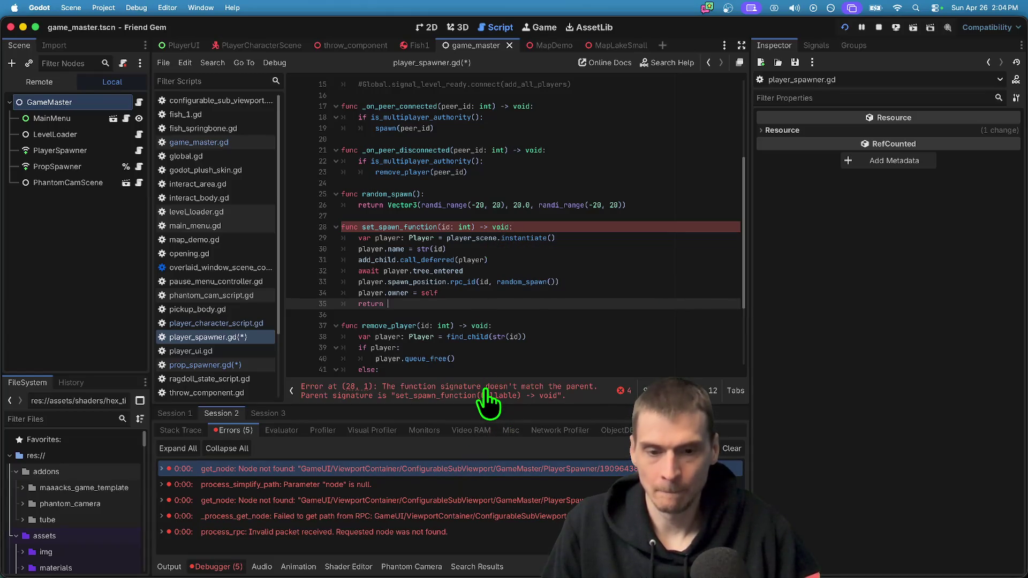
# - Remove ' -> void' from the line 28 function signature, then jump to the flagged line 13
pyautogui.moveTo(476, 227); pyautogui.dragTo(511, 227)
pyautogui.press('BackSpace')
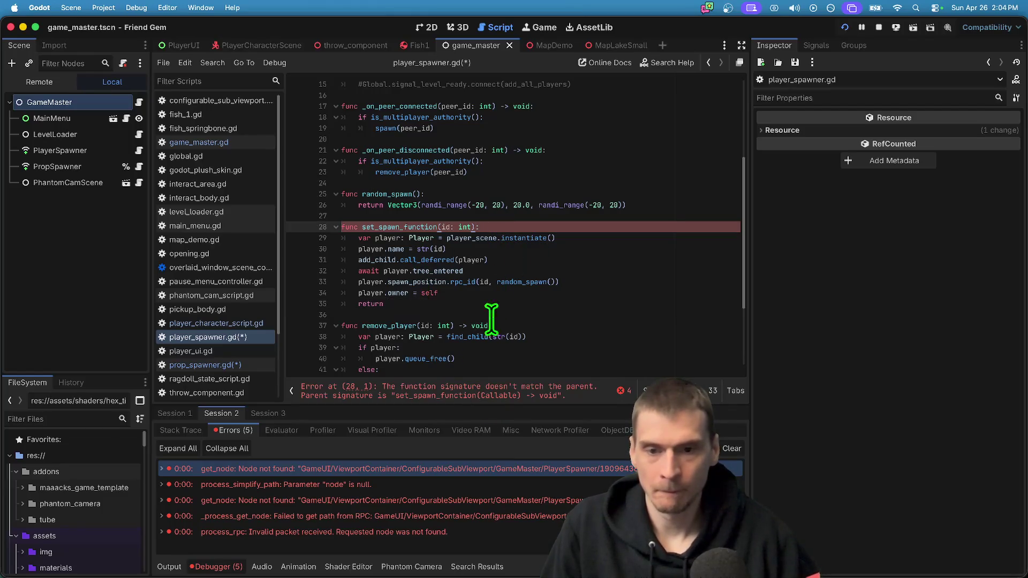
pyautogui.click(477, 393)
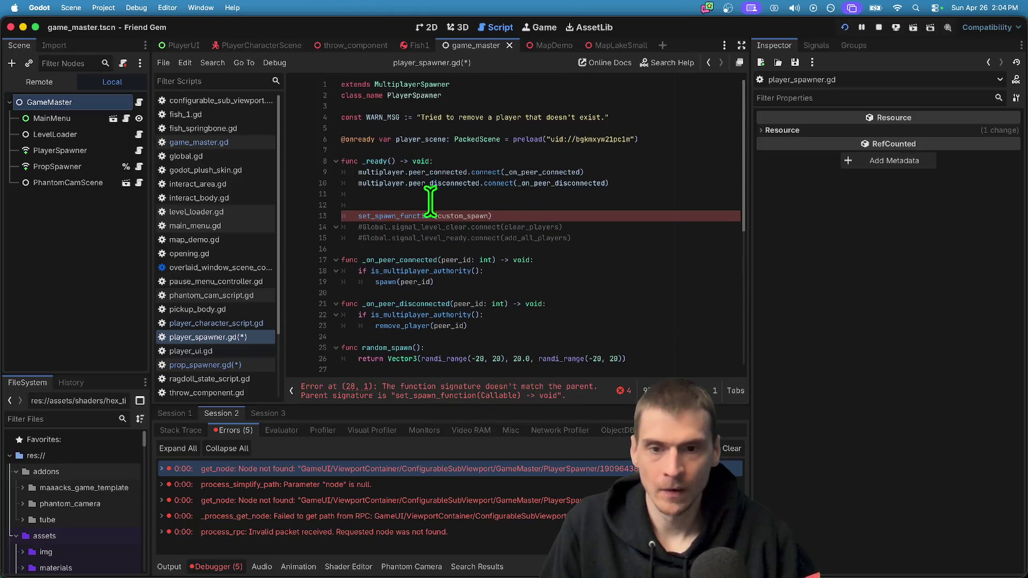
pyautogui.scroll(-5, 431, 201)
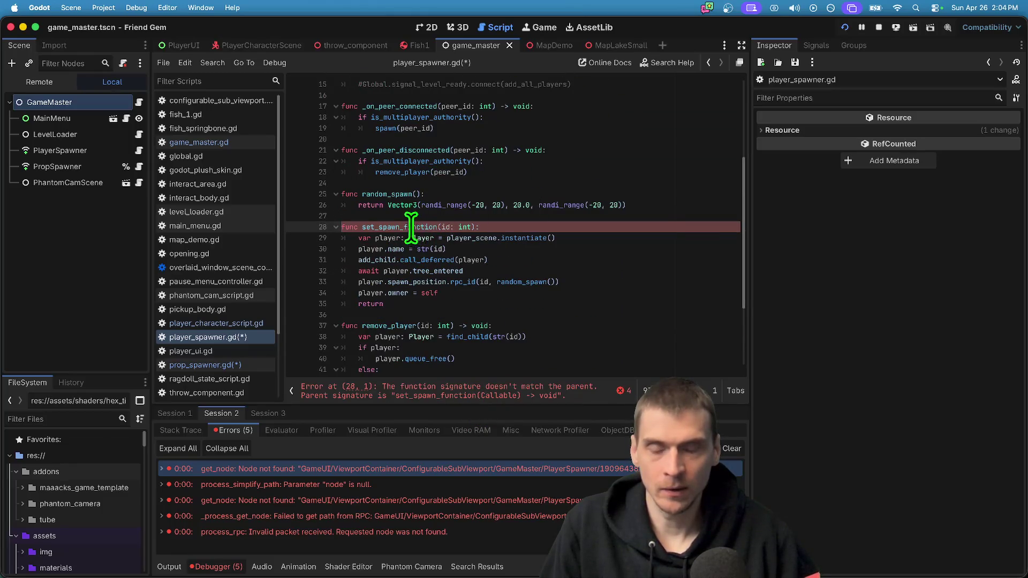
pyautogui.scroll(5, 429, 214)
pyautogui.click(464, 203)
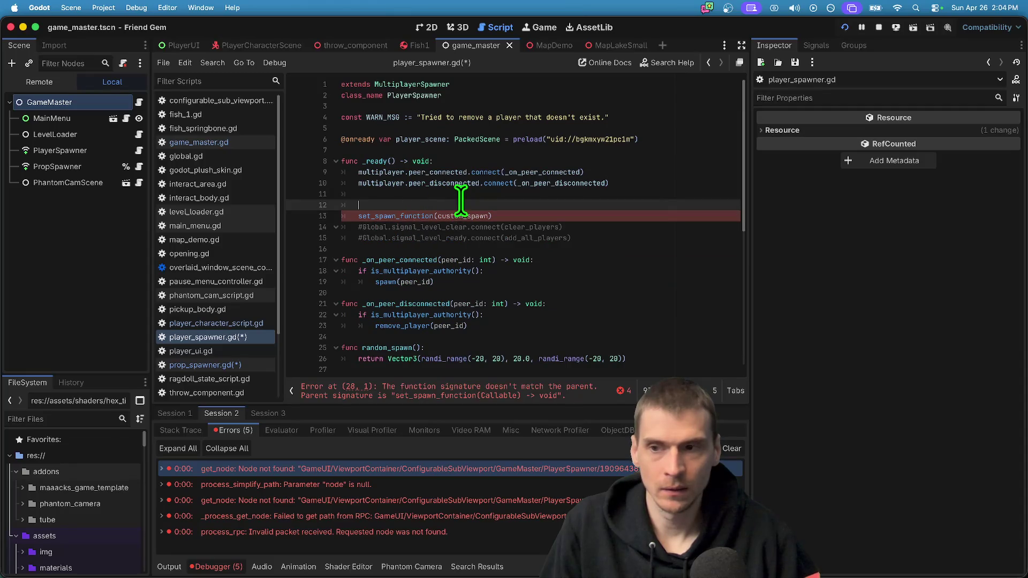
pyautogui.rightClick(76, 166)
pyautogui.click(92, 153)
pyautogui.rightClick(91, 153)
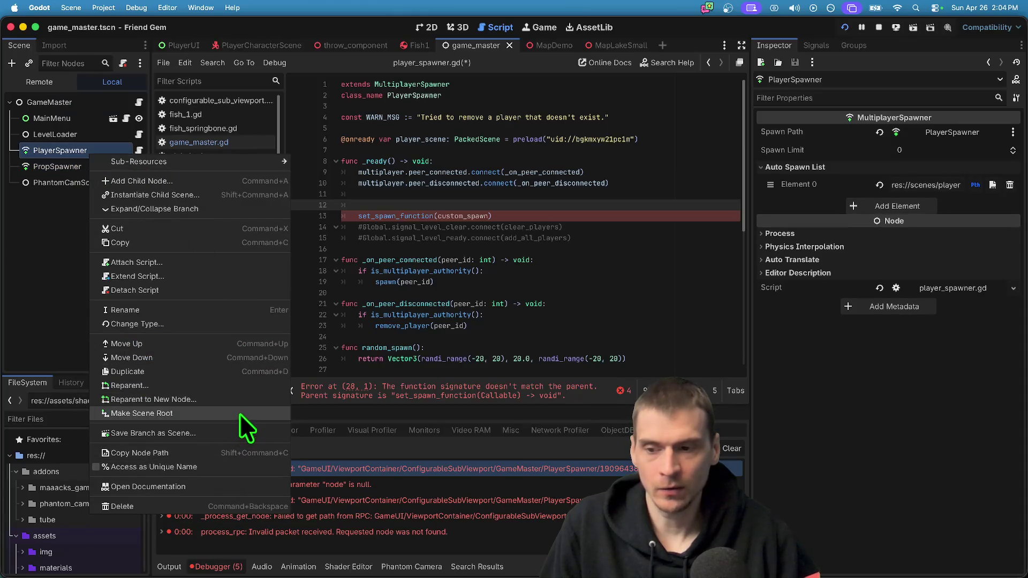
pyautogui.click(207, 485)
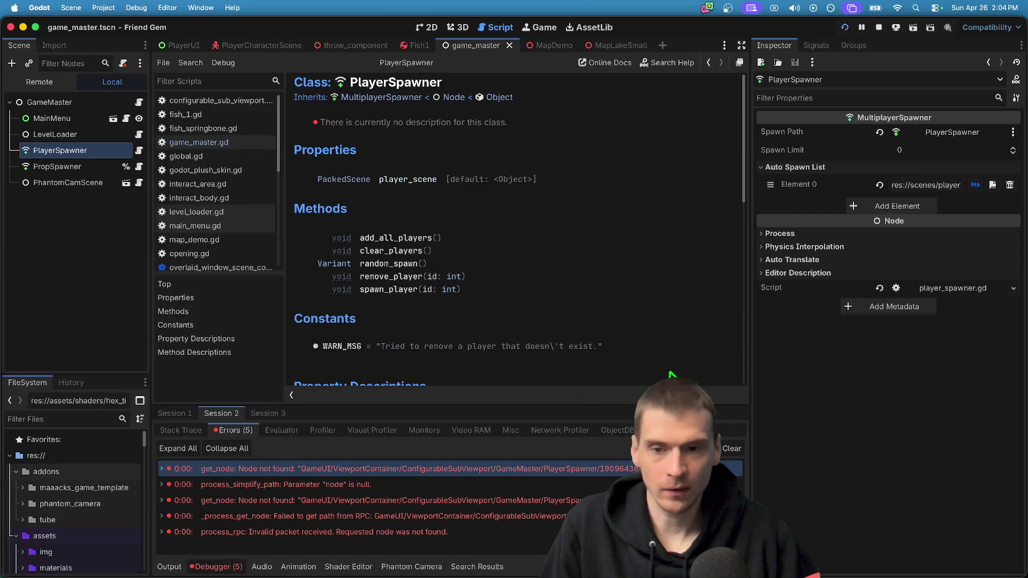
pyautogui.scroll(-2, 436, 268)
pyautogui.scroll(2, 529, 229)
pyautogui.scroll(-3, 522, 220)
pyautogui.scroll(-5, 521, 222)
pyautogui.scroll(8, 521, 222)
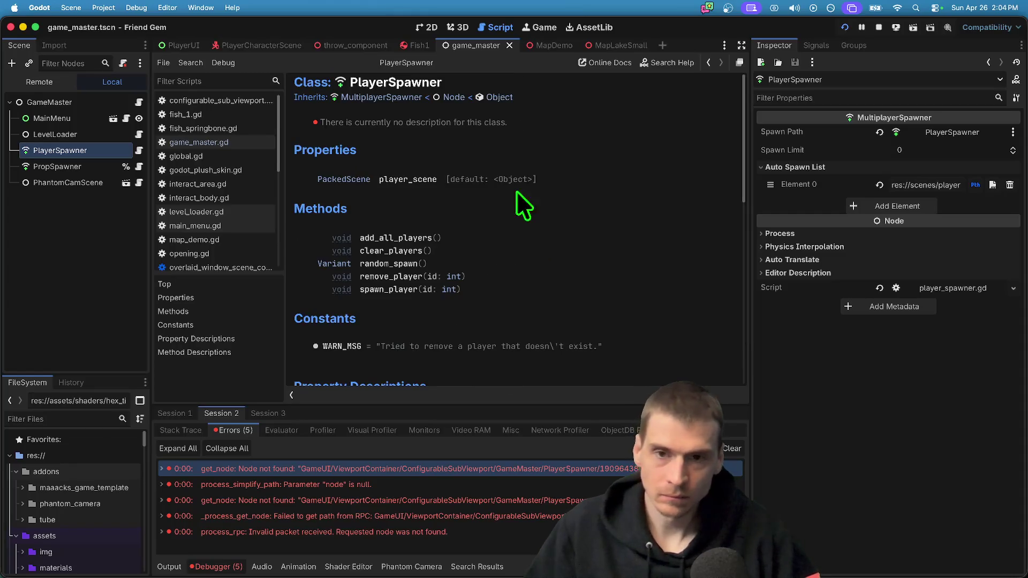
pyautogui.click(346, 98)
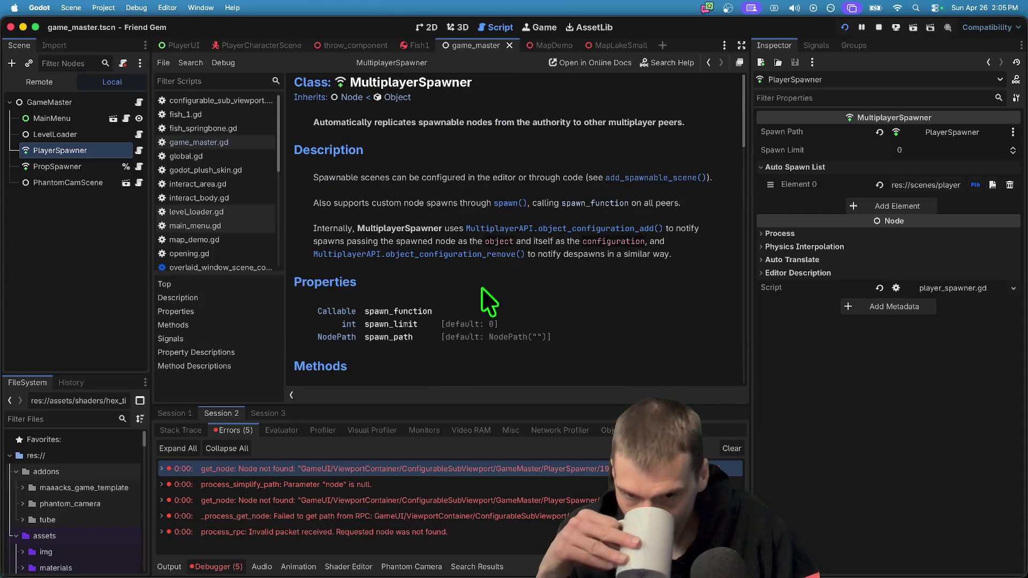
pyautogui.click(423, 311)
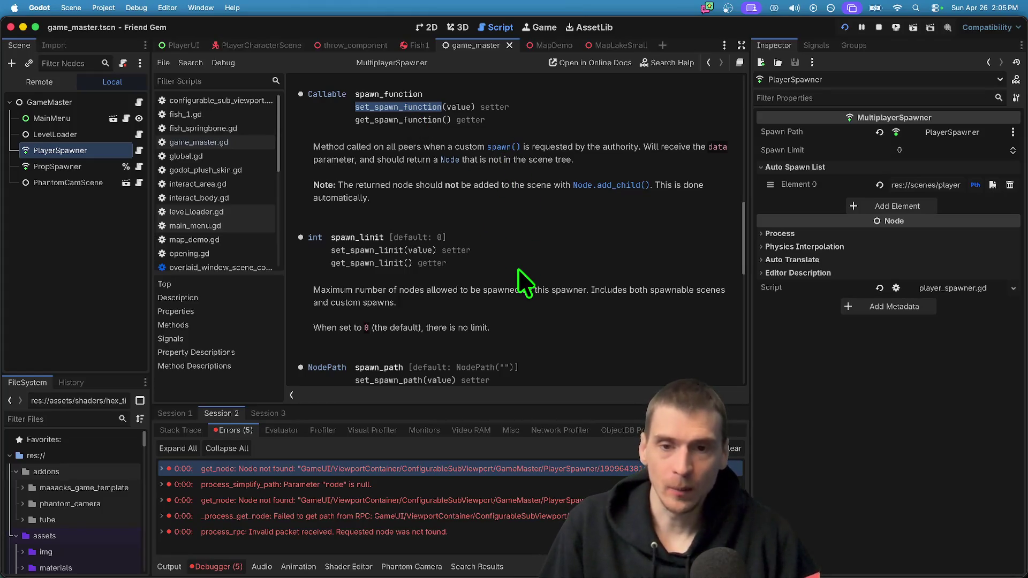
pyautogui.moveTo(343, 184); pyautogui.dragTo(467, 201)
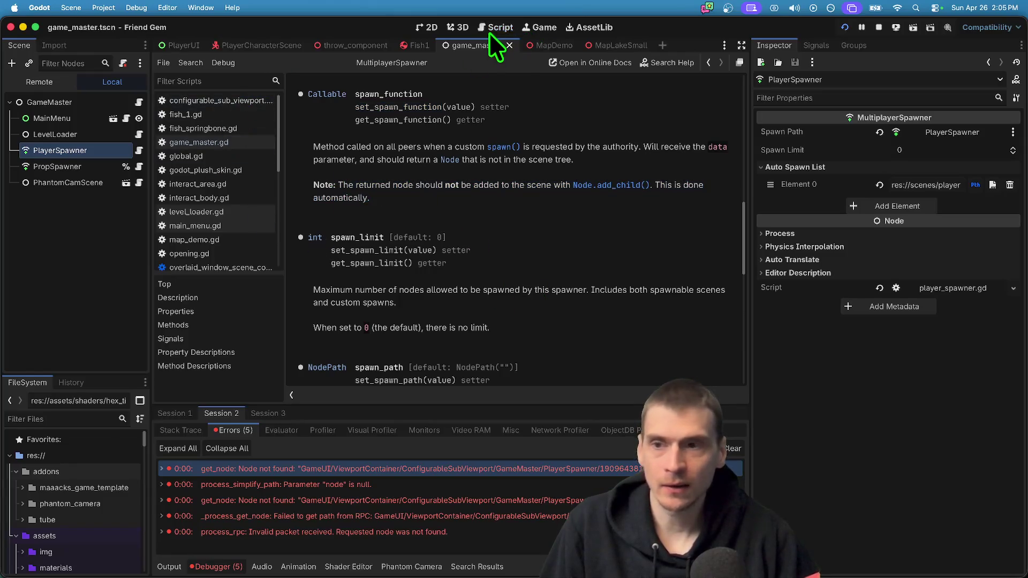
pyautogui.click(139, 151)
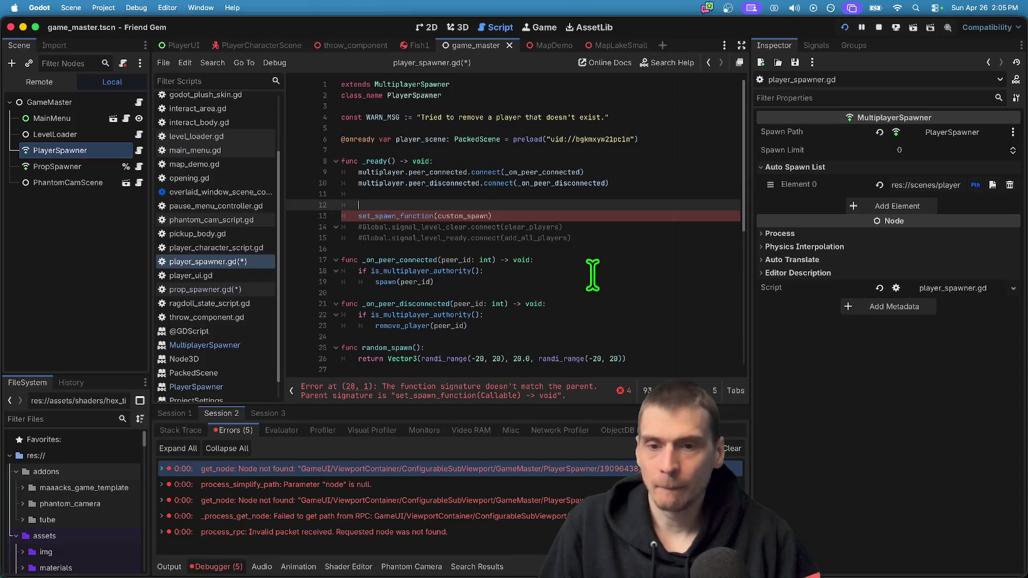
# - Change the set_spawn_function argument on line 13 to custom_player_spawn
pyautogui.click(485, 396)
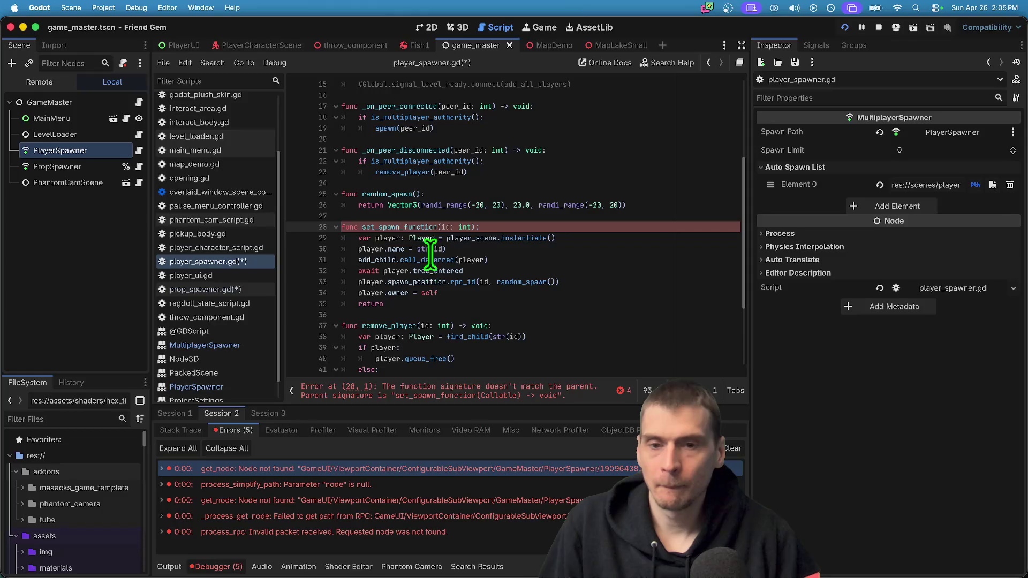
pyautogui.moveTo(426, 244)
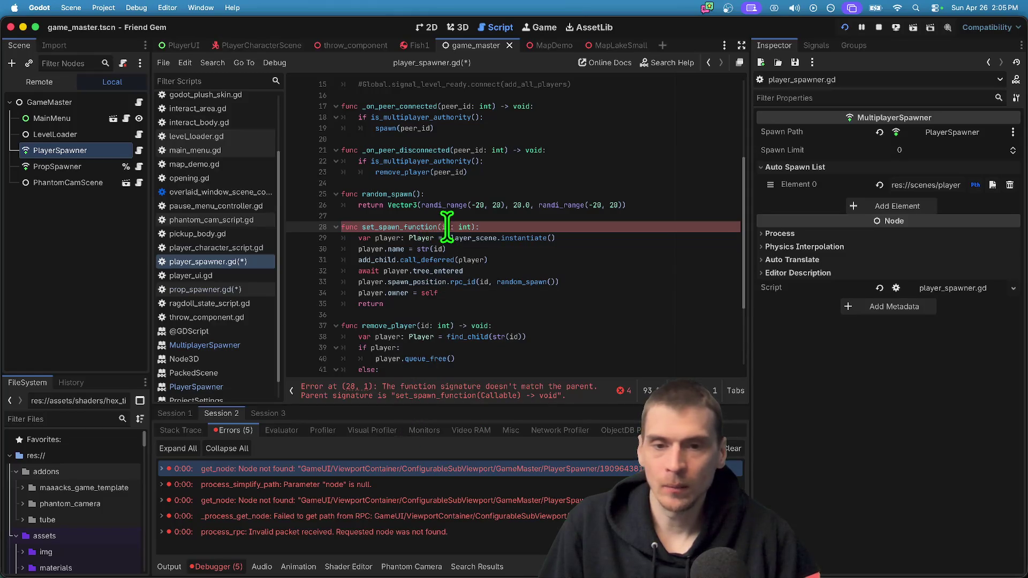
pyautogui.scroll(1, 589, 222)
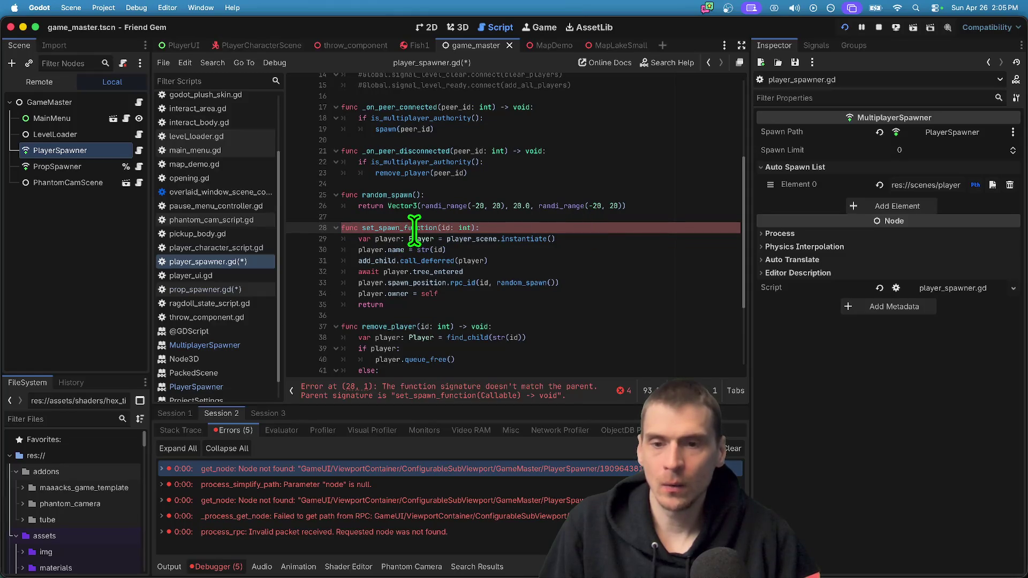
pyautogui.scroll(5, 665, 218)
pyautogui.doubleClick(458, 216)
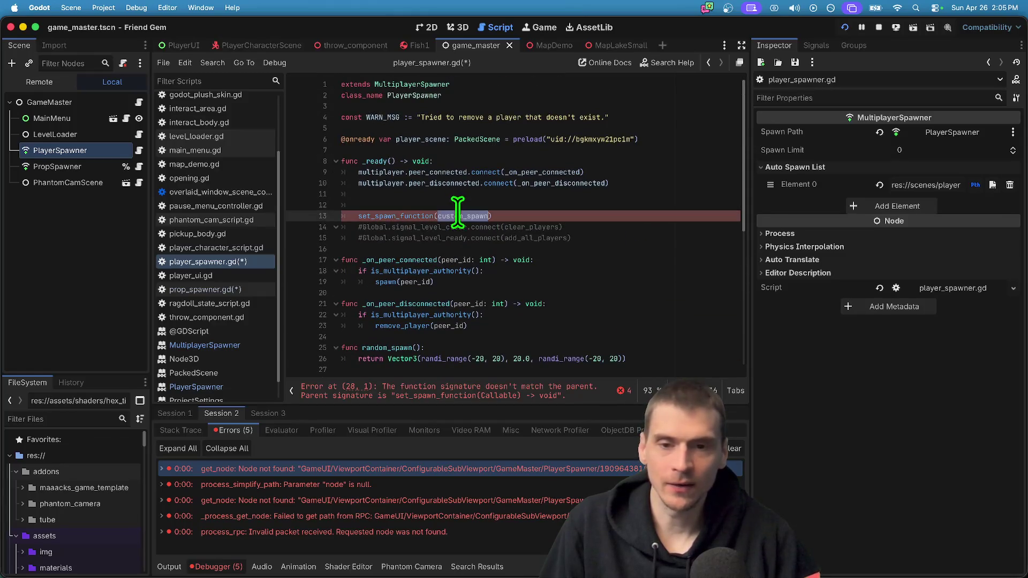
pyautogui.press('BackSpace')
pyautogui.hotkey('ctrl', 'space')
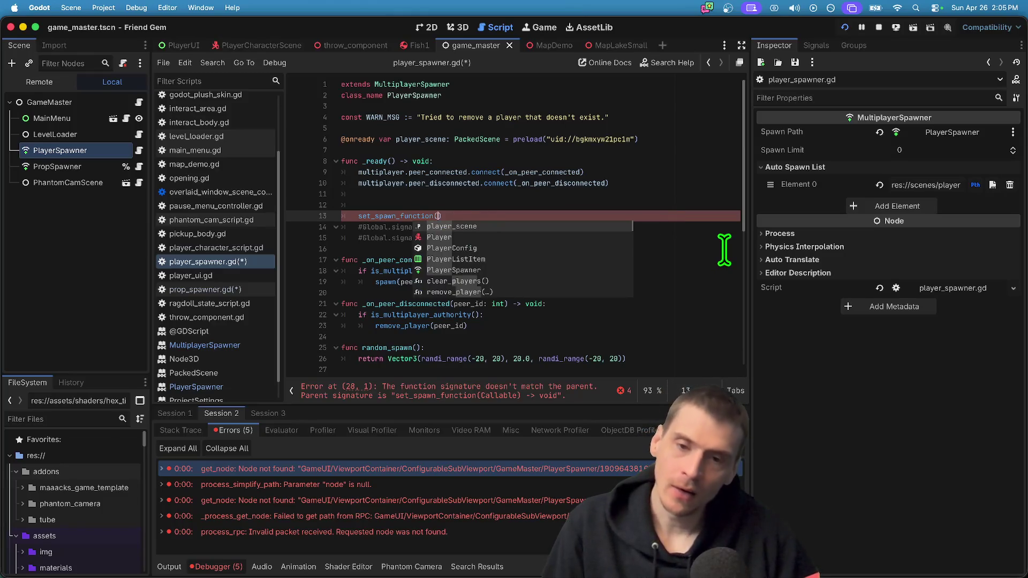
pyautogui.write('spawn_pla')
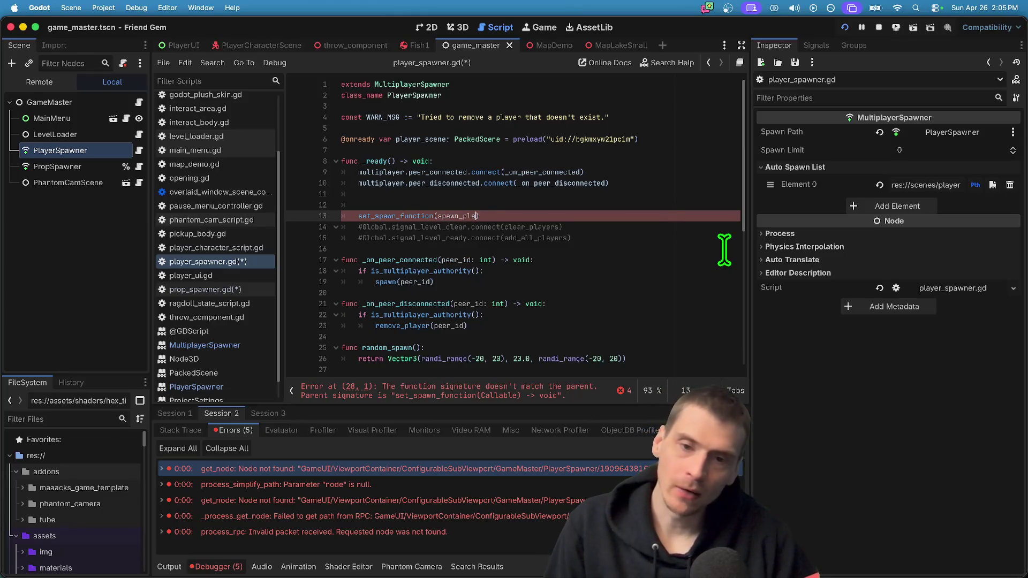
pyautogui.press('BackSpace')
pyautogui.press('BackSpace')
pyautogui.press('BackSpace')
pyautogui.write('custom_player_')
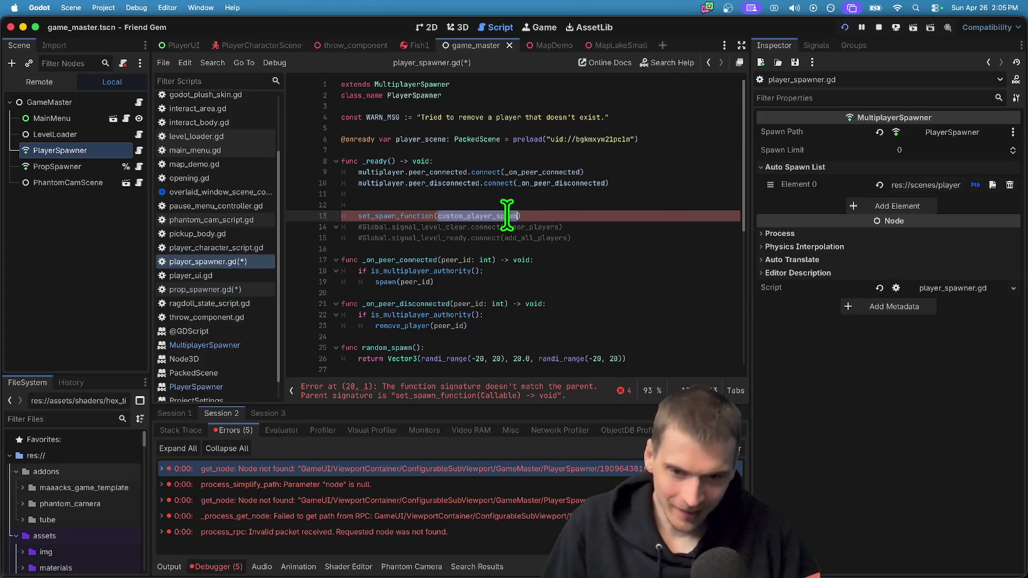
# - Rename the line 28 spawn function to custom_player_spawn so it matches the registration
pyautogui.scroll(-2, 514, 241)
pyautogui.doubleClick(413, 338)
pyautogui.scroll(-2, 509, 353)
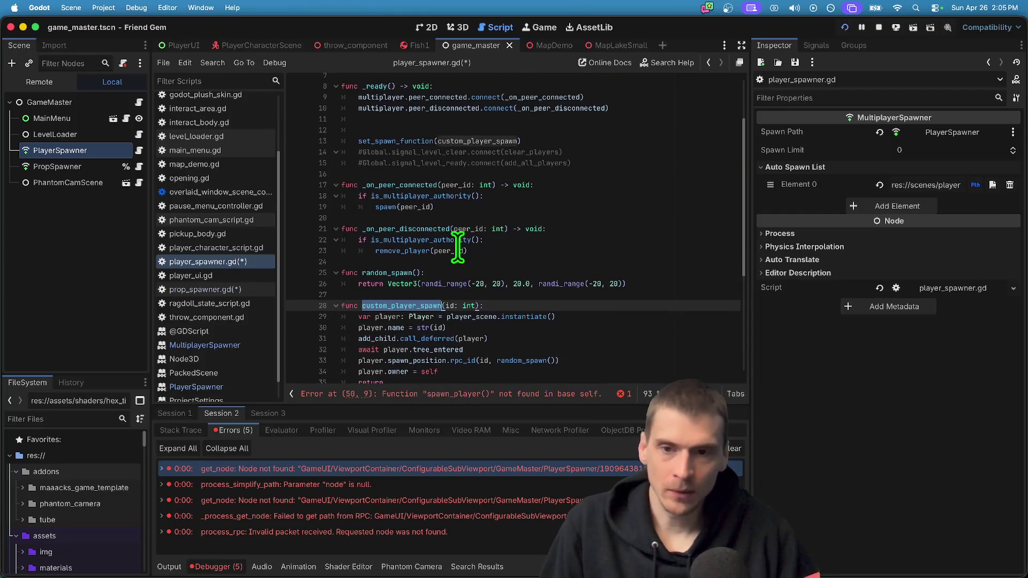
pyautogui.doubleClick(418, 140)
pyautogui.scroll(-1, 647, 348)
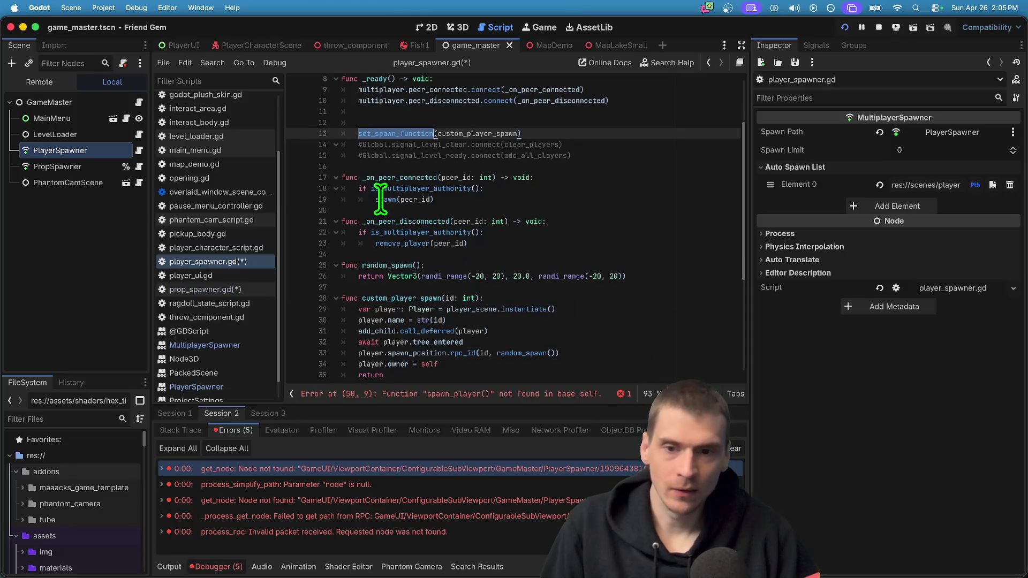
pyautogui.scroll(-5, 562, 367)
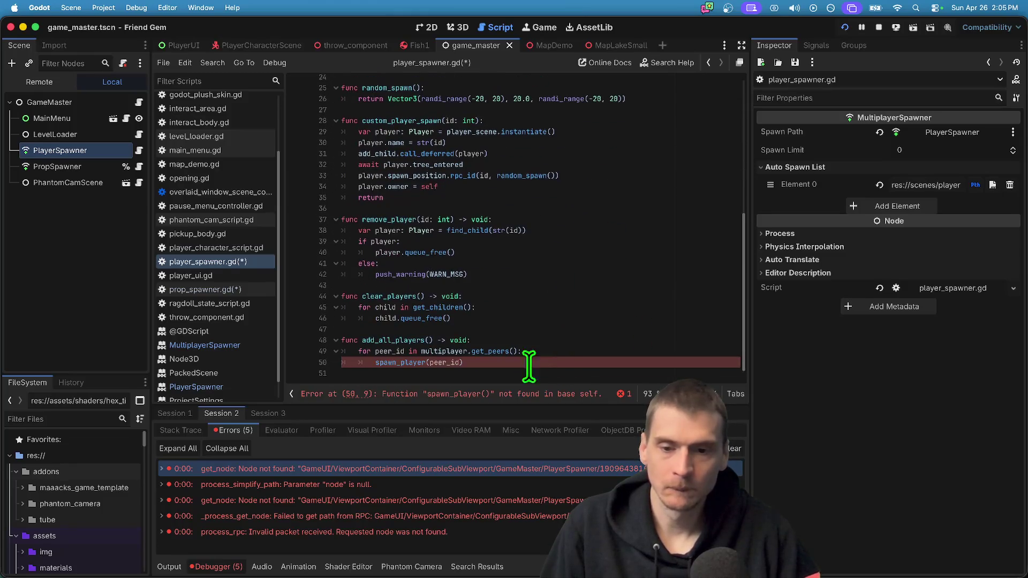
pyautogui.doubleClick(388, 363)
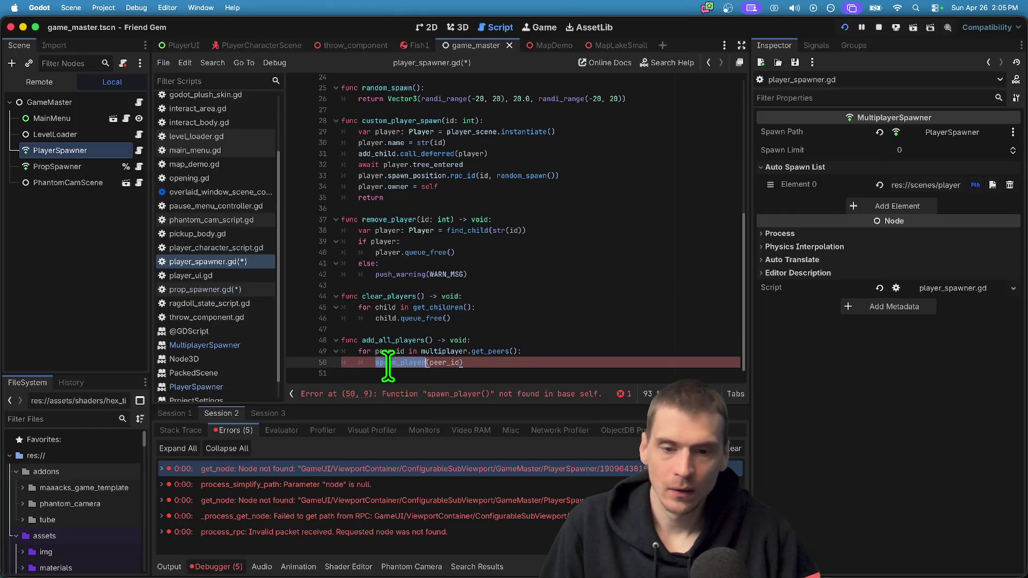
pyautogui.write('wn')
# - Delete the add_all_players function
pyautogui.scroll(6, 700, 276)
pyautogui.scroll(2, 698, 276)
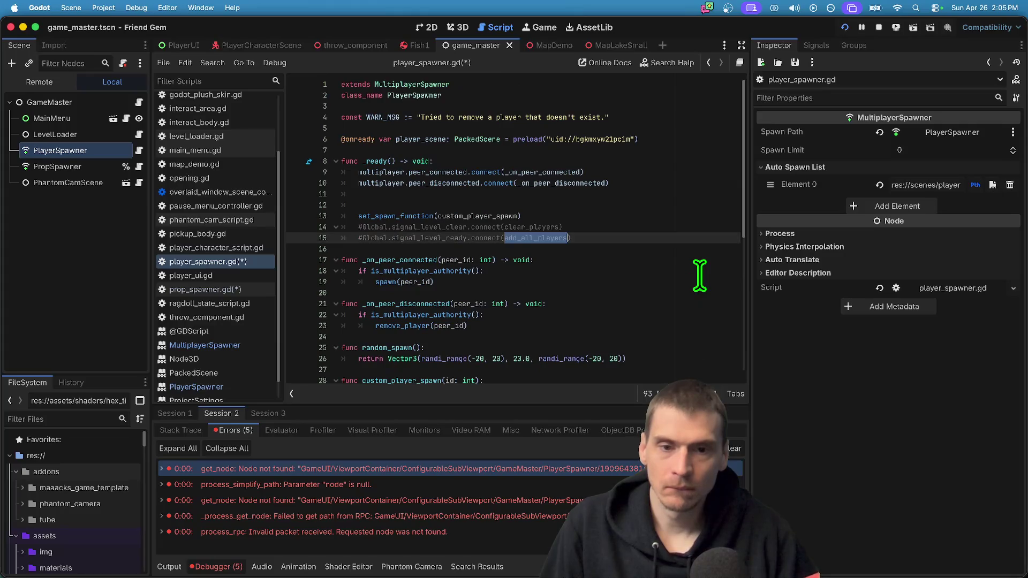
pyautogui.scroll(-7, 698, 276)
pyautogui.moveTo(569, 345)
pyautogui.mouseDown()
pyautogui.moveTo(455, 364)
pyautogui.moveTo(254, 341)
pyautogui.mouseUp()
pyautogui.click(205, 345)
pyautogui.hotkey('alt', 'Left')
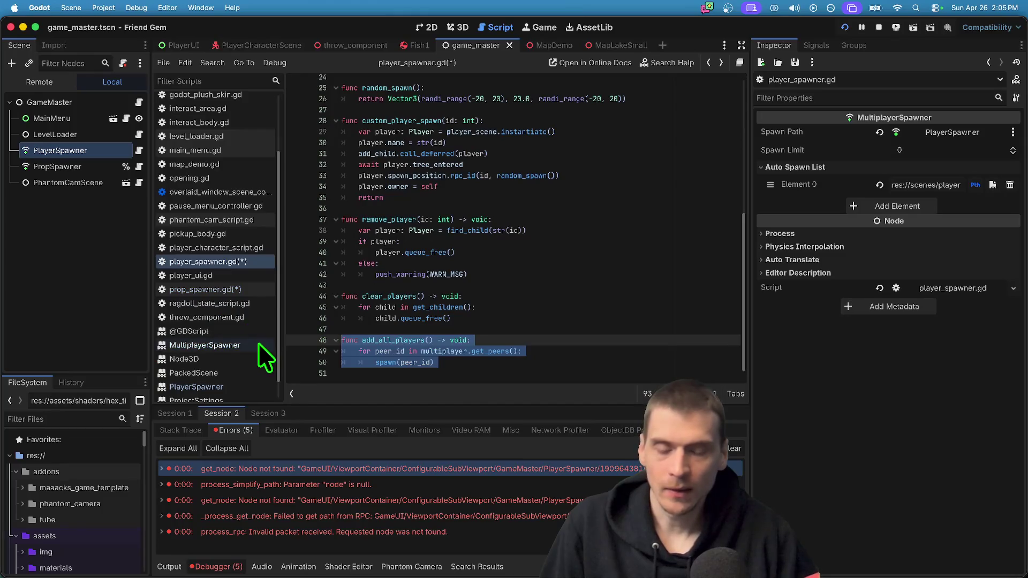
pyautogui.press('BackSpace')
# - Make custom_player_spawn end with 'return player' on line 35
pyautogui.scroll(5, 621, 260)
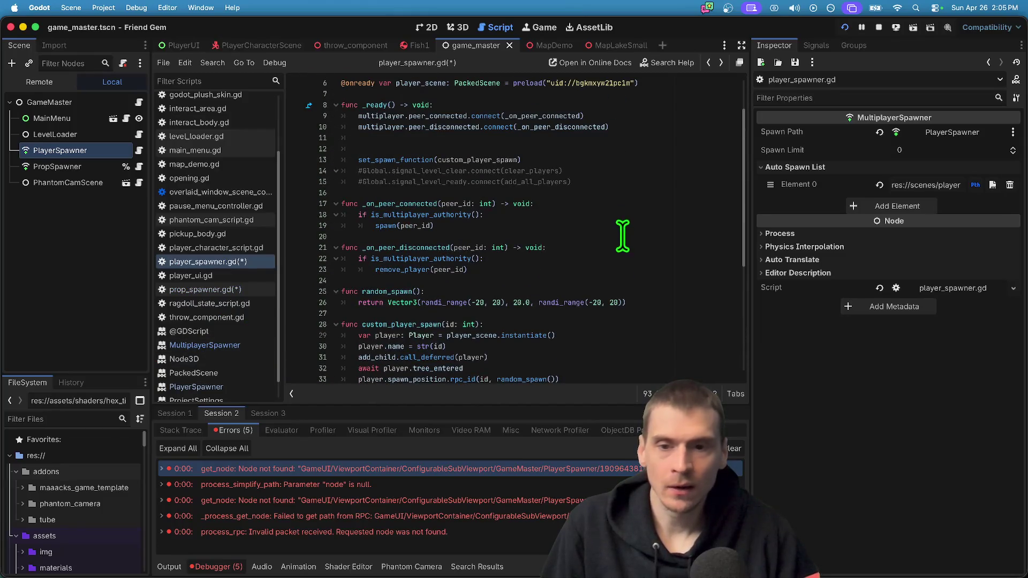
pyautogui.doubleClick(382, 226)
pyautogui.scroll(-3, 608, 257)
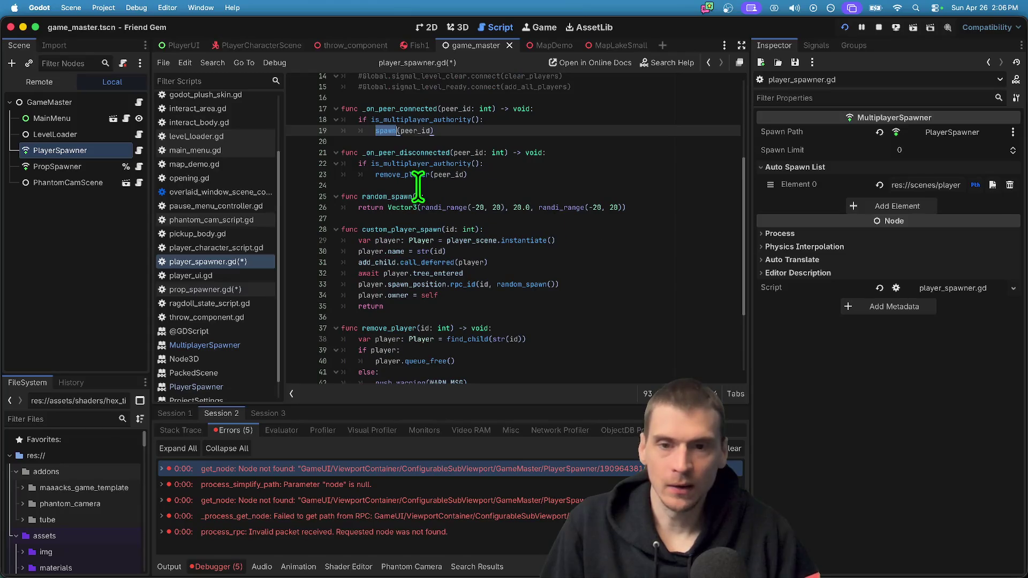
pyautogui.scroll(-1, 428, 256)
pyautogui.click(480, 298)
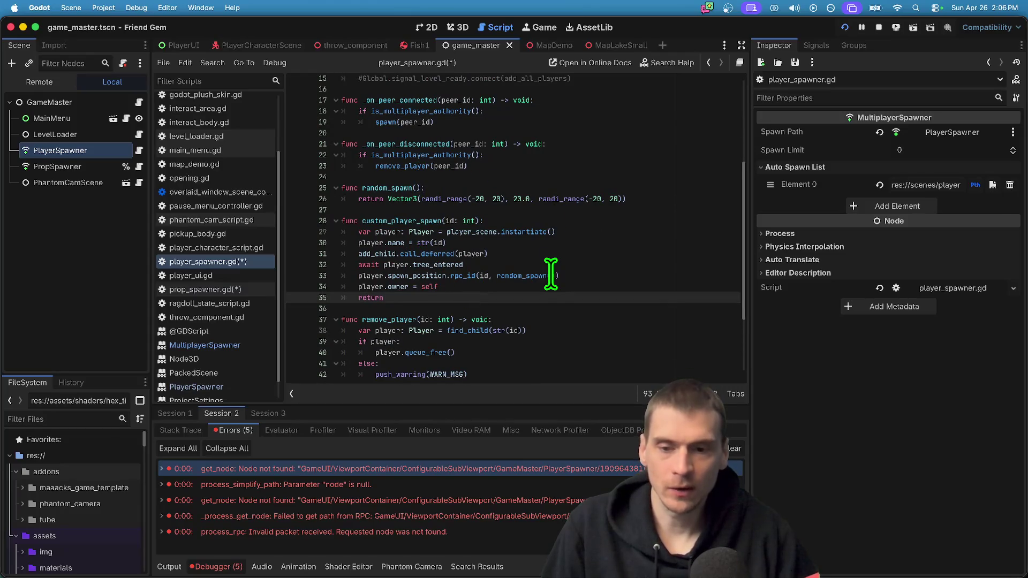
pyautogui.write('player')
pyautogui.press('Escape')
# - Rename the line 29 variable to new_player and delete the deferred add_child line
pyautogui.moveTo(375, 232); pyautogui.dragTo(398, 231)
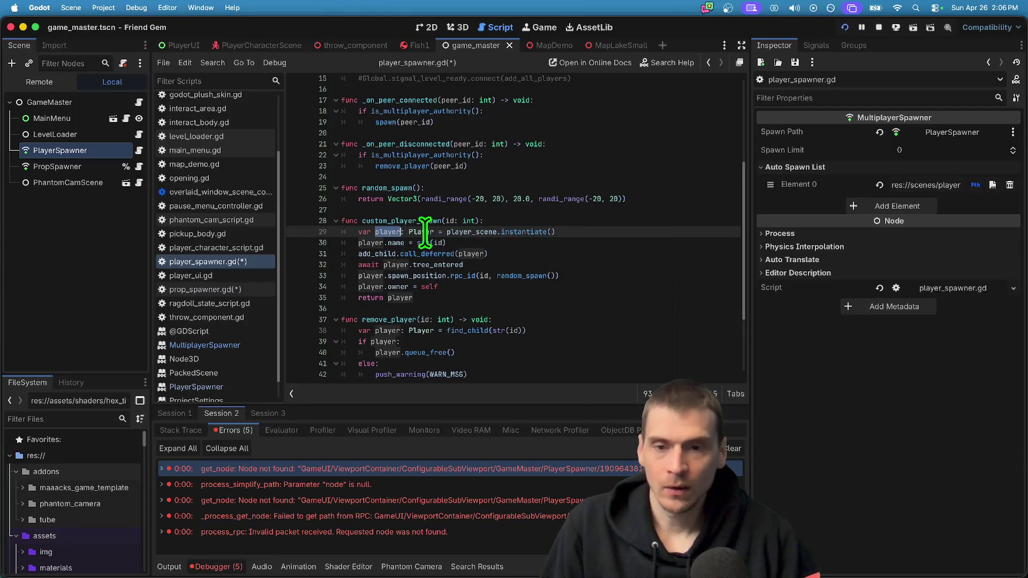
pyautogui.write('new_')
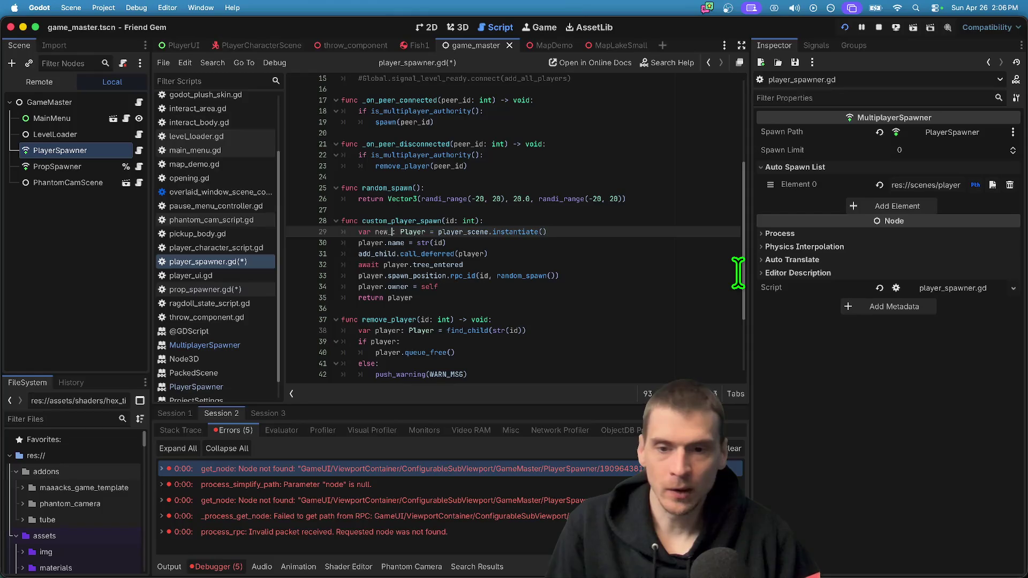
pyautogui.write('r')
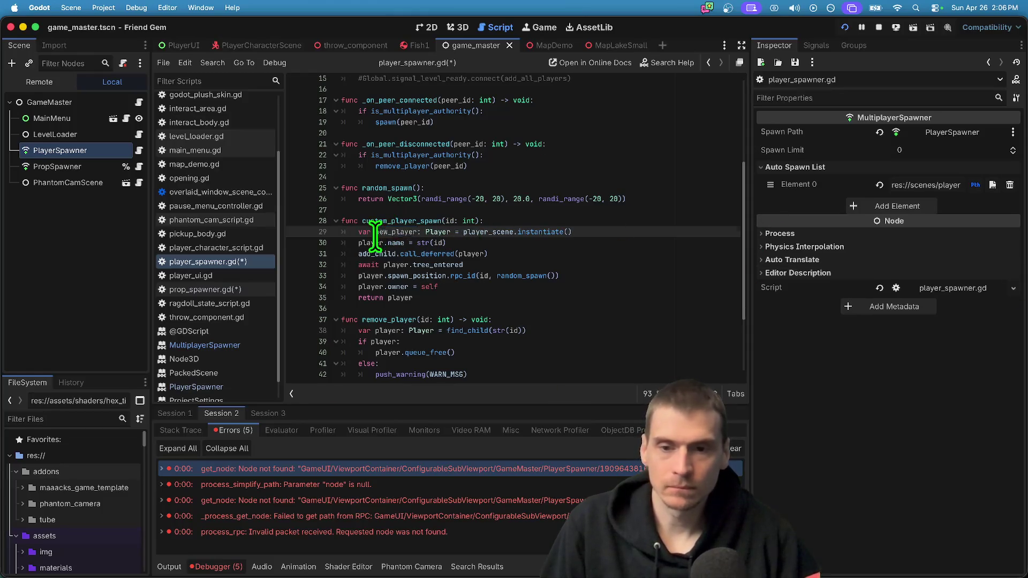
pyautogui.write('new_player')
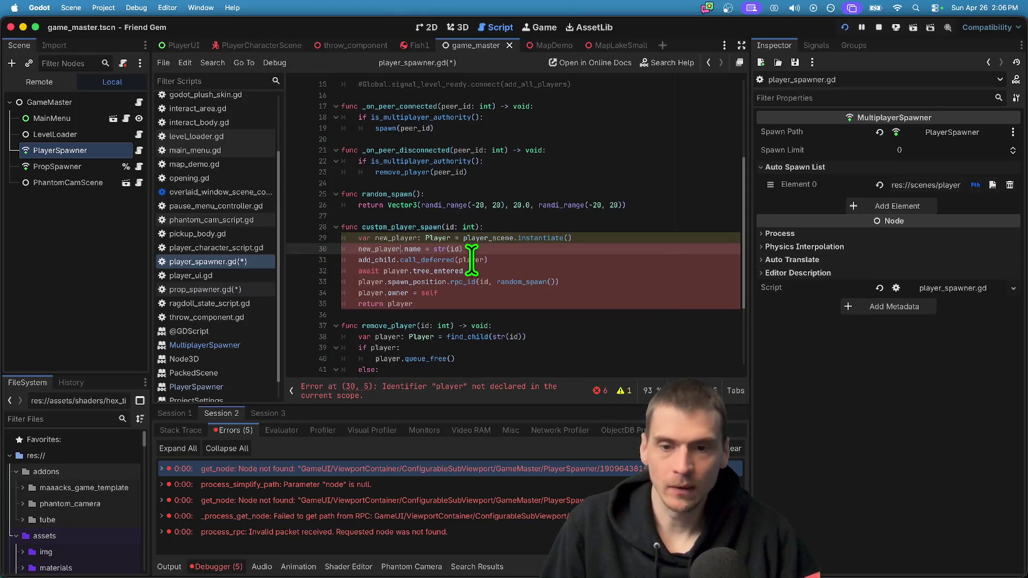
pyautogui.tripleClick(472, 260)
pyautogui.press('BackSpace')
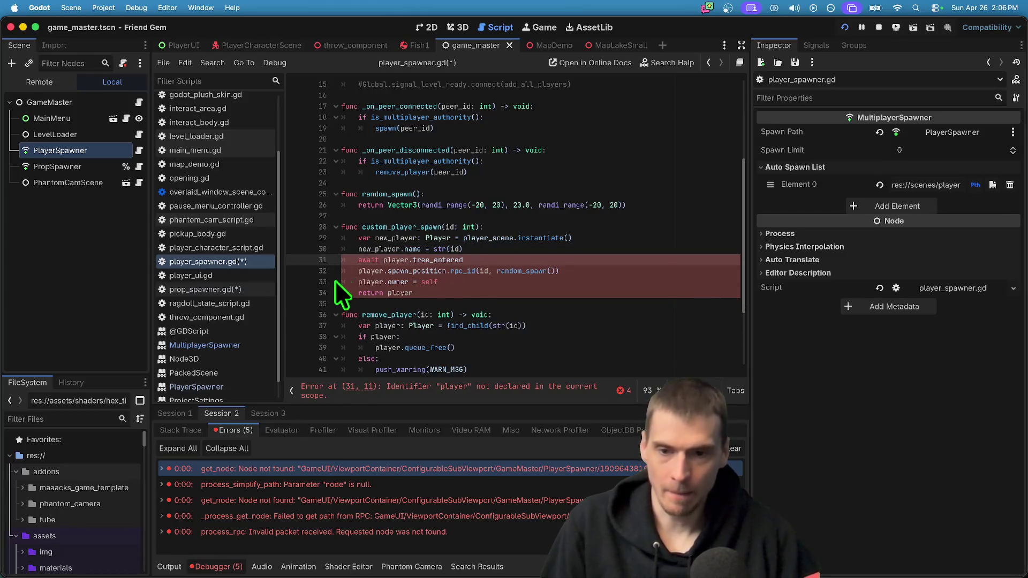
# - Comment out the old await tree_entered, rpc and player.owner setup lines
pyautogui.click(515, 283)
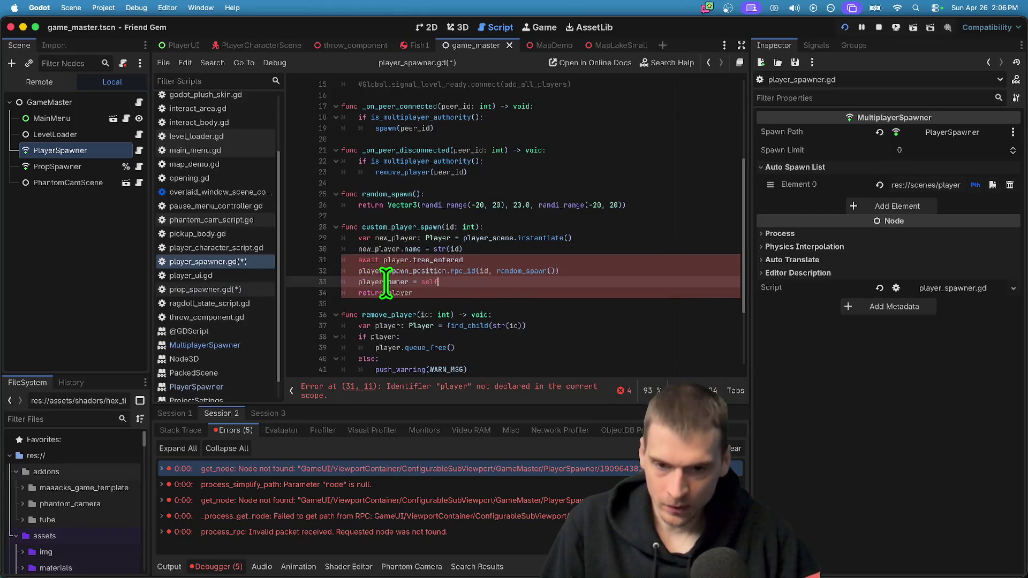
pyautogui.hotkey('shift', 'Home')
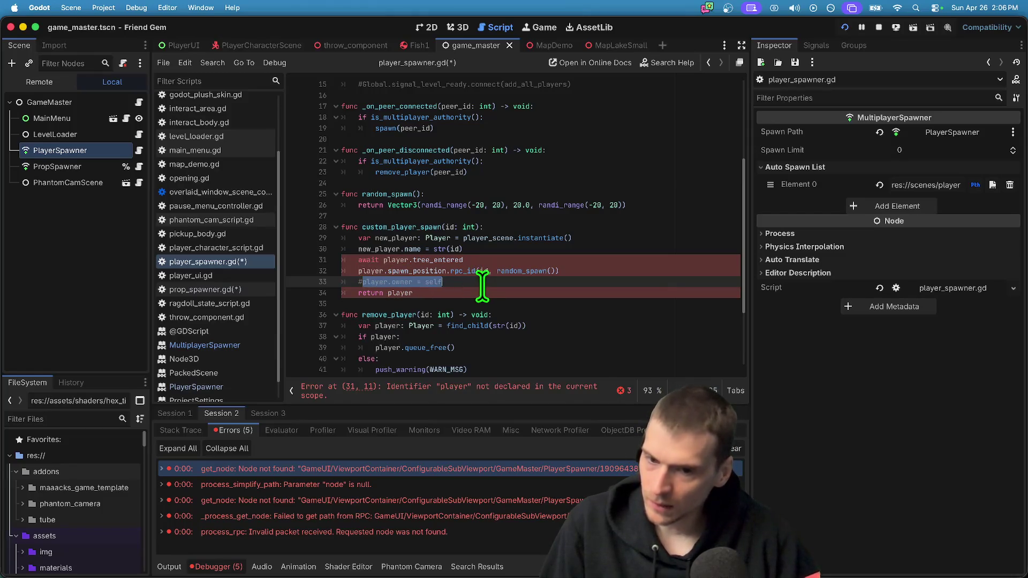
pyautogui.doubleClick(362, 270)
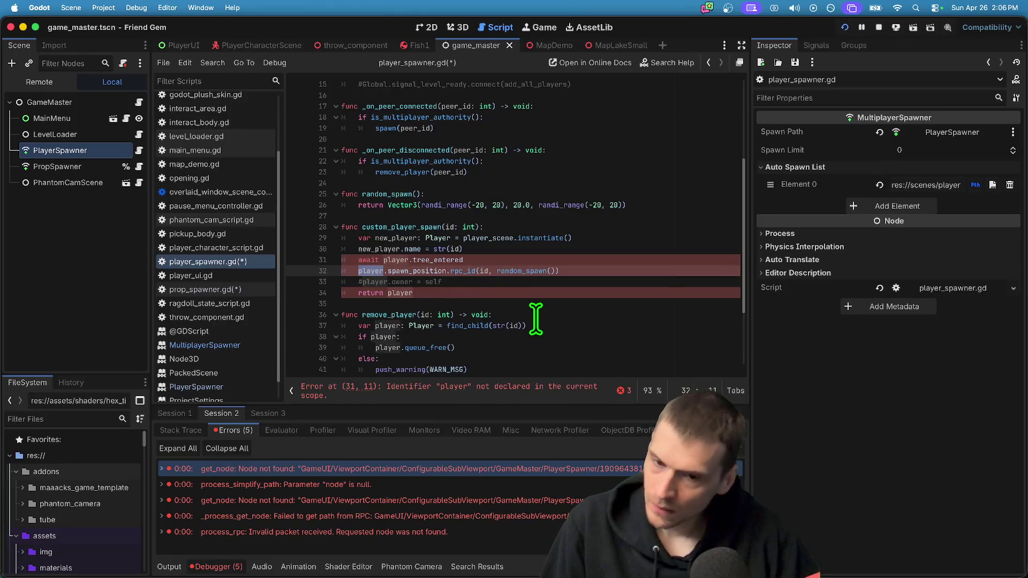
pyautogui.tripleClick(470, 259)
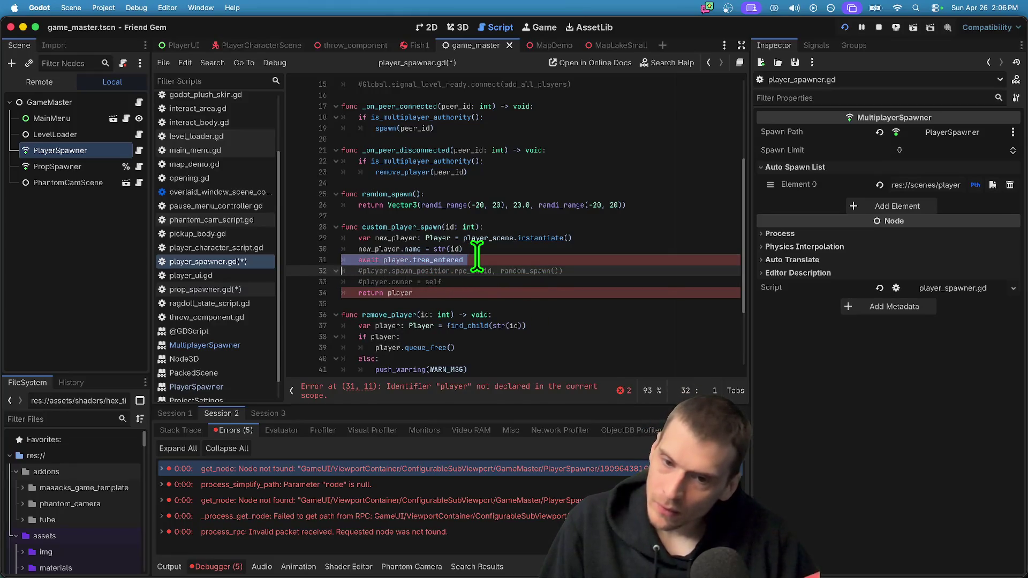
pyautogui.press('Down')
pyautogui.press('Down')
pyautogui.press('End')
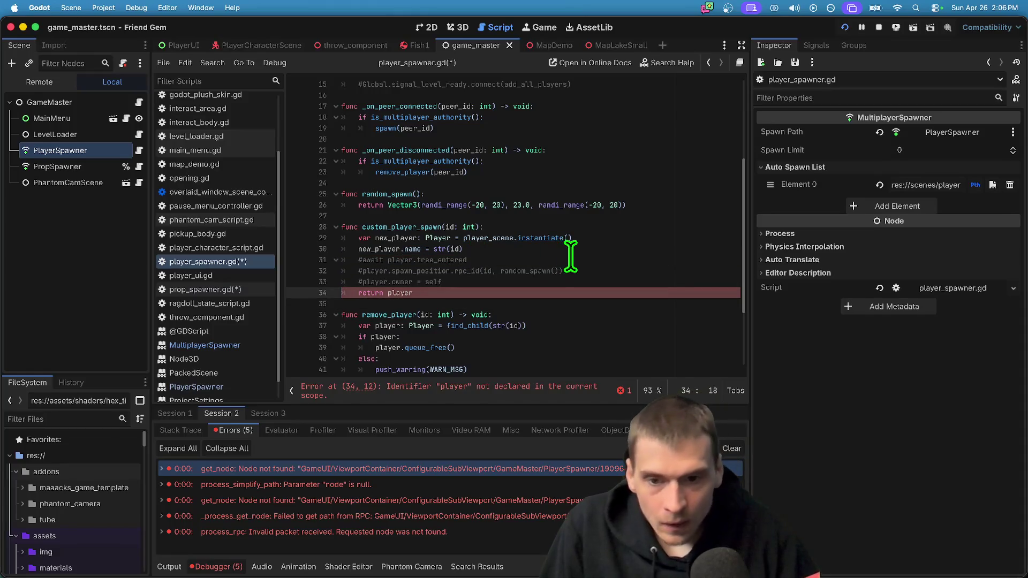
# - Make custom_player_spawn return new_player instead of player
pyautogui.click(399, 241)
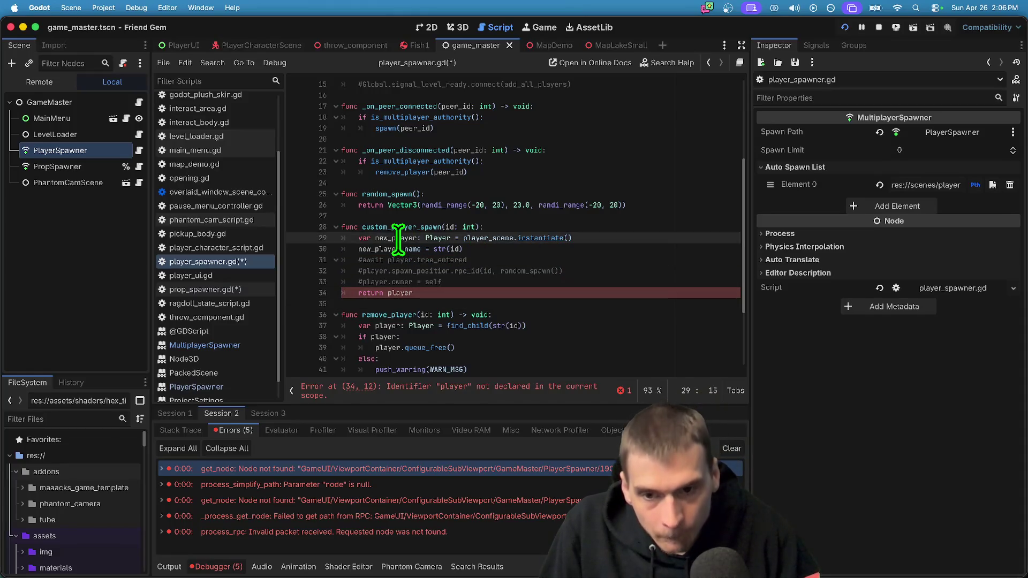
pyautogui.doubleClick(403, 293)
pyautogui.hotkey('ctrl', 'v')
pyautogui.press('Return')
# - Add 'new_player.position = random_spawn()' before the return, then save and run the project
pyautogui.click(565, 249)
pyautogui.press('Return')
pyautogui.write('.position =')
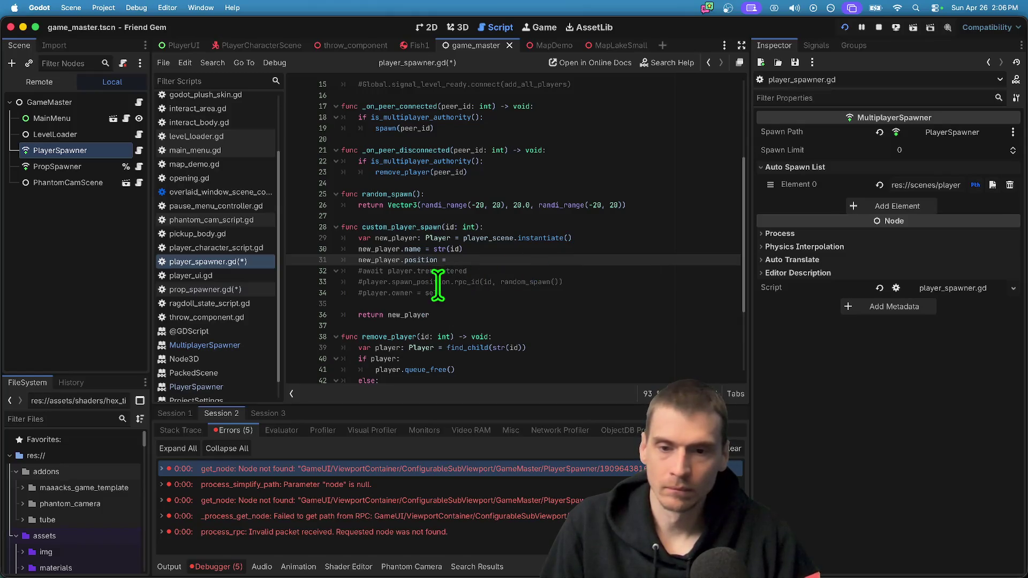
pyautogui.moveTo(502, 288); pyautogui.dragTo(543, 277)
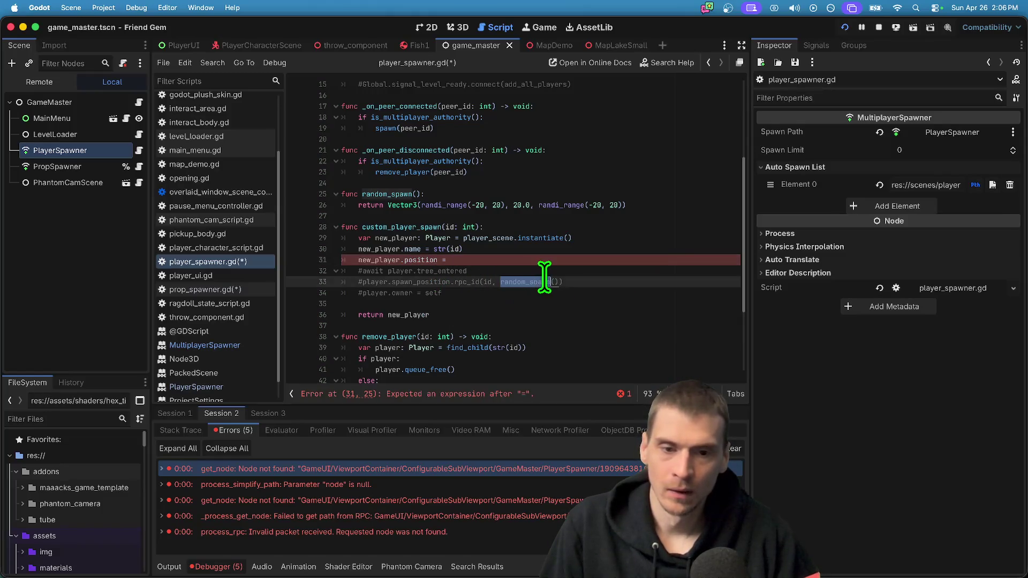
pyautogui.click(611, 261)
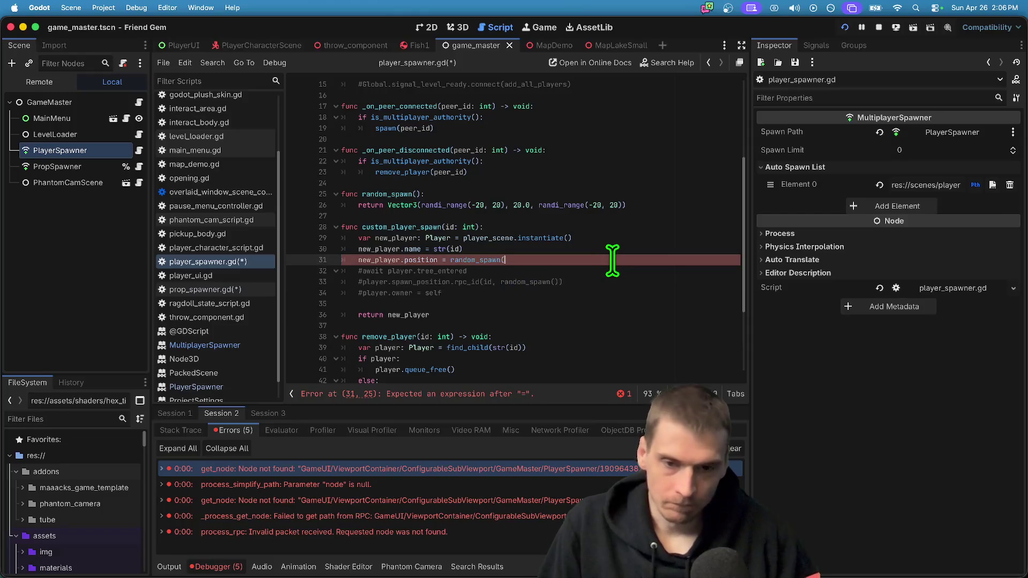
pyautogui.press('Down')
pyautogui.press('Down')
pyautogui.press('Down')
pyautogui.press('Delete')
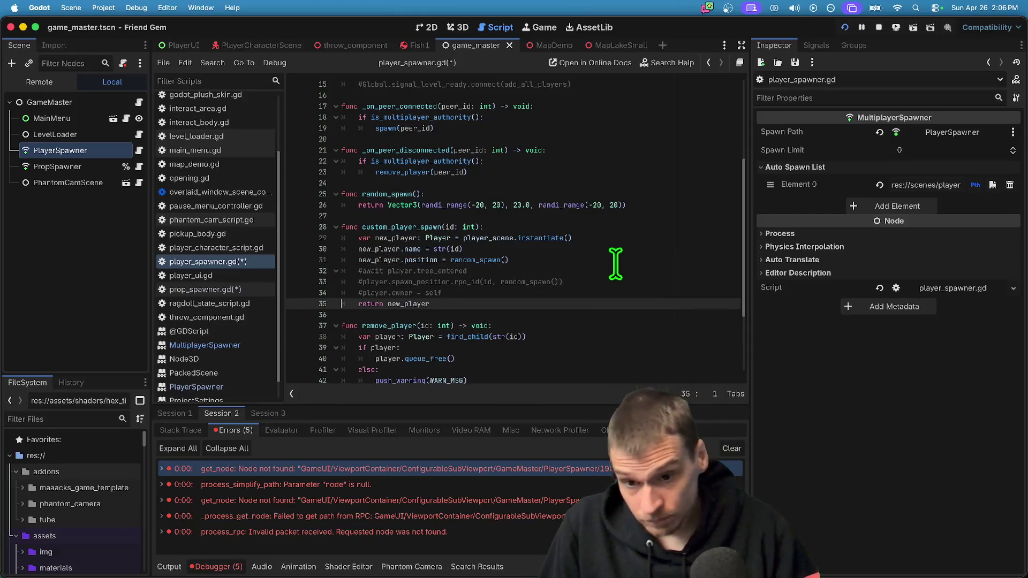
pyautogui.press('super+s')
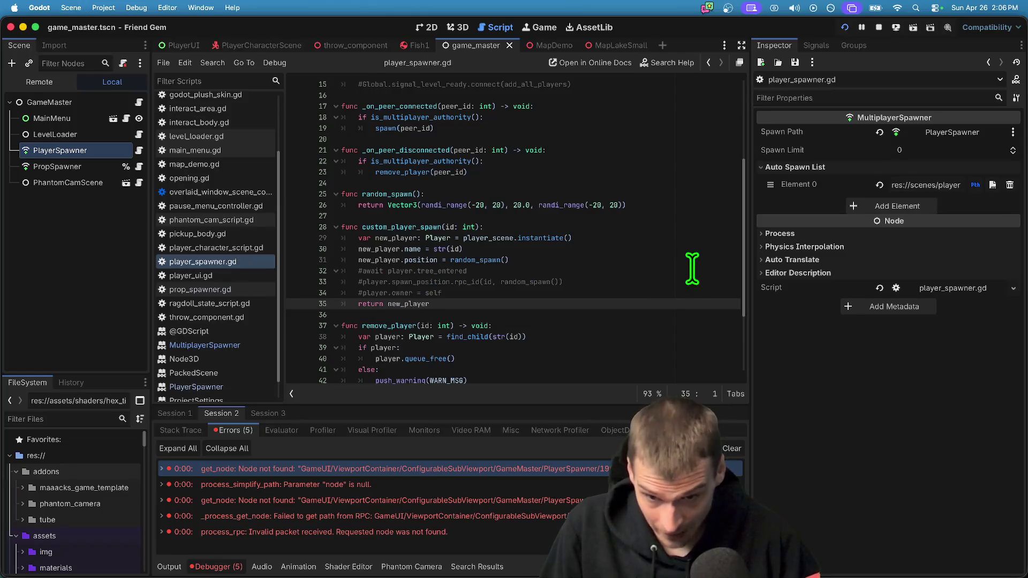
pyautogui.press('super+b')
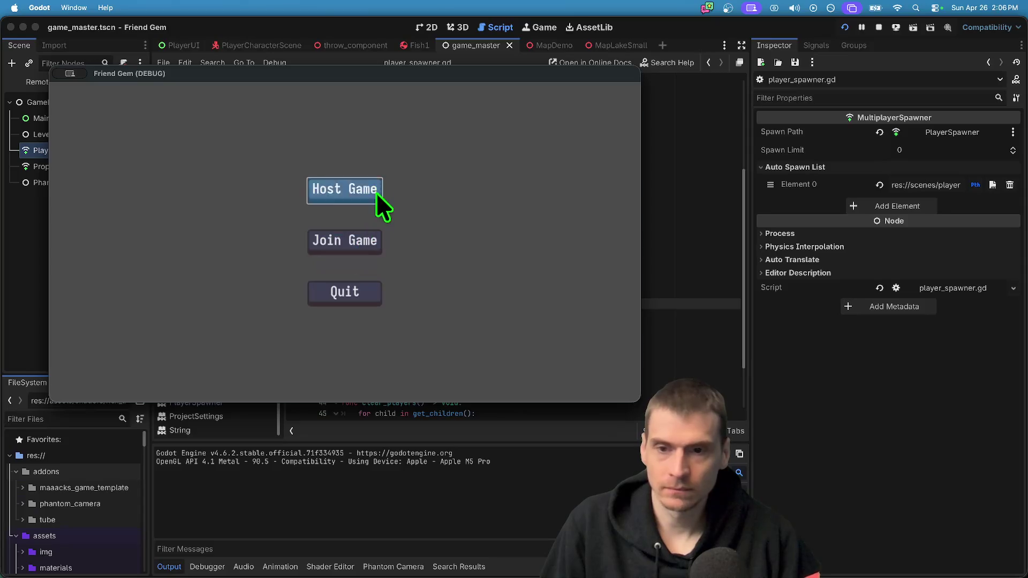
# - After the host test crashes, change spawn_player(1) to spawn(1) in start_game and rerun
pyautogui.click(376, 199)
pyautogui.click(367, 320)
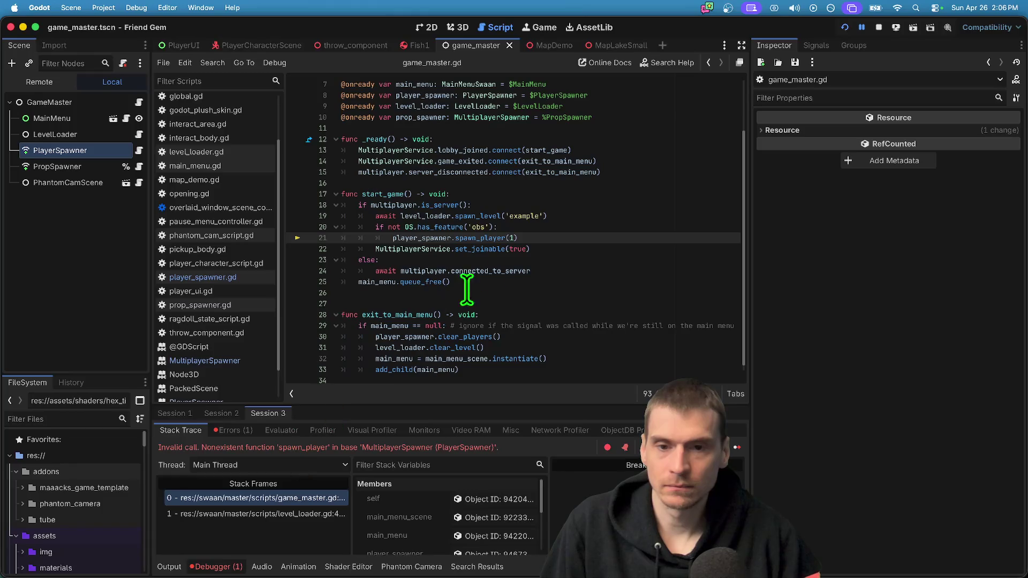
pyautogui.doubleClick(479, 238)
pyautogui.write('spawn')
pyautogui.press('Escape')
pyautogui.click(879, 27)
pyautogui.click(630, 258)
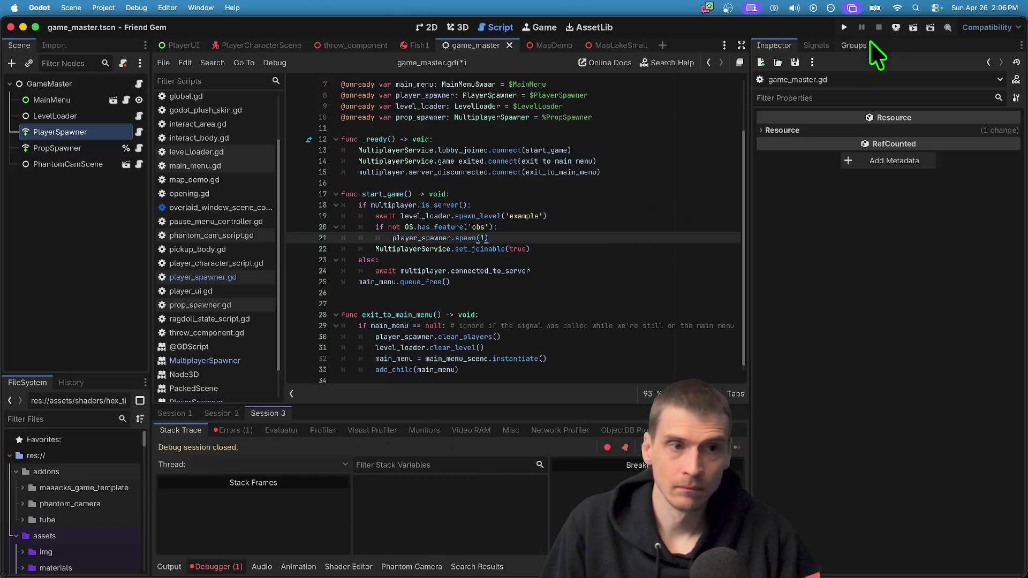
pyautogui.press('super+b')
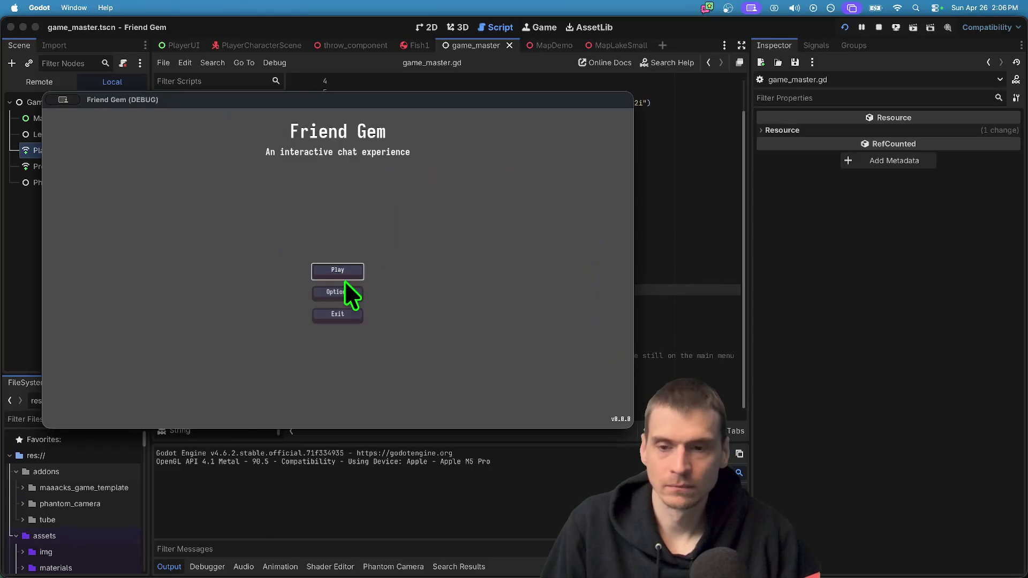
# - Host a game in one instance and join it from a second instance
pyautogui.click(346, 271)
pyautogui.click(349, 211)
pyautogui.click(339, 354)
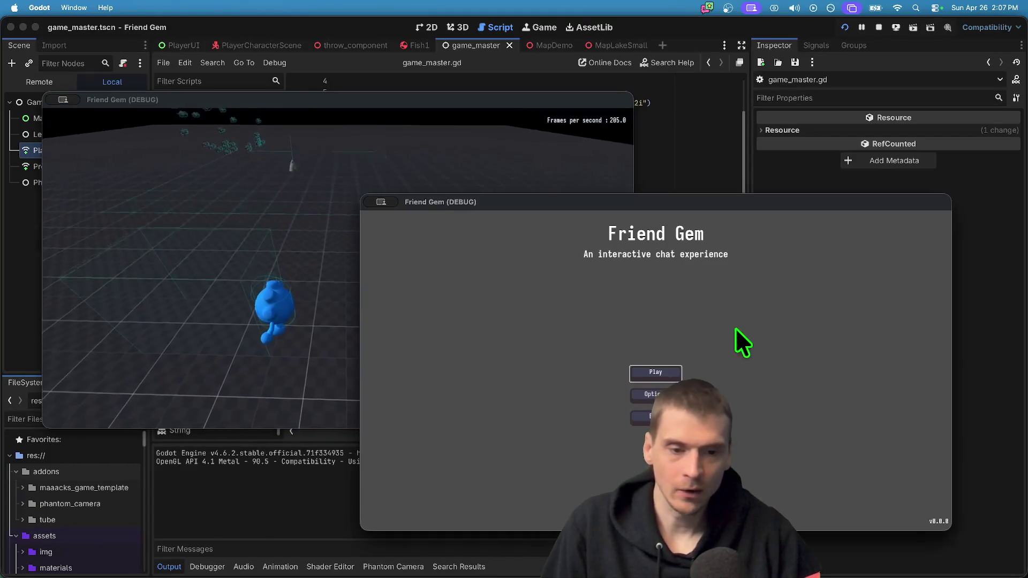
pyautogui.click(653, 374)
pyautogui.click(655, 369)
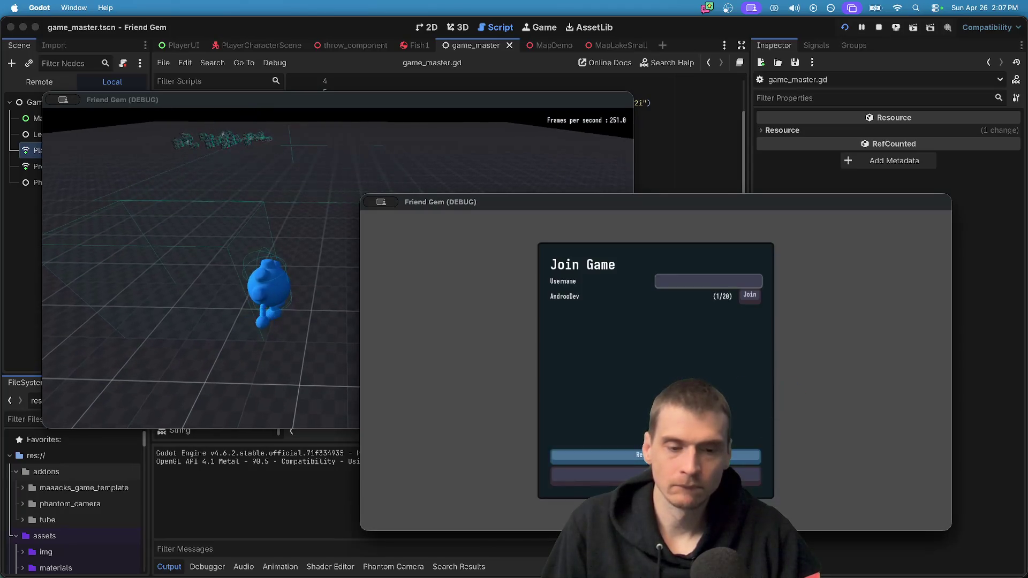
pyautogui.click(753, 299)
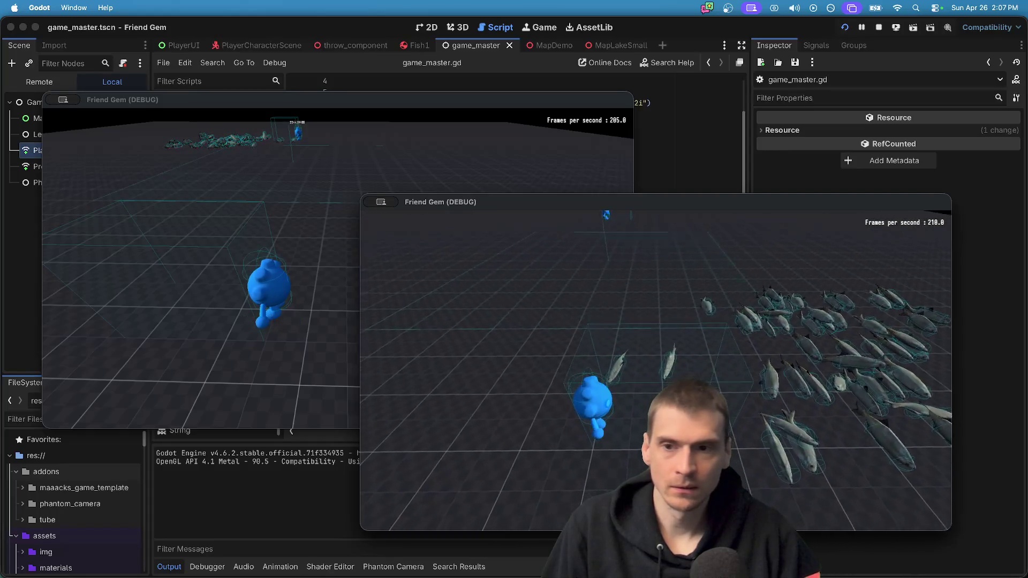
# - Clear the unsent Discord draft, then join the hosted lobby again from the second window
pyautogui.press('super+Tab')
pyautogui.press('super+Tab')
pyautogui.press('super+Tab')
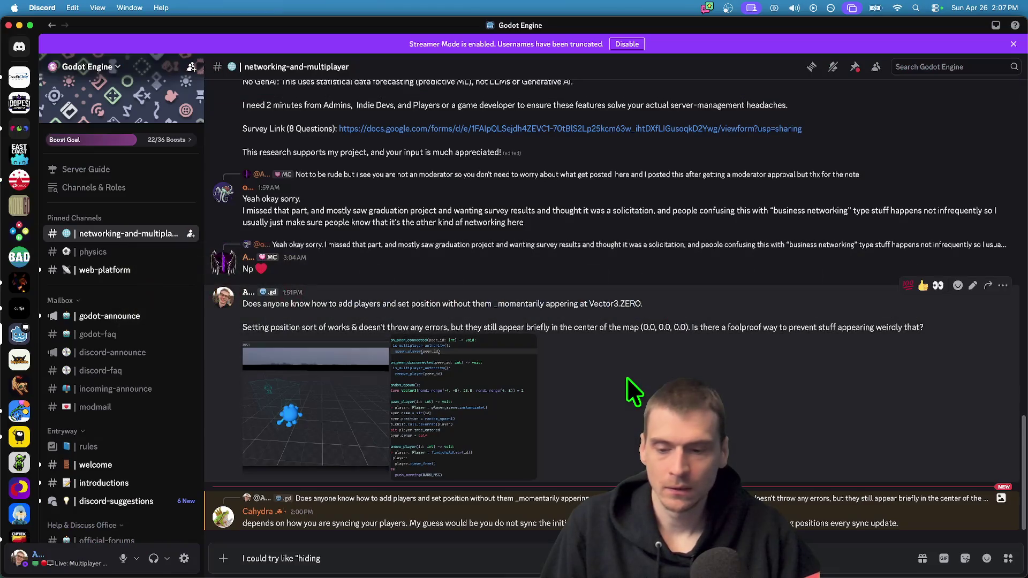
pyautogui.press('super+a')
pyautogui.press('BackSpace')
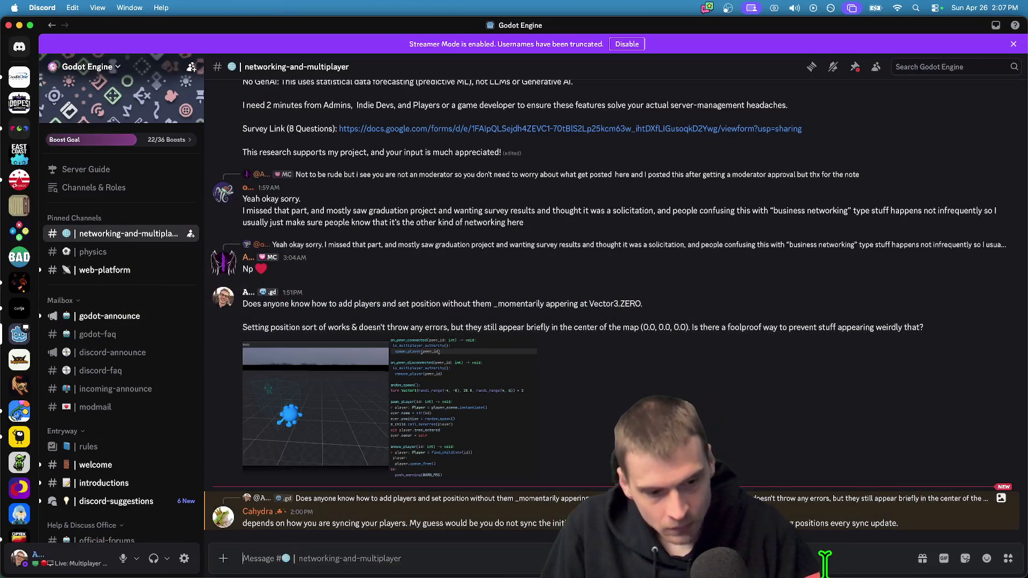
pyautogui.press('super+Tab')
pyautogui.press('super+Tab')
pyautogui.press('super+Tab')
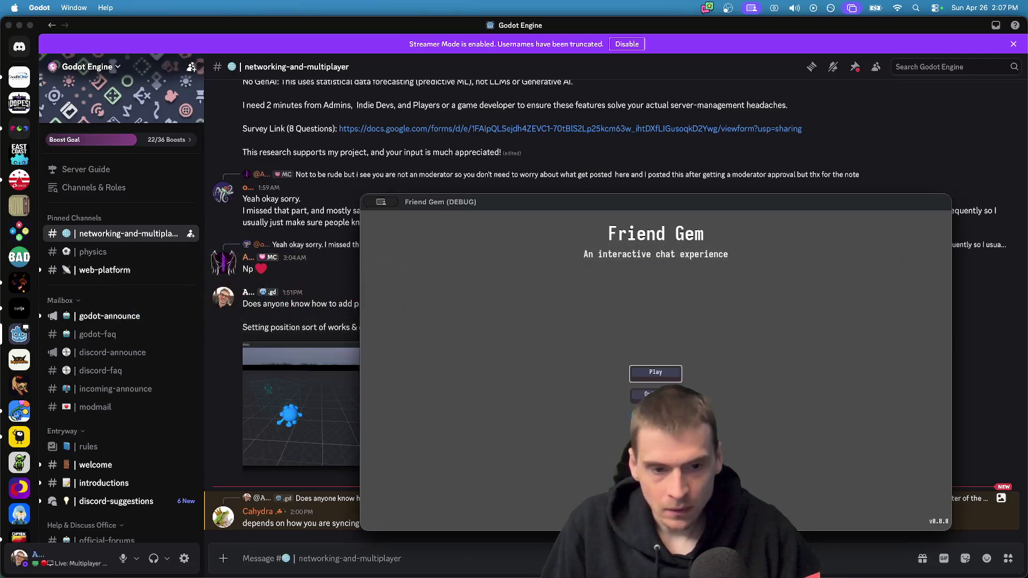
pyautogui.click(654, 369)
pyautogui.click(541, 240)
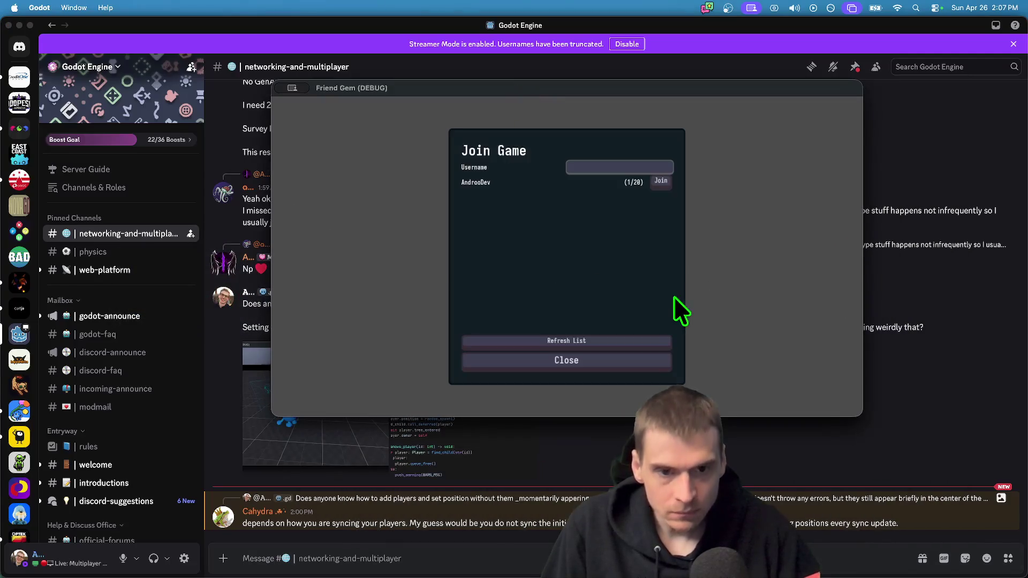
pyautogui.click(661, 181)
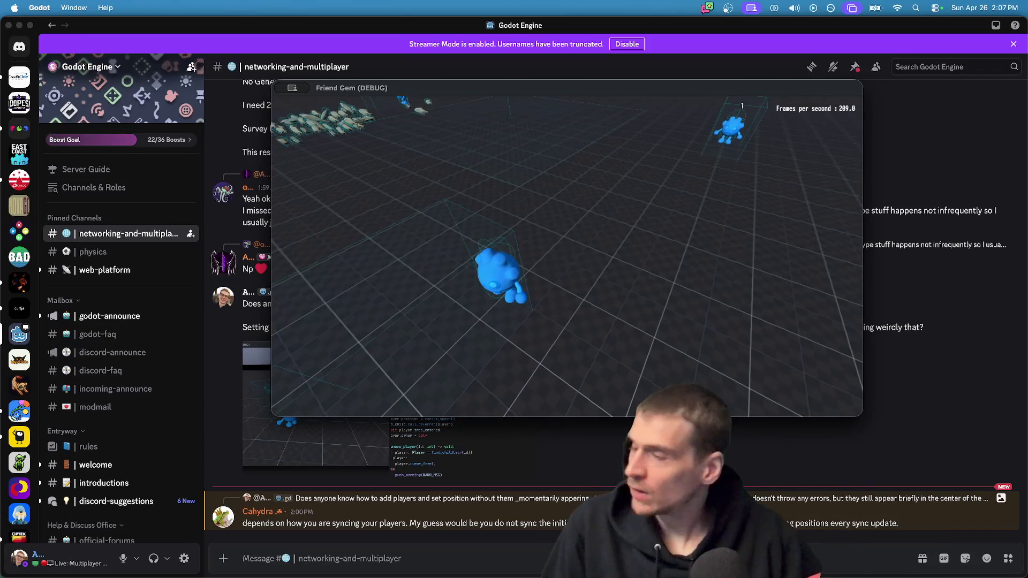
pyautogui.press('super+Tab')
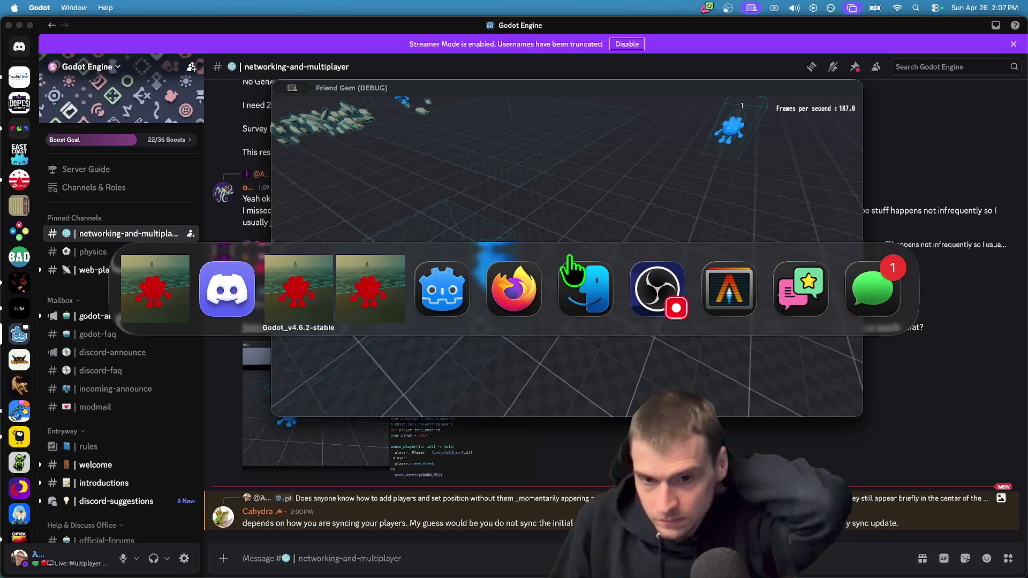
pyautogui.press('super+Tab')
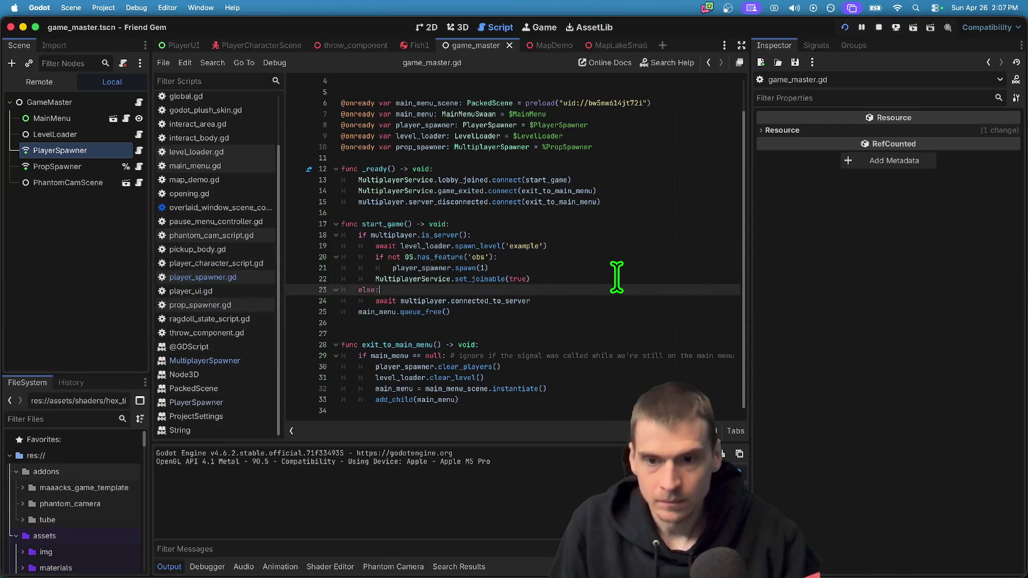
# - In player_spawner.gd, delete the commented-out spawn and Global signal lines and the blank line above set_spawn_function
pyautogui.click(231, 278)
pyautogui.moveTo(647, 293)
pyautogui.mouseDown()
pyautogui.moveTo(390, 259)
pyautogui.moveTo(326, 271)
pyautogui.mouseUp()
pyautogui.press('BackSpace')
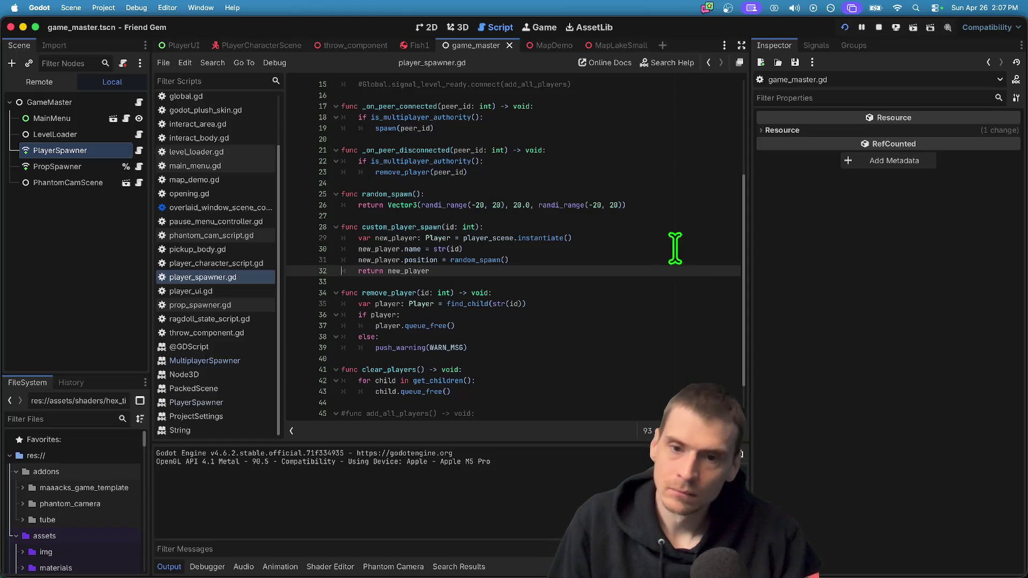
pyautogui.click(501, 215)
pyautogui.scroll(5, 536, 193)
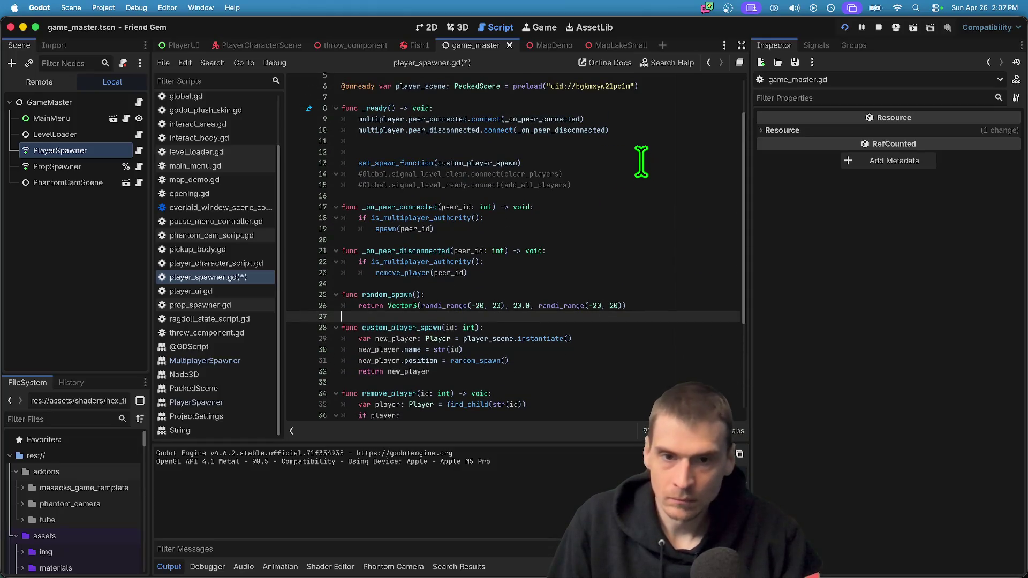
pyautogui.moveTo(630, 182); pyautogui.dragTo(635, 165)
pyautogui.press('BackSpace')
pyautogui.hotkey('ctrl', 'z')
pyautogui.press('BackSpace')
pyautogui.press('Up')
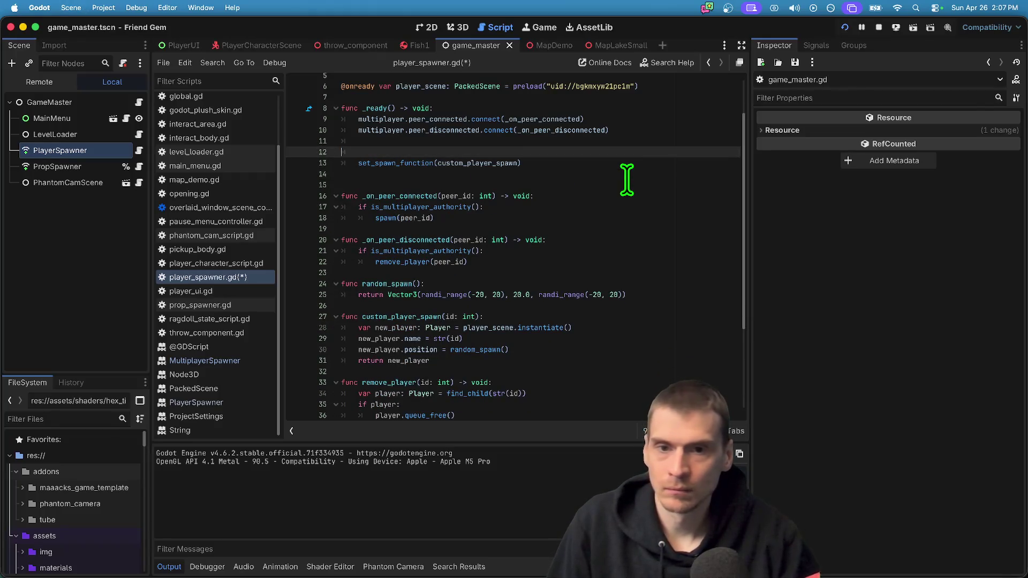
pyautogui.press('BackSpace')
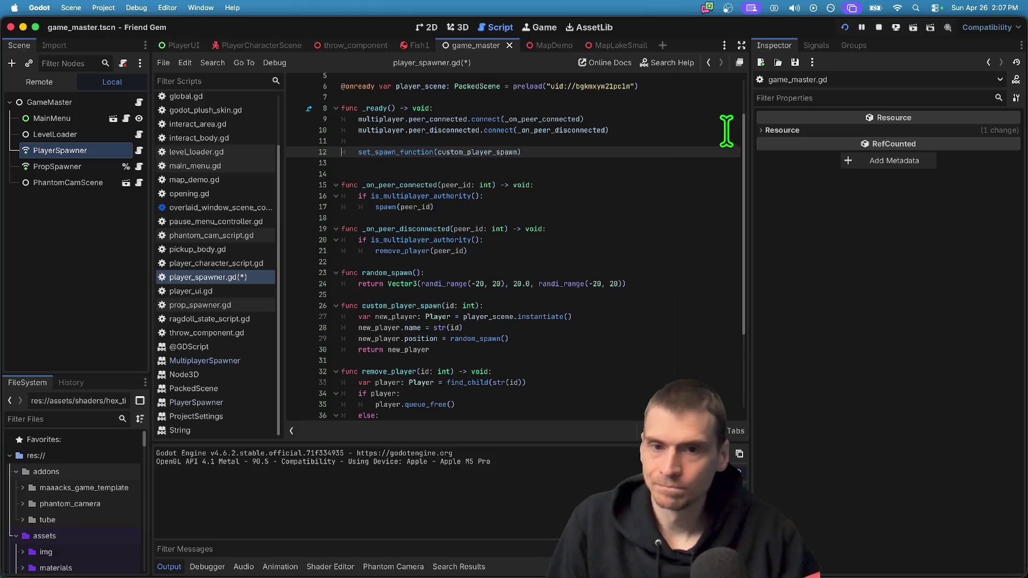
# - Copy a region screenshot of the code editor to the clipboard
pyautogui.press('super+shift+4')
pyautogui.moveTo(329, 77)
pyautogui.mouseDown()
pyautogui.moveTo(735, 438)
pyautogui.moveTo(727, 422)
pyautogui.mouseUp()
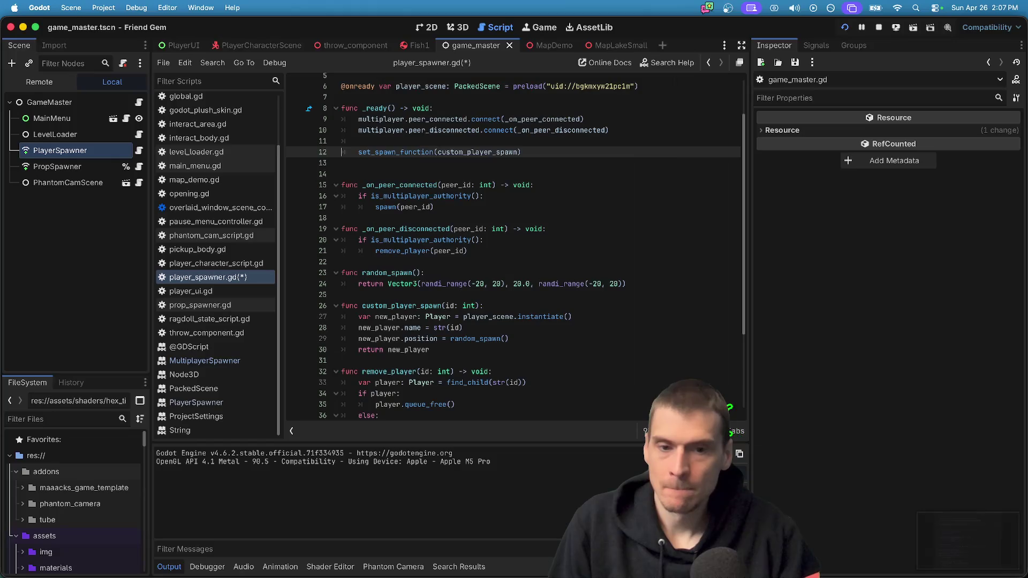
pyautogui.rightClick(946, 526)
pyautogui.click(923, 461)
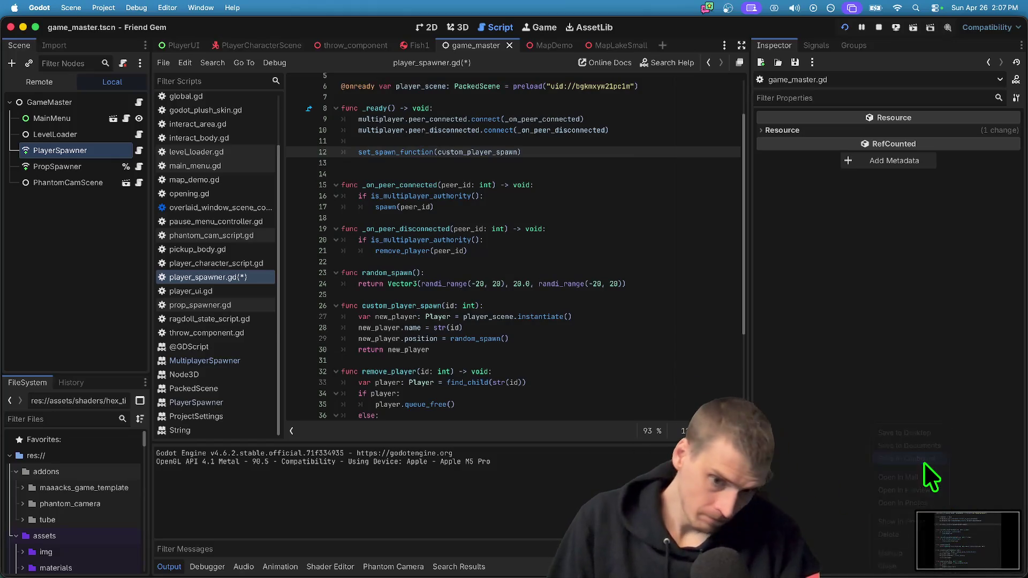
pyautogui.press('super+Tab')
pyautogui.press('super+Tab')
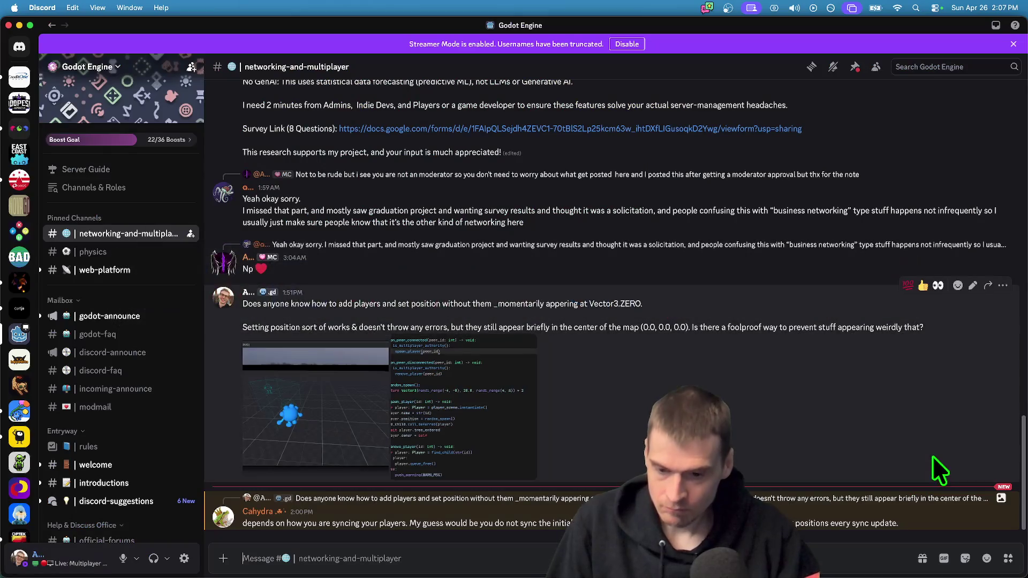
# - Reply to the syncing-players message with the code screenshot and draft '`set_spawn_function` and spawn worked'
pyautogui.click(973, 492)
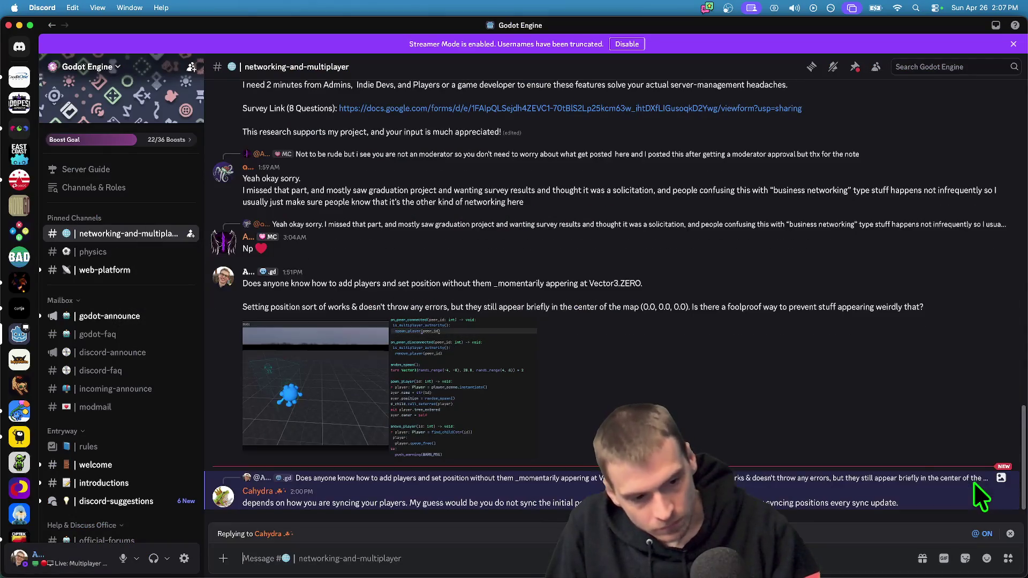
pyautogui.press('super+v')
pyautogui.write('set_sp')
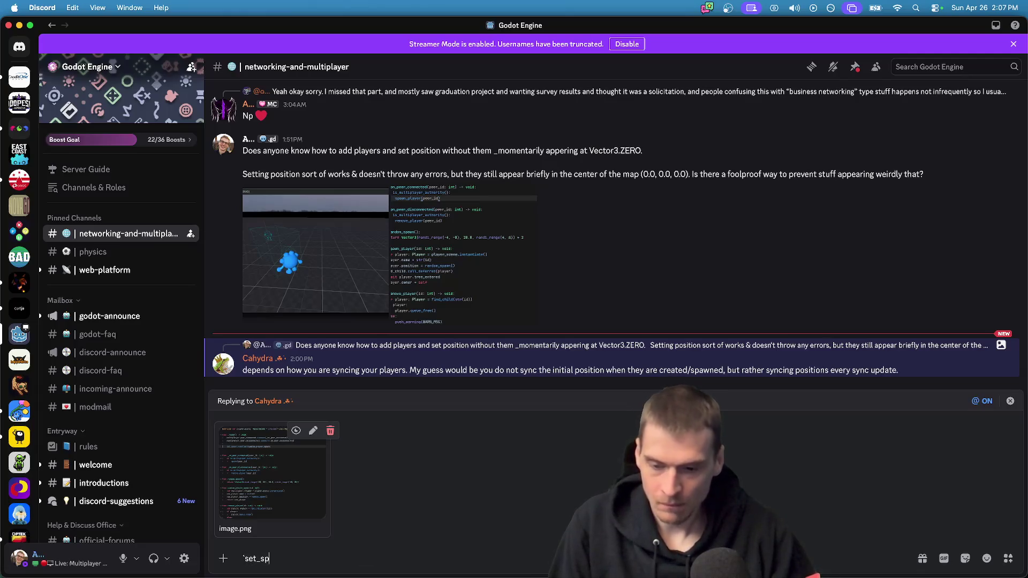
pyautogui.write('function` and')
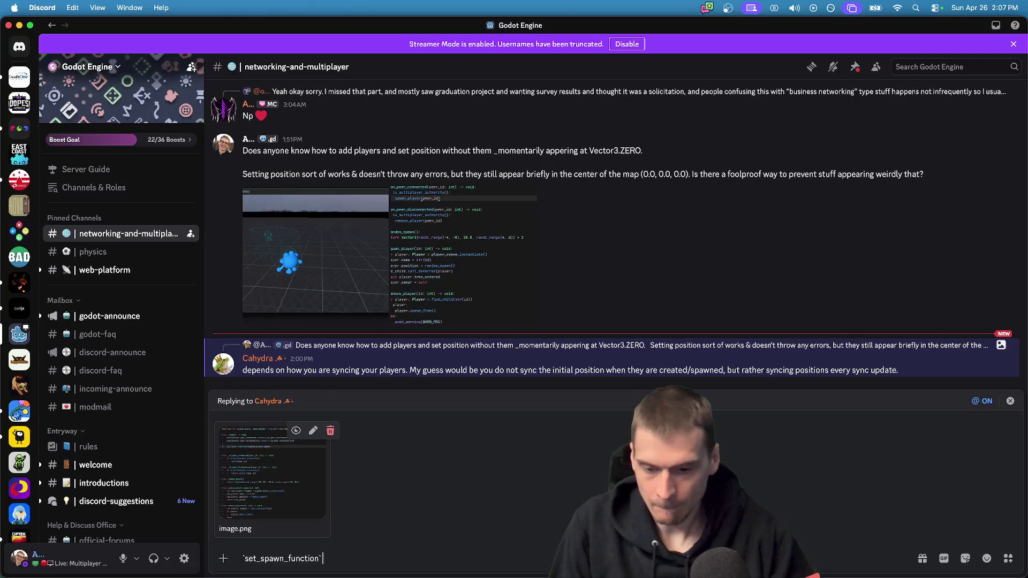
pyautogui.write(' `spawn`')
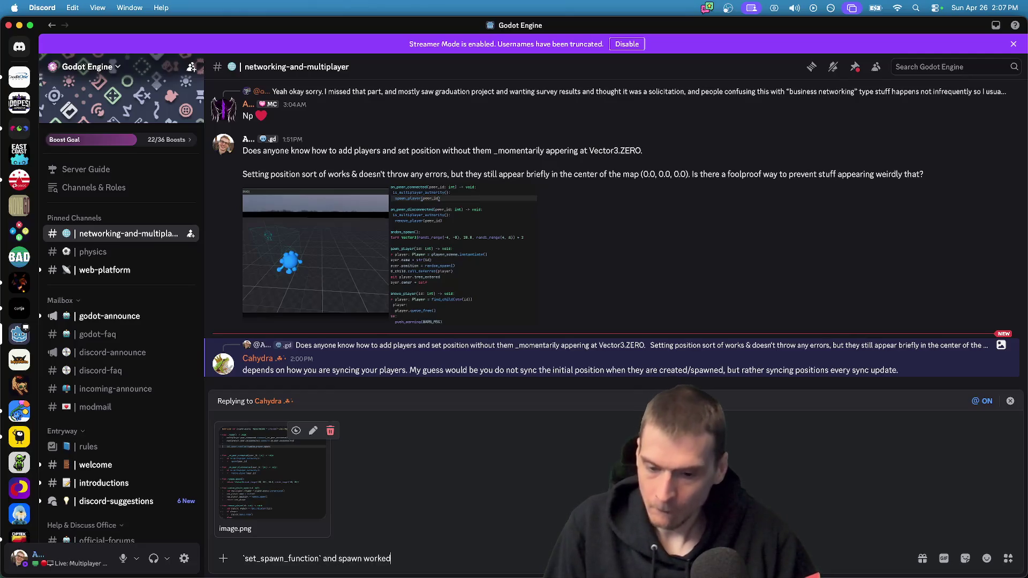
pyautogui.press('super+Tab')
pyautogui.scroll(2, 734, 367)
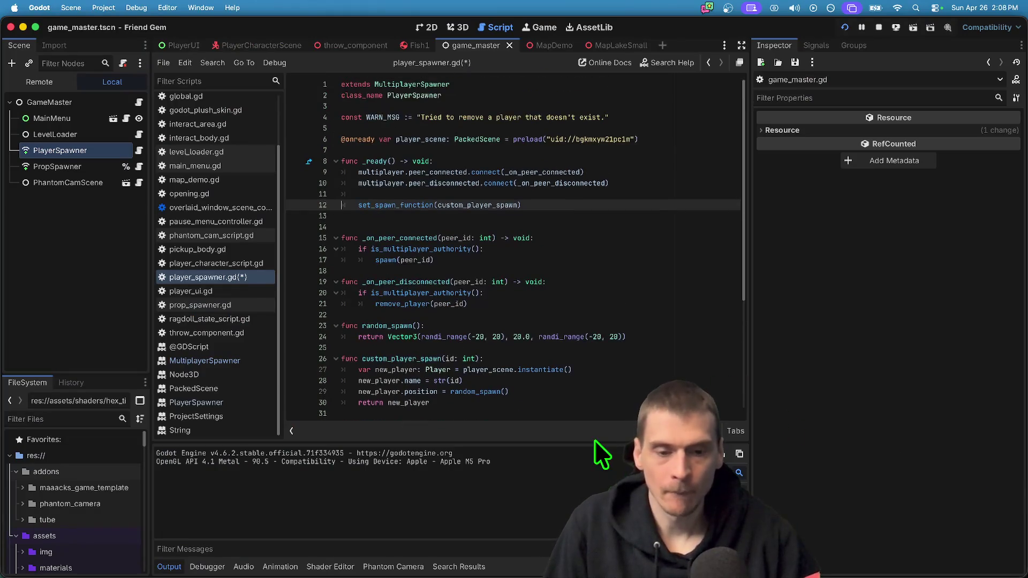
# - Take a region screenshot of the whole player_spawner.gd script starting from line 1
pyautogui.press('super+Tab')
pyautogui.scroll(5, 700, 340)
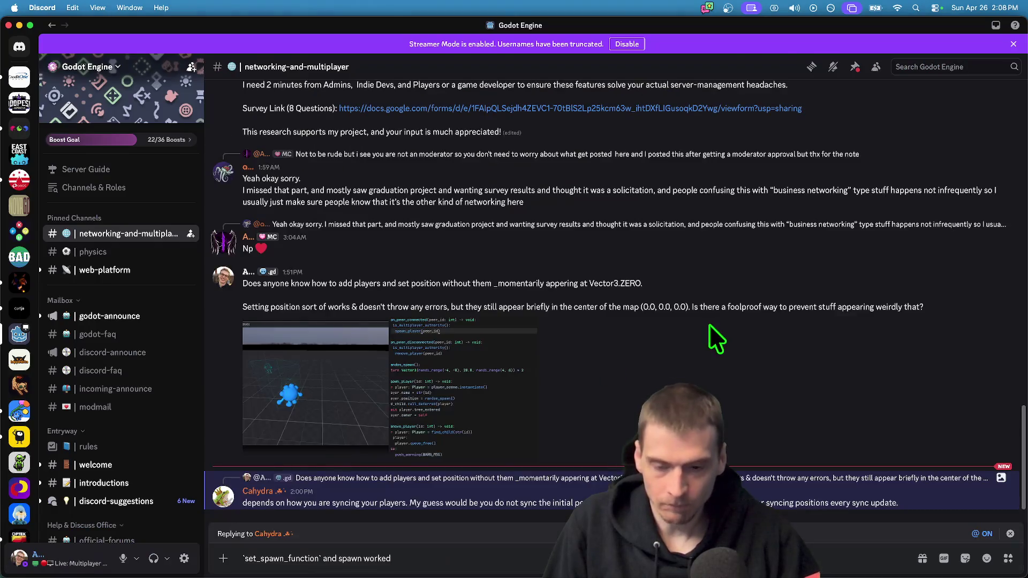
pyautogui.press('super+Tab')
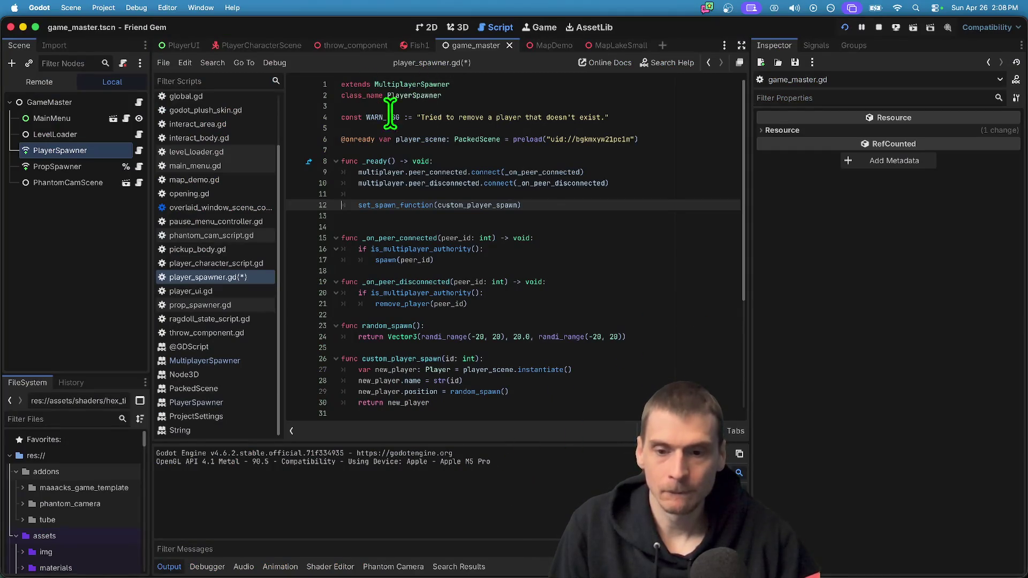
pyautogui.click(549, 95)
pyautogui.press('super+shift+4')
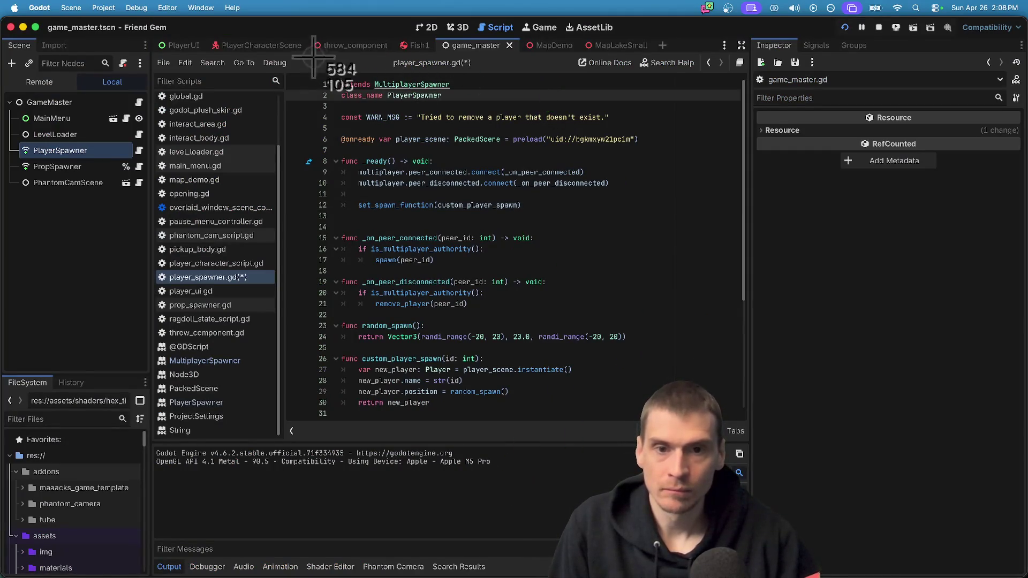
pyautogui.moveTo(295, 70); pyautogui.dragTo(773, 441)
# - Copy the new screenshot to the clipboard and paste it into the Discord reply
pyautogui.rightClick(986, 537)
pyautogui.click(951, 464)
pyautogui.rightClick(966, 542)
pyautogui.click(942, 461)
pyautogui.rightClick(960, 525)
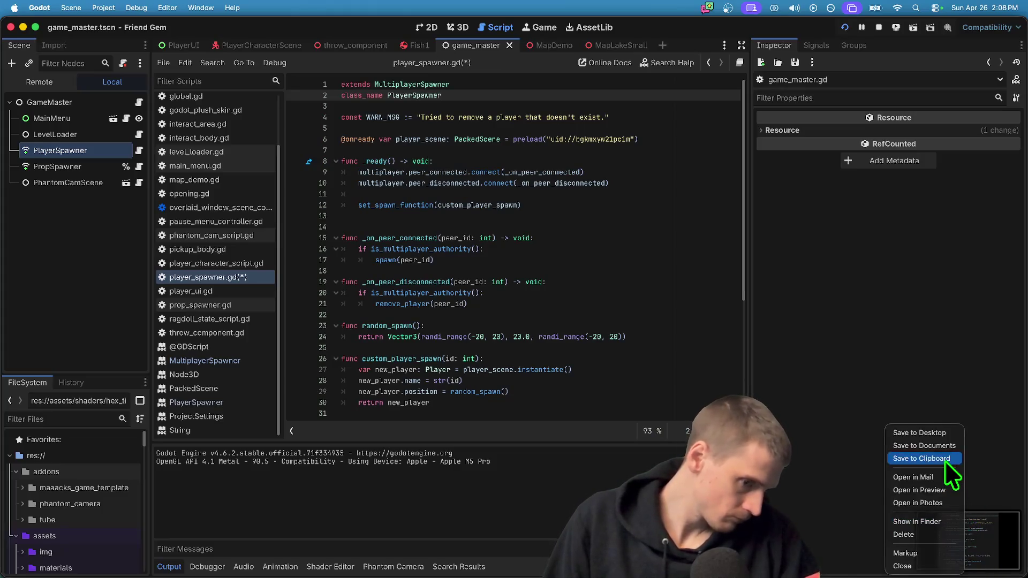
pyautogui.click(945, 462)
pyautogui.press('super+Tab')
pyautogui.press('super+v')
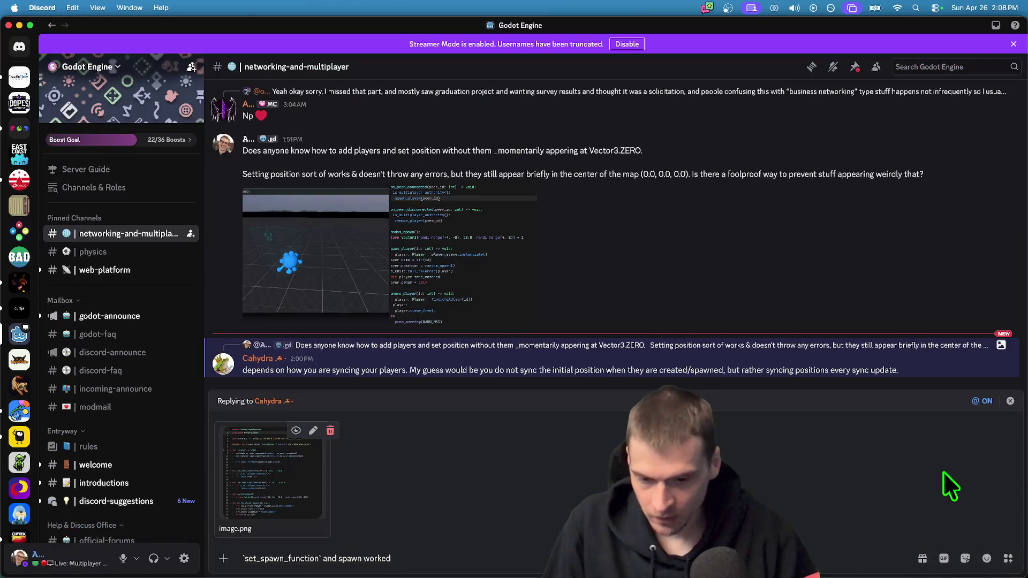
# - Finish the reply with 'calling `spawn` worked like a dream actually' plus a second line, and send it
pyautogui.press('BackSpace')
pyautogui.press('BackSpace')
pyautogui.press('BackSpace')
pyautogui.write('calling `spawn` worked like a')
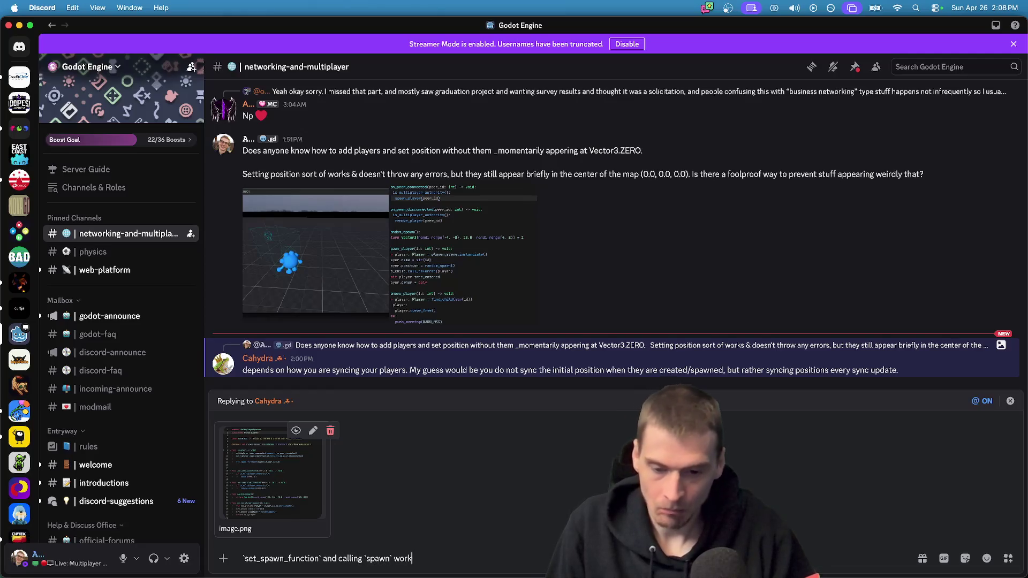
pyautogui.write(' dream actually. I')
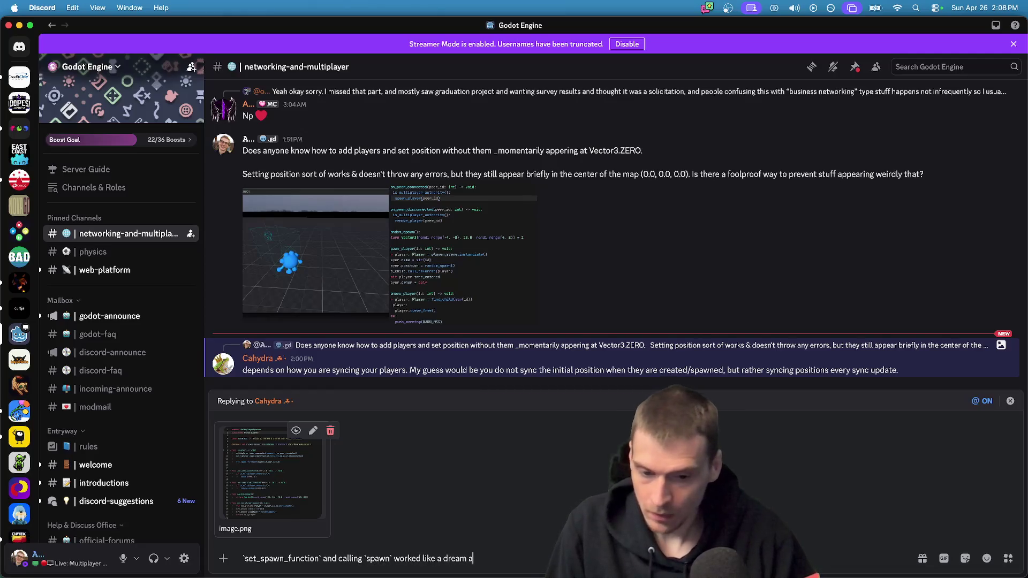
pyautogui.write(' will just crea')
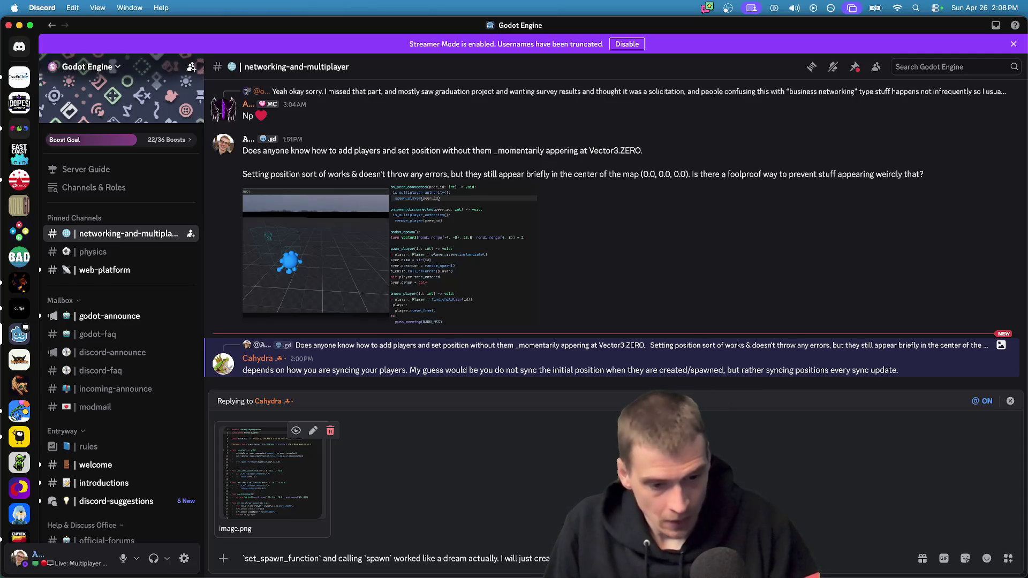
pyautogui.hotkey('shift', 'Return')
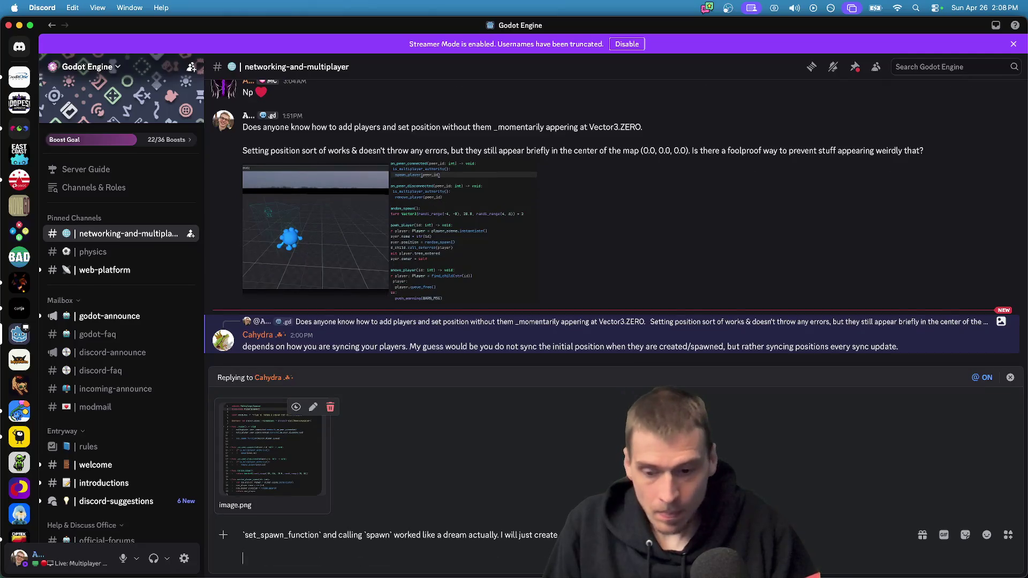
pyautogui.write('pdated code results in the')
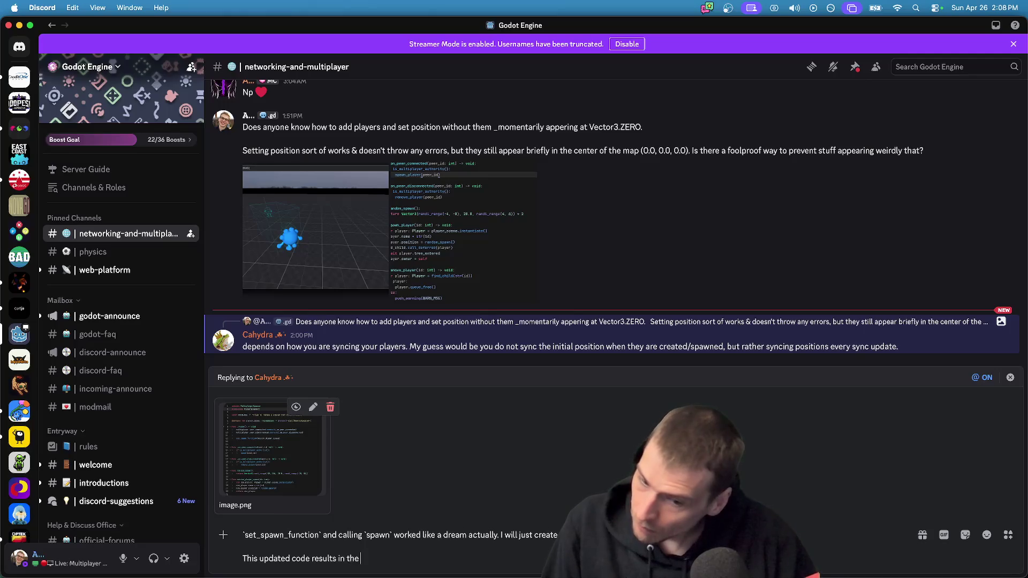
pyautogui.write(' position!! Probably')
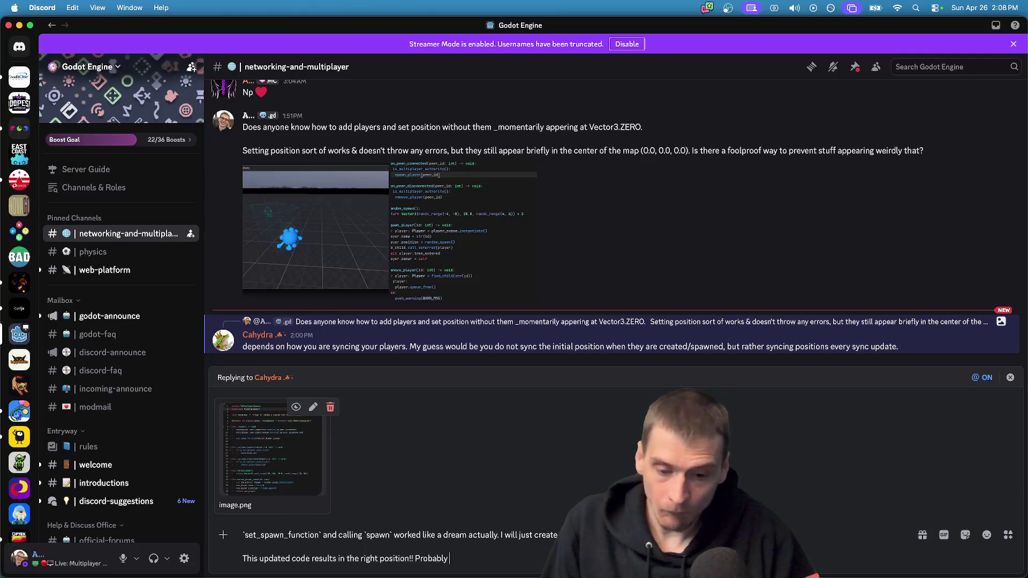
pyautogui.write('includes the')
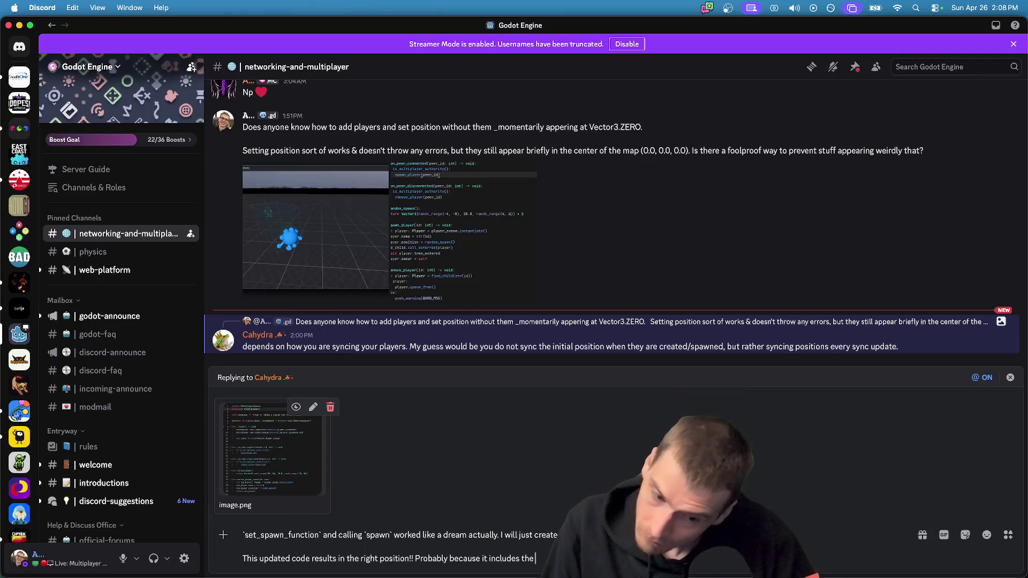
pyautogui.write(' p')
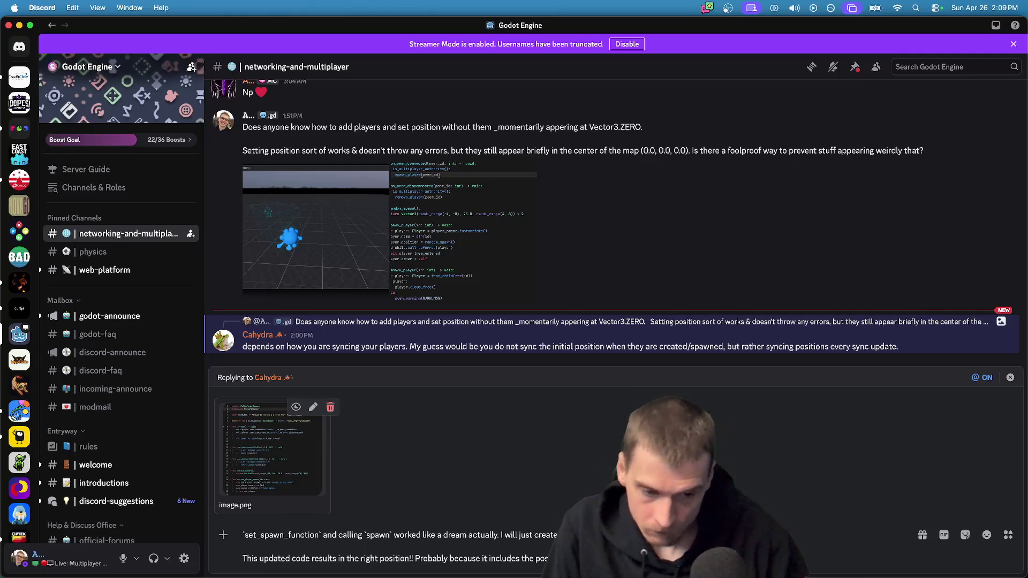
pyautogui.press('Return')
pyautogui.press('super+Tab')
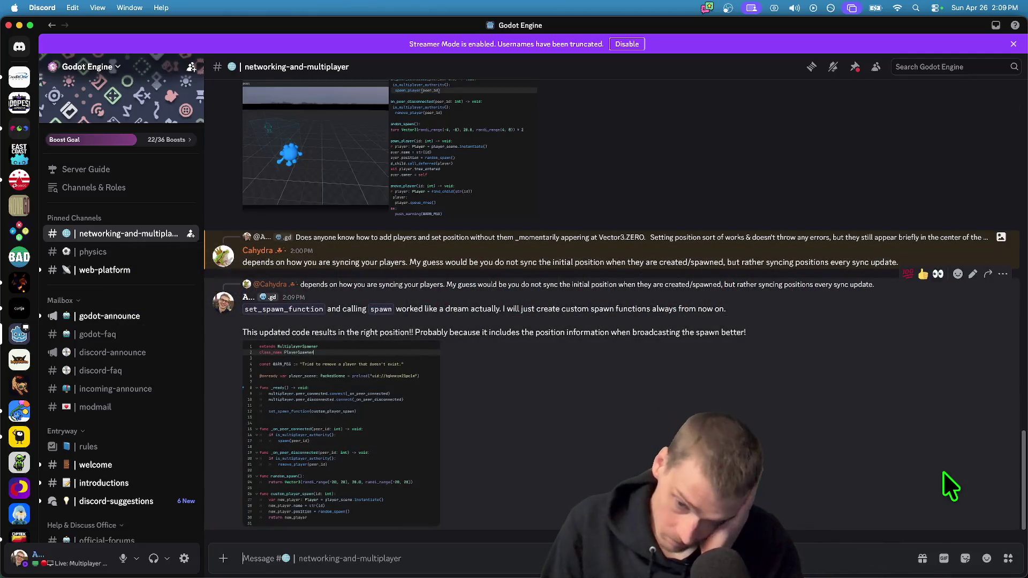
pyautogui.press('super+Tab')
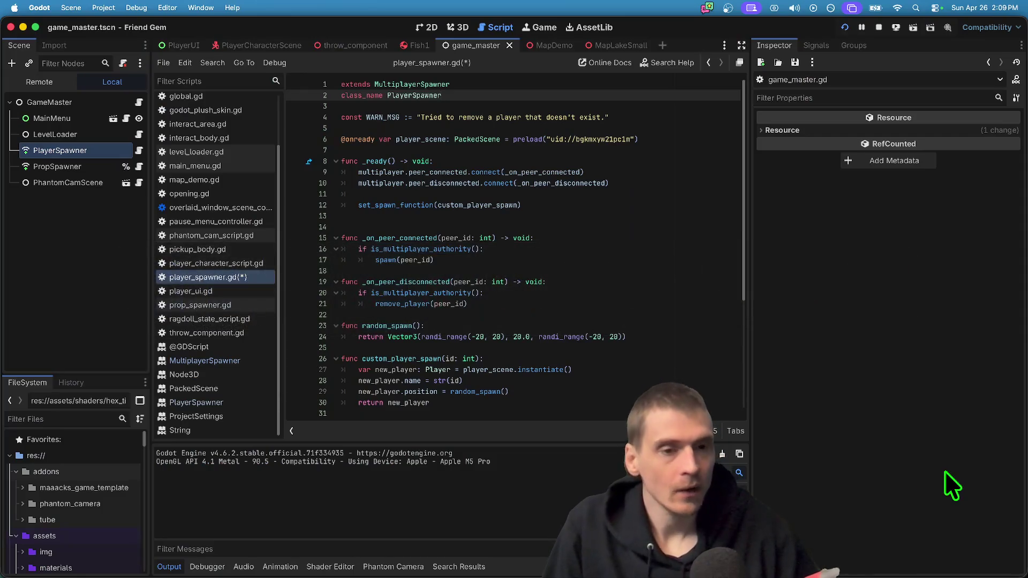
# - Insert the random_spawn function into prop_spawner.gd below the signal connections, then check clear_props
pyautogui.scroll(-2, 666, 312)
pyautogui.tripleClick(672, 293)
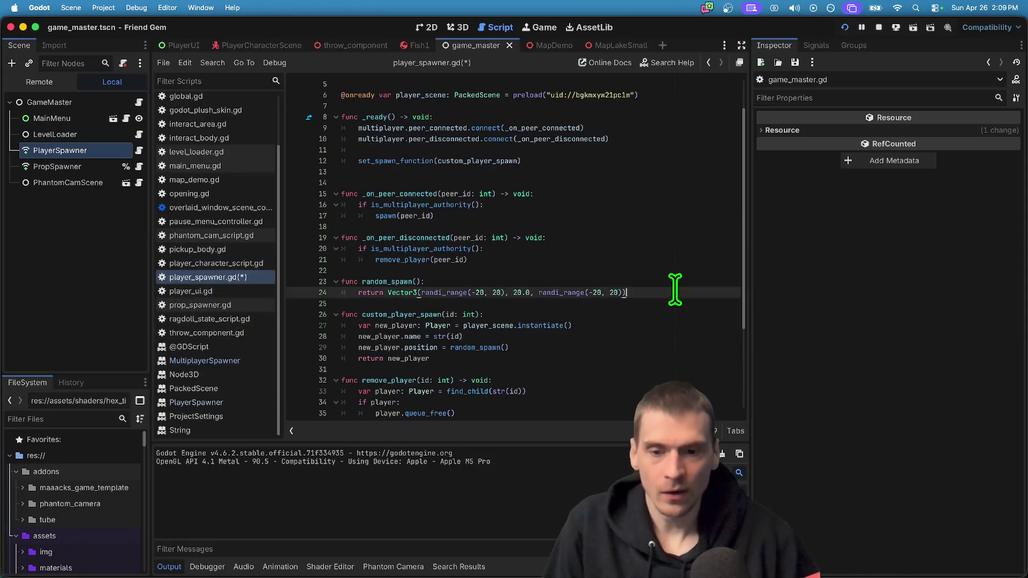
pyautogui.moveTo(673, 292); pyautogui.dragTo(673, 281)
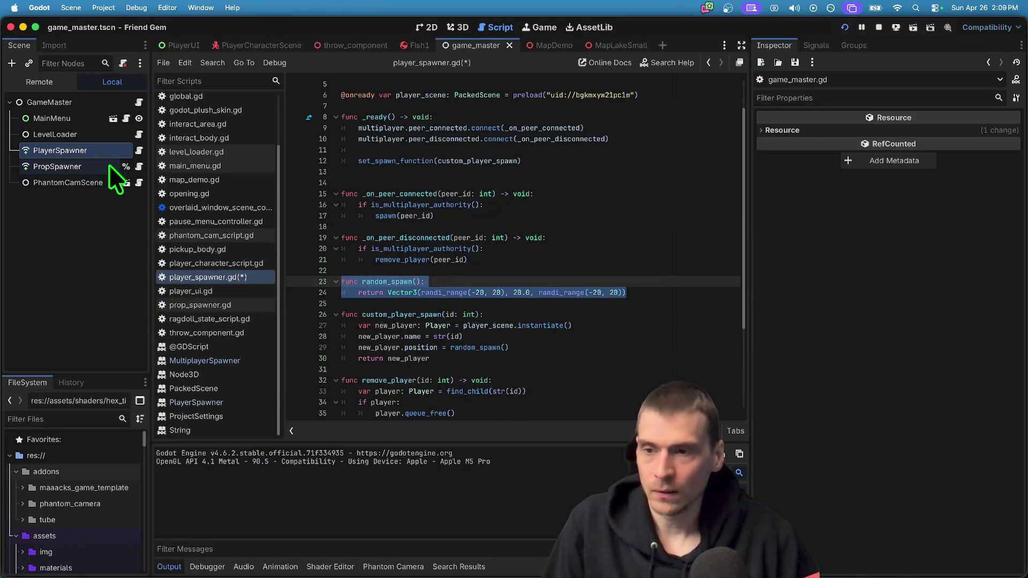
pyautogui.click(136, 165)
pyautogui.click(650, 191)
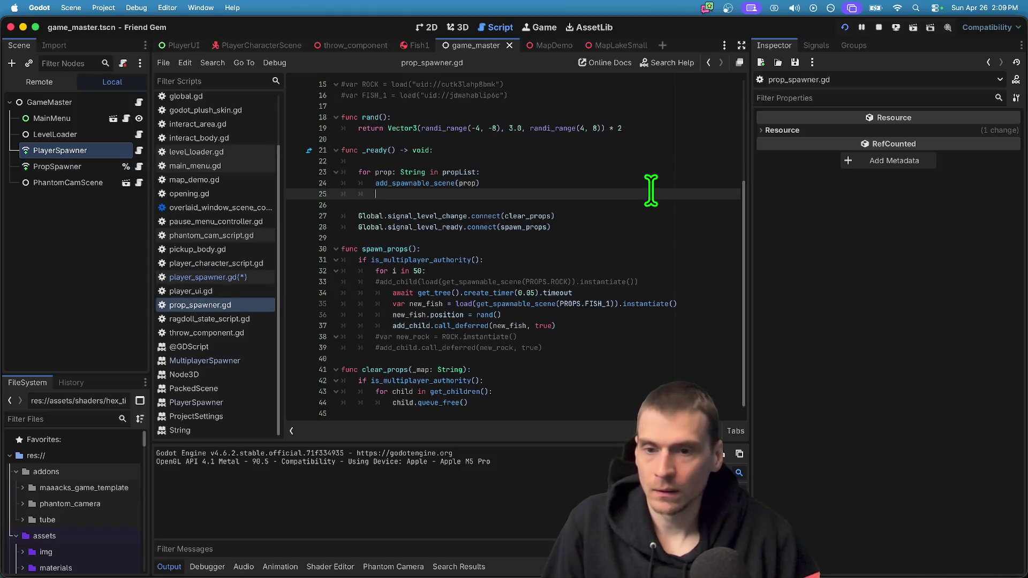
pyautogui.press('BackSpace')
pyautogui.hotkey('alt', 'Down')
pyautogui.hotkey('alt', 'Down')
pyautogui.hotkey('alt', 'Down')
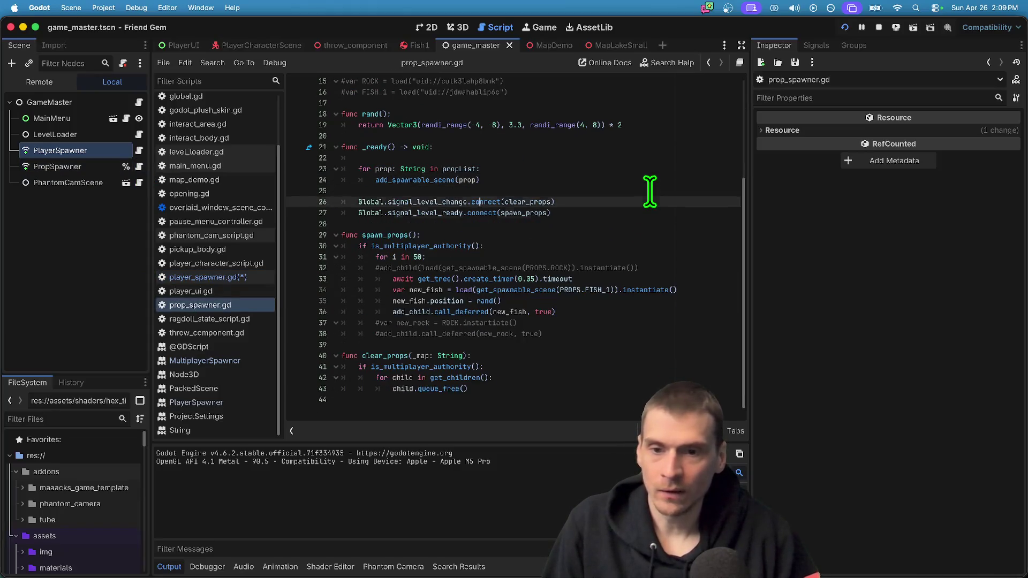
pyautogui.press('Return')
pyautogui.press('Tab')
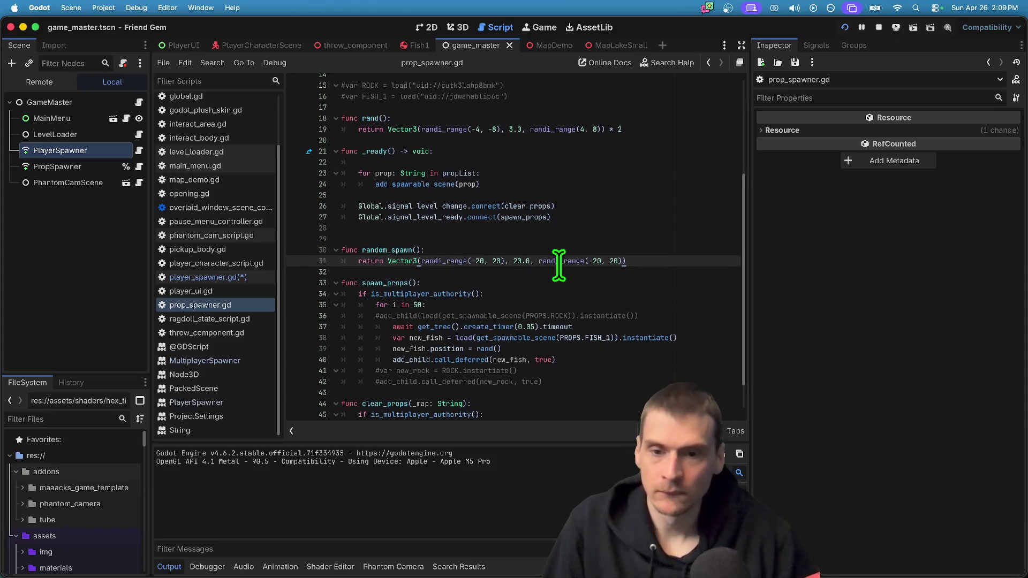
pyautogui.scroll(-2, 661, 353)
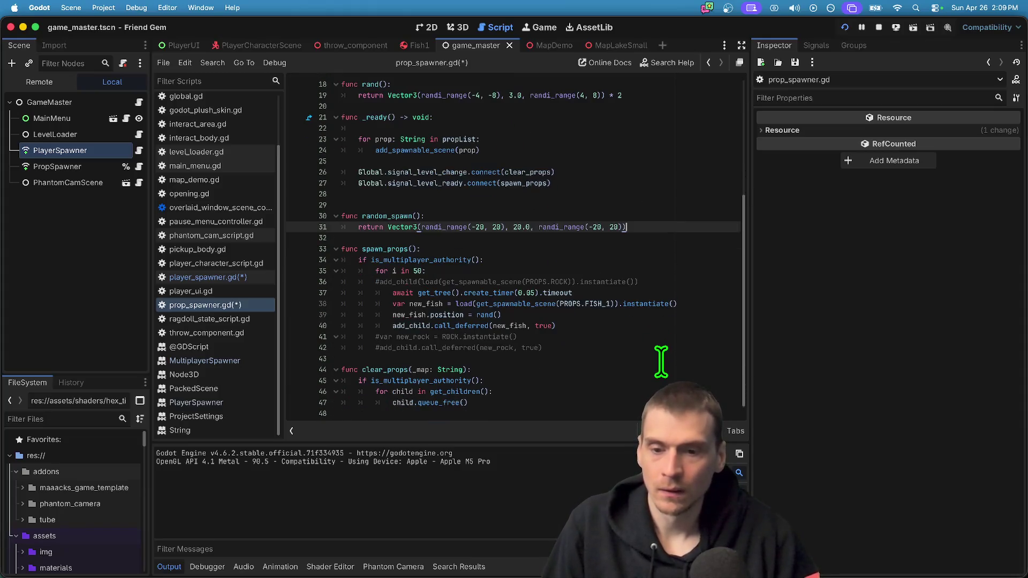
pyautogui.click(378, 369)
pyautogui.doubleClick(379, 369)
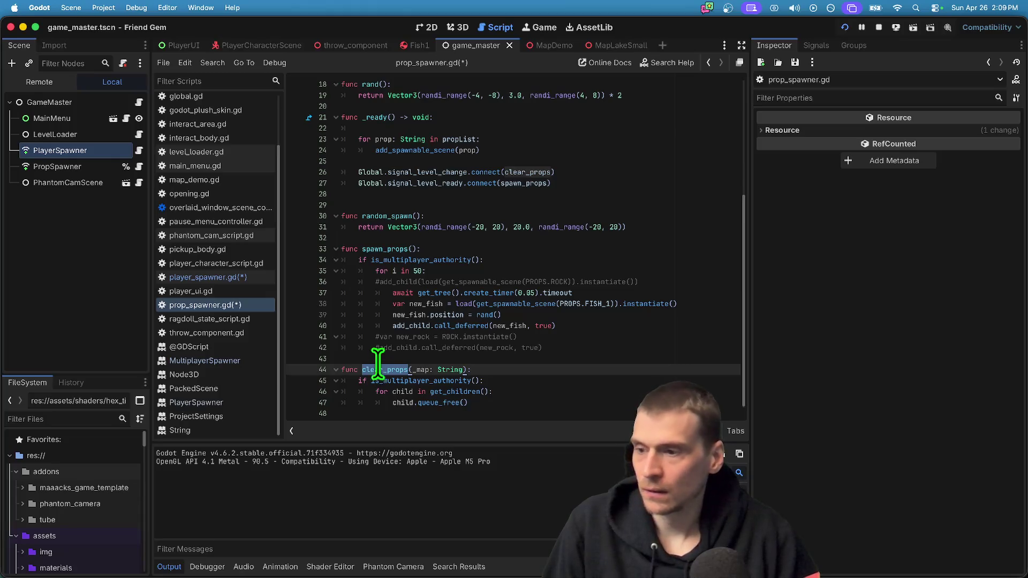
# - Stop the debug run, delete the blank line above random_spawn, and add a new line in _ready()
pyautogui.click(877, 25)
pyautogui.click(674, 172)
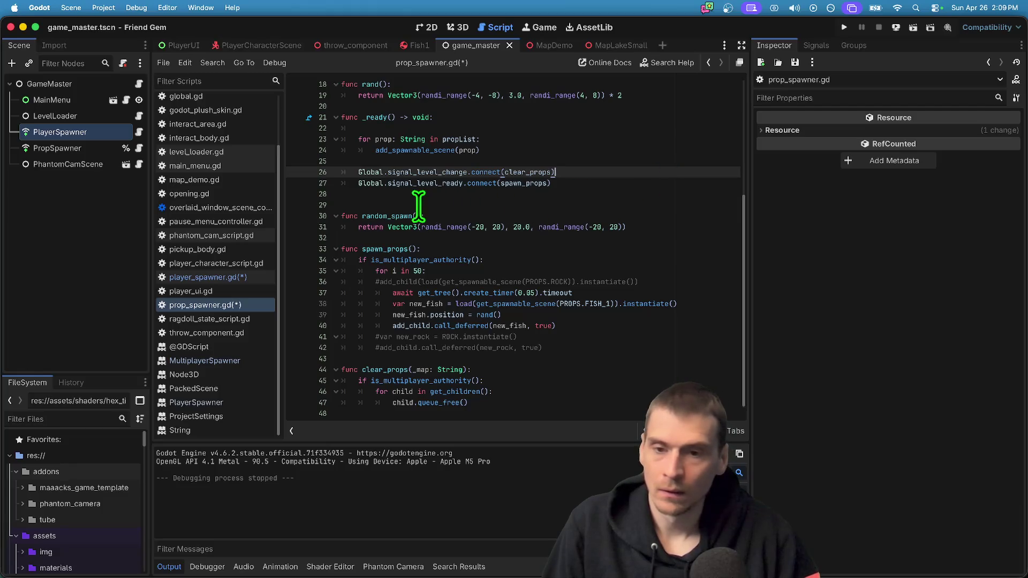
pyautogui.click(376, 204)
pyautogui.press('Delete')
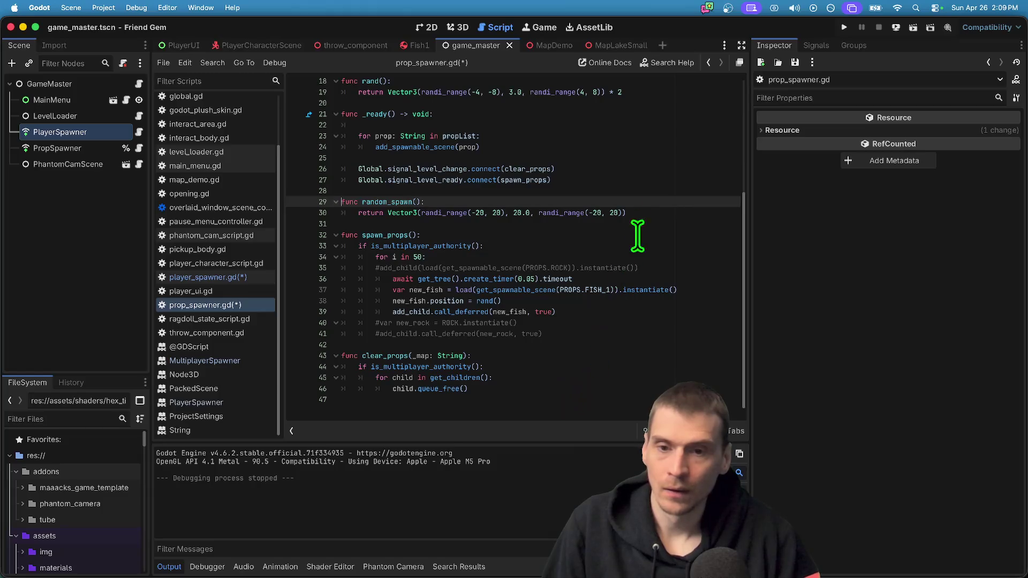
pyautogui.scroll(1, 652, 202)
pyautogui.click(716, 134)
pyautogui.click(713, 145)
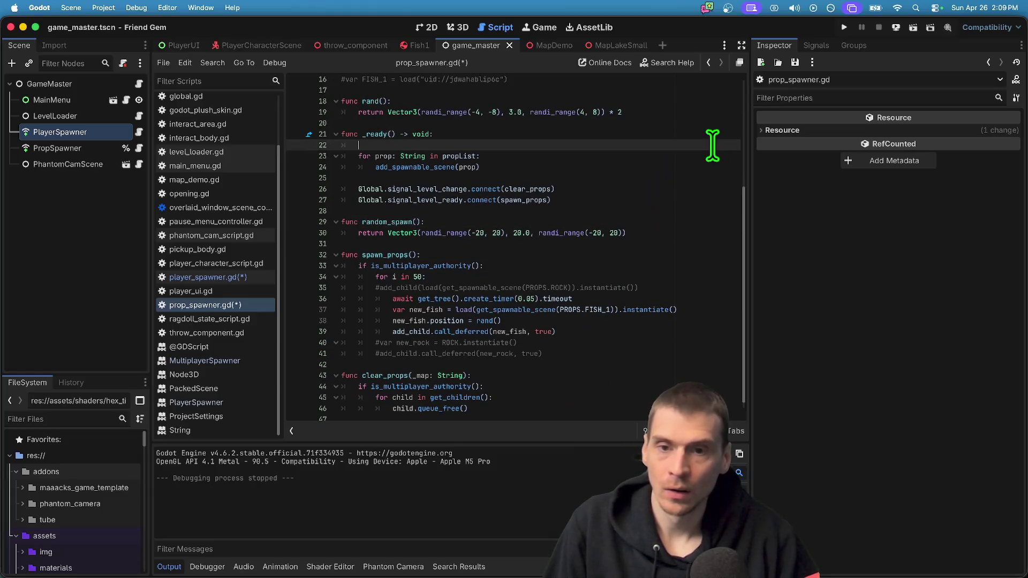
# - Add set_spawn_function(custom_spawn) in _ready and start a custom_spawn() function after random_spawn
pyautogui.write('set_s')
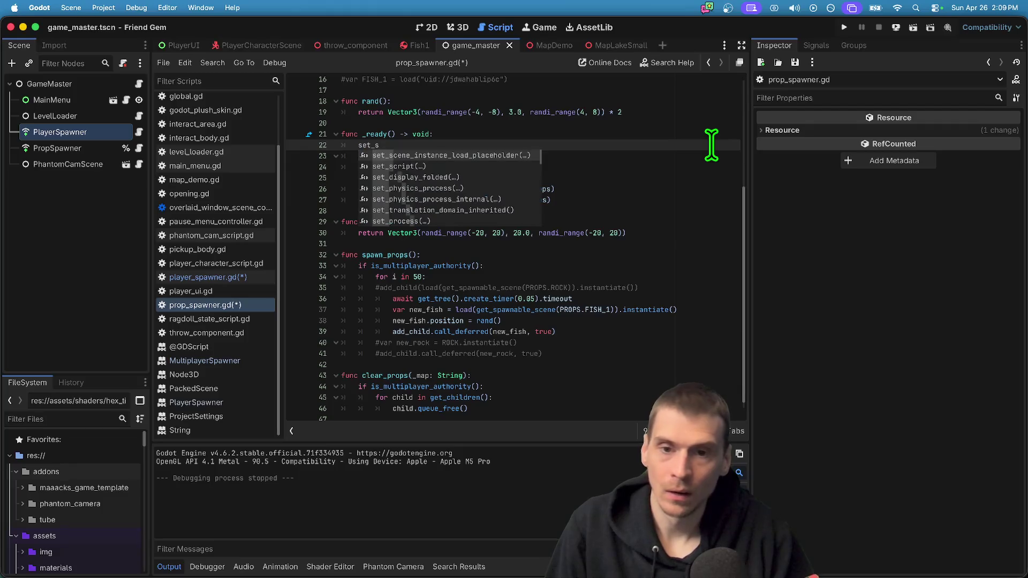
pyautogui.write('pawn_funct')
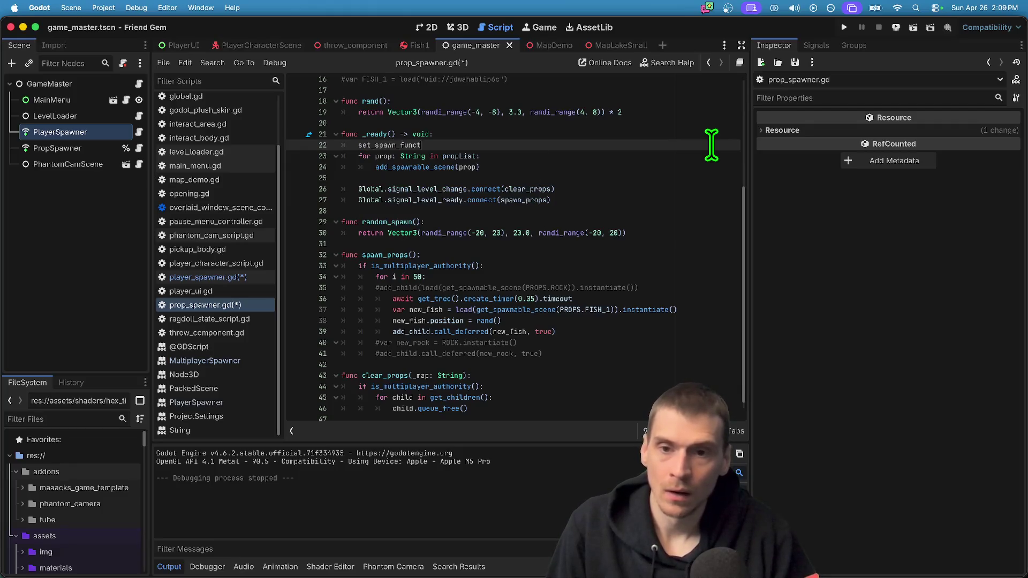
pyautogui.write('(cu')
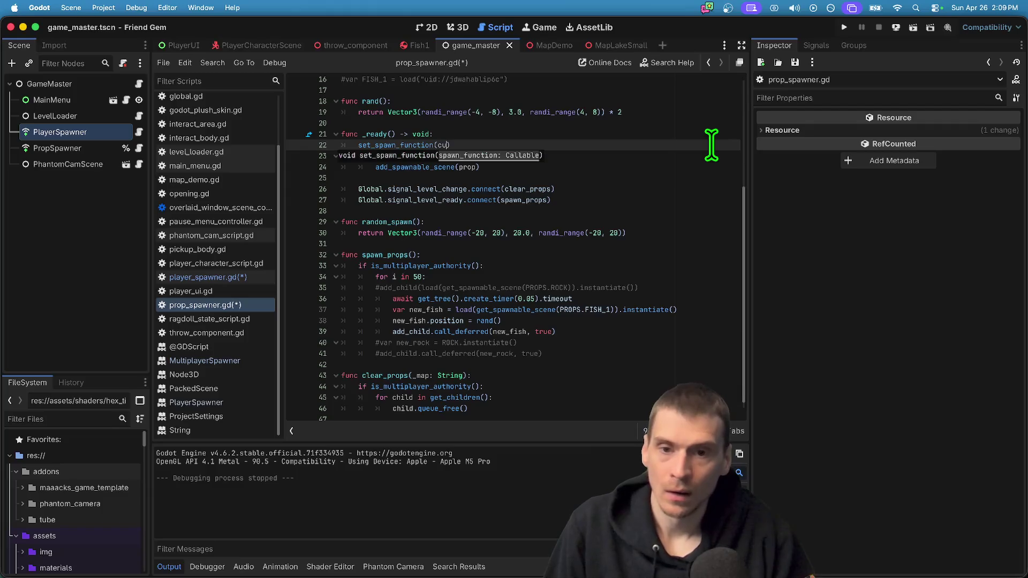
pyautogui.write('_spawn')
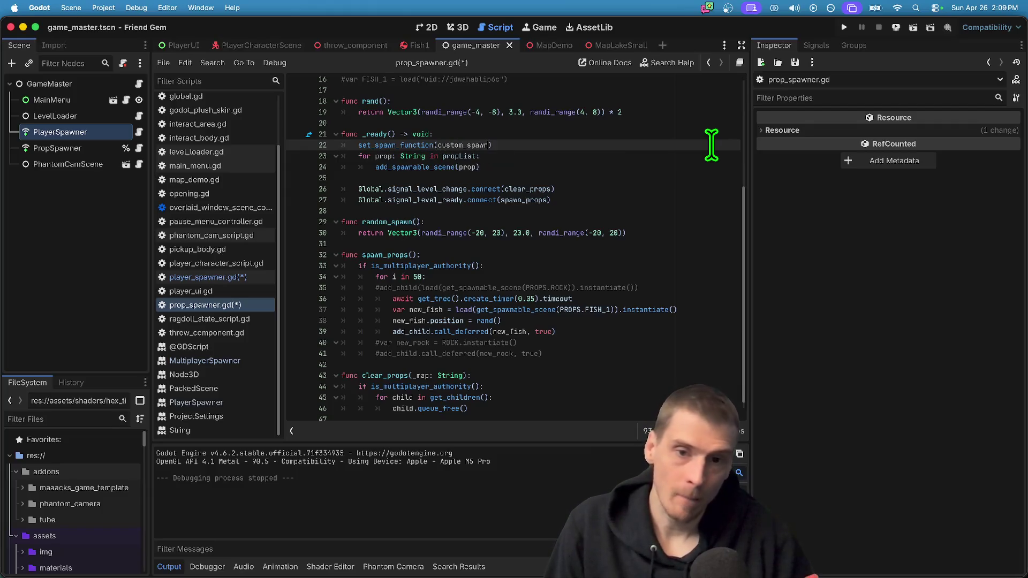
pyautogui.click(572, 249)
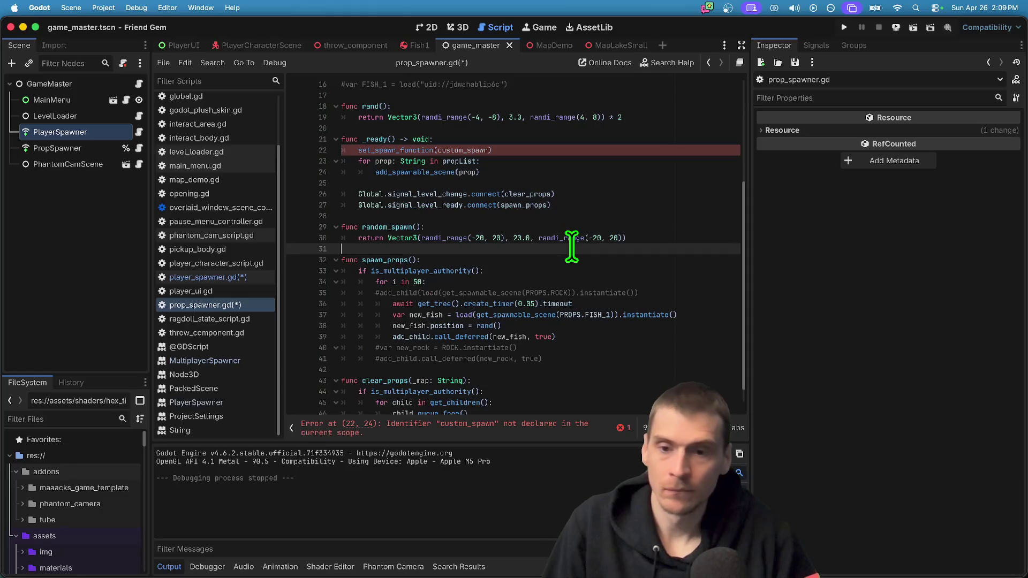
pyautogui.press('Return')
pyautogui.press('Return')
pyautogui.press('Up')
pyautogui.write('custom_spawn(')
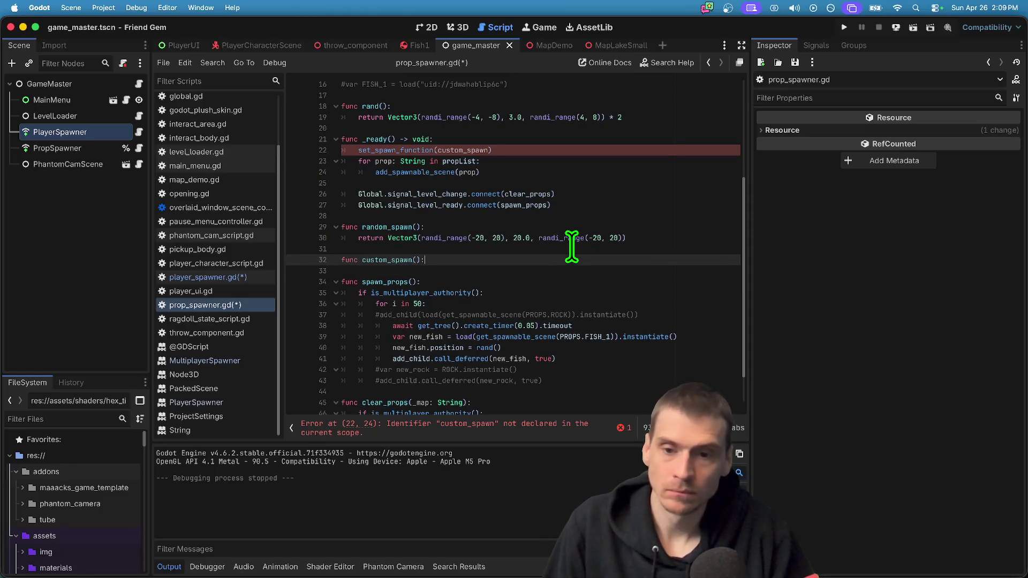
pyautogui.press('Return')
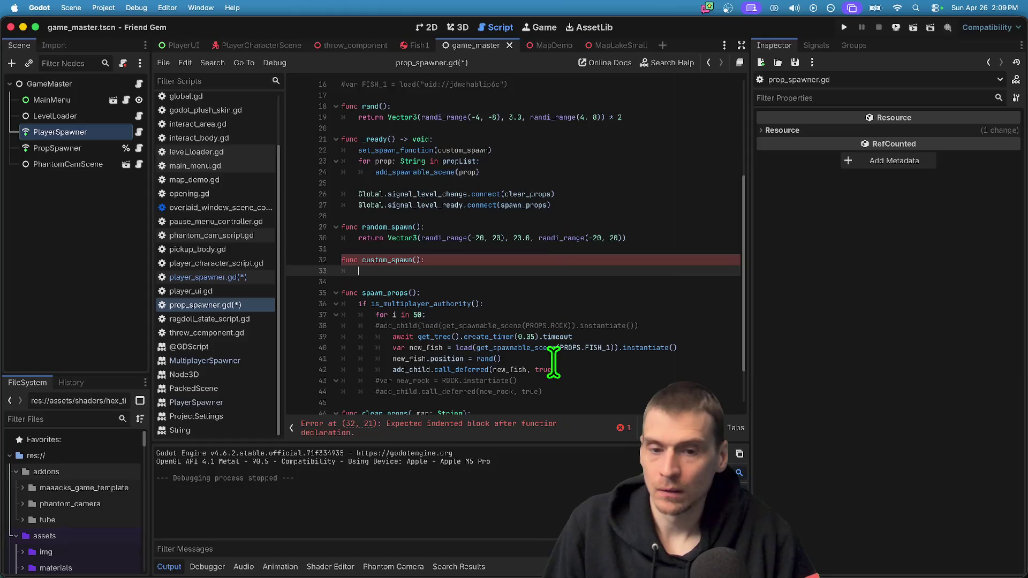
# - Copy the FISH_1 creation and positioning lines into custom_spawn's body with correct indentation
pyautogui.scroll(-2, 554, 362)
pyautogui.moveTo(580, 315); pyautogui.dragTo(586, 302)
pyautogui.hotkey('ctrl', 'c')
pyautogui.moveTo(613, 239)
pyautogui.mouseDown()
pyautogui.moveTo(613, 201)
pyautogui.moveTo(613, 223)
pyautogui.mouseUp()
pyautogui.hotkey('ctrl', 'v')
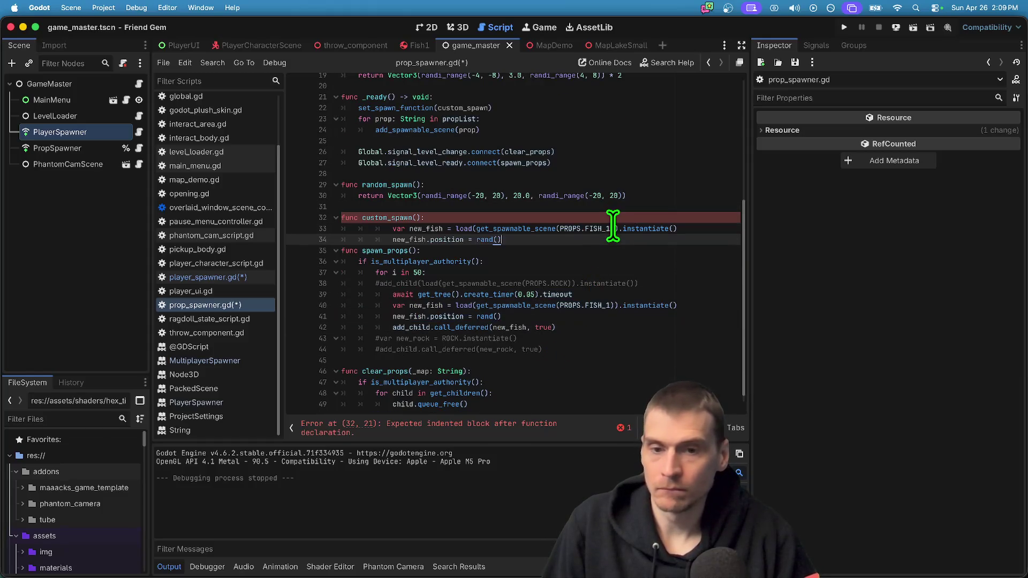
pyautogui.tripleClick(621, 234)
pyautogui.keyDown('shift'); pyautogui.click(625, 246); pyautogui.keyUp('shift')
pyautogui.hotkey('shift', 'Tab')
pyautogui.hotkey('shift', 'Tab')
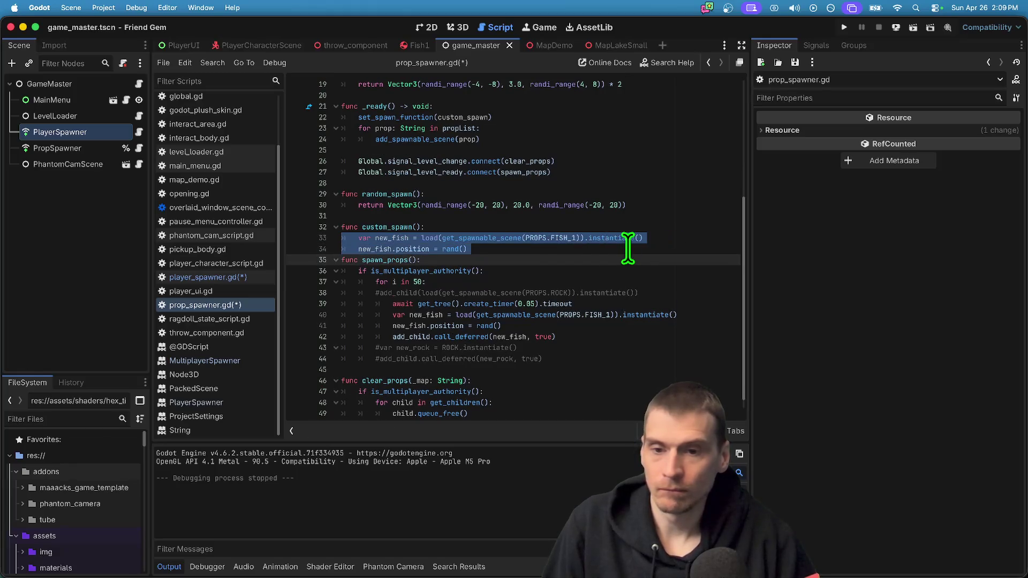
pyautogui.press('Right')
# - End custom_spawn with 'return new_fish'
pyautogui.press('Return')
pyautogui.press('Return')
pyautogui.press('Up')
pyautogui.press('Up')
pyautogui.write('return new_')
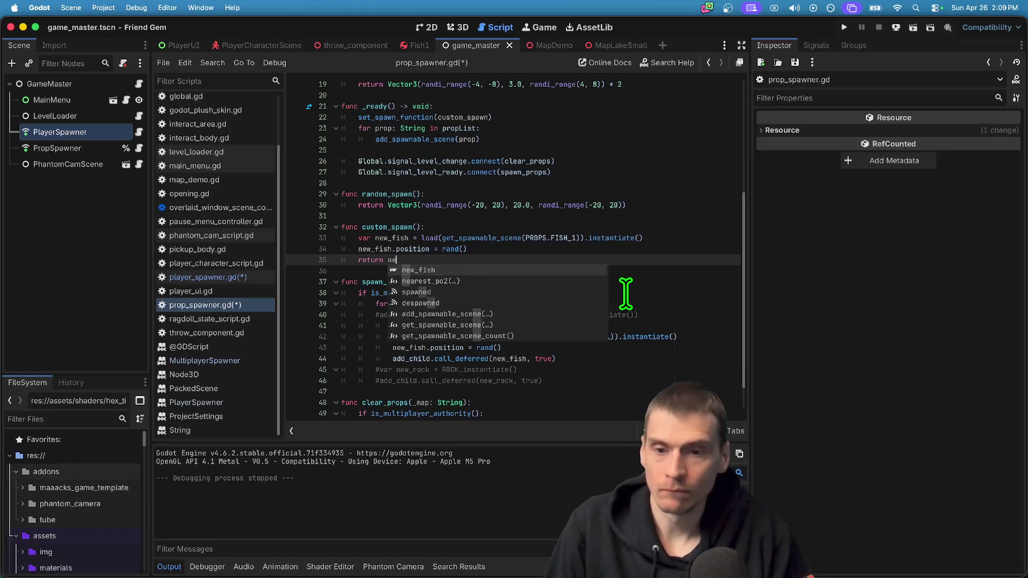
pyautogui.press('Return')
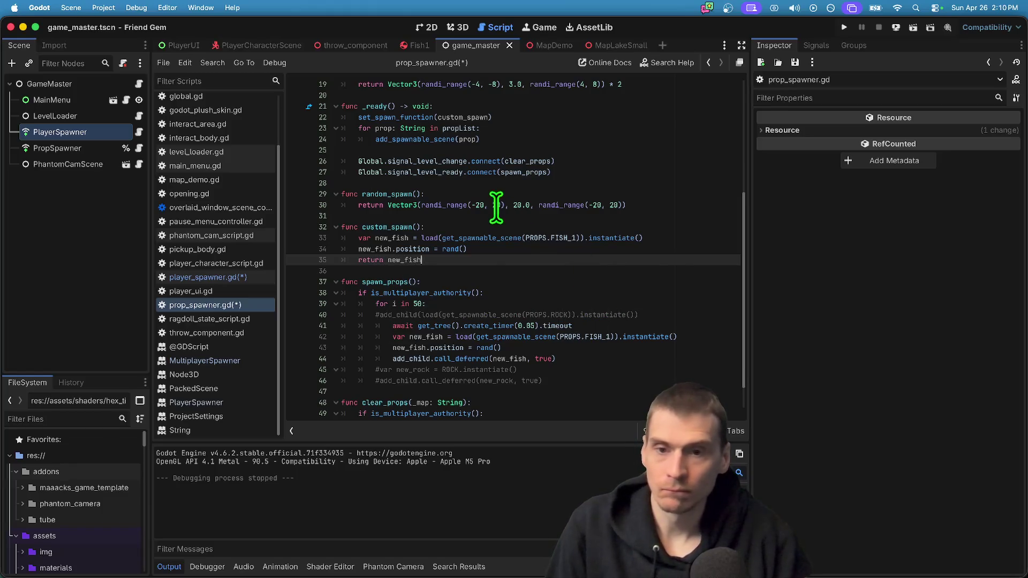
# - Position the fish with random_spawn() instead of rand(), then delete the old rand() function
pyautogui.click(393, 193)
pyautogui.click(445, 248)
pyautogui.write('random_spawn')
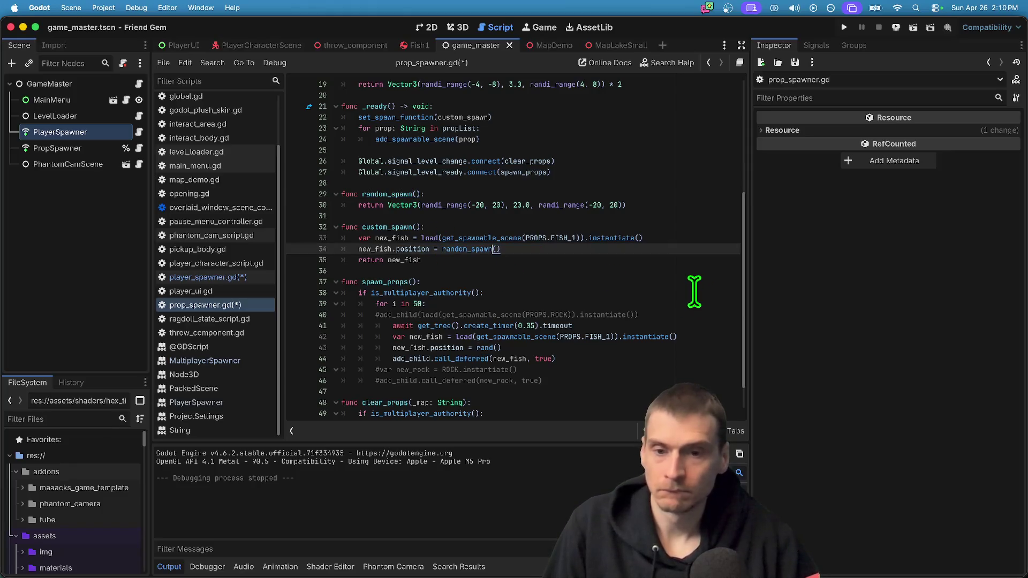
pyautogui.scroll(-1, 667, 337)
pyautogui.scroll(5, 667, 338)
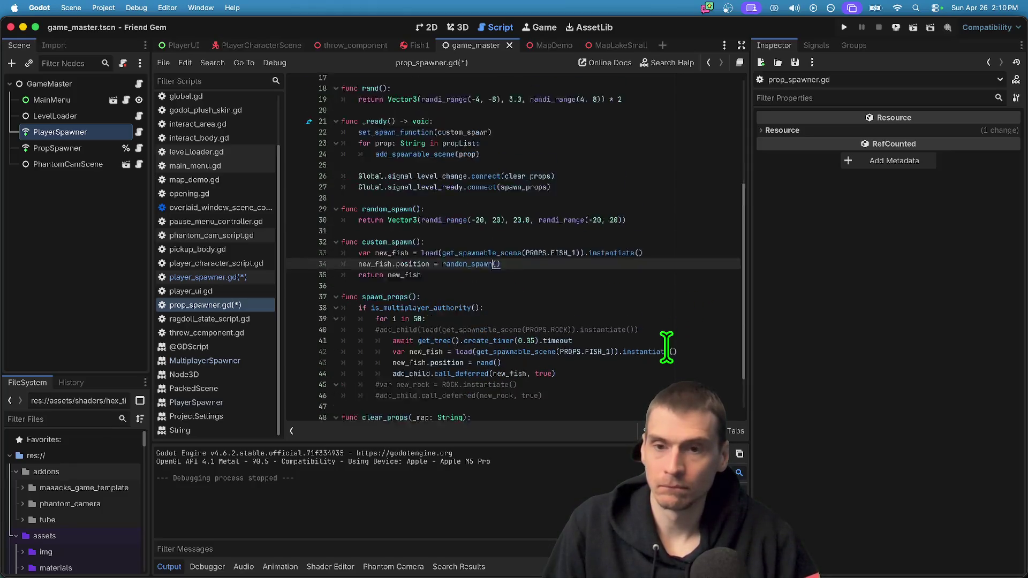
pyautogui.moveTo(670, 214); pyautogui.dragTo(679, 192)
pyautogui.press('BackSpace')
pyautogui.press('BackSpace')
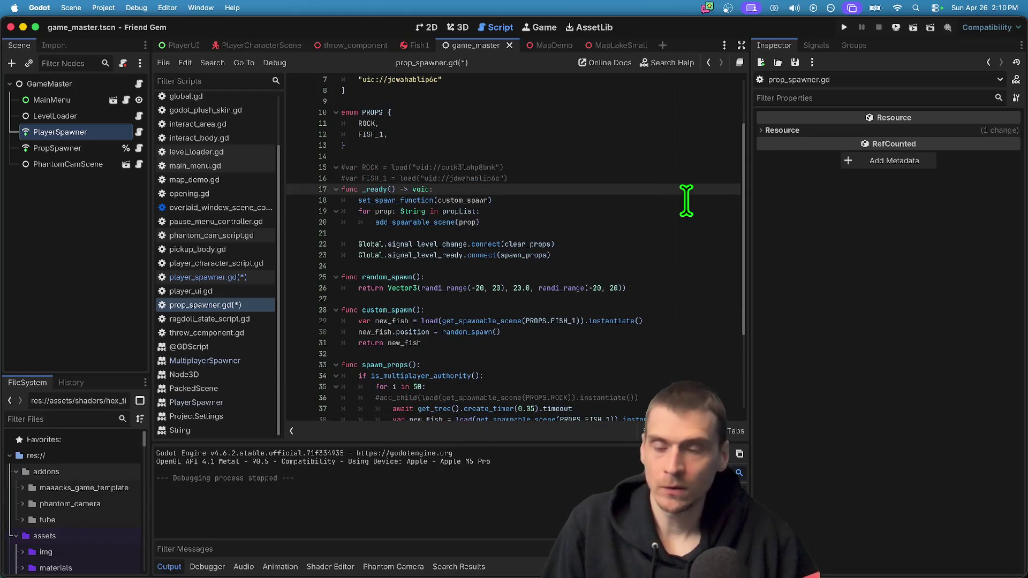
# - Delete the rand() position line from the spawn_props loop
pyautogui.scroll(-2, 717, 296)
pyautogui.click(525, 309)
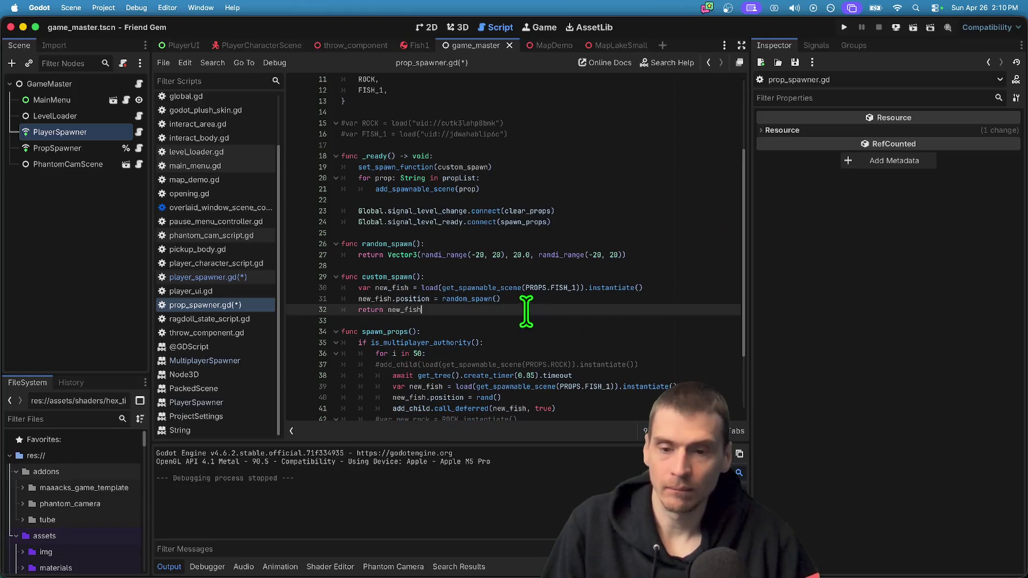
pyautogui.doubleClick(404, 310)
pyautogui.scroll(-2, 503, 311)
pyautogui.tripleClick(508, 349)
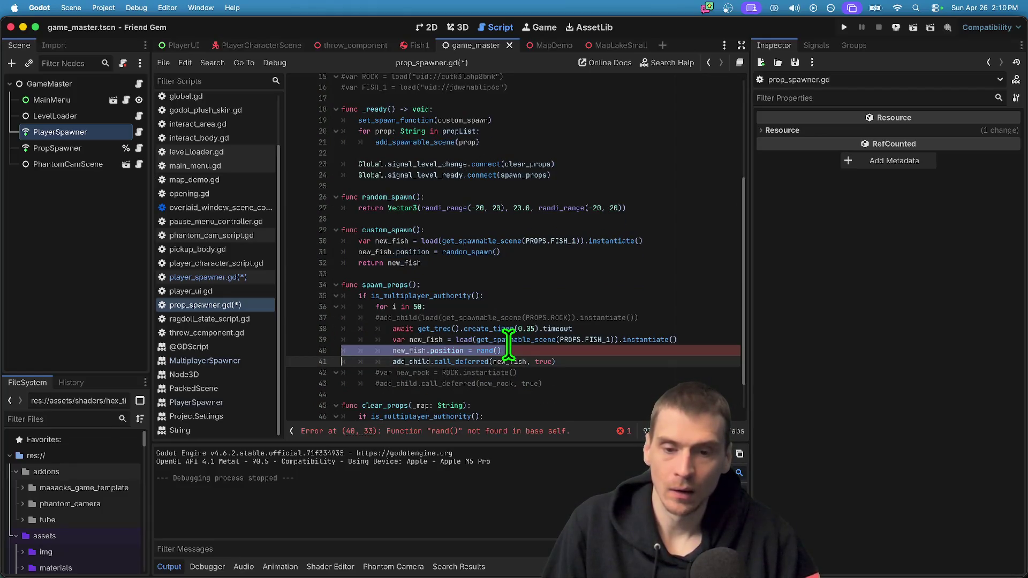
pyautogui.press('BackSpace')
# - Remove the new_fish load line and change the deferred add_child call to spawn without 'true'
pyautogui.doubleClick(411, 349)
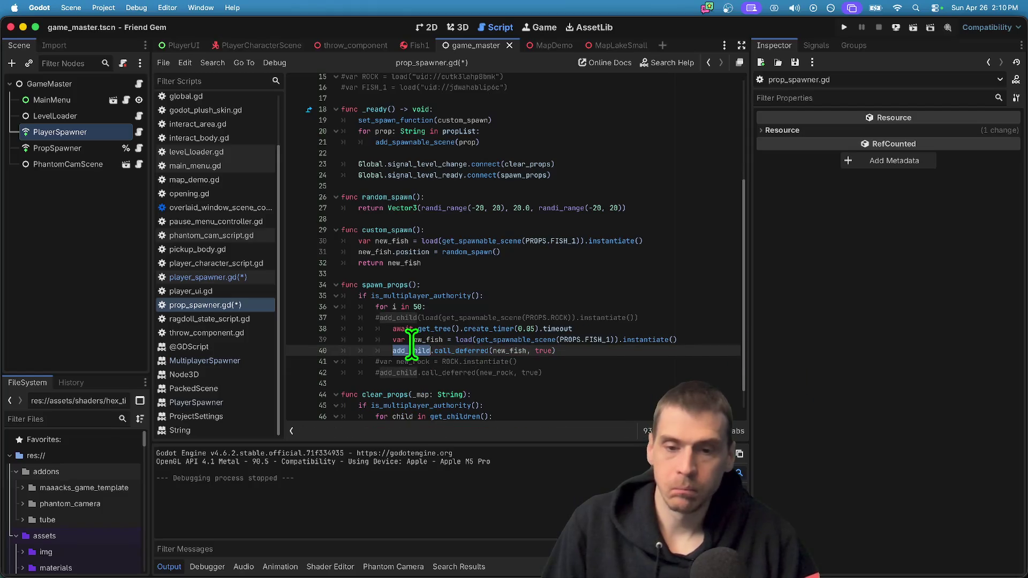
pyautogui.tripleClick(413, 341)
pyautogui.press('BackSpace')
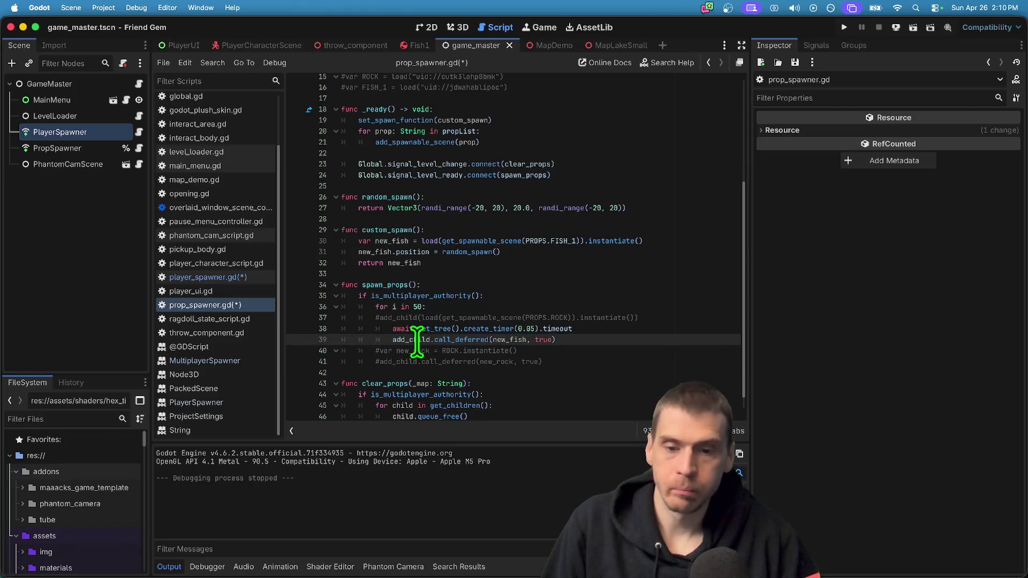
pyautogui.doubleClick(412, 339)
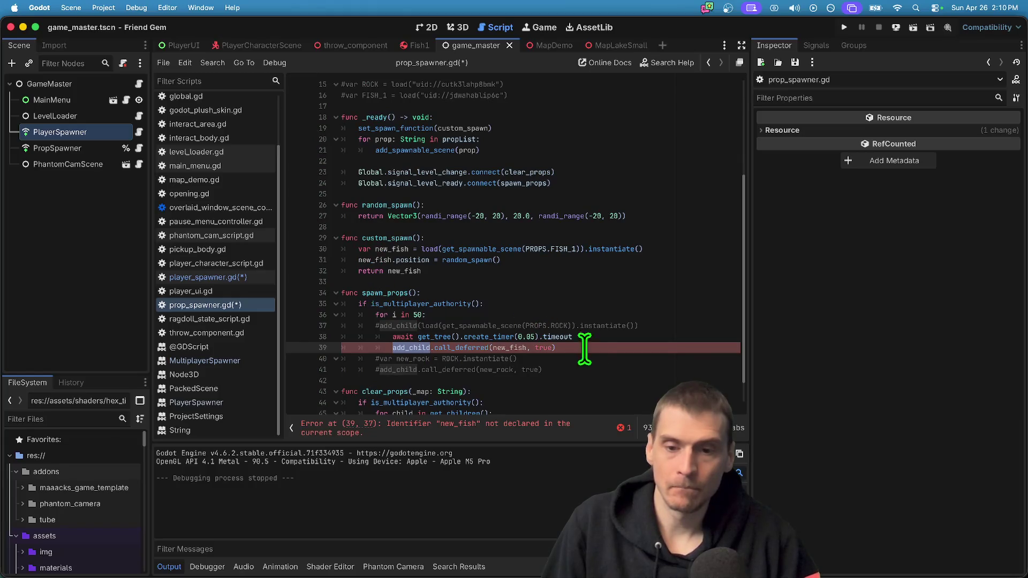
pyautogui.write('spawn')
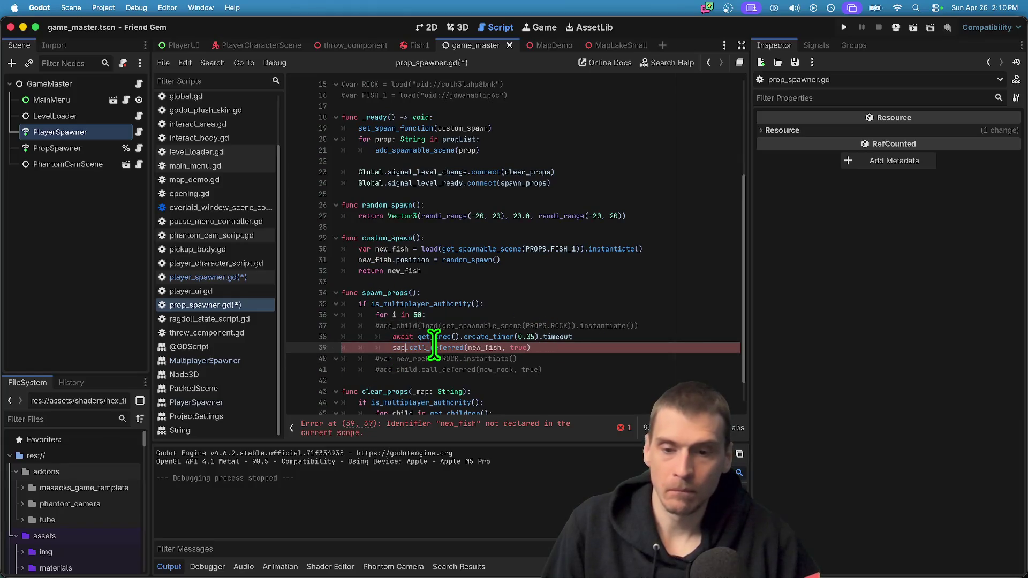
pyautogui.doubleClick(526, 347)
pyautogui.press('BackSpace')
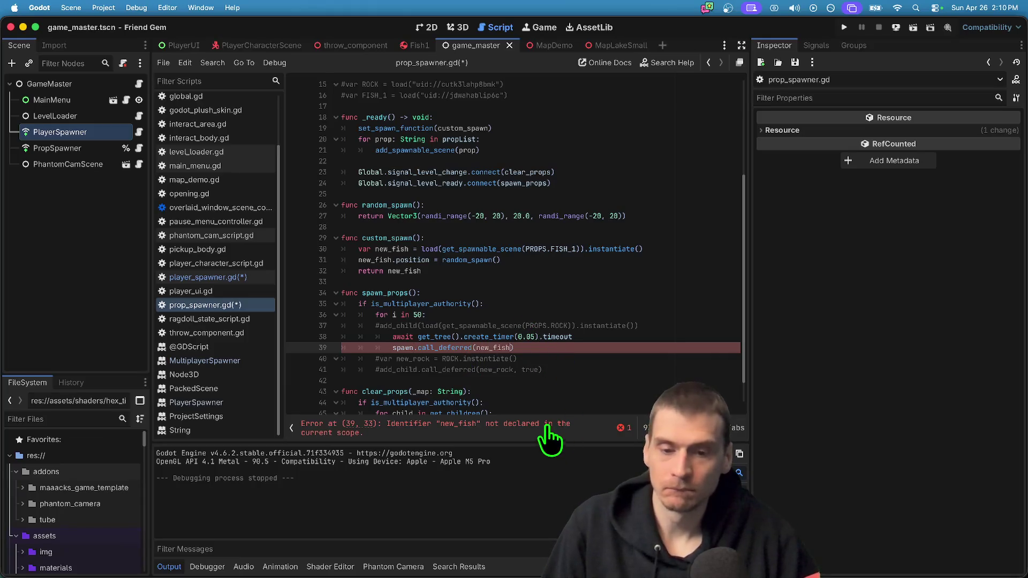
# - Pass PROPS.FISH_1 as the argument of spawn.call_deferred
pyautogui.scroll(-1, 514, 375)
pyautogui.doubleClick(497, 316)
pyautogui.press('BackSpace')
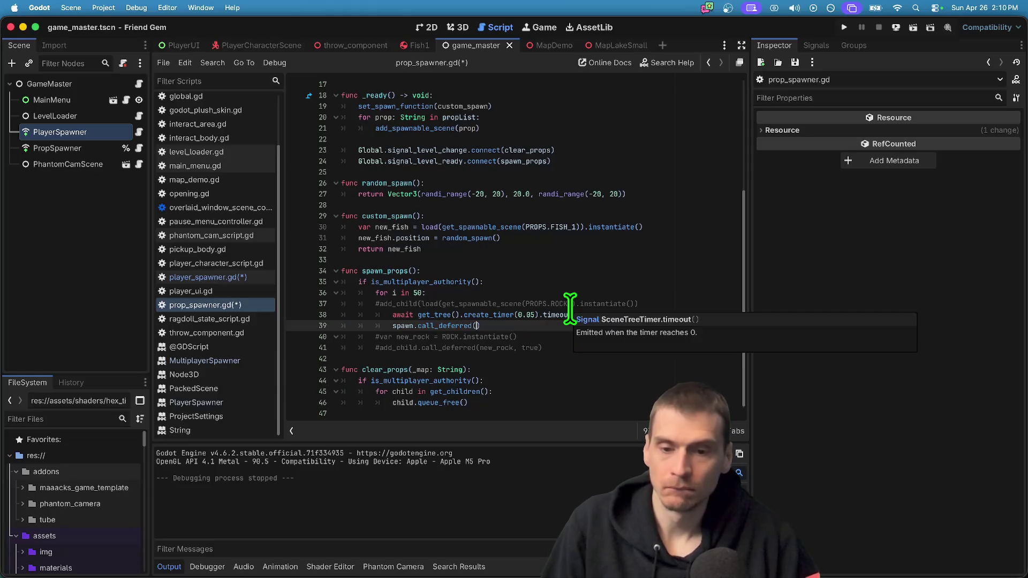
pyautogui.press('super+z')
pyautogui.write('PS')
pyautogui.write('.FISH_1')
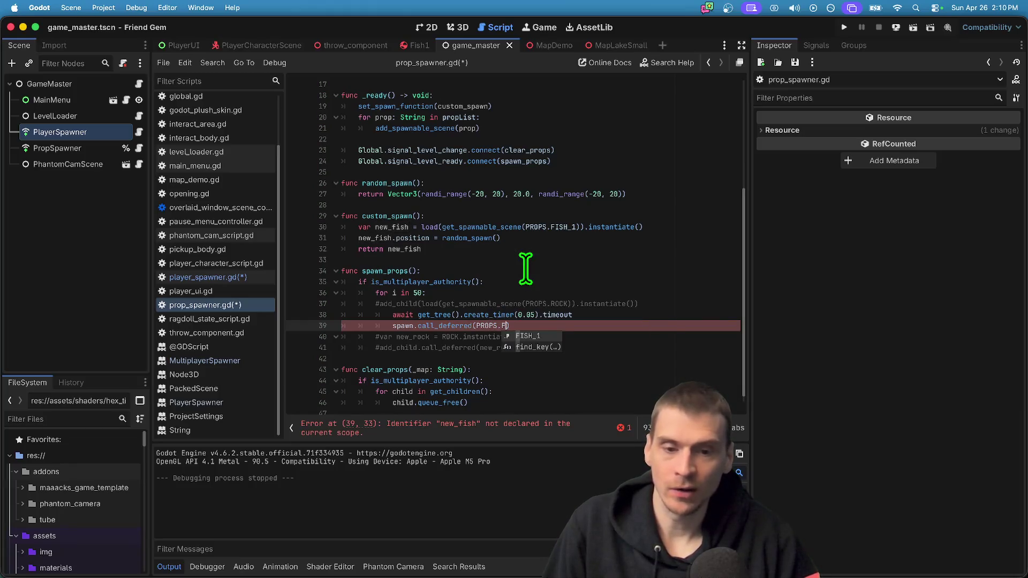
# - Give custom_spawn a prop_index parameter of type PROPS and load the prop using prop_index
pyautogui.click(472, 214)
pyautogui.click(551, 227)
pyautogui.moveTo(525, 227); pyautogui.dragTo(577, 227)
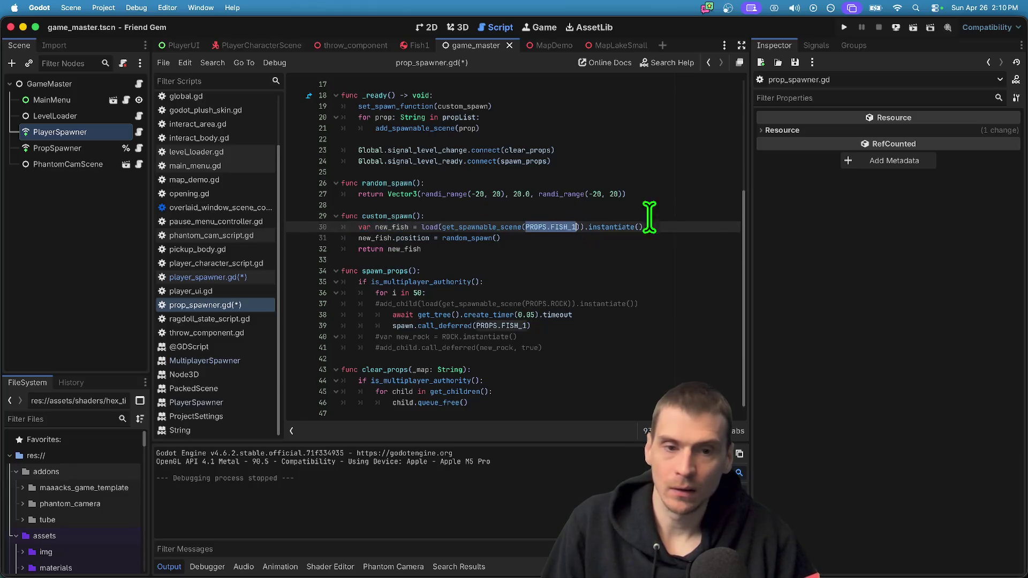
pyautogui.press('Up')
pyautogui.press('Left')
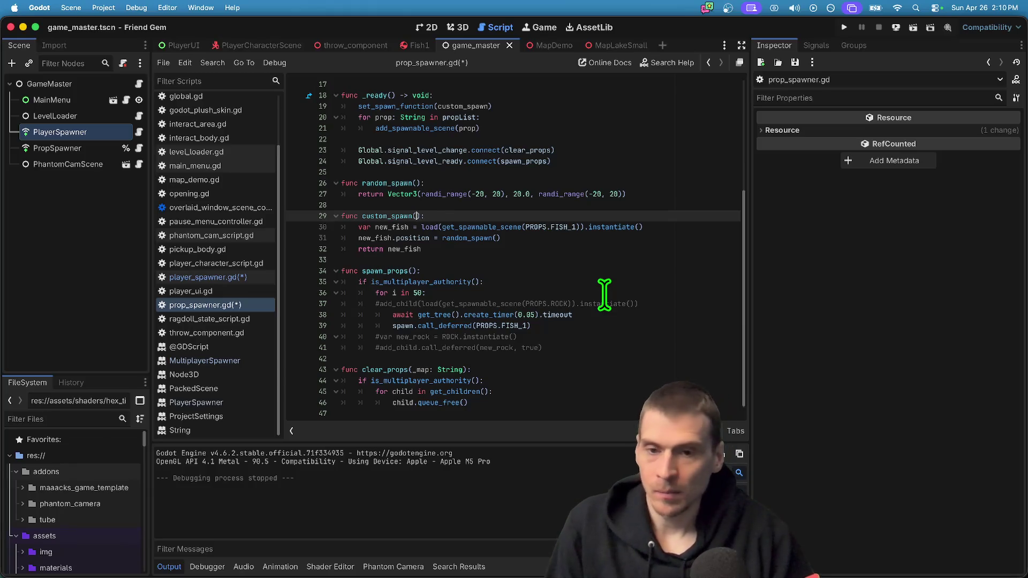
pyautogui.write('RO')
pyautogui.press('Return')
pyautogui.doubleClick(439, 216)
pyautogui.press('super+c')
pyautogui.moveTo(525, 227); pyautogui.dragTo(577, 227)
pyautogui.press('super+v')
# - Delete the commented-out rock and add_child lines, save prop_spawner.gd, and run the project
pyautogui.click(632, 260)
pyautogui.moveTo(544, 348)
pyautogui.mouseDown()
pyautogui.moveTo(489, 355)
pyautogui.moveTo(246, 339)
pyautogui.mouseUp()
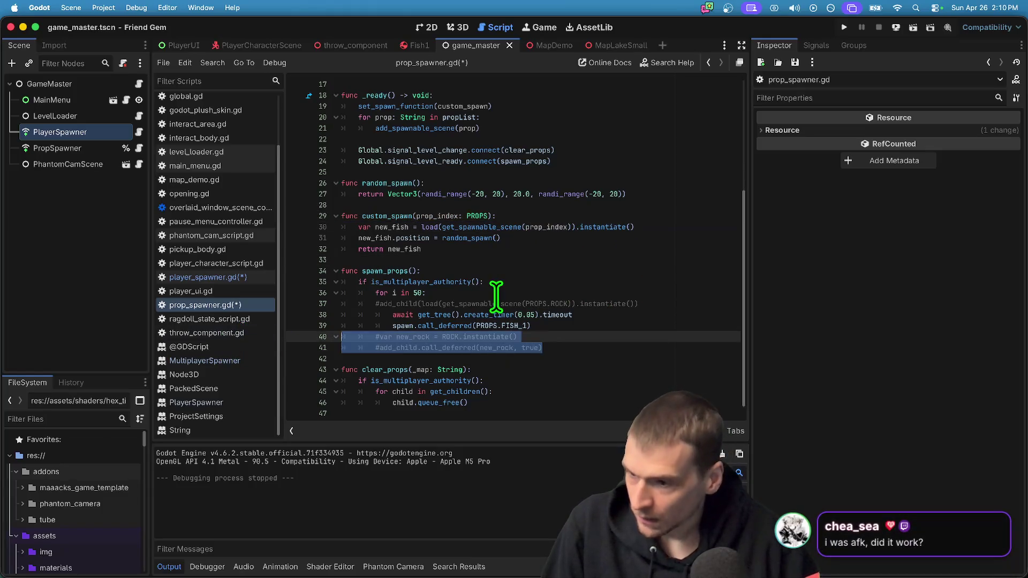
pyautogui.press('BackSpace')
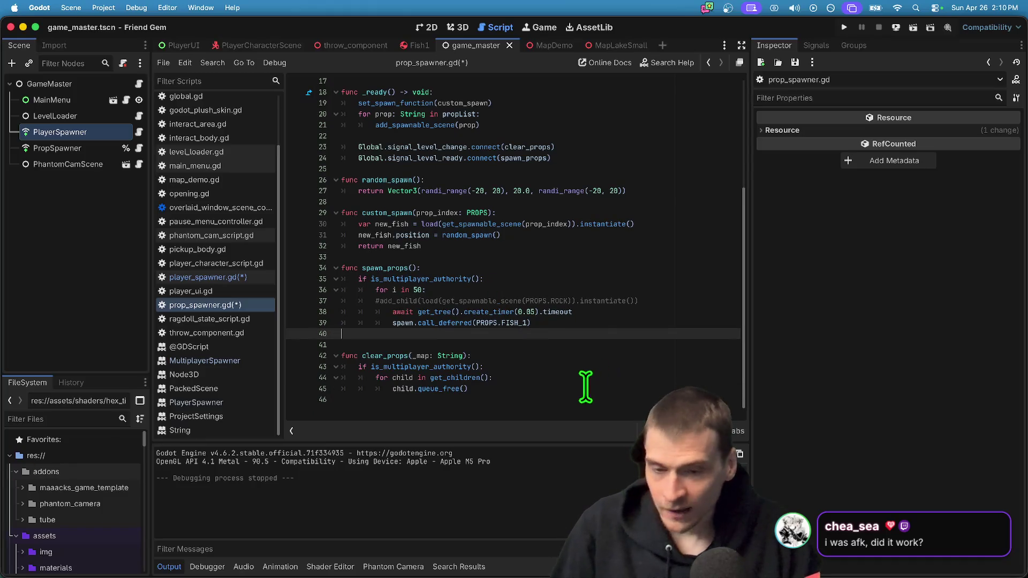
pyautogui.doubleClick(603, 305)
pyautogui.tripleClick(615, 301)
pyautogui.press('BackSpace')
pyautogui.click(638, 333)
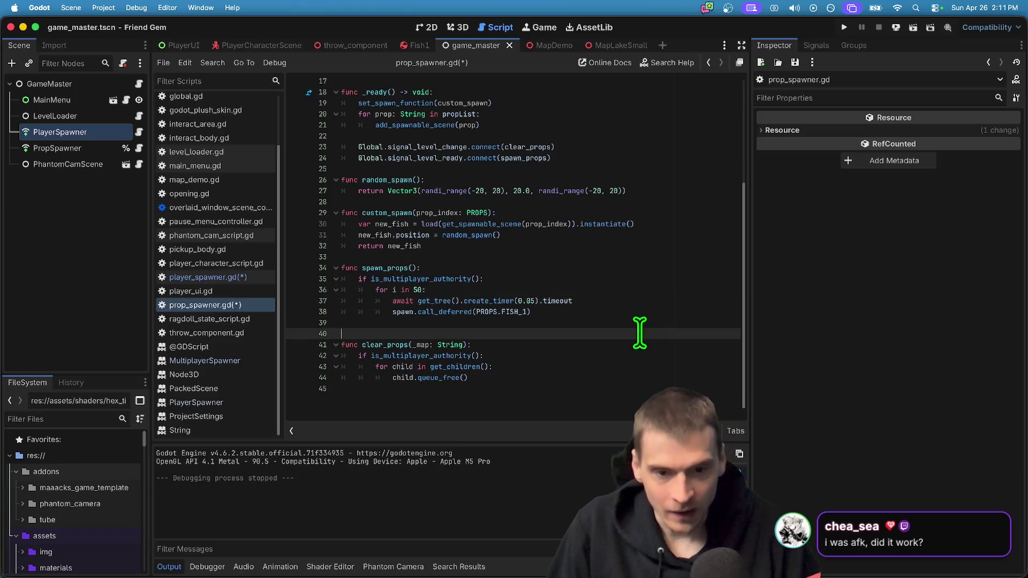
pyautogui.press('super+s')
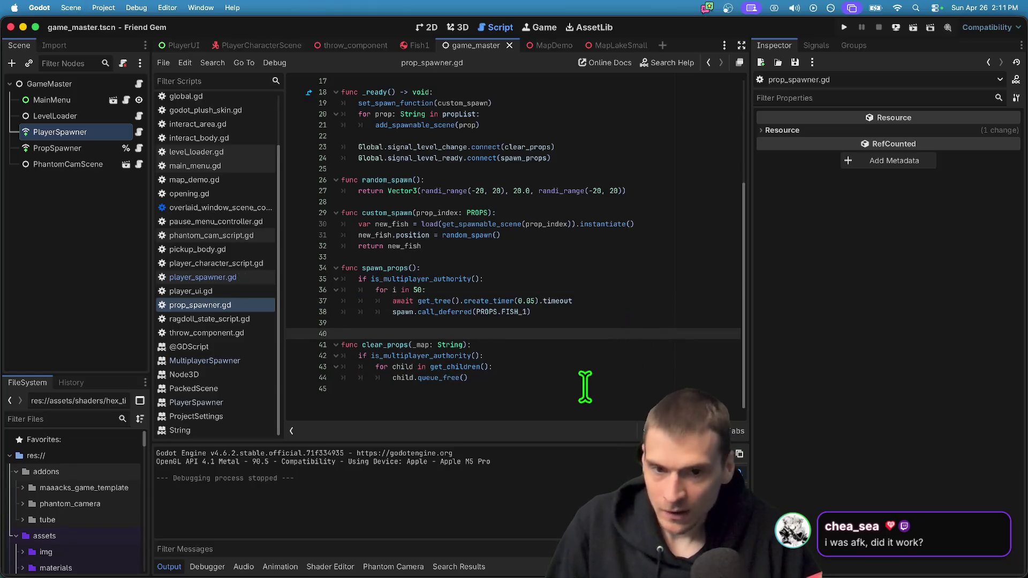
pyautogui.press('super+b')
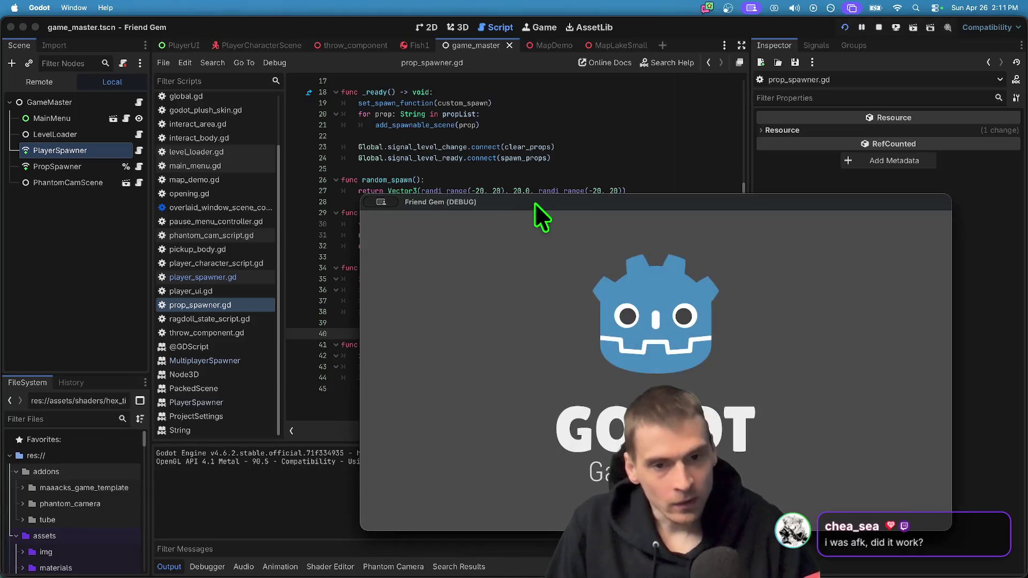
# - Host a Friend Gem game from the first game window
pyautogui.moveTo(535, 203); pyautogui.dragTo(179, 32)
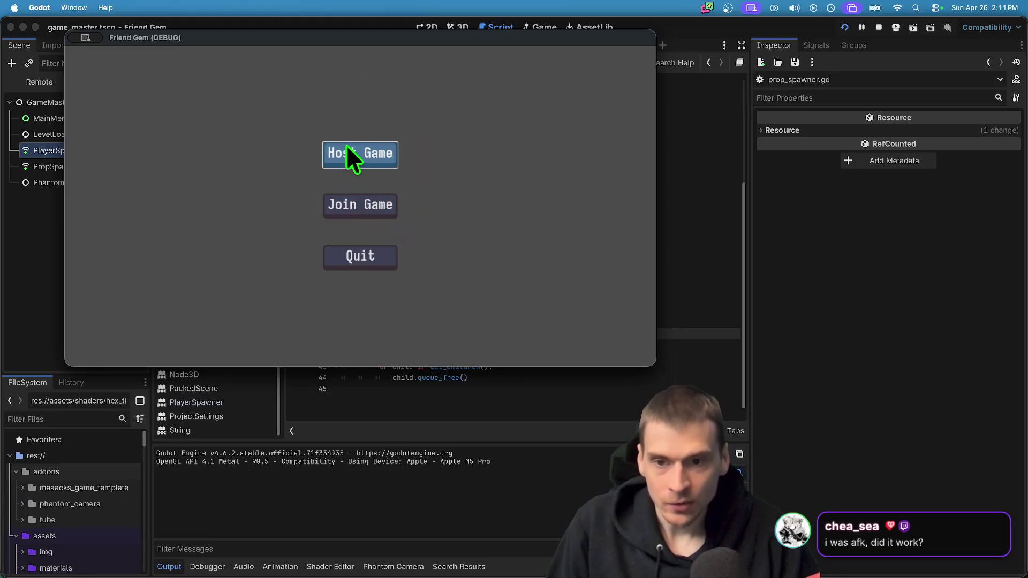
pyautogui.click(345, 156)
pyautogui.click(373, 286)
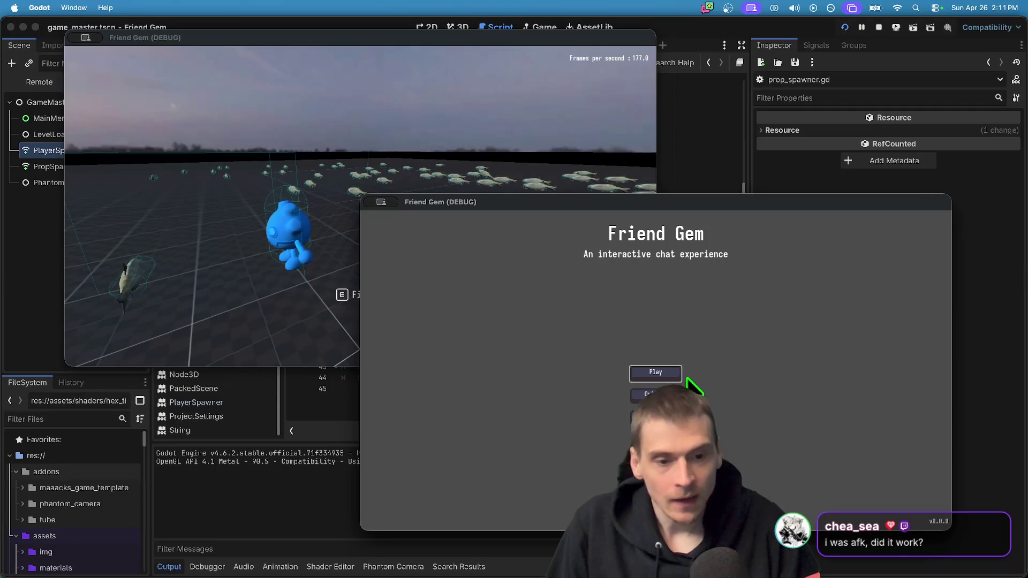
# - Join the hosted server from the second game window
pyautogui.click(677, 377)
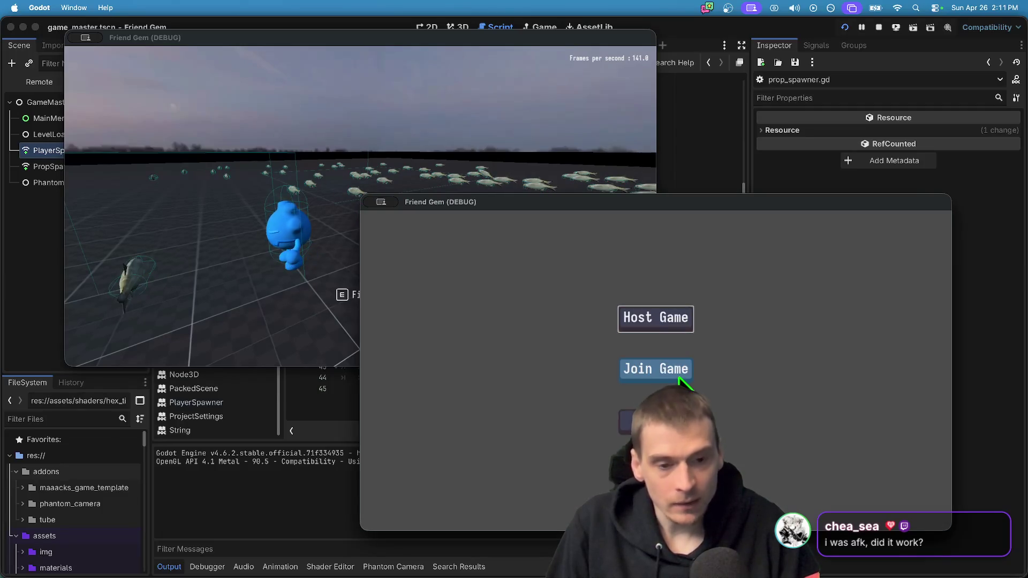
pyautogui.click(679, 378)
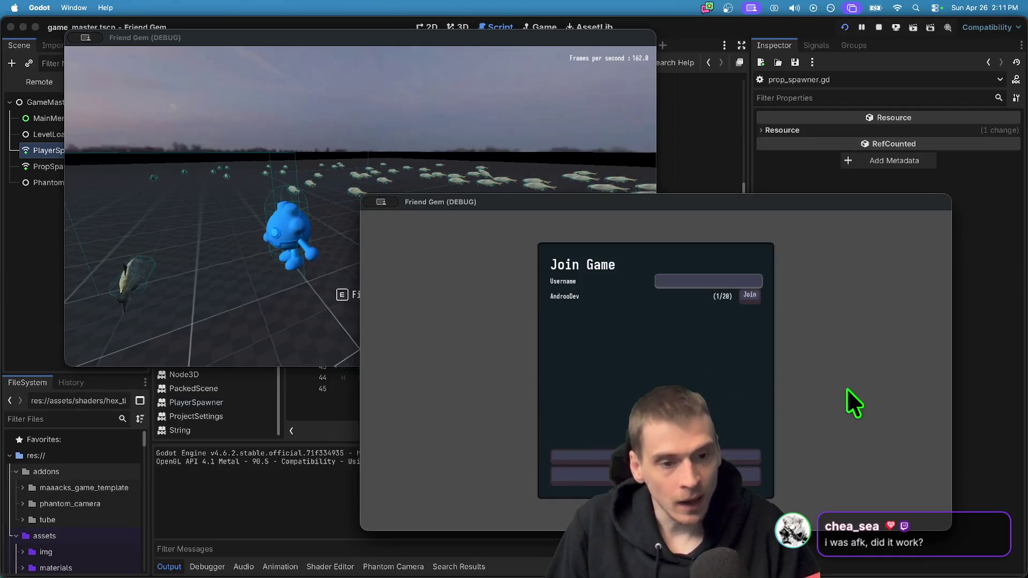
pyautogui.click(750, 298)
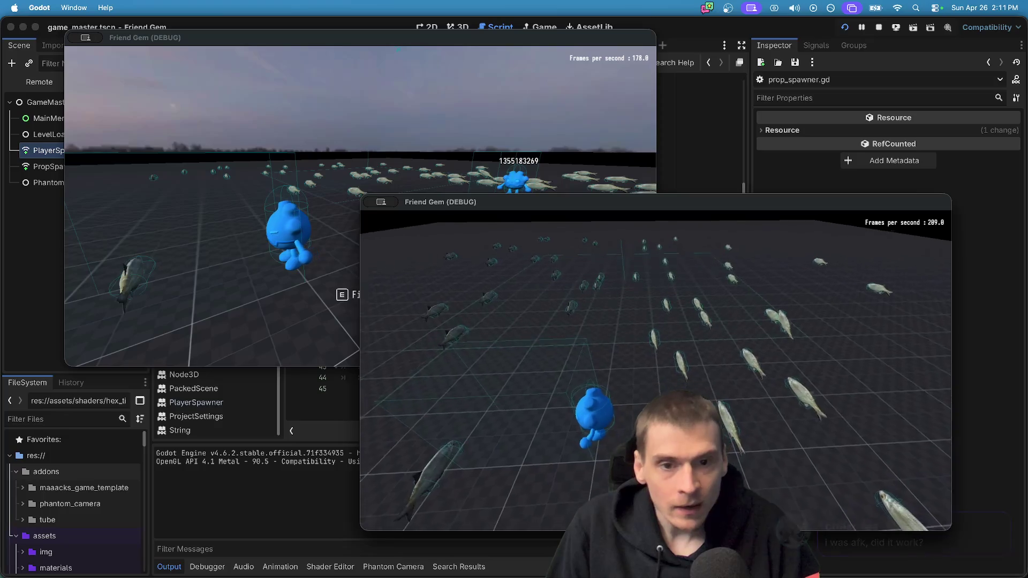
pyautogui.press('super+Tab')
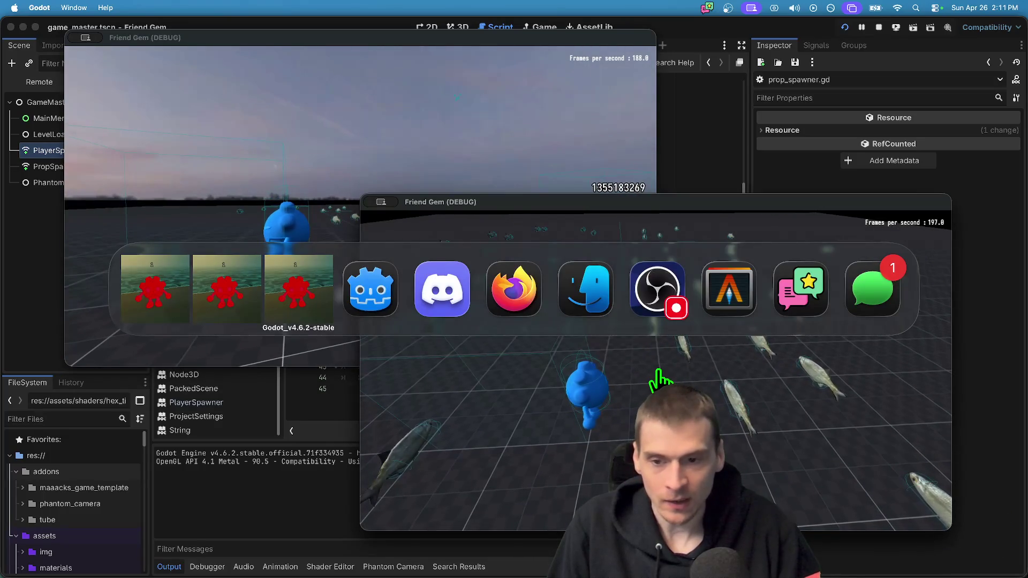
pyautogui.press('super+Tab')
pyautogui.press('super+Tab')
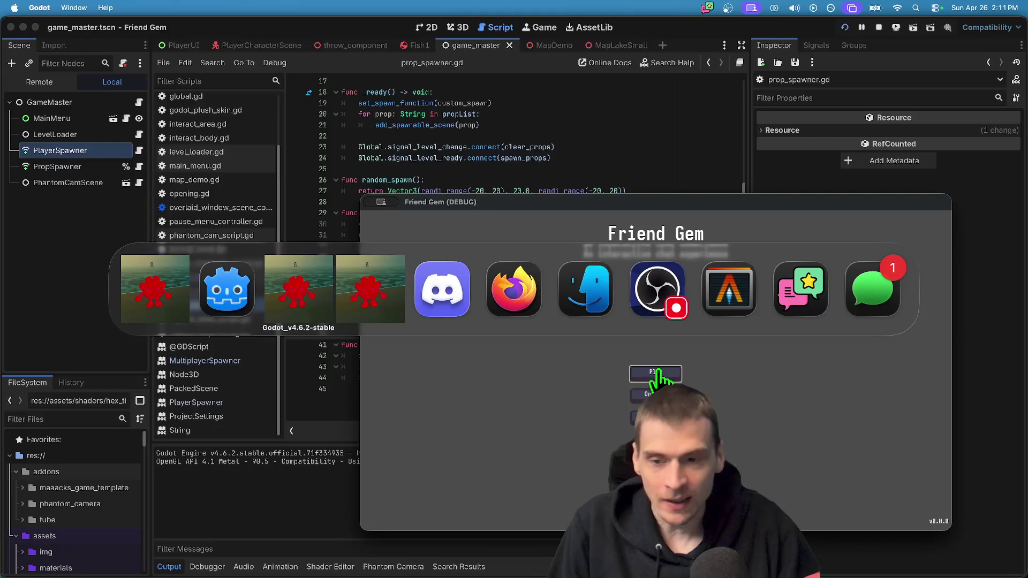
pyautogui.press('super+Tab')
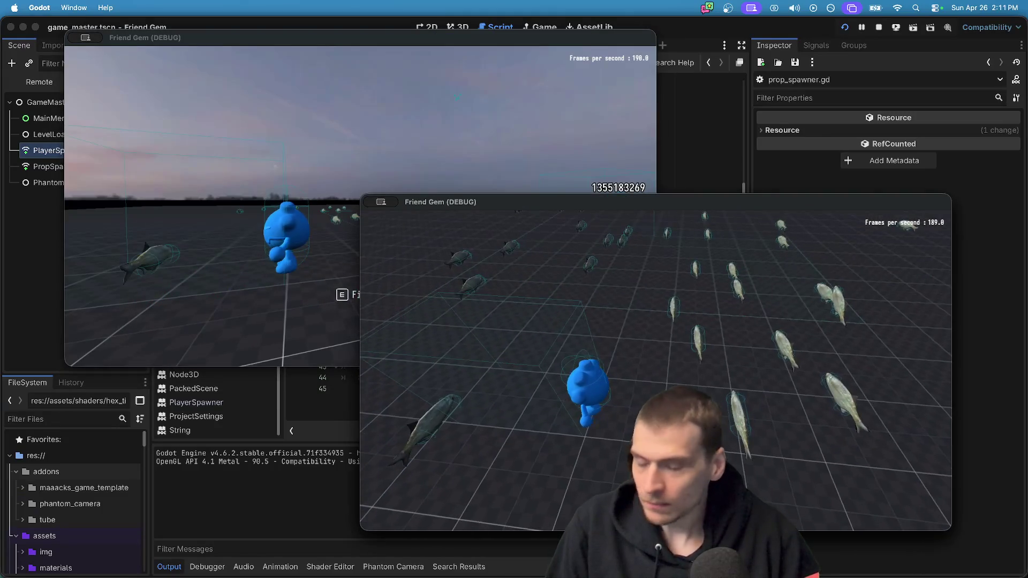
# - In the third game window, set the player colour to crimson in Options > Customize
pyautogui.press('super+Tab')
pyautogui.press('super+Tab')
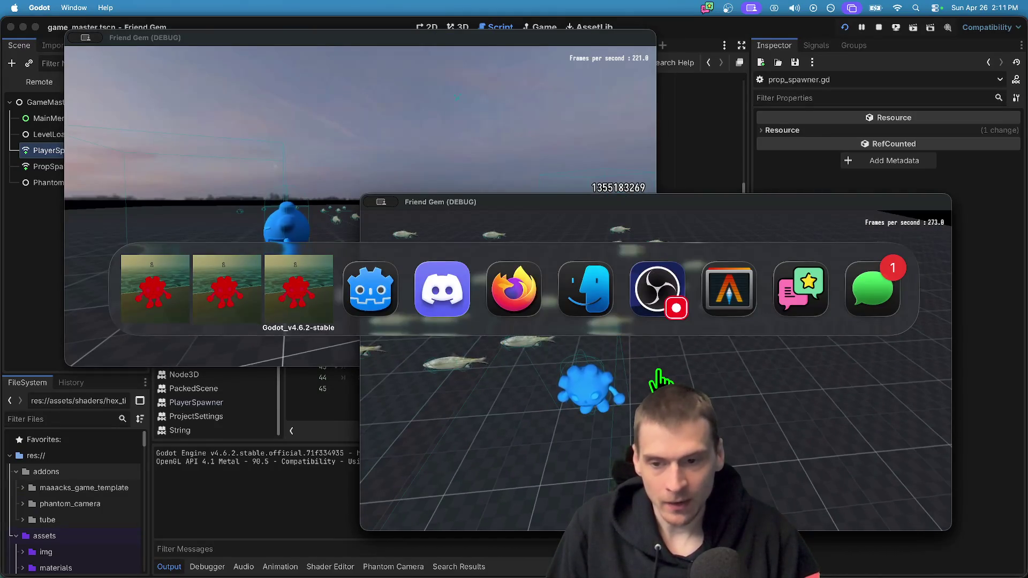
pyautogui.moveTo(673, 201)
pyautogui.mouseDown()
pyautogui.moveTo(789, 362)
pyautogui.moveTo(801, 11)
pyautogui.moveTo(781, 58)
pyautogui.mouseUp()
pyautogui.press('Escape')
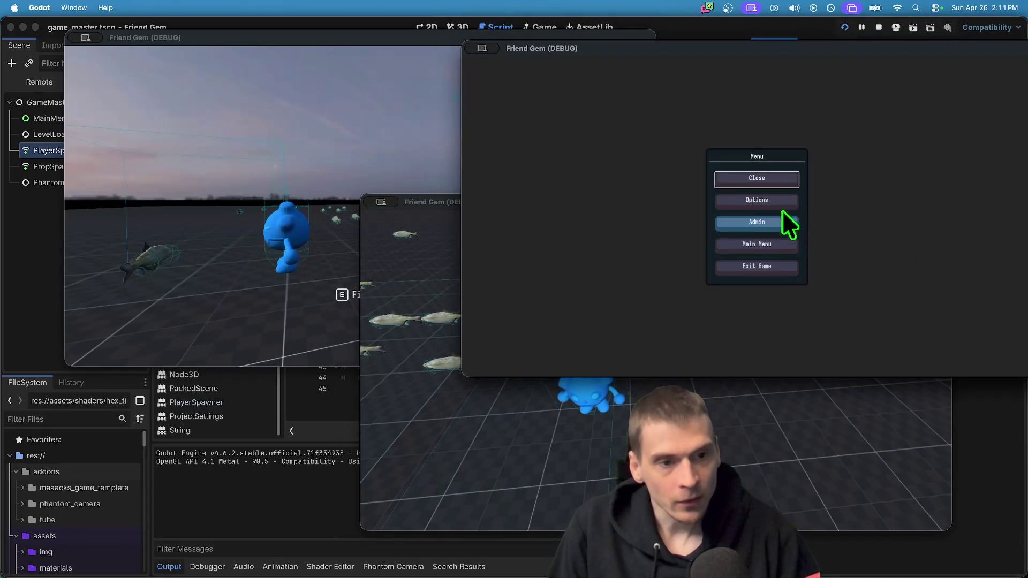
pyautogui.click(771, 201)
pyautogui.click(815, 133)
pyautogui.click(773, 172)
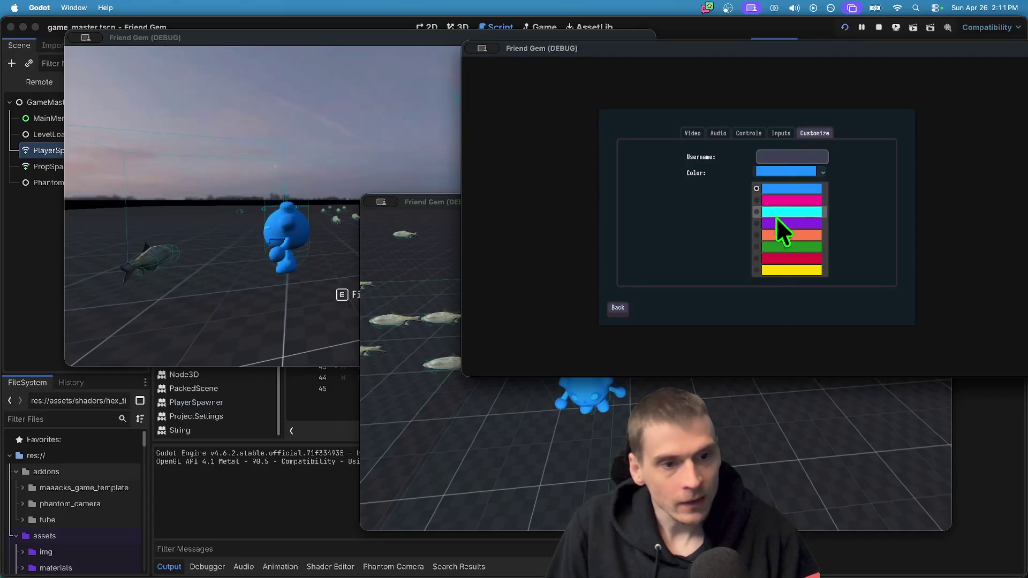
pyautogui.click(786, 258)
# - Leave the options and join the hosted game server from the third window
pyautogui.click(618, 309)
pyautogui.click(782, 200)
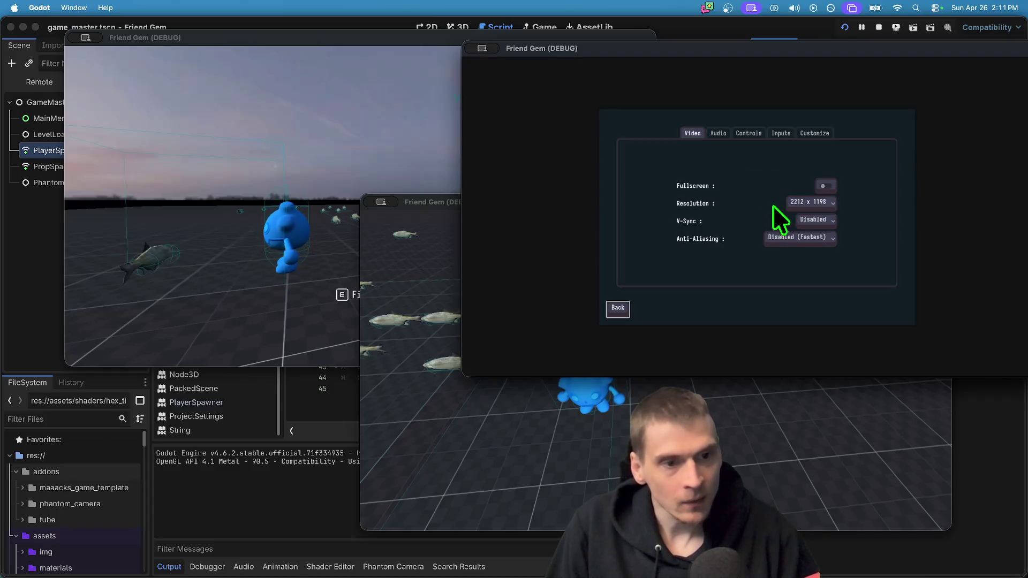
pyautogui.click(814, 133)
pyautogui.click(803, 157)
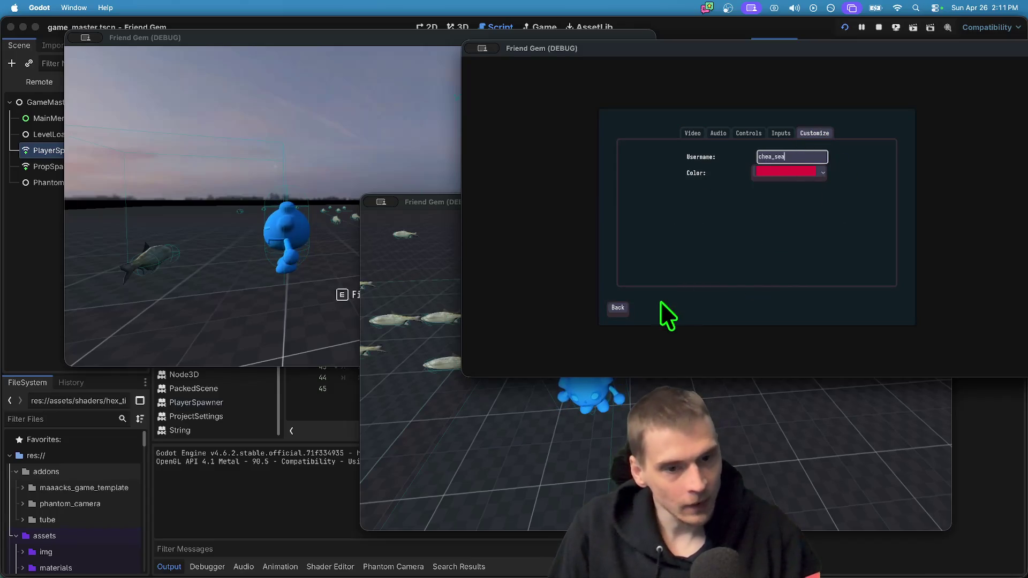
pyautogui.press('Escape')
pyautogui.click(749, 181)
pyautogui.click(775, 174)
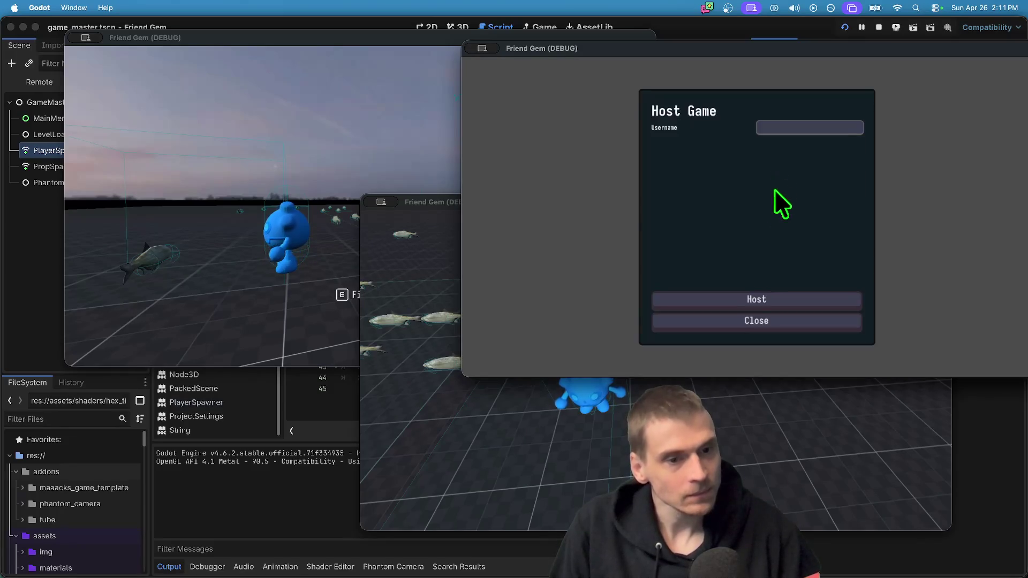
pyautogui.click(744, 319)
pyautogui.click(763, 216)
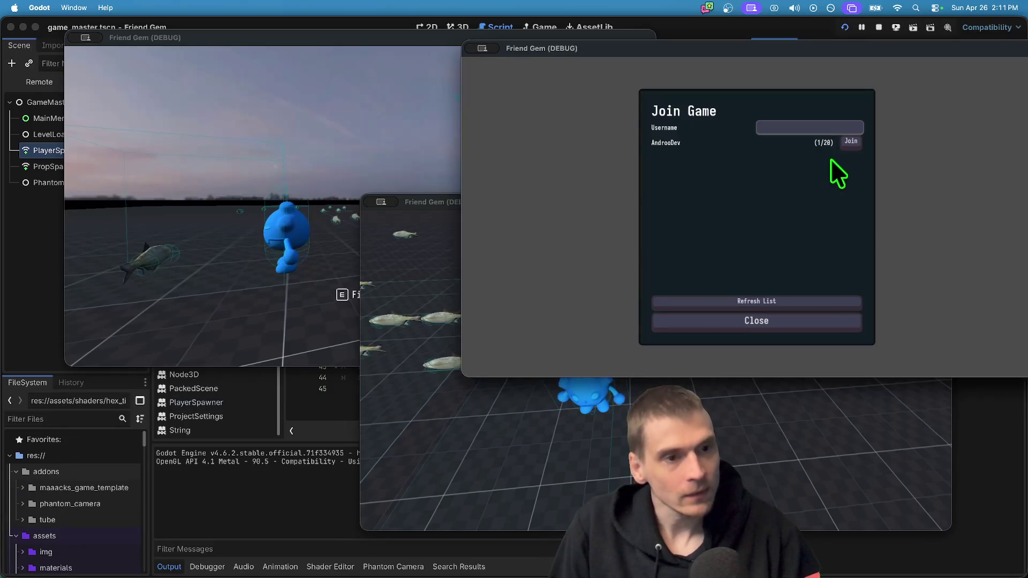
pyautogui.click(850, 146)
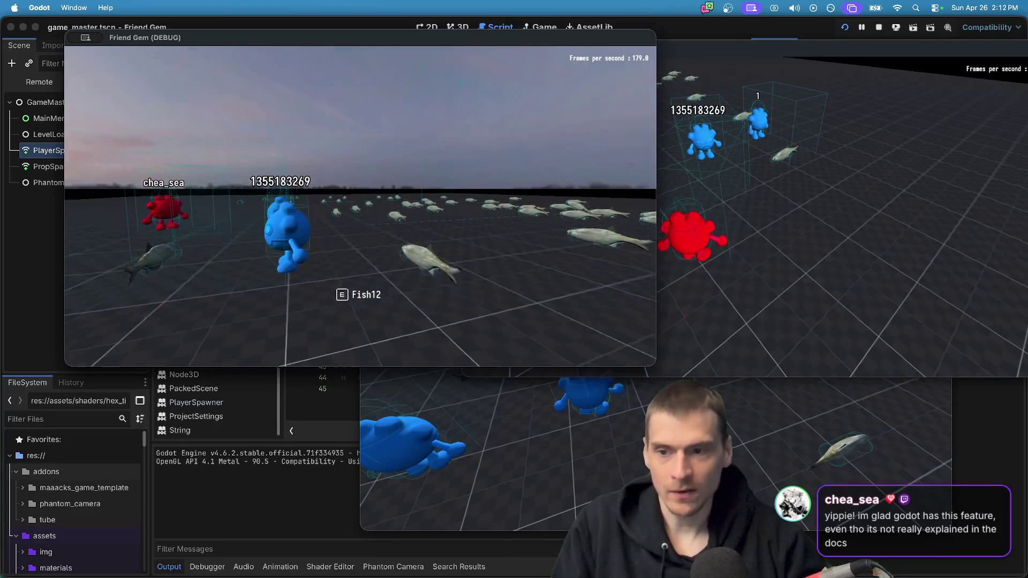
# - Test the players together across the game windows, then stop all running games
pyautogui.press('super+Tab')
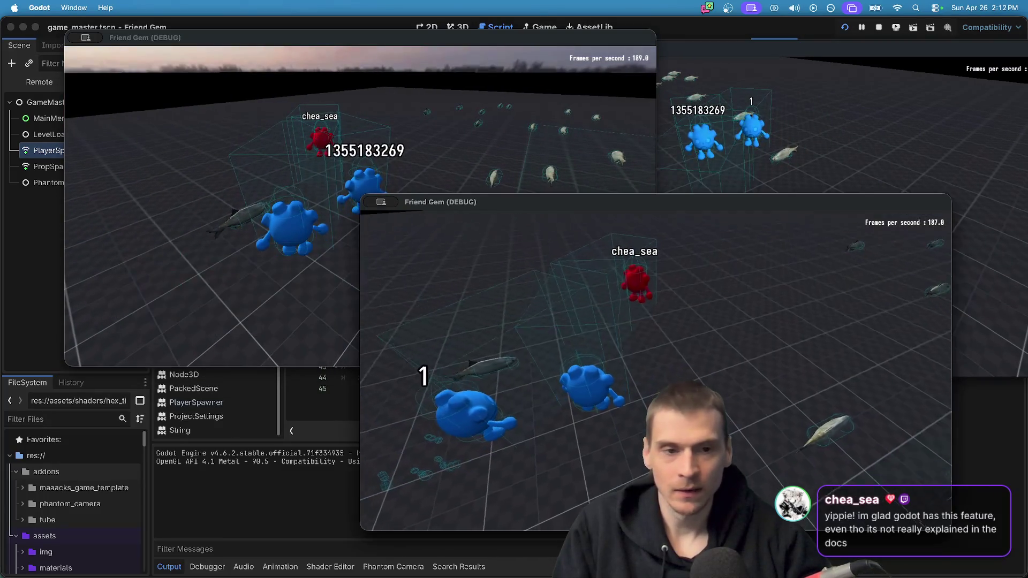
pyautogui.press('super+Tab')
pyautogui.press('super+Tab')
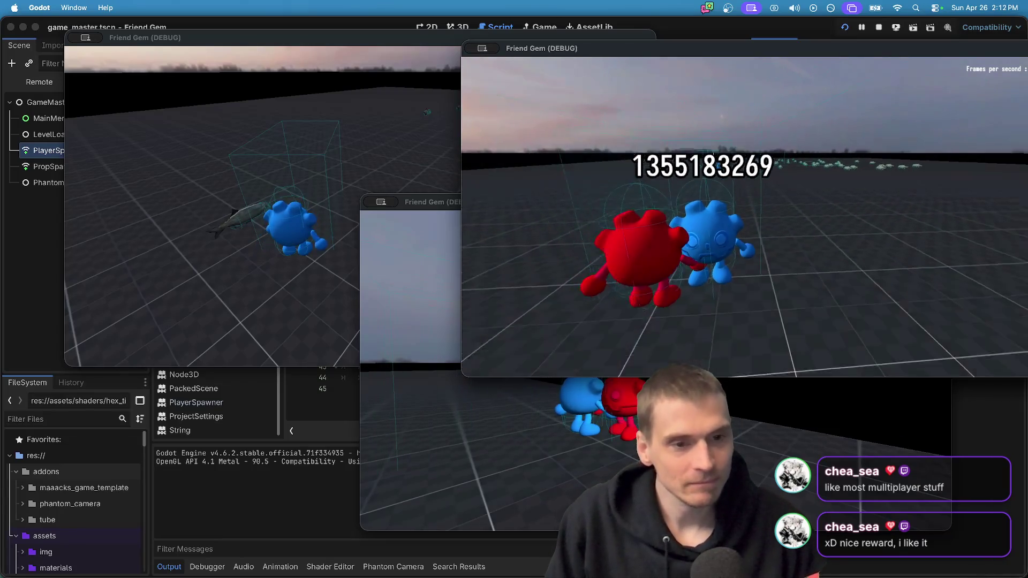
pyautogui.press('super+period')
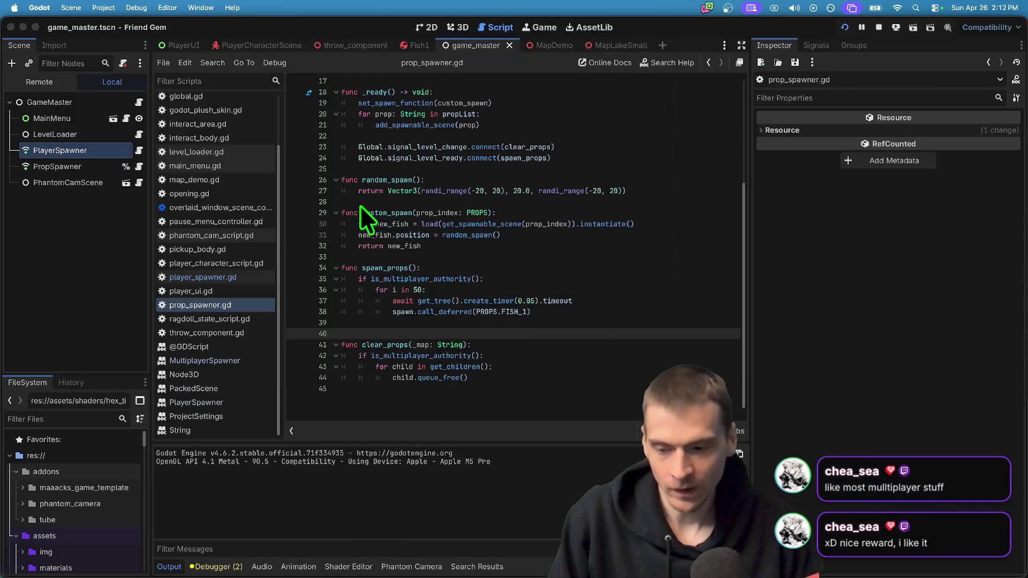
# - Review the remove_player warnings in Debugger > Errors, jumping to player_spawner.gd line 37
pyautogui.click(383, 202)
pyautogui.click(217, 566)
pyautogui.click(233, 430)
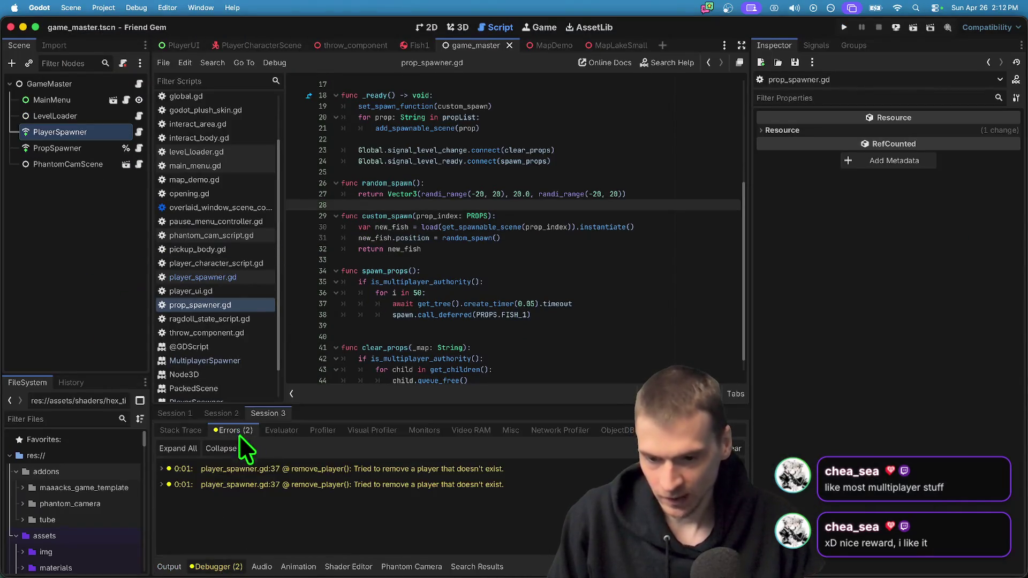
pyautogui.click(333, 485)
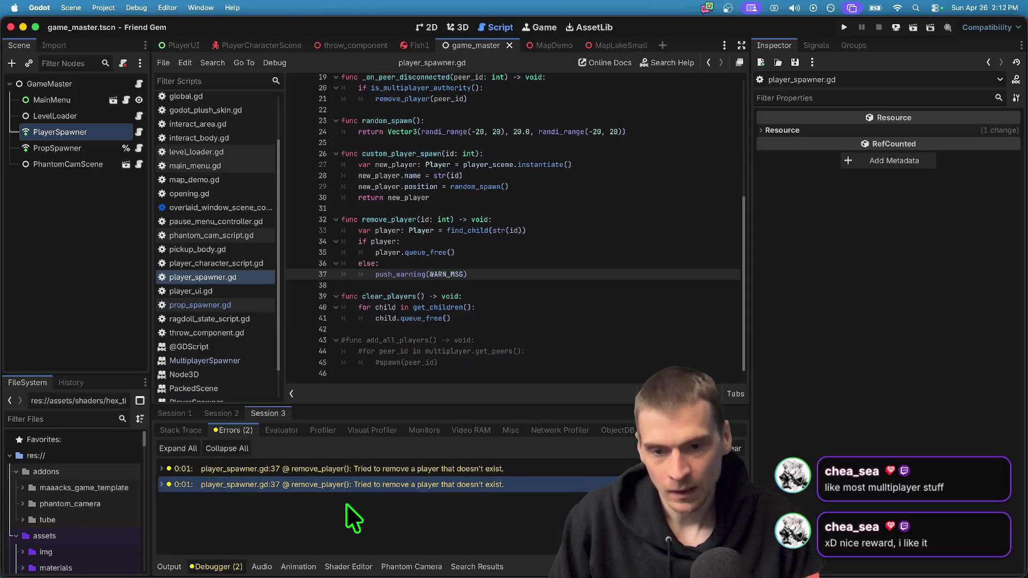
pyautogui.click(360, 469)
pyautogui.click(173, 413)
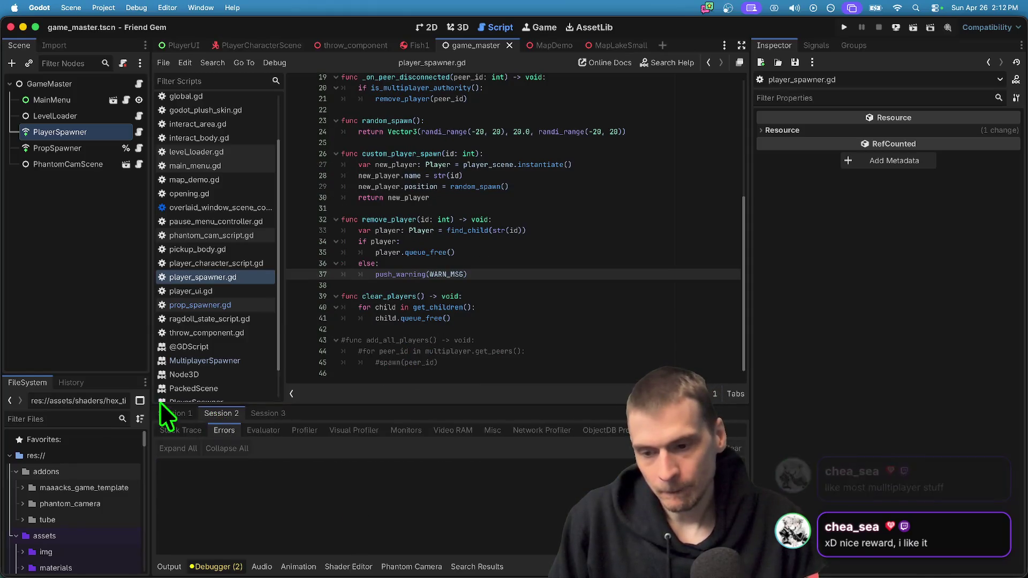
pyautogui.click(281, 415)
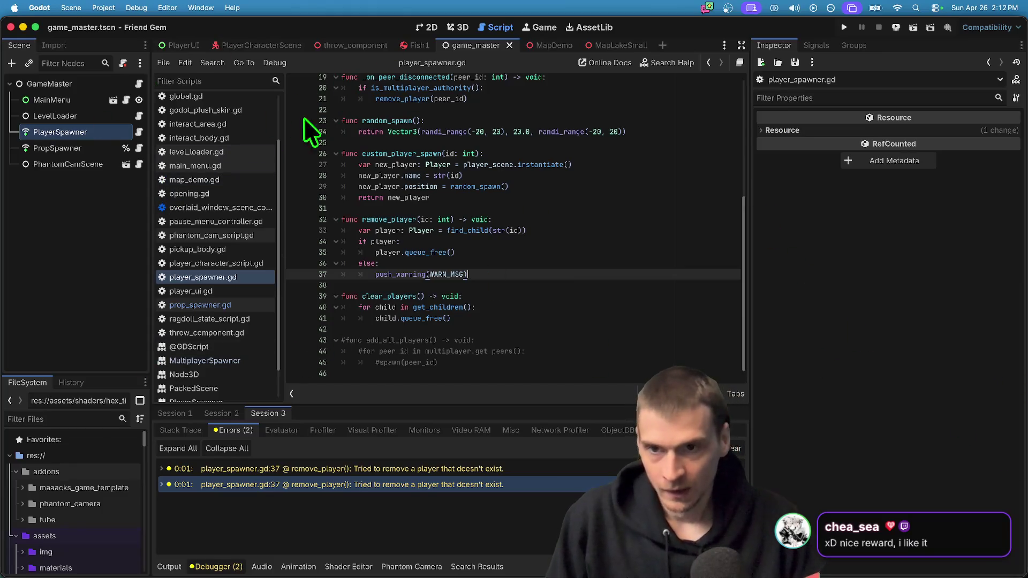
# - Filter the FileSystem for 'pickup' and open pickup_body.gd
pyautogui.click(60, 419)
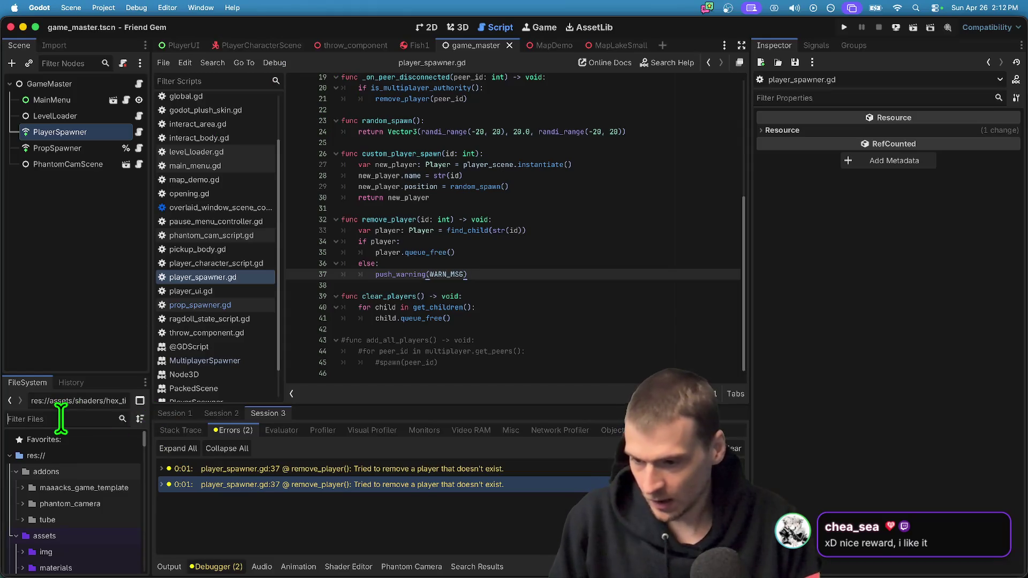
pyautogui.write('pickup')
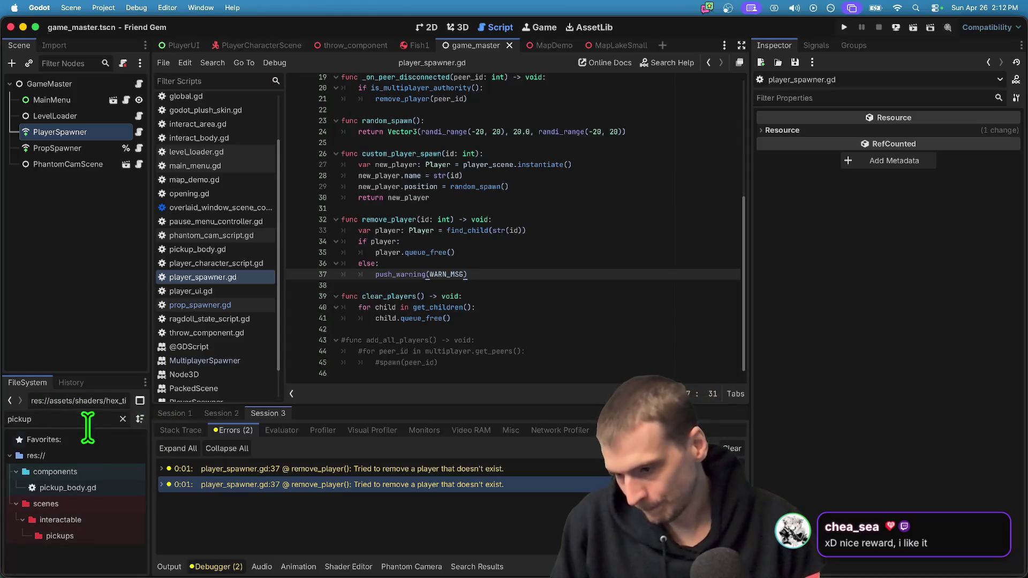
pyautogui.doubleClick(77, 487)
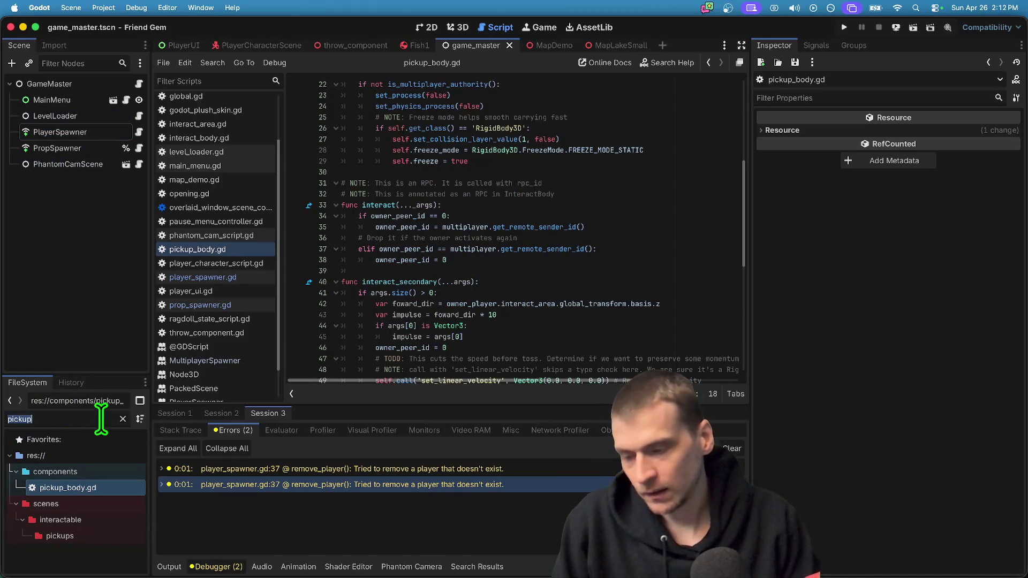
# - In PlayerCharacterScene, expand VisualRoot, review pickup_body.gd and select the hips physical bone
pyautogui.click(259, 45)
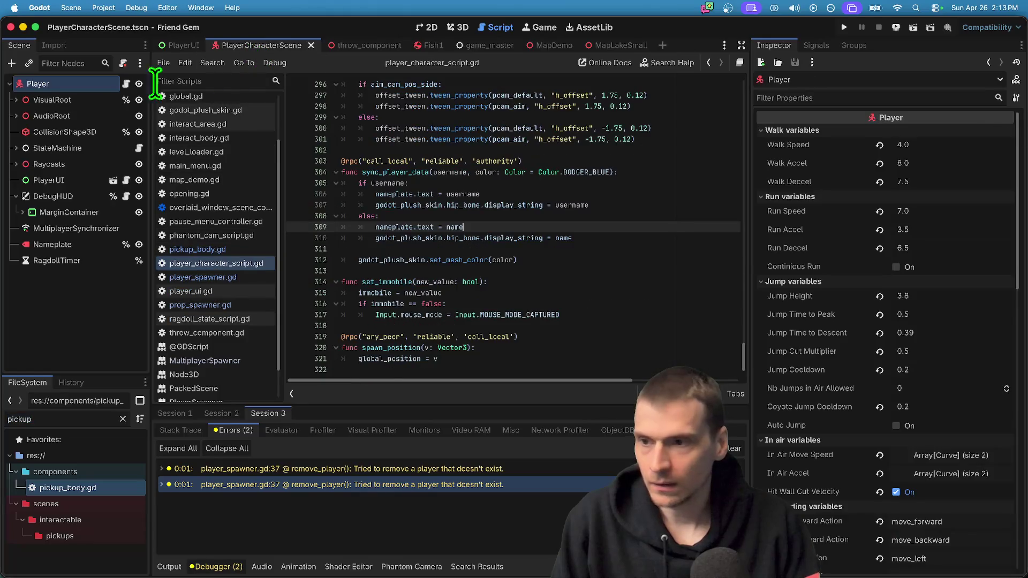
pyautogui.click(15, 101)
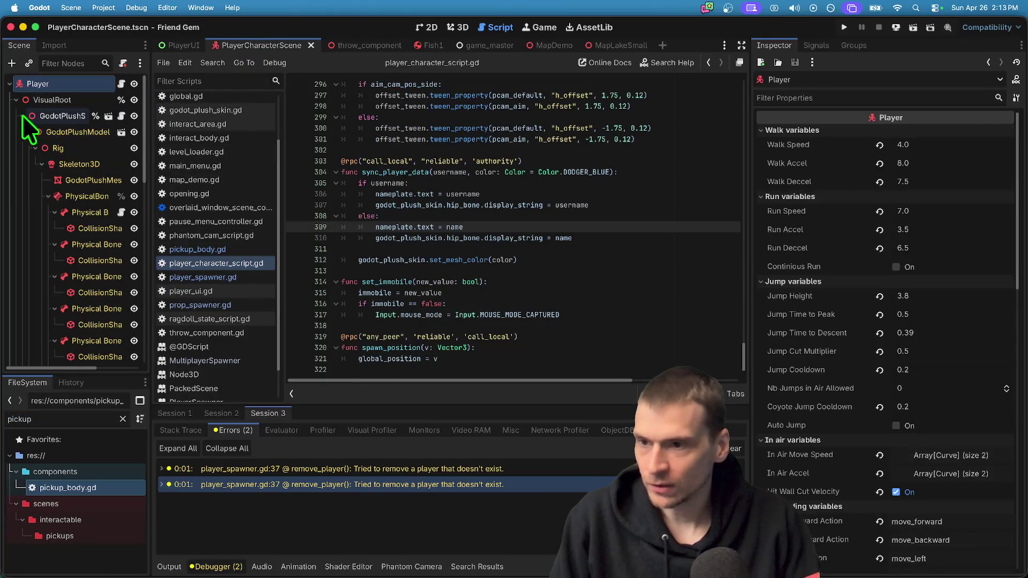
pyautogui.click(197, 249)
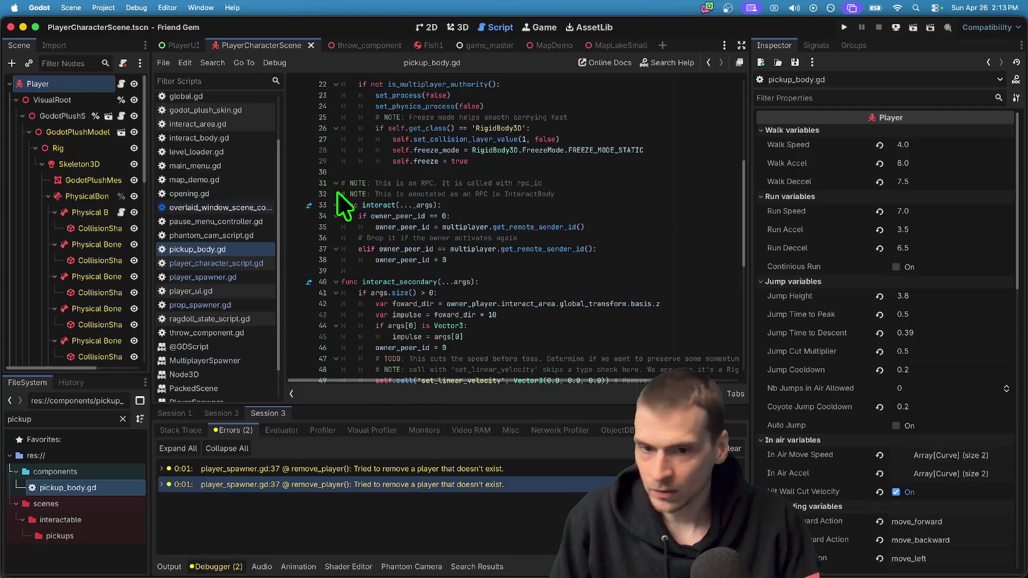
pyautogui.click(633, 261)
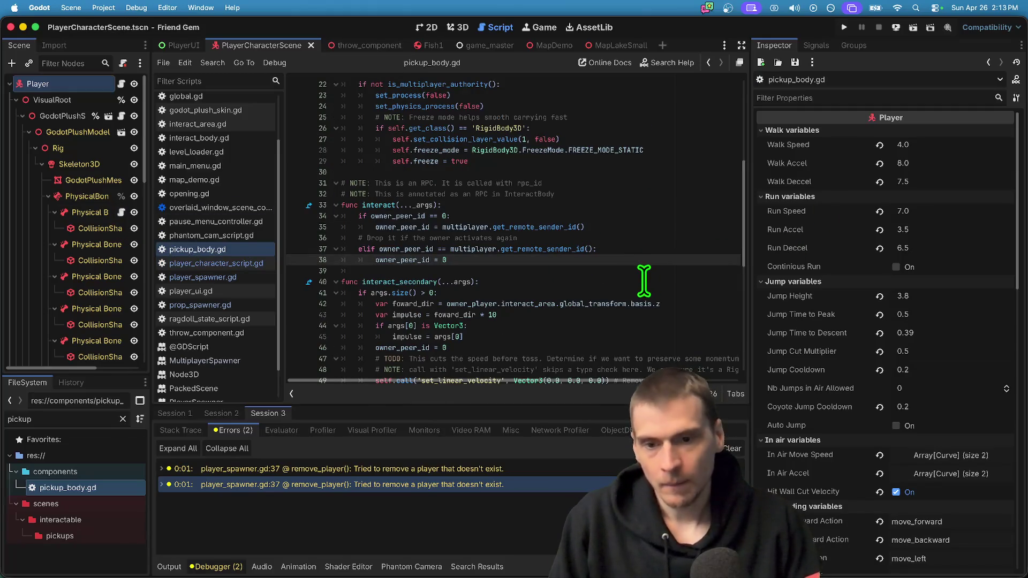
pyautogui.click(92, 213)
pyautogui.scroll(7, 663, 221)
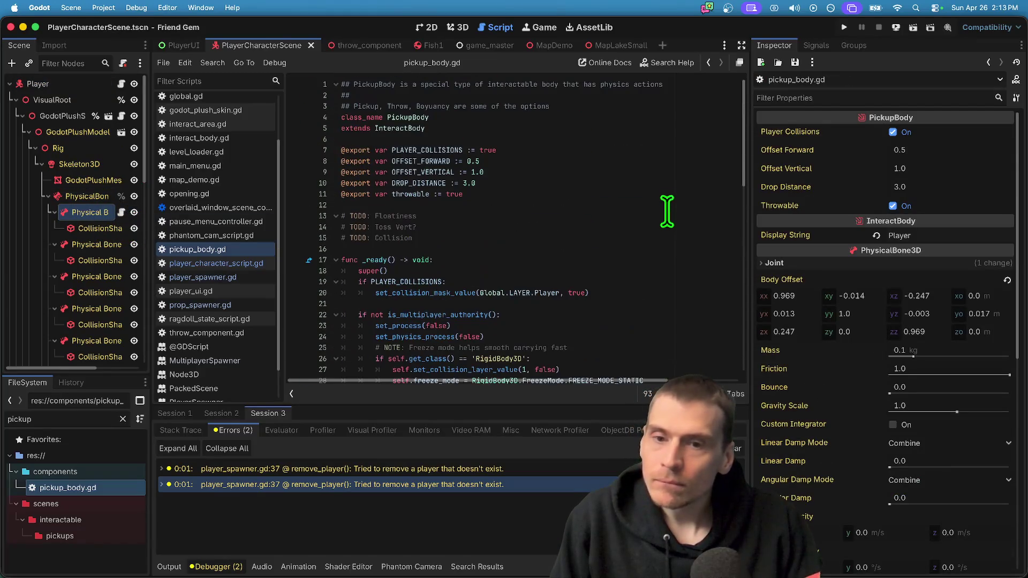
pyautogui.scroll(-10, 666, 211)
pyautogui.scroll(2, 509, 173)
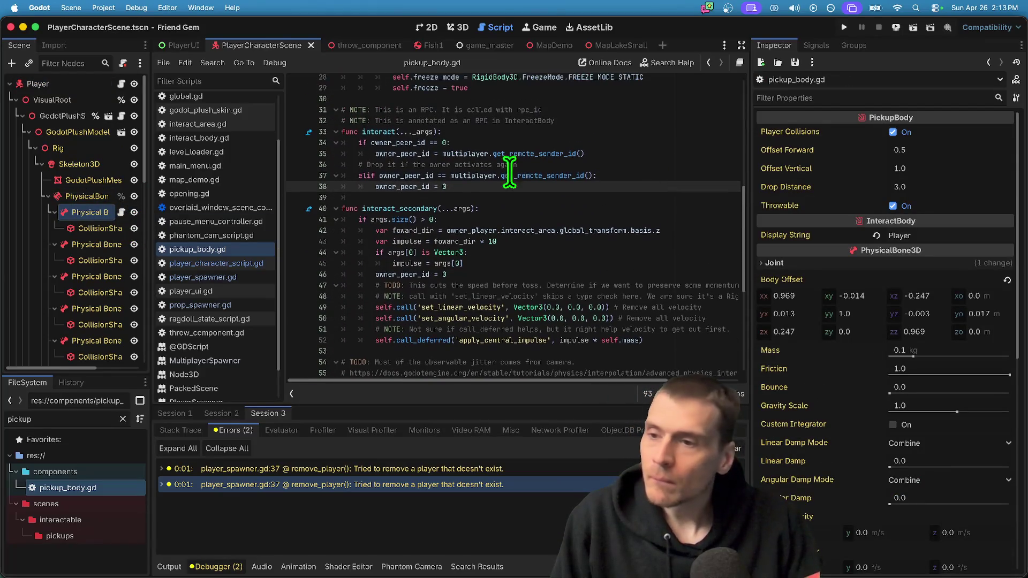
# - Review godot_plush_skin.gd's is_multiplayer_authority and set_collision_layer_value calls on lines 81-82
pyautogui.click(121, 116)
pyautogui.scroll(-10, 581, 153)
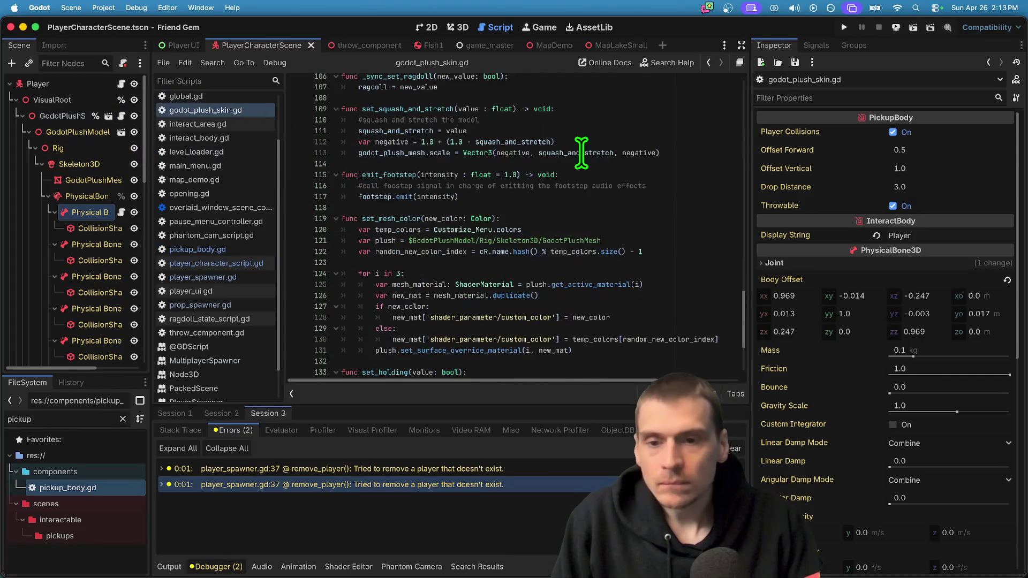
pyautogui.scroll(3, 665, 190)
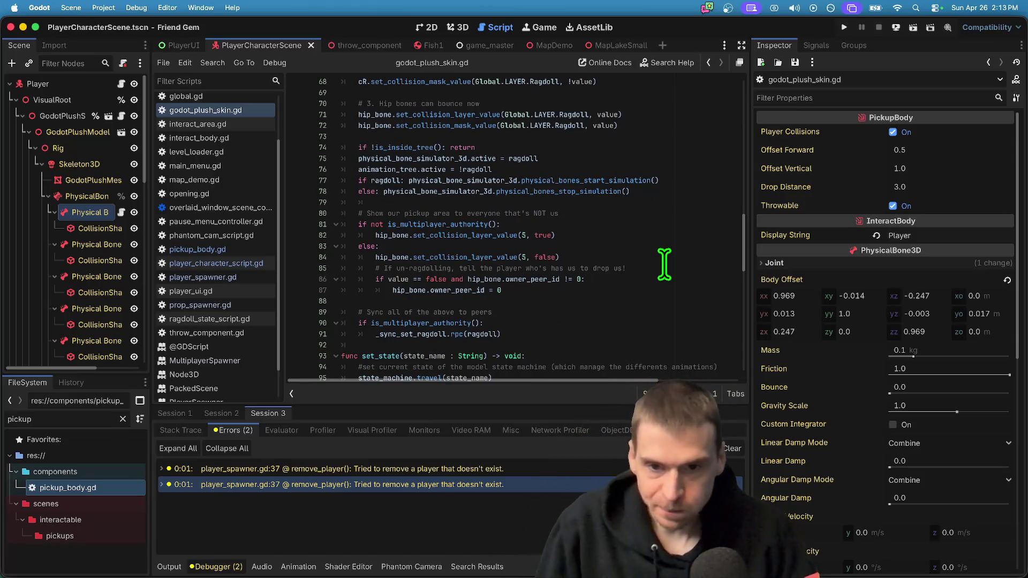
pyautogui.doubleClick(413, 225)
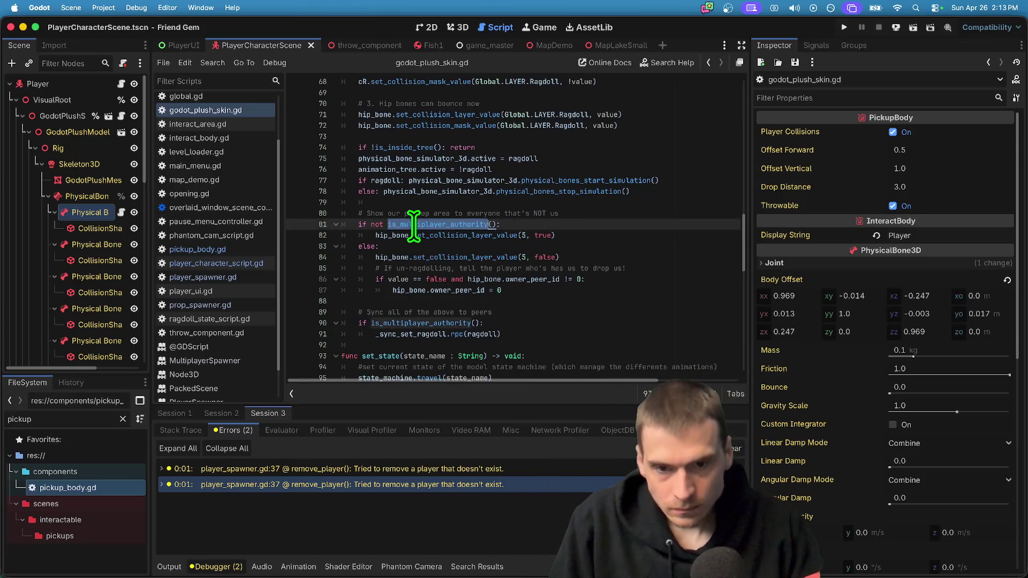
pyautogui.doubleClick(497, 236)
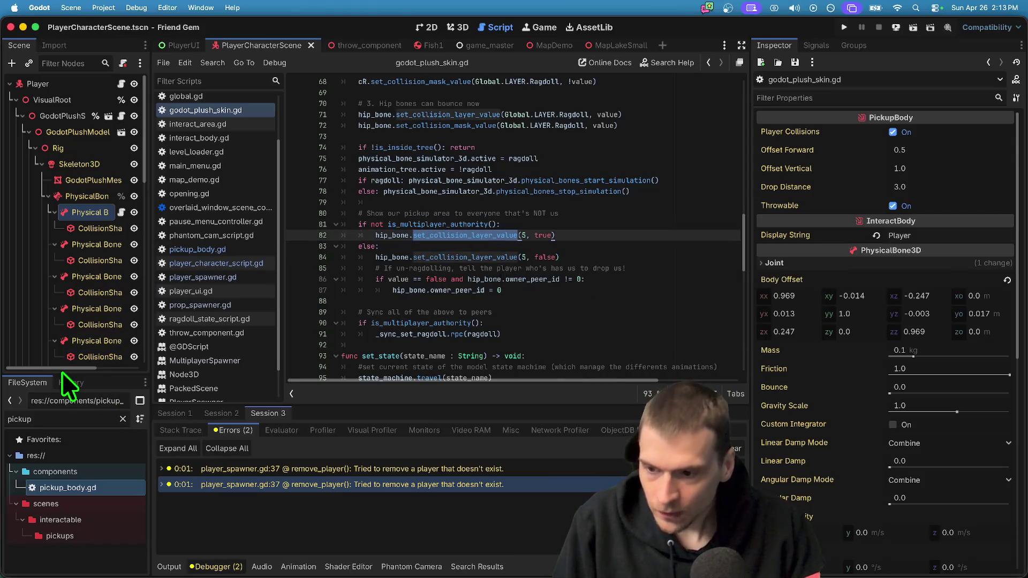
# - Select the MultiplayerSynchronizer node to show its replicated properties
pyautogui.moveTo(61, 378); pyautogui.dragTo(42, 493)
pyautogui.scroll(5, 516, 270)
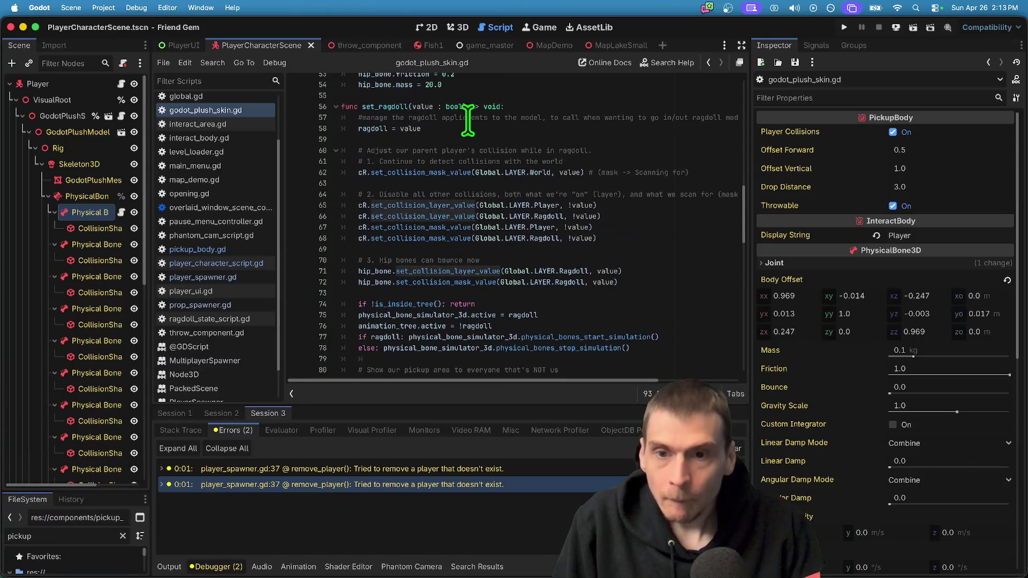
pyautogui.scroll(-4, 563, 183)
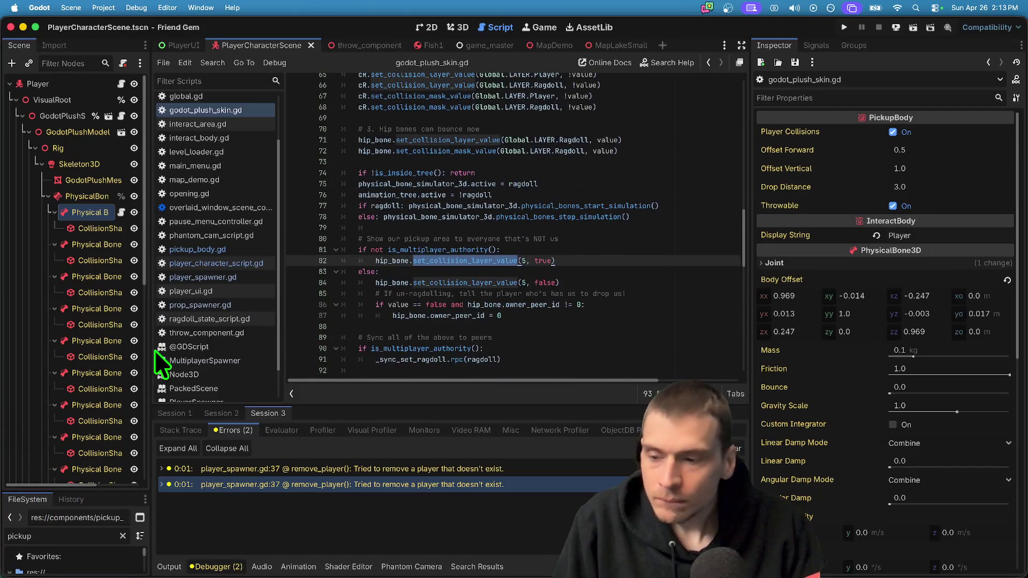
pyautogui.scroll(-5, 71, 371)
pyautogui.click(122, 440)
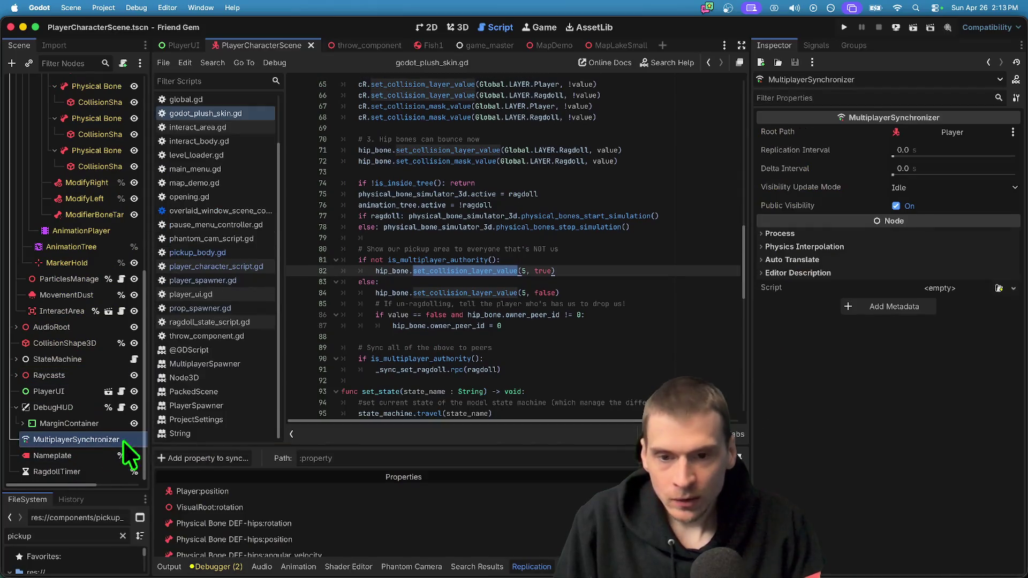
# - Choose Physical Bone DEF-hips as the node whose property the MultiplayerSynchronizer will sync
pyautogui.click(230, 461)
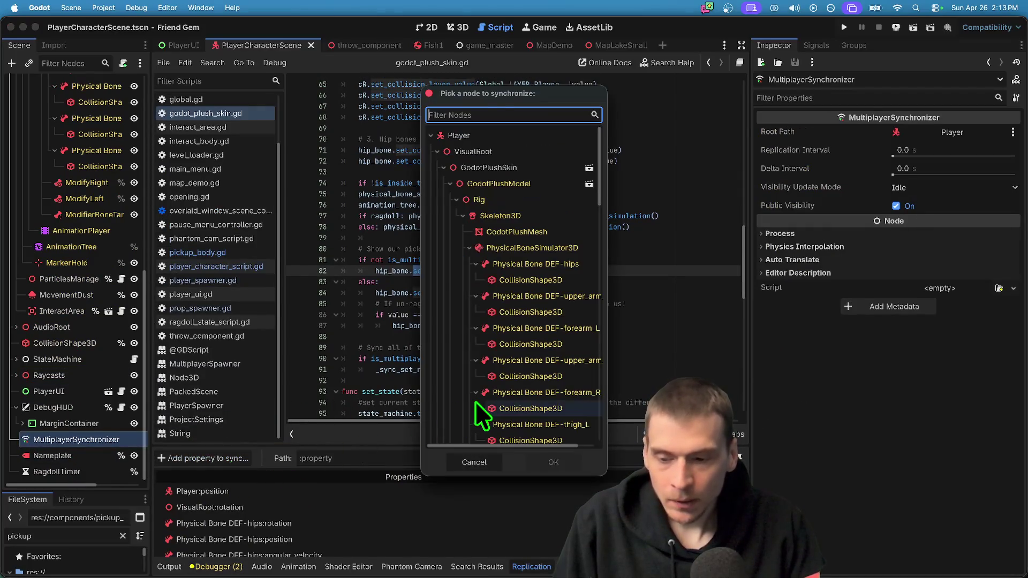
pyautogui.press('Escape')
pyautogui.scroll(10, 82, 368)
pyautogui.scroll(-10, 82, 260)
pyautogui.scroll(10, 81, 260)
pyautogui.scroll(-10, 80, 290)
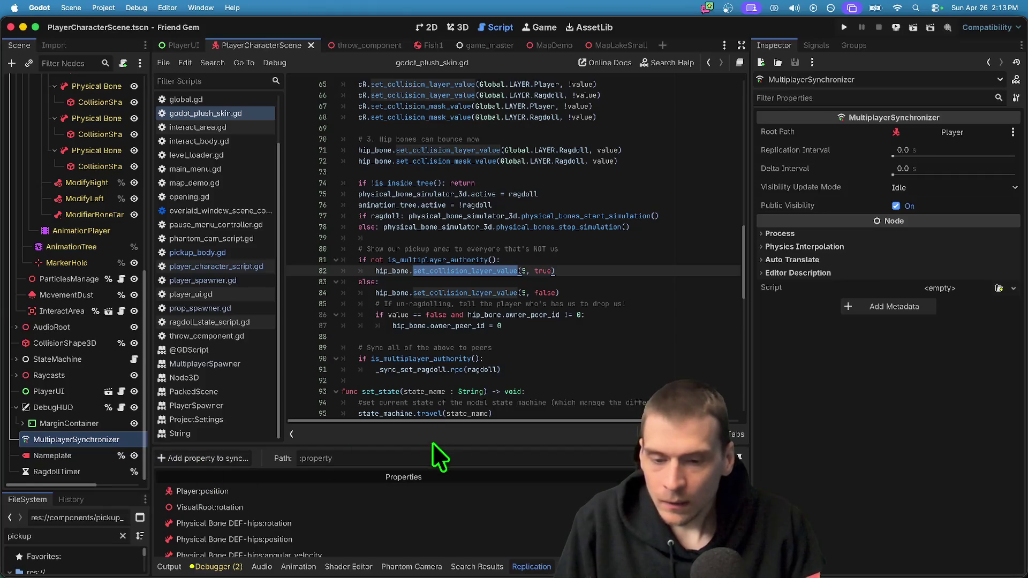
pyautogui.click(188, 461)
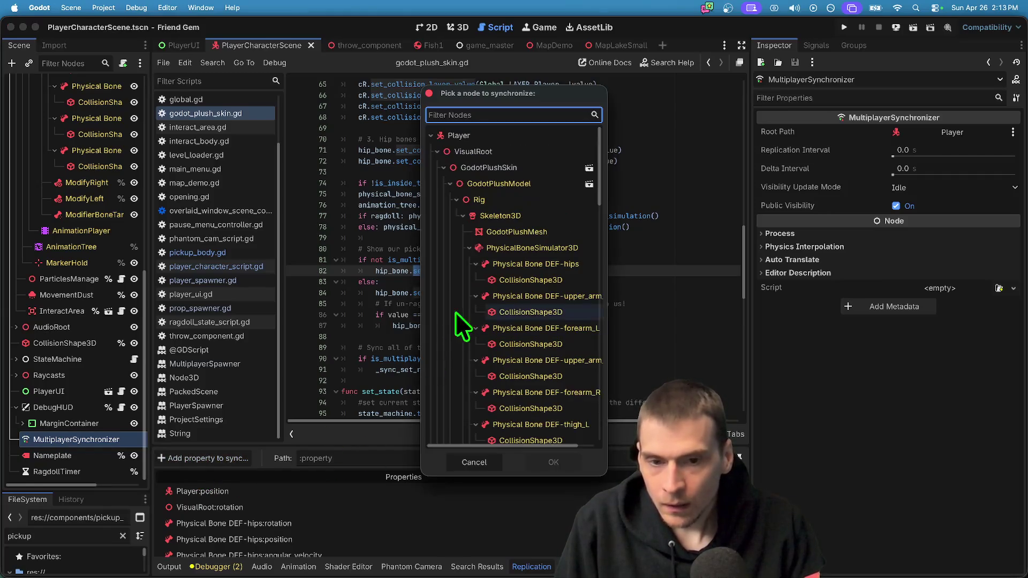
pyautogui.click(469, 249)
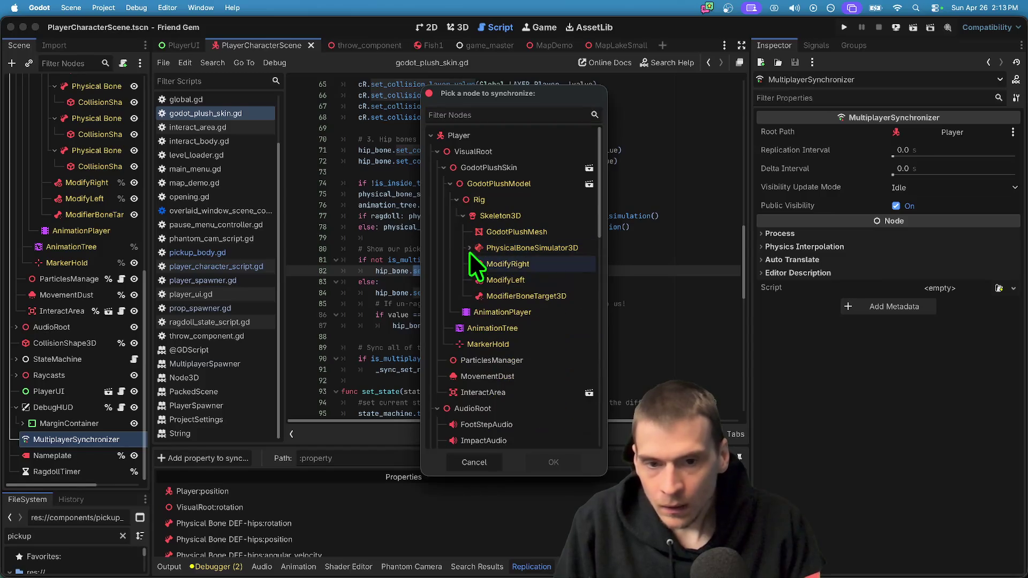
pyautogui.click(470, 249)
pyautogui.scroll(-2, 467, 245)
pyautogui.scroll(-3, 466, 391)
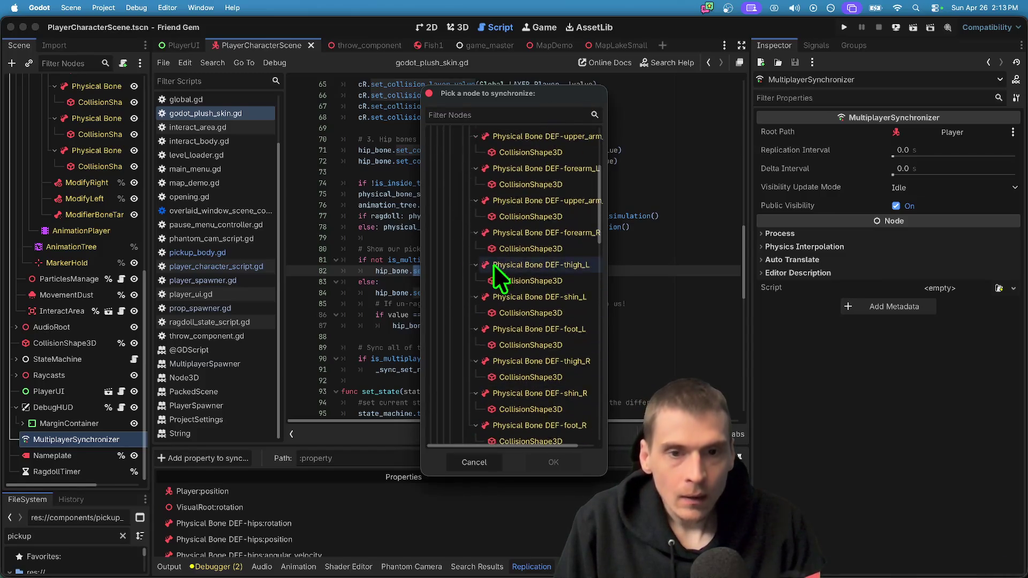
pyautogui.moveTo(608, 201); pyautogui.dragTo(790, 192)
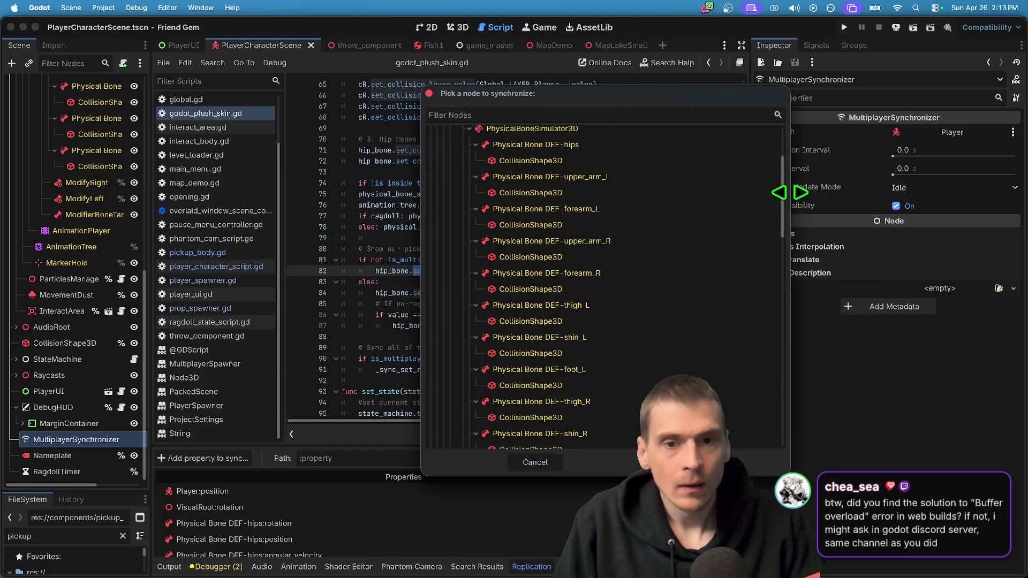
pyautogui.scroll(1, 677, 196)
pyautogui.click(667, 158)
pyautogui.doubleClick(666, 158)
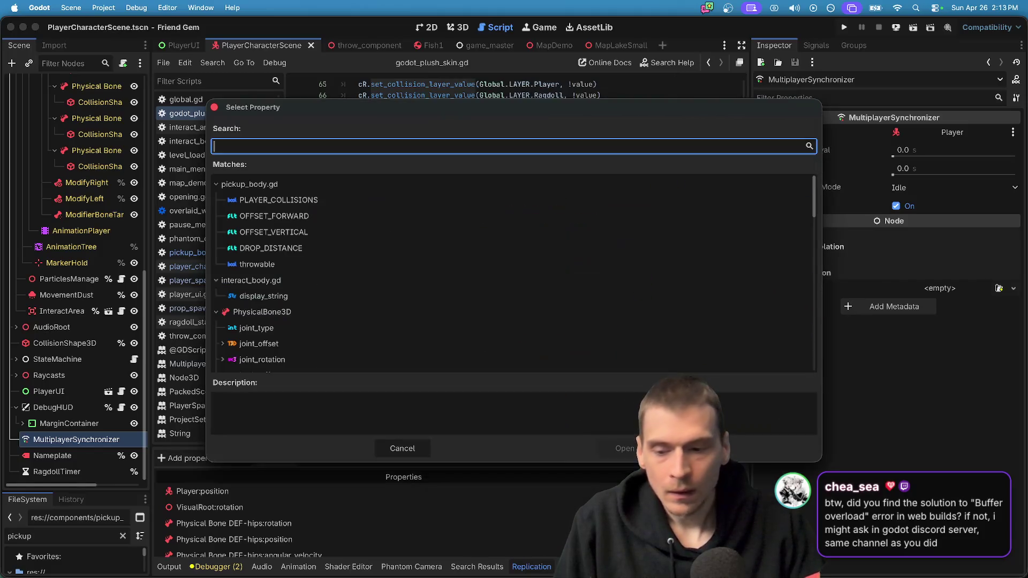
# - Add DEF-hips' collision_layer to the synced properties and insert a blank line after script line 91
pyautogui.write('coll')
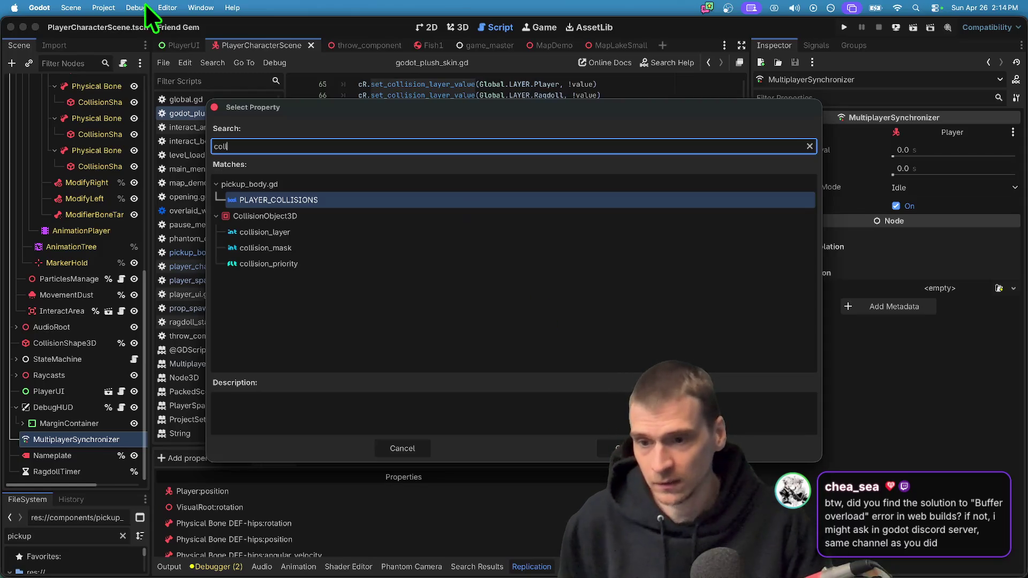
pyautogui.moveTo(395, 109)
pyautogui.mouseDown()
pyautogui.moveTo(707, 375)
pyautogui.moveTo(715, 410)
pyautogui.moveTo(551, 111)
pyautogui.moveTo(268, 79)
pyautogui.mouseUp()
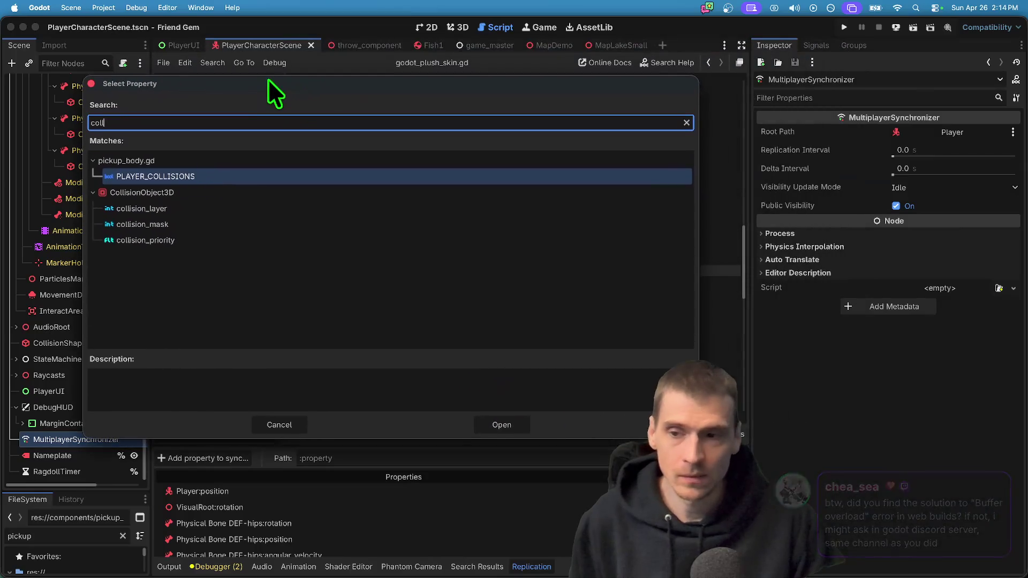
pyautogui.click(219, 209)
pyautogui.click(528, 421)
pyautogui.click(530, 364)
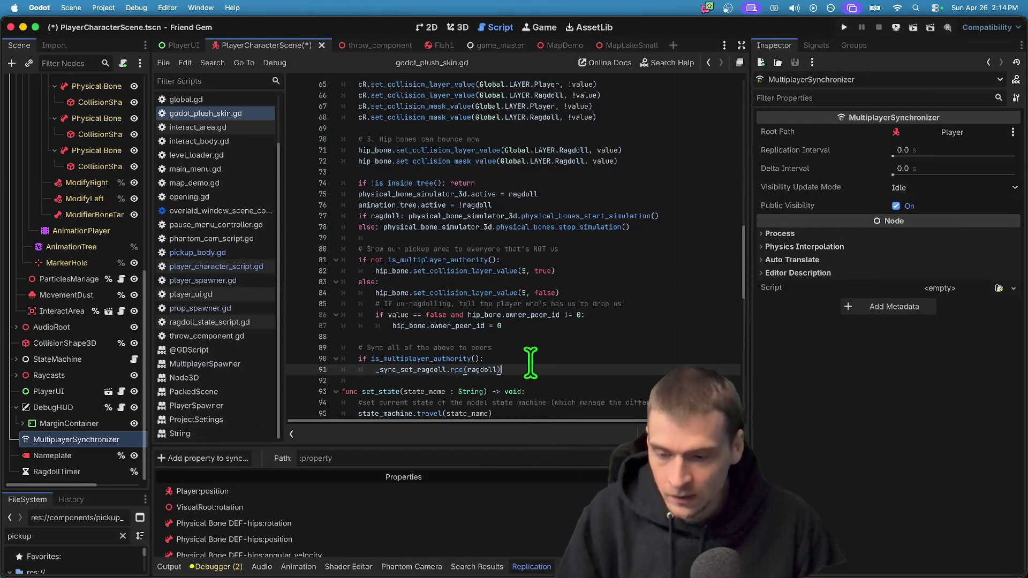
pyautogui.press('Return')
# - Run the project, host a game in one window and join it from the second
pyautogui.press('super+b')
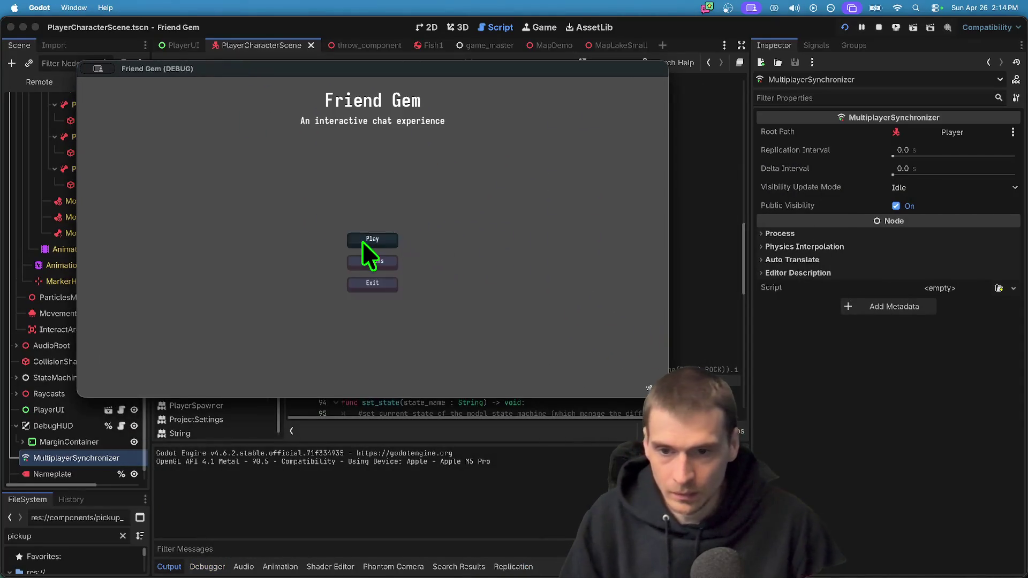
pyautogui.click(362, 242)
pyautogui.click(349, 190)
pyautogui.click(365, 317)
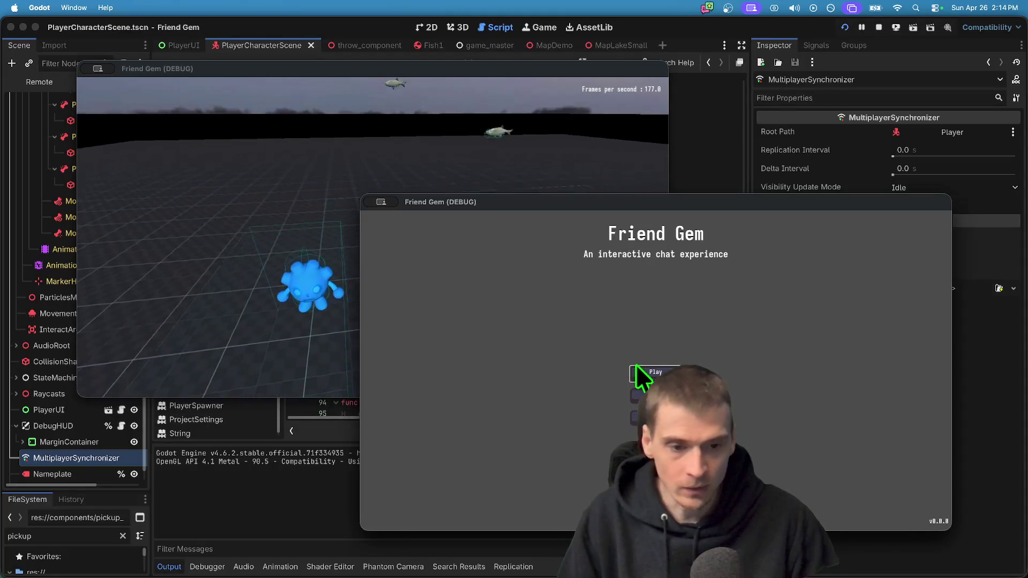
pyautogui.click(640, 372)
pyautogui.click(643, 370)
pyautogui.click(748, 298)
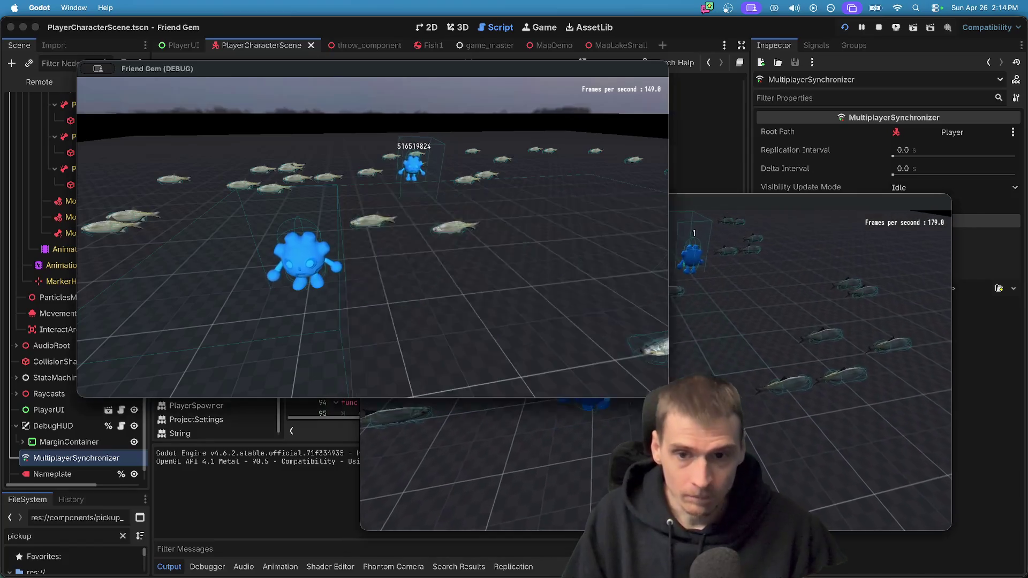
# - Walk the host to the other player, pick them up and drop them, then return to the editor
pyautogui.press('w')
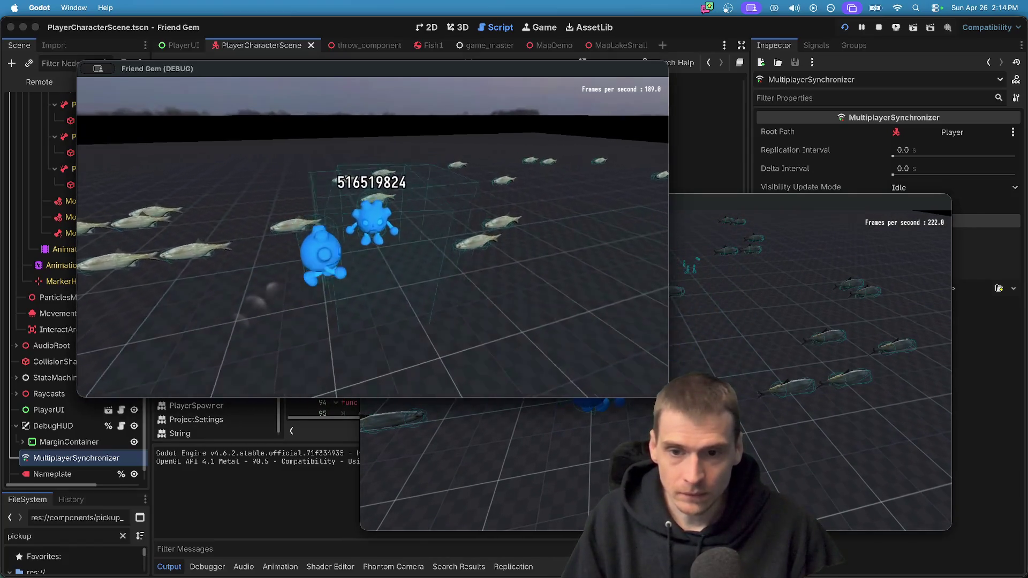
pyautogui.press('a')
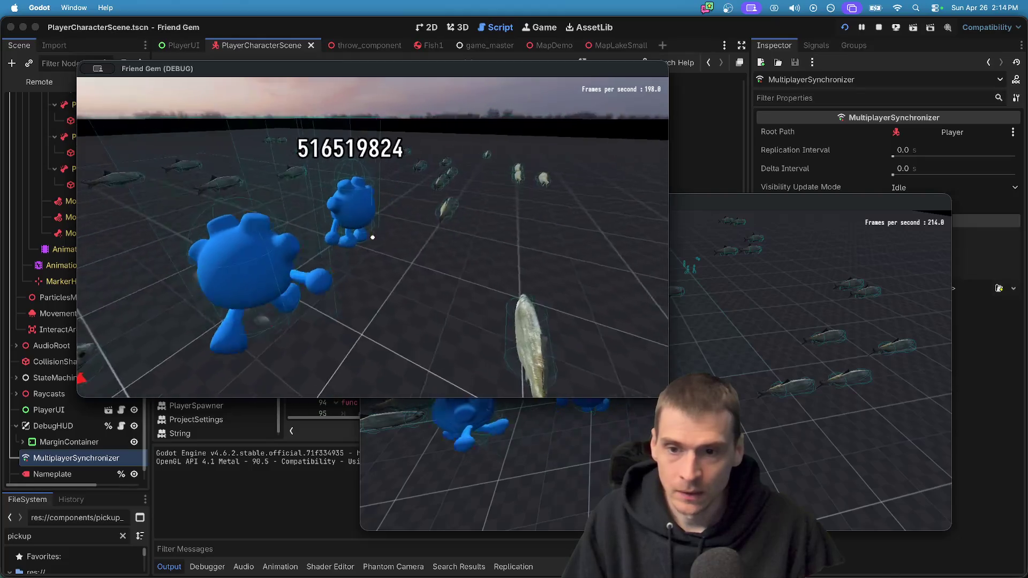
pyautogui.press('e')
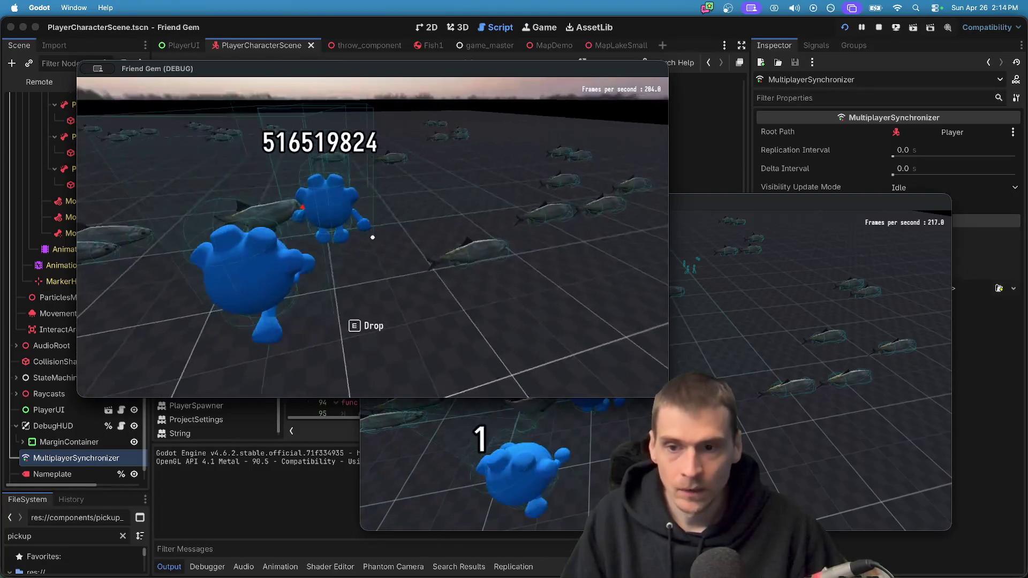
pyautogui.press('s')
pyautogui.press('e')
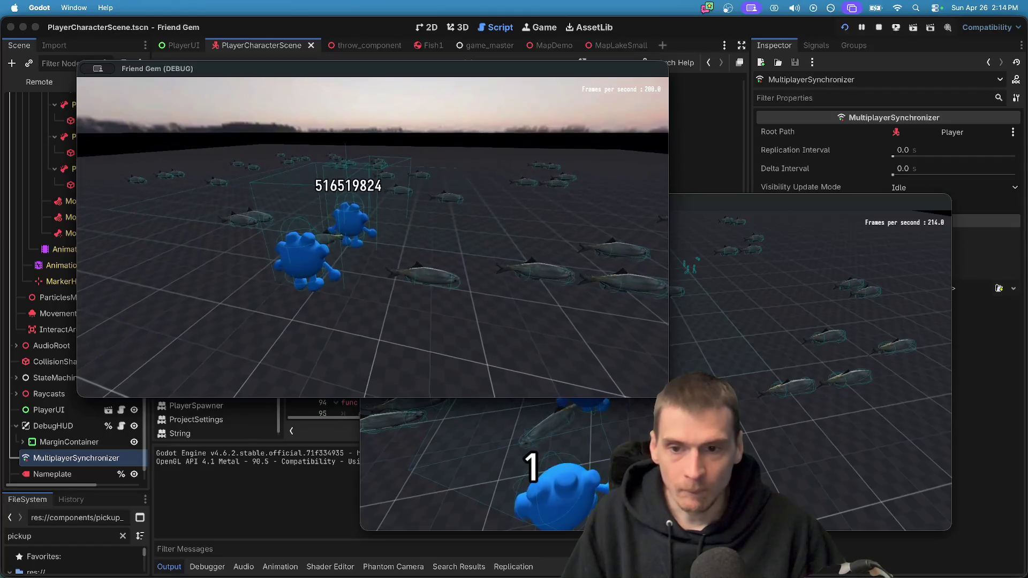
pyautogui.press('w')
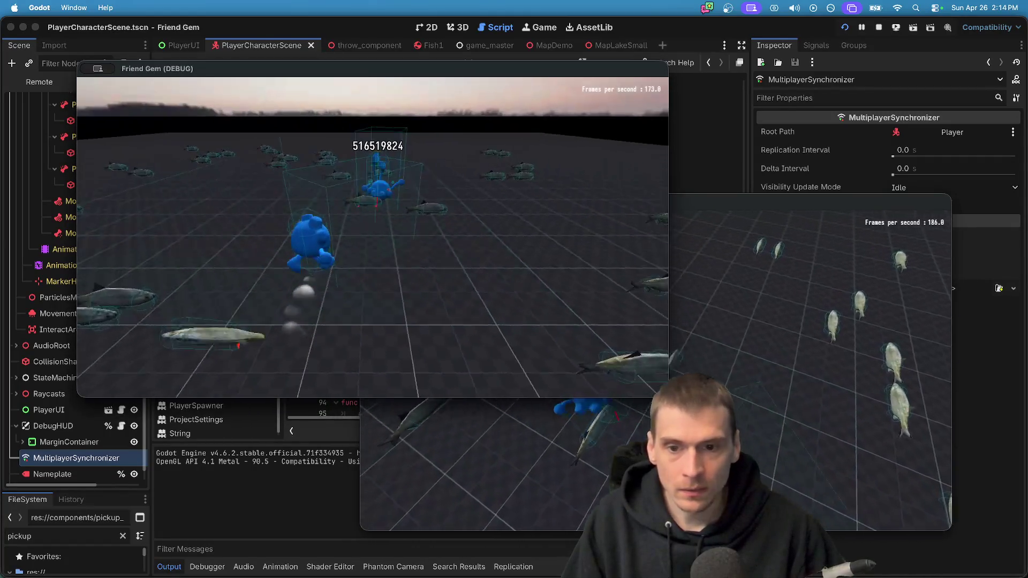
pyautogui.press('w')
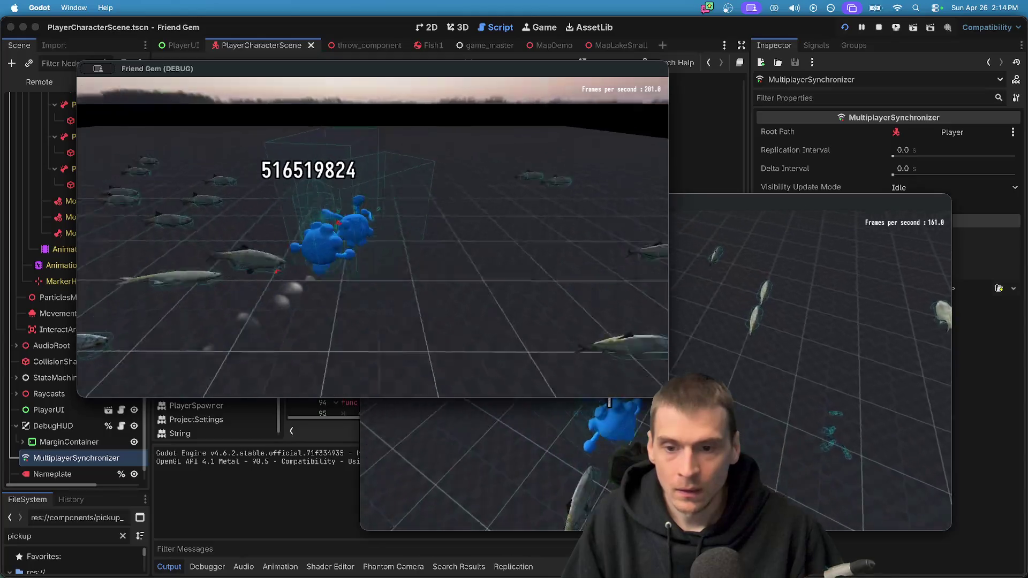
pyautogui.scroll(3, 373, 237)
pyautogui.scroll(-4, 373, 238)
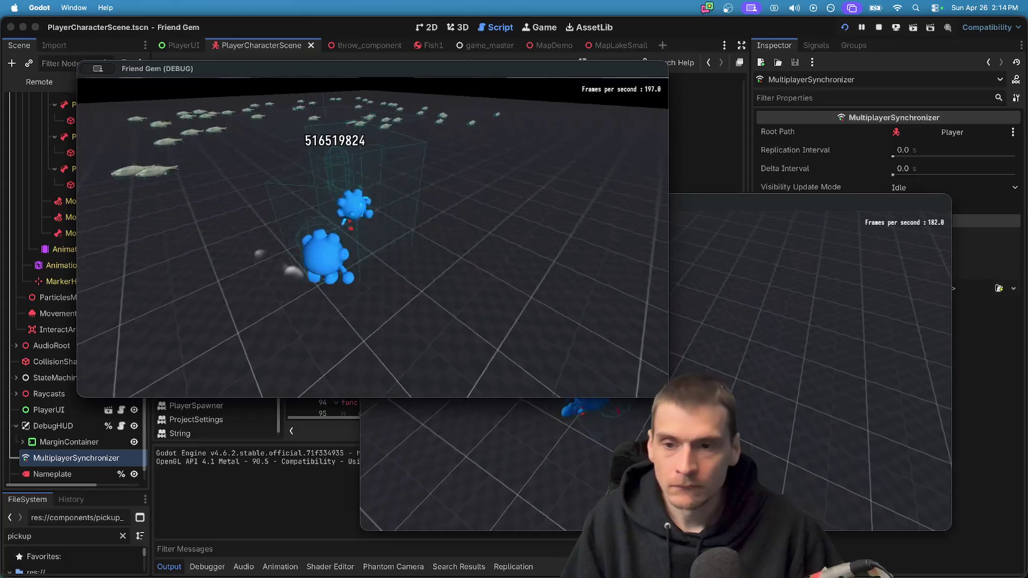
pyautogui.click(804, 348)
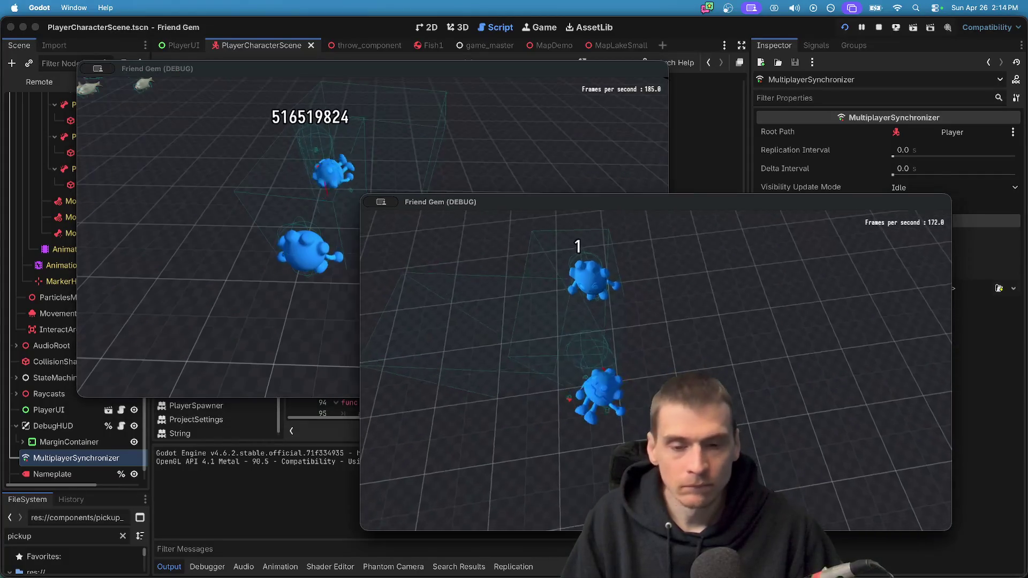
pyautogui.press('super+Tab')
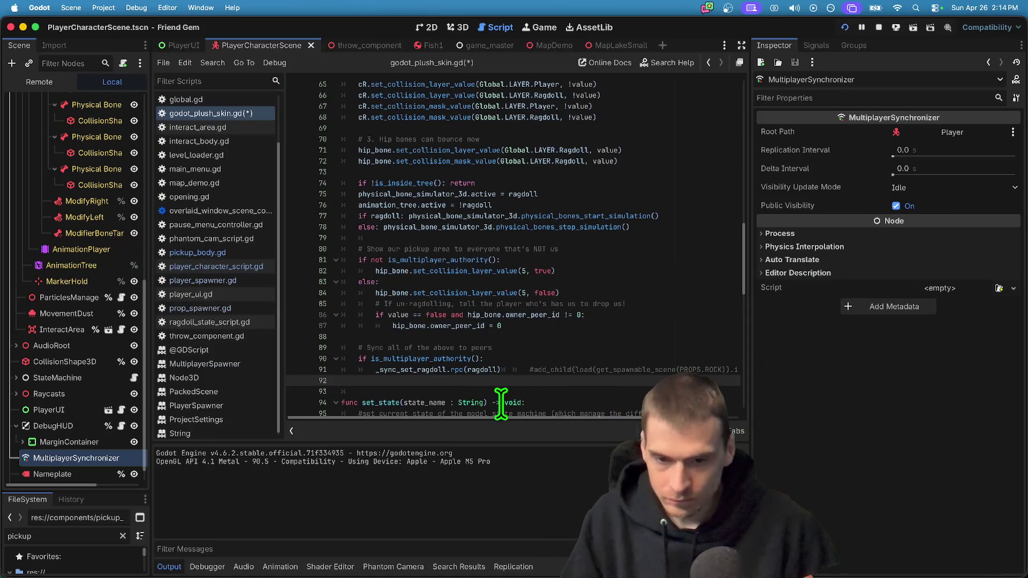
# - Stop the running game and find the is_multiplayer_authority check on line 90
pyautogui.click(881, 30)
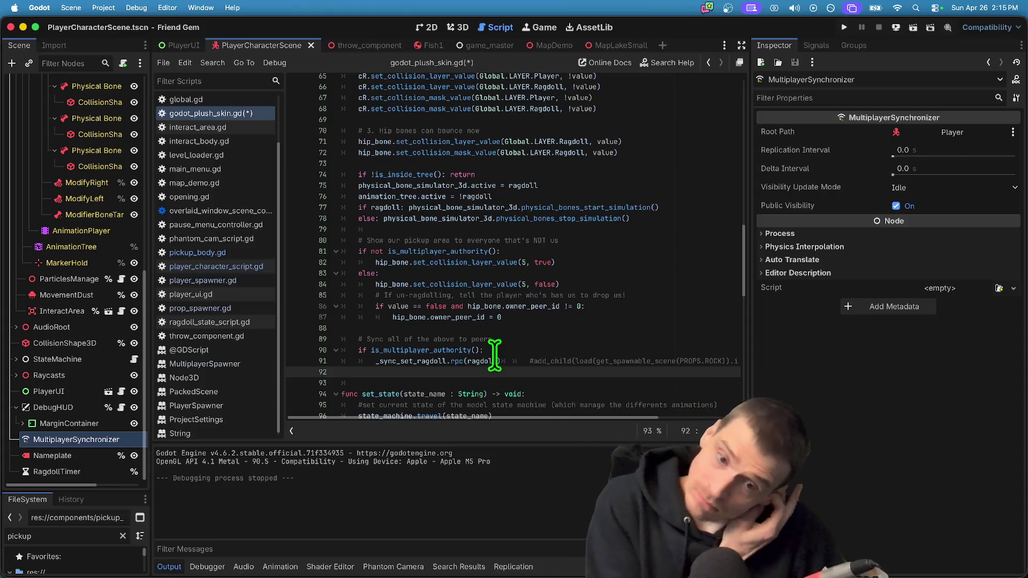
pyautogui.doubleClick(423, 350)
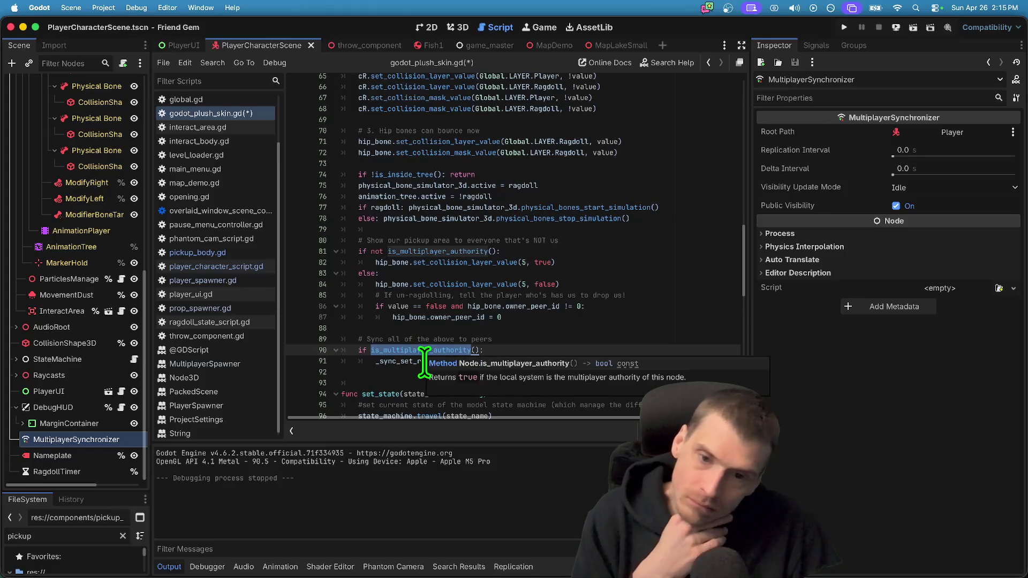
pyautogui.scroll(-2, 548, 279)
pyautogui.scroll(-1, 546, 280)
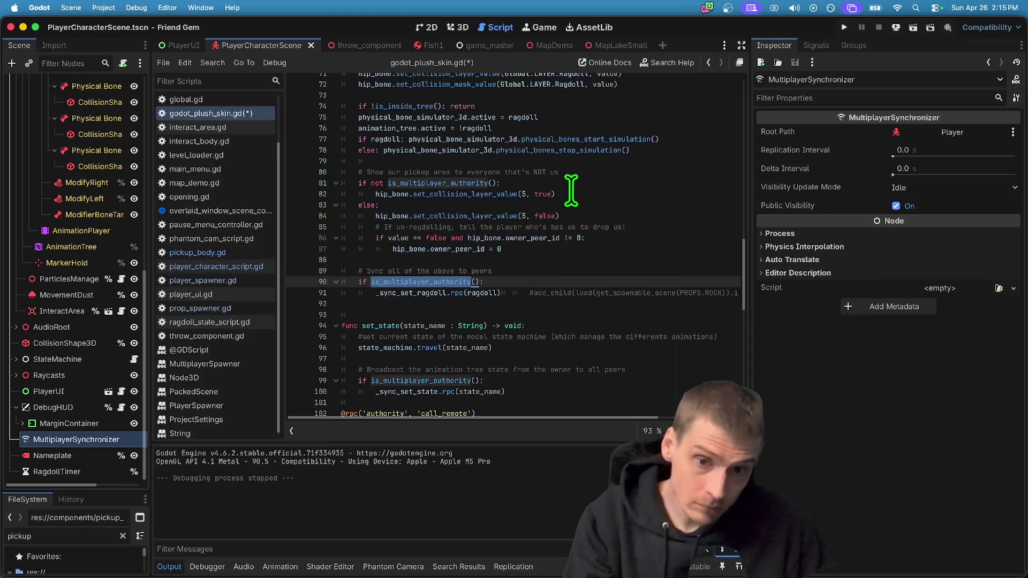
pyautogui.scroll(1, 576, 201)
# - Remove the 'if not is_multiplayer_authority()' check and its else line, dedenting the branch body
pyautogui.moveTo(576, 201)
pyautogui.mouseDown()
pyautogui.moveTo(477, 202)
pyautogui.moveTo(344, 172)
pyautogui.mouseUp()
pyautogui.press('BackSpace')
pyautogui.press('super+shift+k')
pyautogui.hotkey('shift', 'Tab')
pyautogui.press('Down')
pyautogui.press('Down')
pyautogui.hotkey('shift', 'Tab')
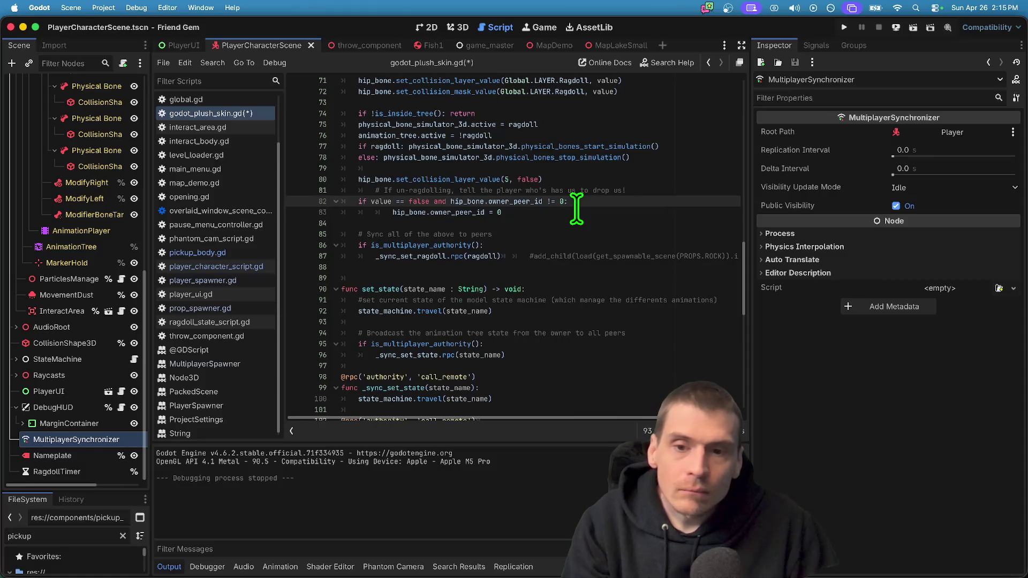
pyautogui.press('Down')
pyautogui.hotkey('shift', 'Tab')
pyautogui.click(577, 187)
pyautogui.press('super+z')
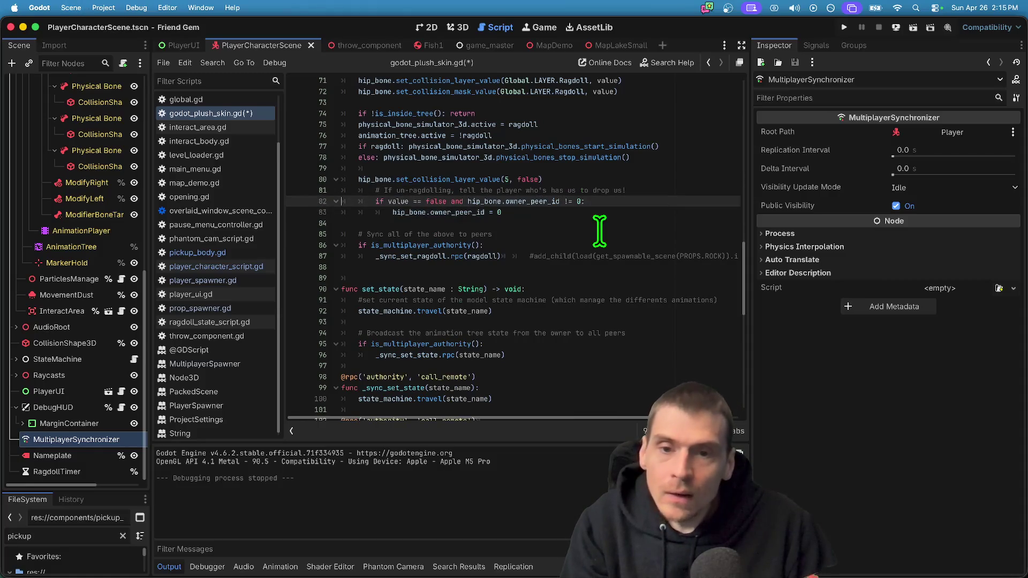
pyautogui.press('Up')
pyautogui.press('Up')
pyautogui.press('Down')
pyautogui.press('Down')
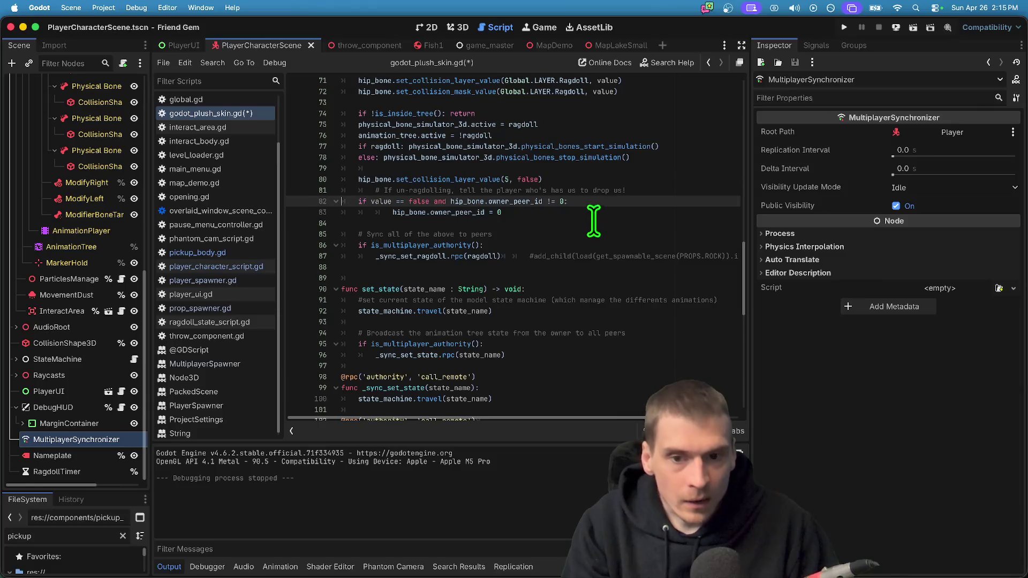
# - Change line 80 to hip_bone.set_collision_layer_value(5, ragdoll)
pyautogui.click(585, 182)
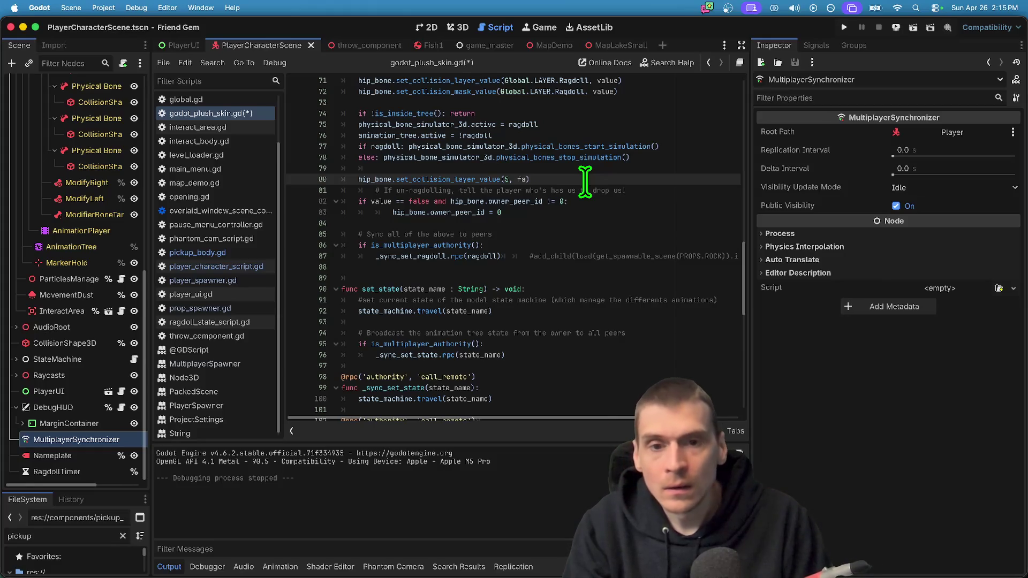
pyautogui.scroll(5, 585, 182)
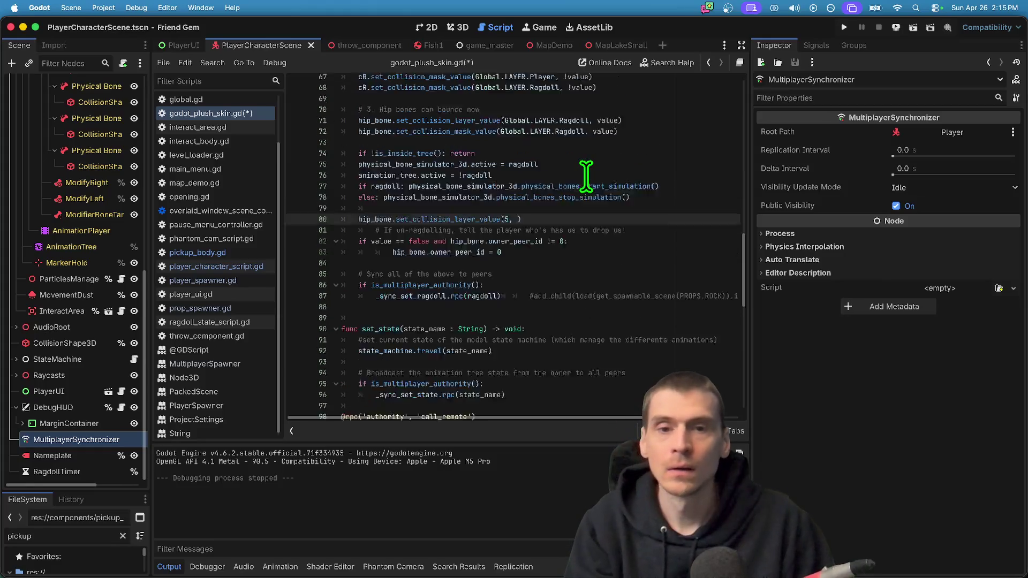
pyautogui.write('gdoll')
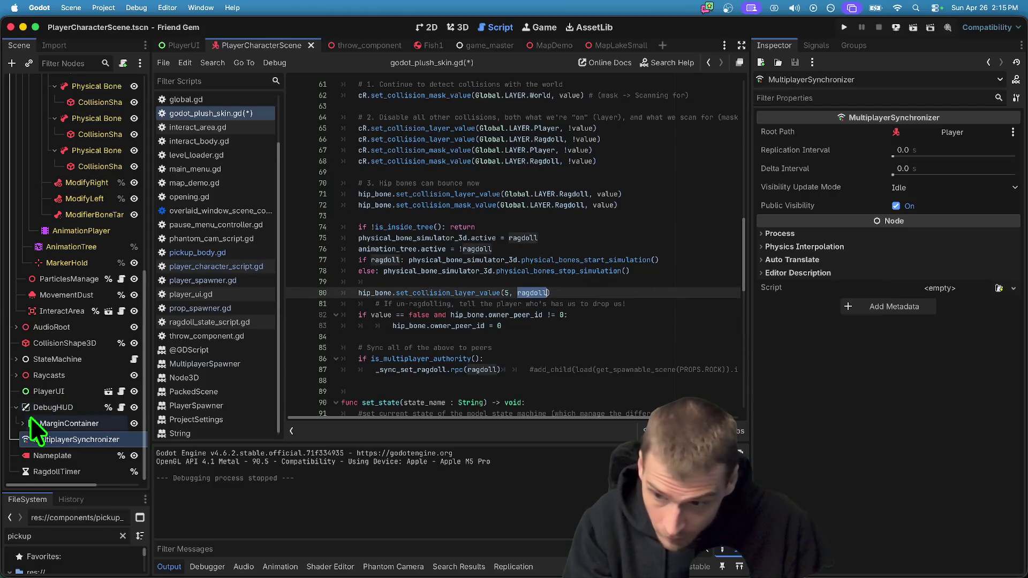
# - Delete the Physical Bone DEF-hips:collision_layer entry from the Replication panel and confirm
pyautogui.click(513, 566)
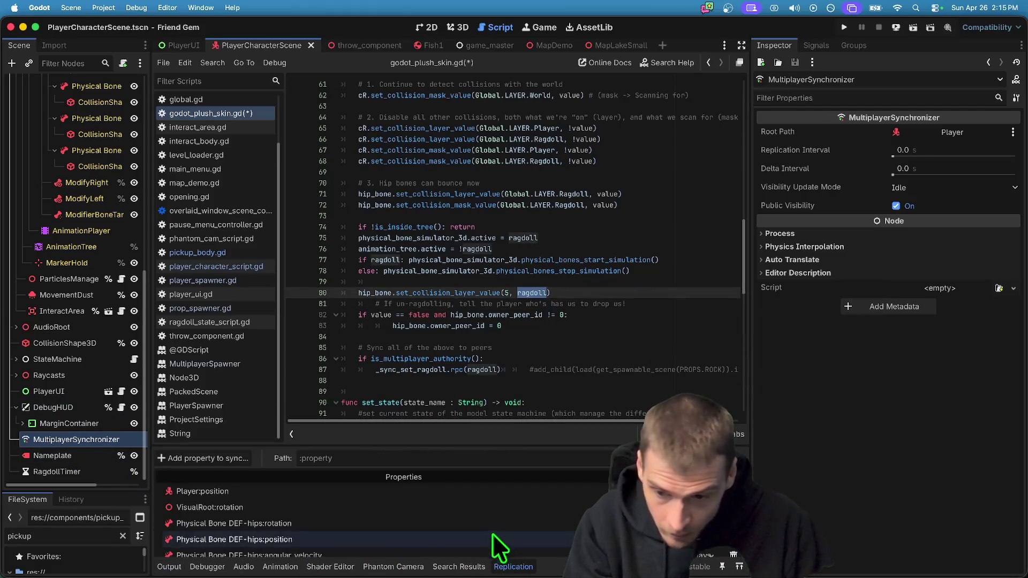
pyautogui.scroll(-5, 492, 531)
pyautogui.scroll(-2, 423, 503)
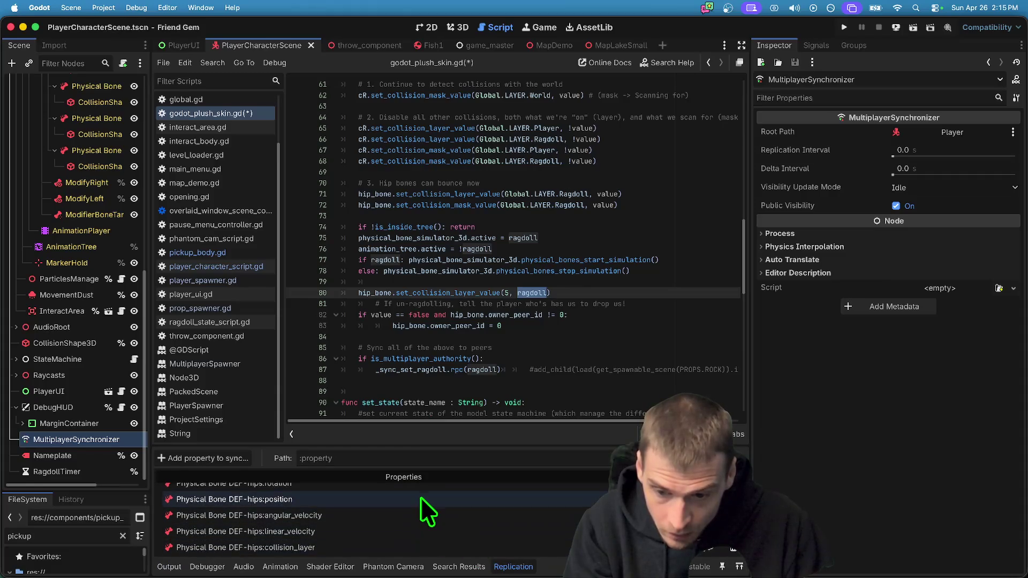
pyautogui.click(735, 552)
pyautogui.click(614, 305)
# - Save godot_plush_skin.gd and launch the game to test the ragdoll collision change
pyautogui.scroll(-2, 445, 481)
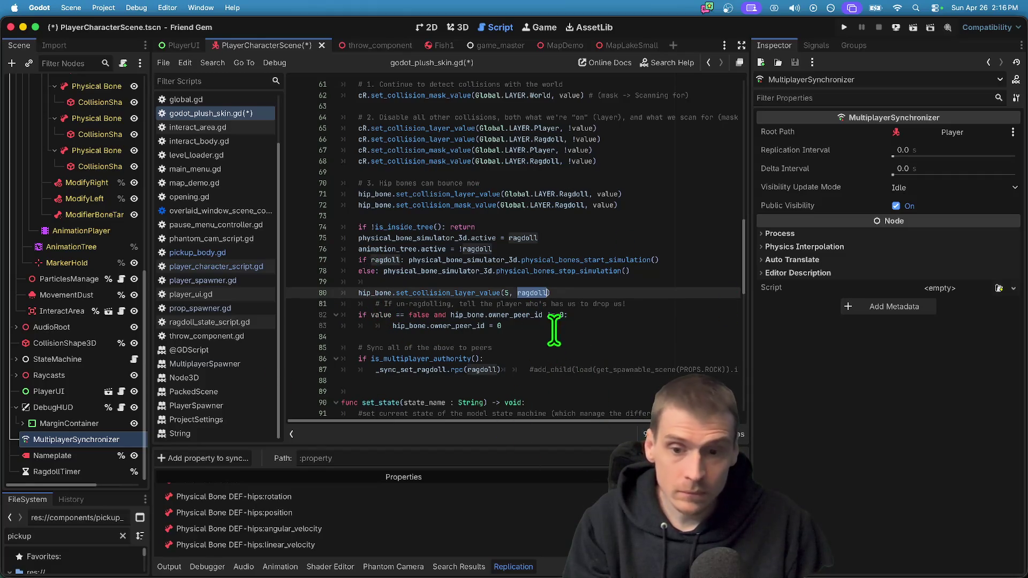
pyautogui.click(378, 299)
pyautogui.click(569, 336)
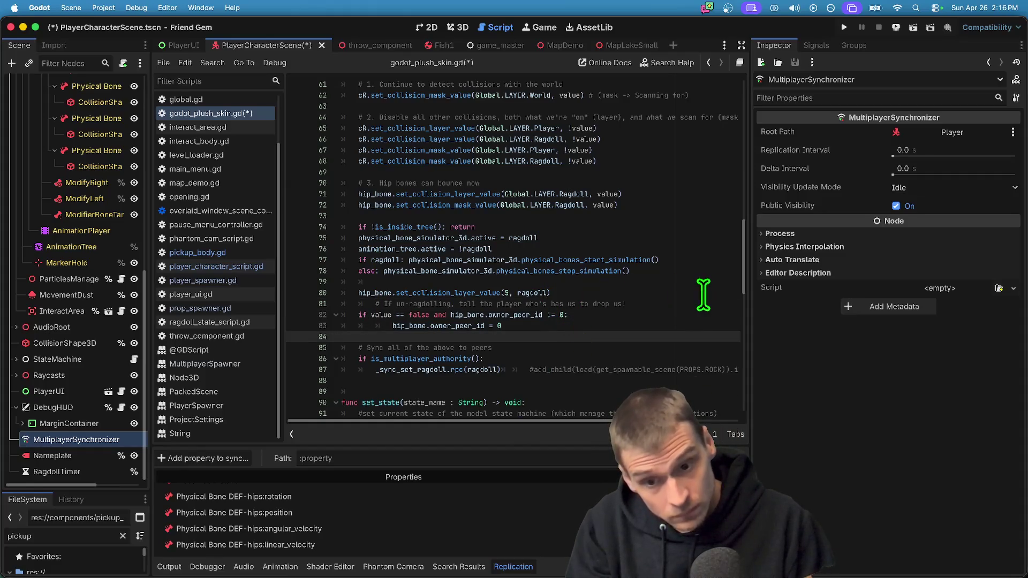
pyautogui.click(659, 316)
pyautogui.press('super+s')
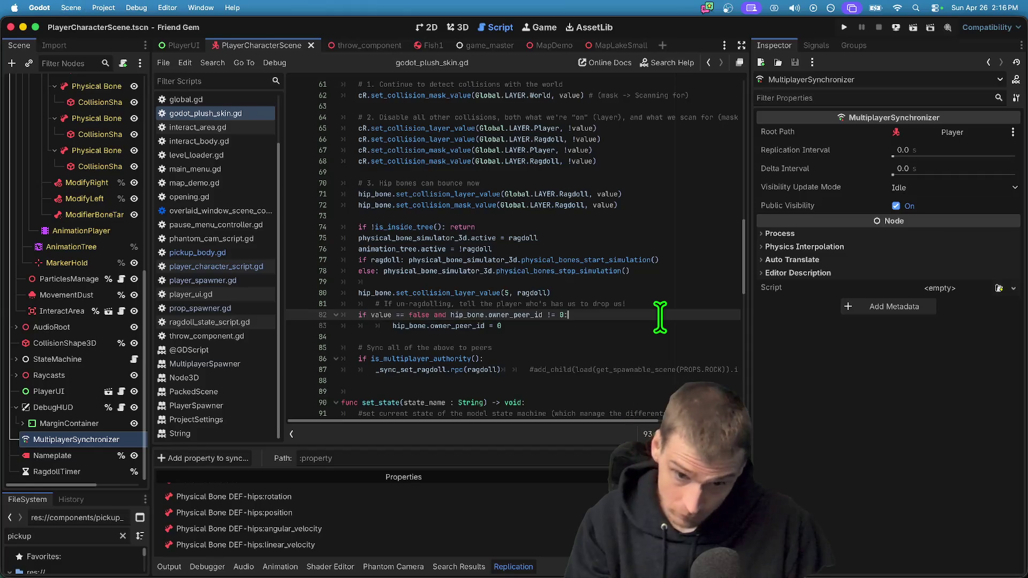
pyautogui.press('super+b')
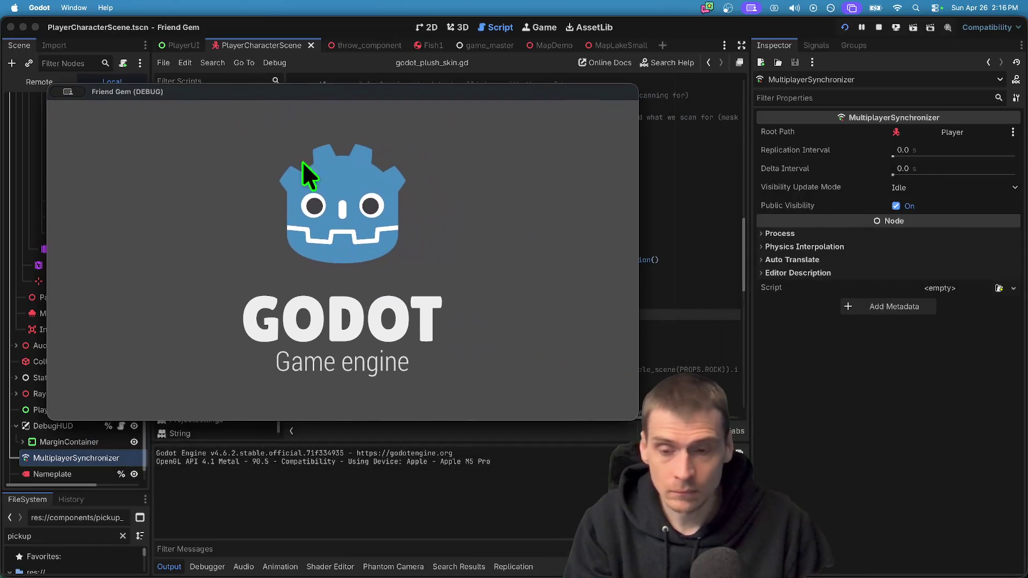
pyautogui.click(364, 259)
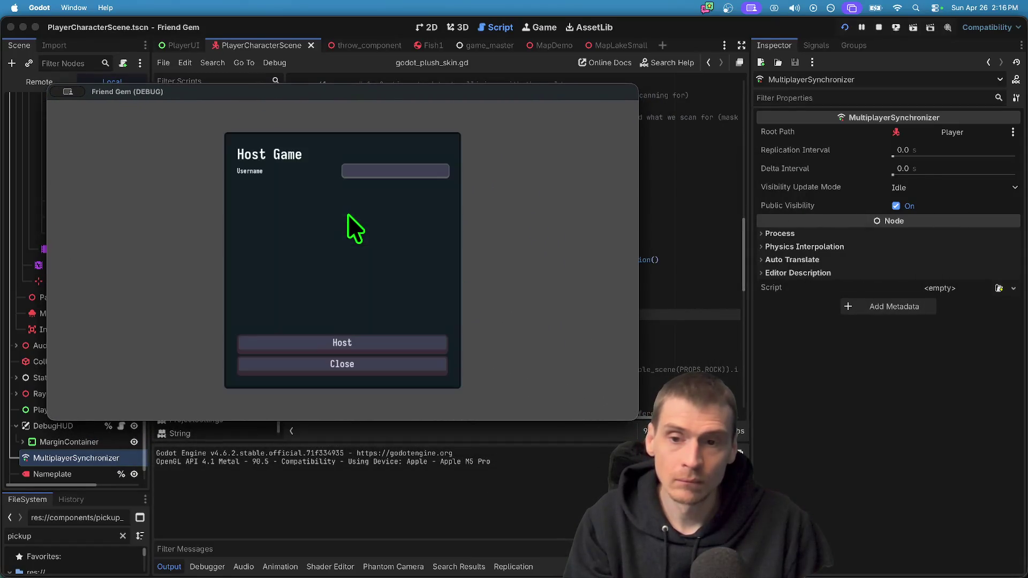
pyautogui.click(354, 342)
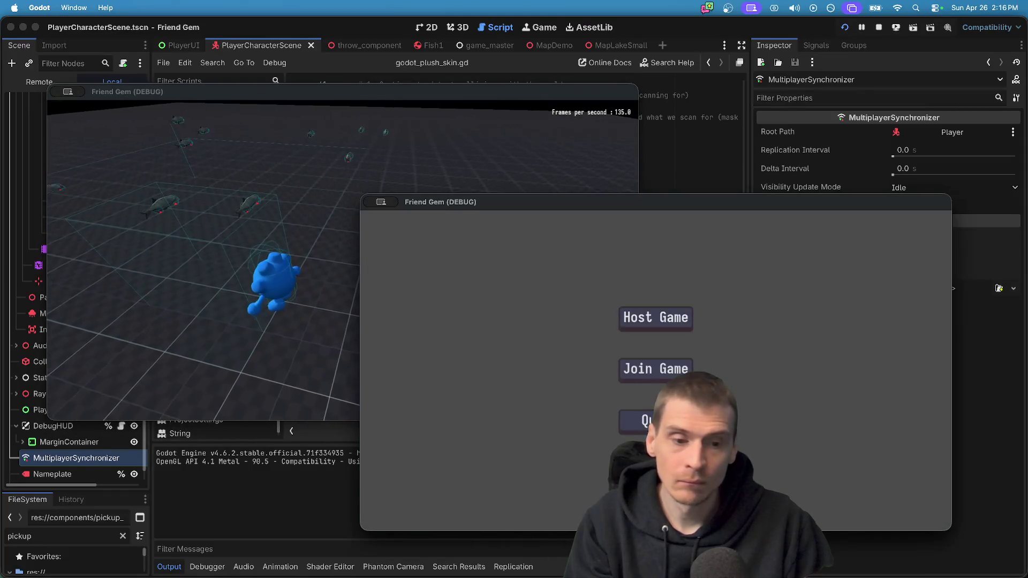
pyautogui.click(655, 369)
pyautogui.click(737, 299)
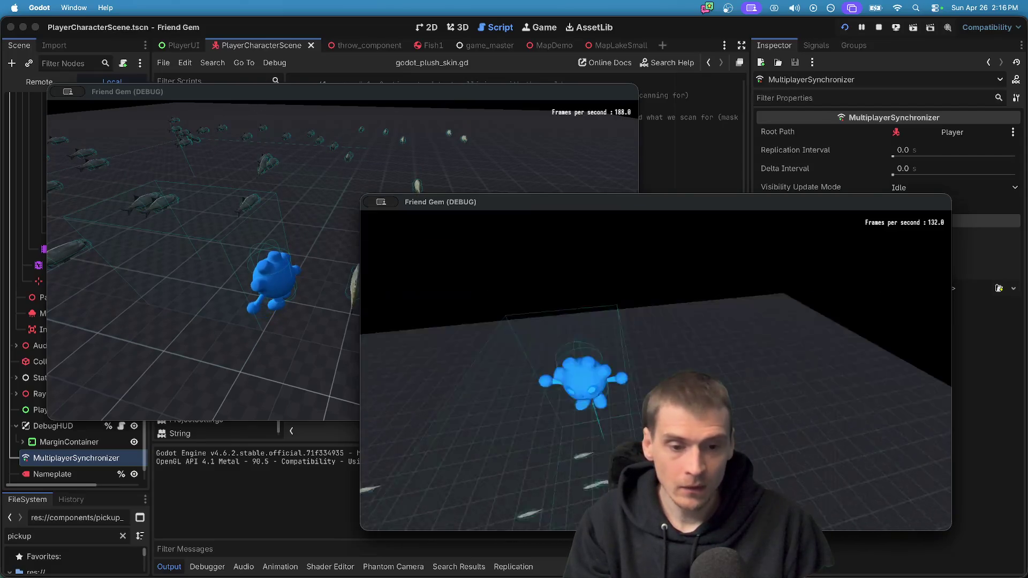
pyautogui.press('super+Tab')
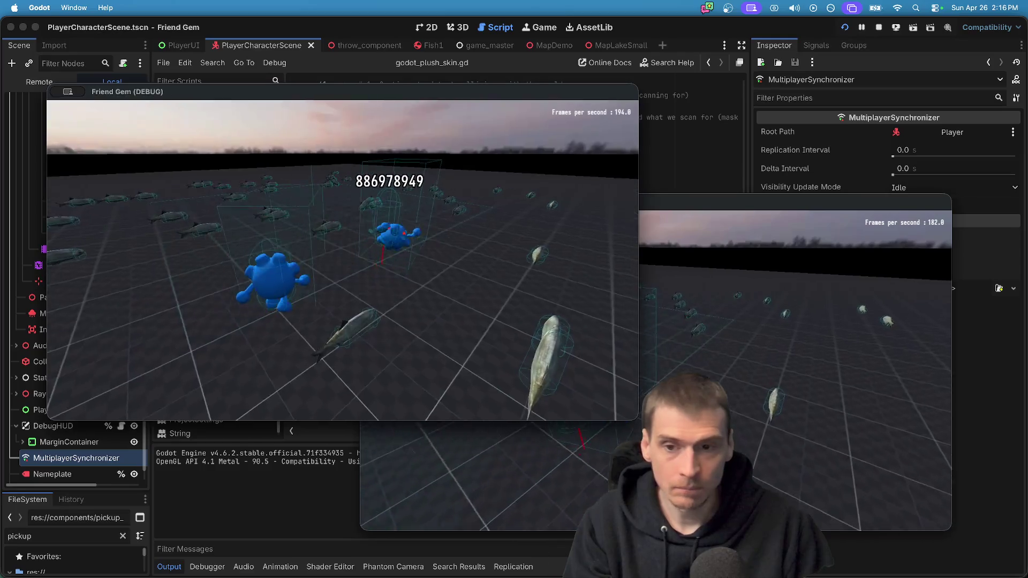
pyautogui.press('w')
pyautogui.press('e')
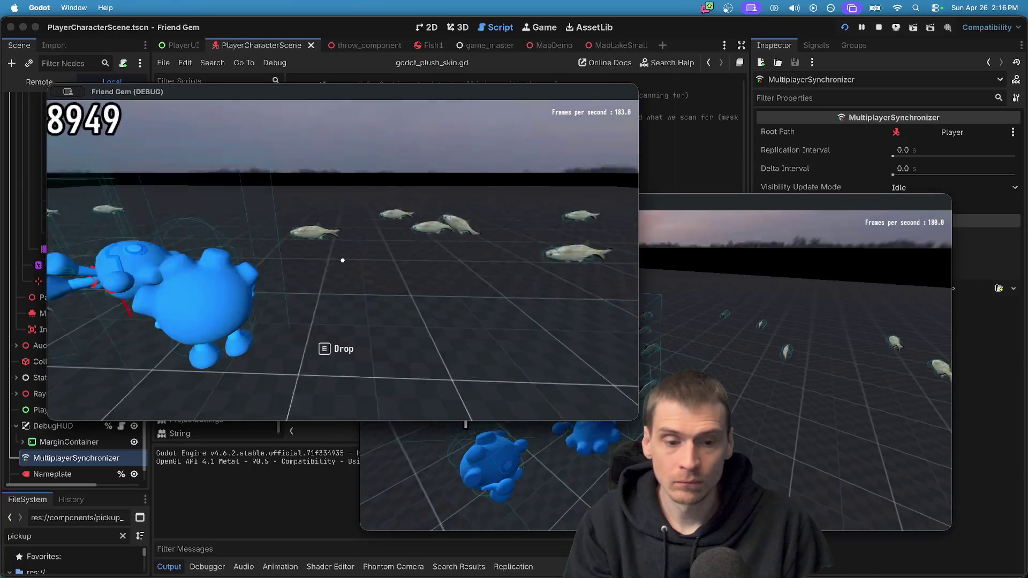
pyautogui.press('e')
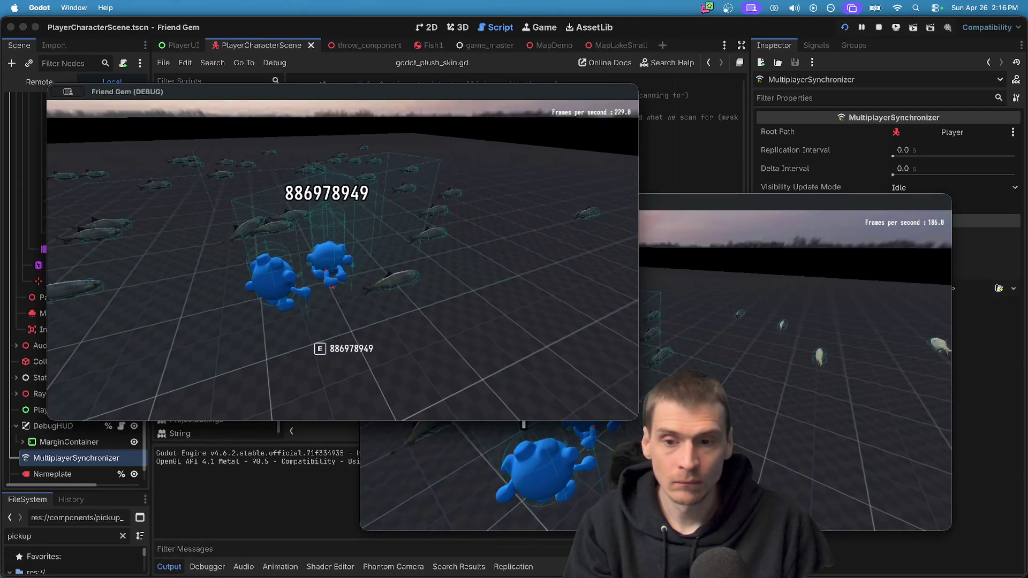
pyautogui.press('e')
pyautogui.press('super+Tab')
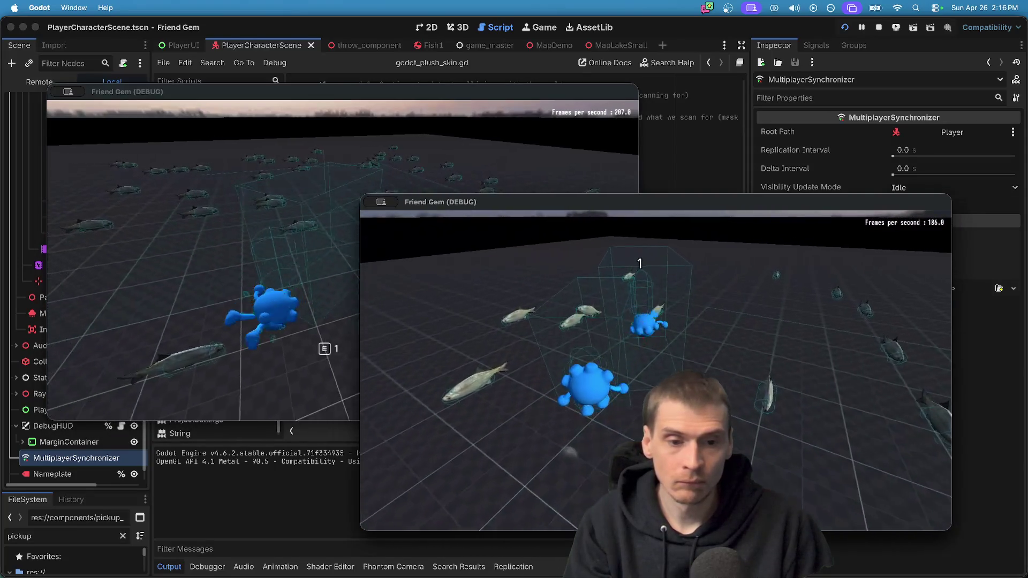
pyautogui.press('w')
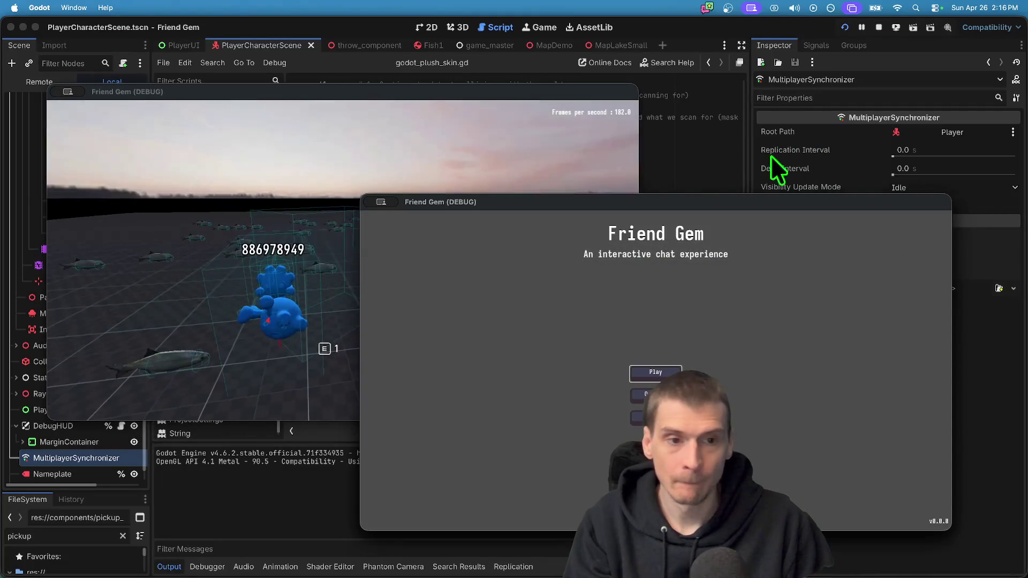
pyautogui.press('super+period')
pyautogui.scroll(-4, 677, 169)
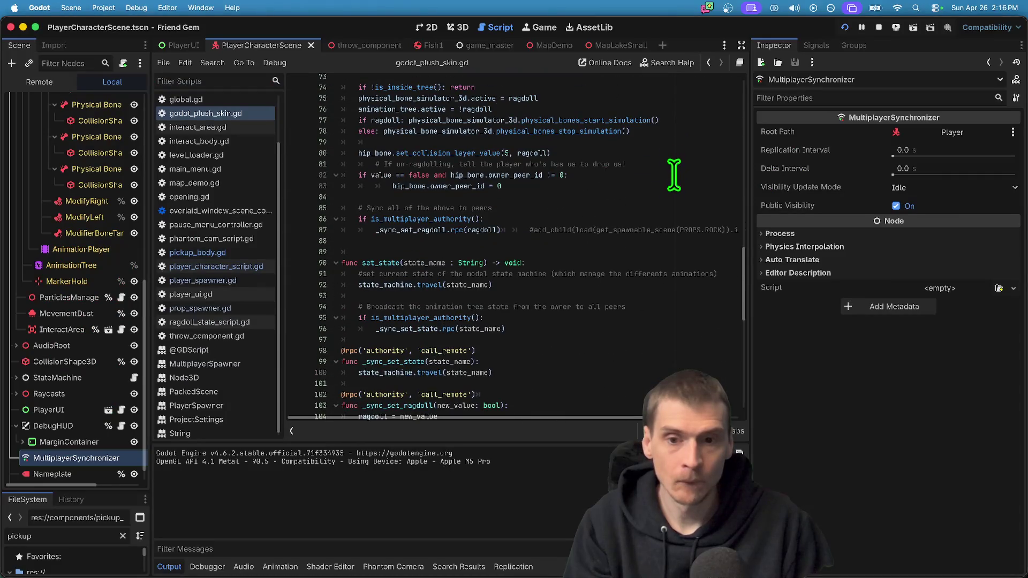
# - Add hip_bone.set_collision_layer_value(5, false) inside the is_multiplayer_authority block
pyautogui.doubleClick(532, 153)
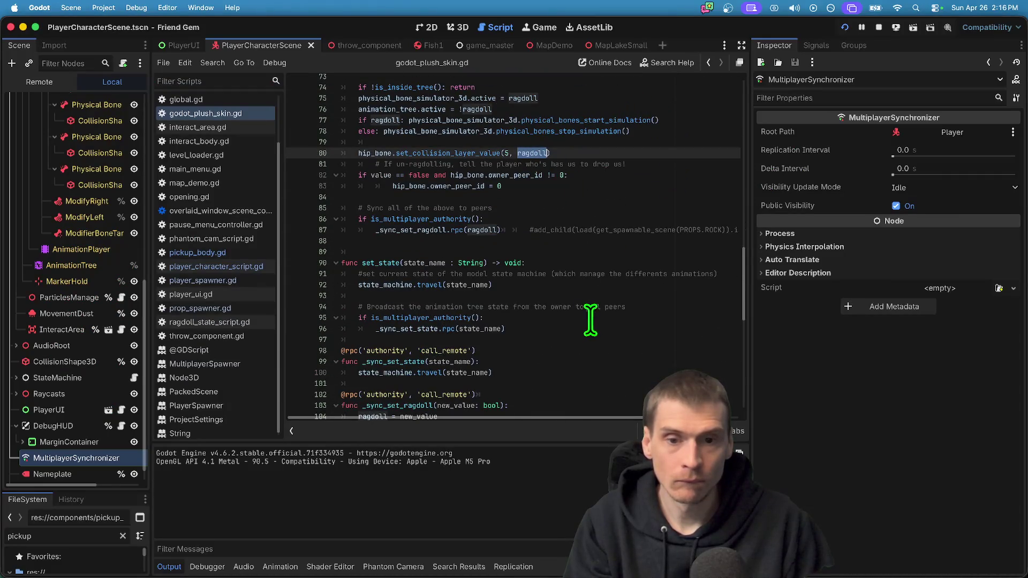
pyautogui.click(593, 217)
pyautogui.press('Return')
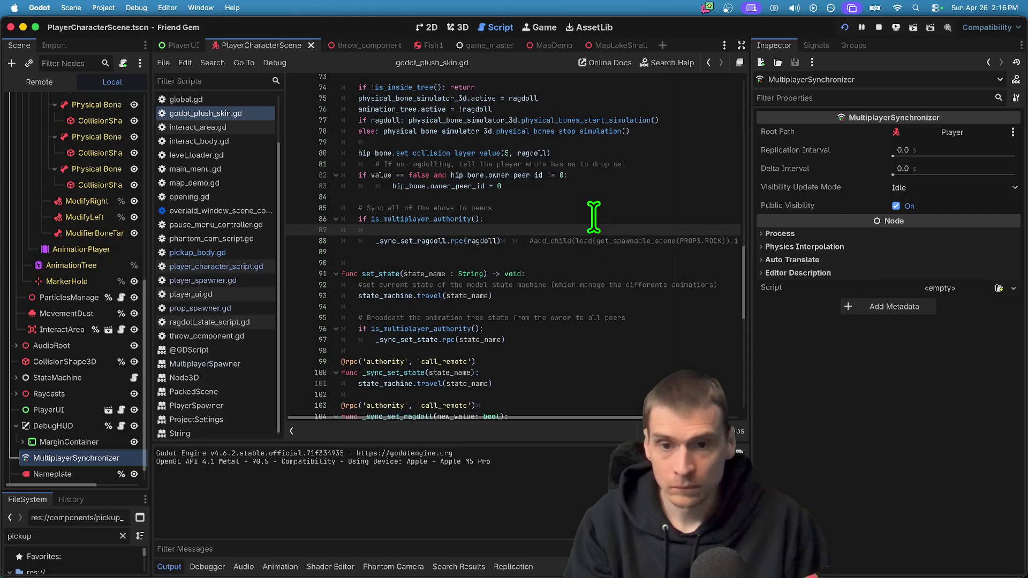
pyautogui.doubleClick(367, 153)
pyautogui.click(606, 221)
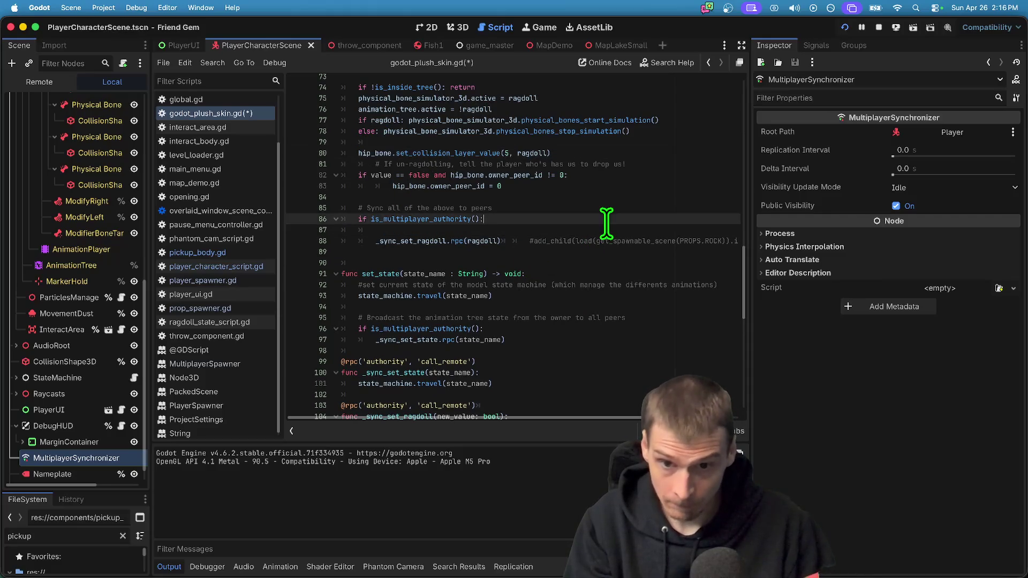
pyautogui.press('Down')
pyautogui.write('.set_c')
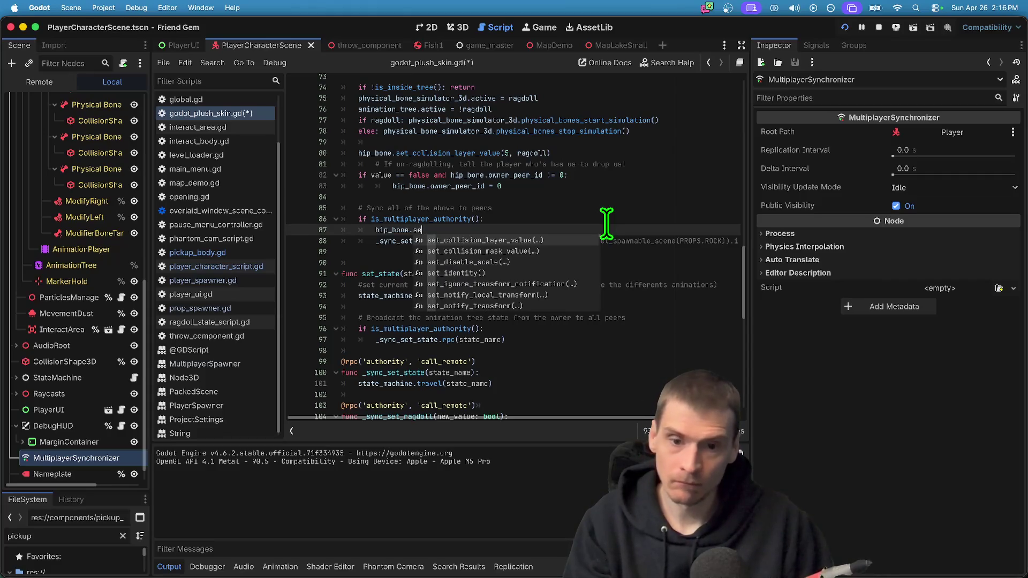
pyautogui.press('Return')
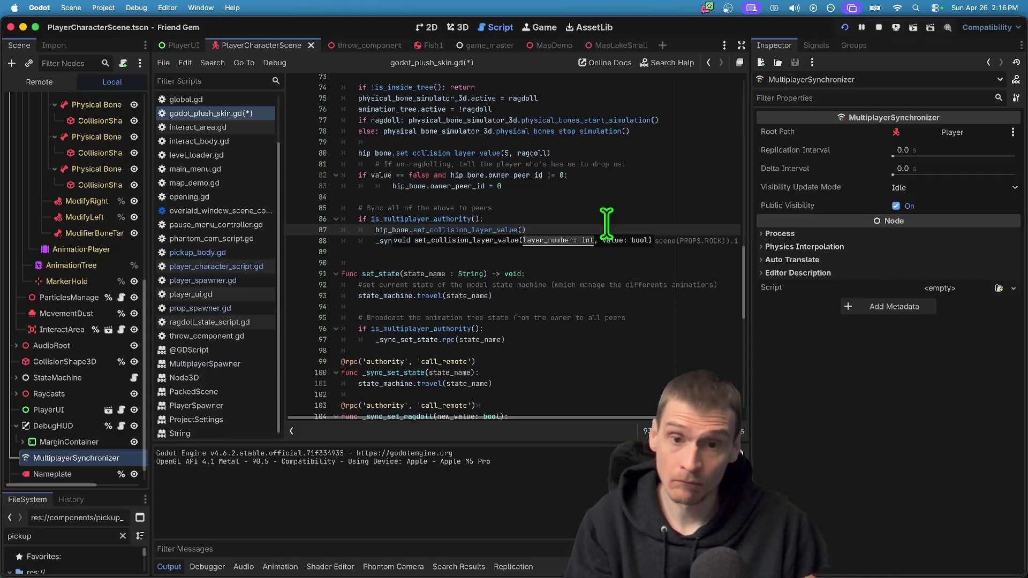
pyautogui.write('e')
# - Add the comment '# Always hide our own bone' above that call
pyautogui.press('super+shift+Return')
pyautogui.write('# n')
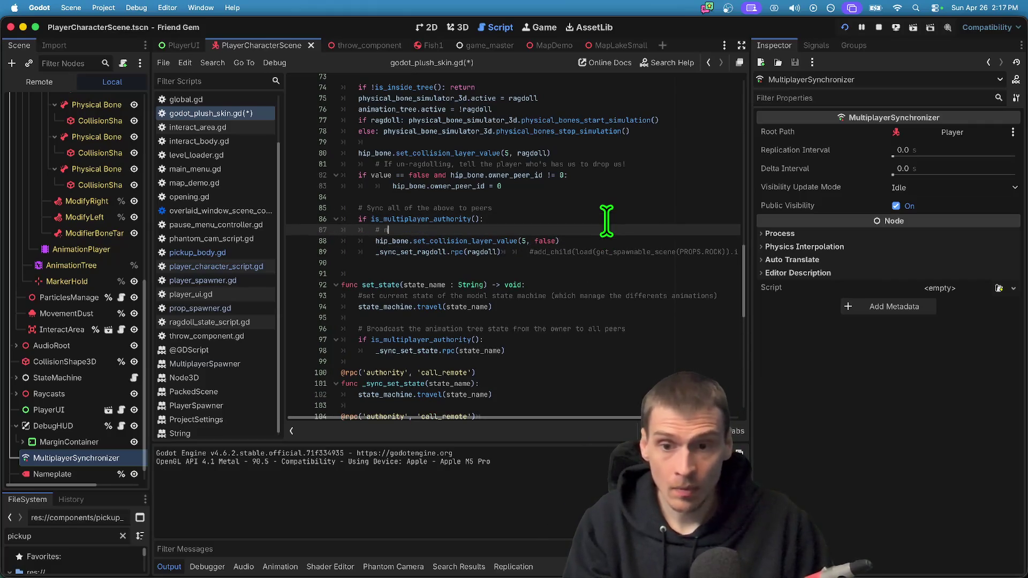
pyautogui.tripleClick(676, 165)
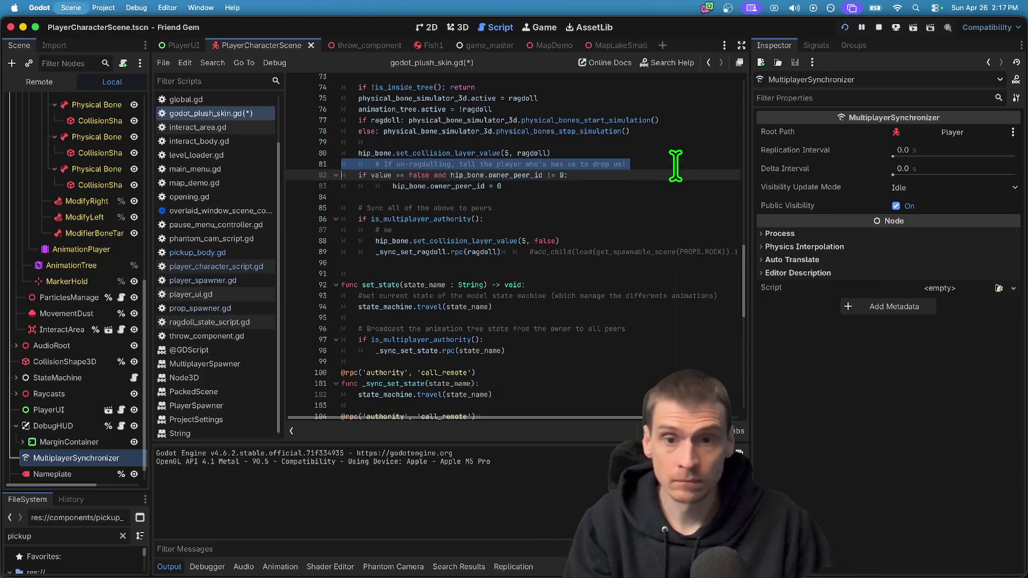
pyautogui.press('Down')
pyautogui.press('Down')
pyautogui.press('Down')
pyautogui.press('Up')
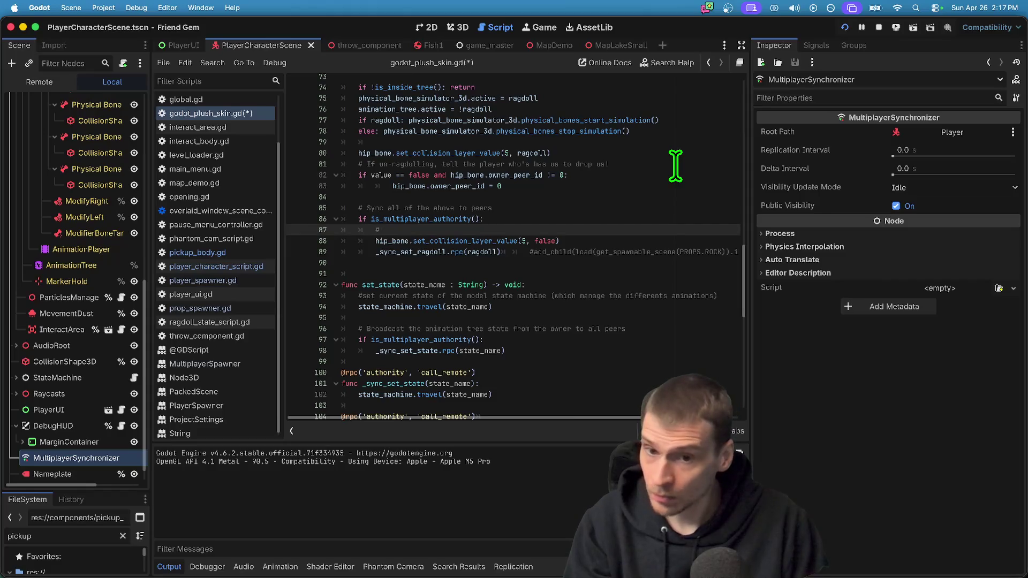
pyautogui.write('de the co')
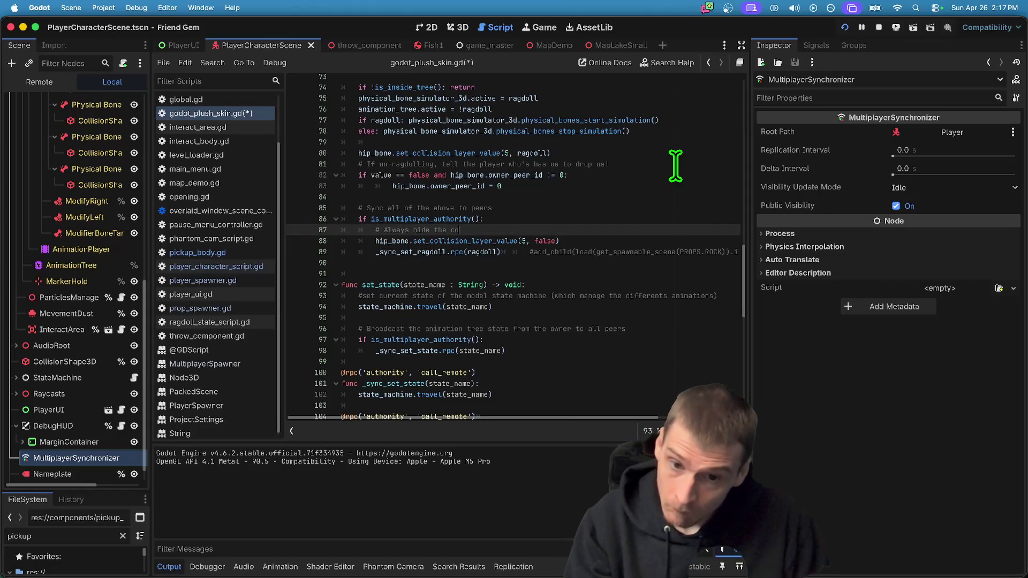
pyautogui.press('BackSpace')
pyautogui.press('BackSpace')
pyautogui.press('BackSpace')
pyautogui.write('c')
pyautogui.write('bone')
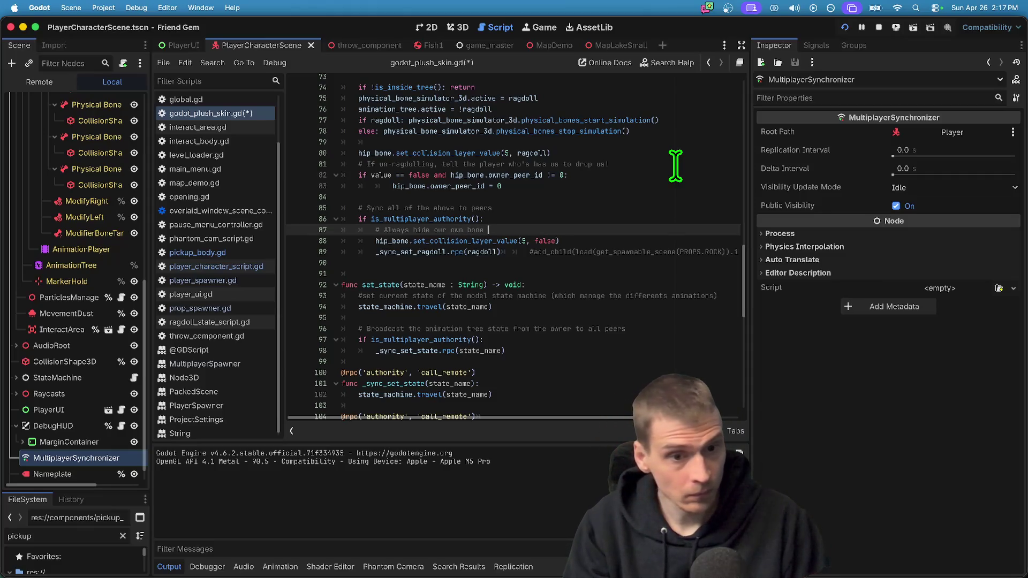
# - Delete the stale add_child comment, leave a blank line before func set_state, save and run
pyautogui.moveTo(516, 250); pyautogui.dragTo(455, 271)
pyautogui.press('BackSpace')
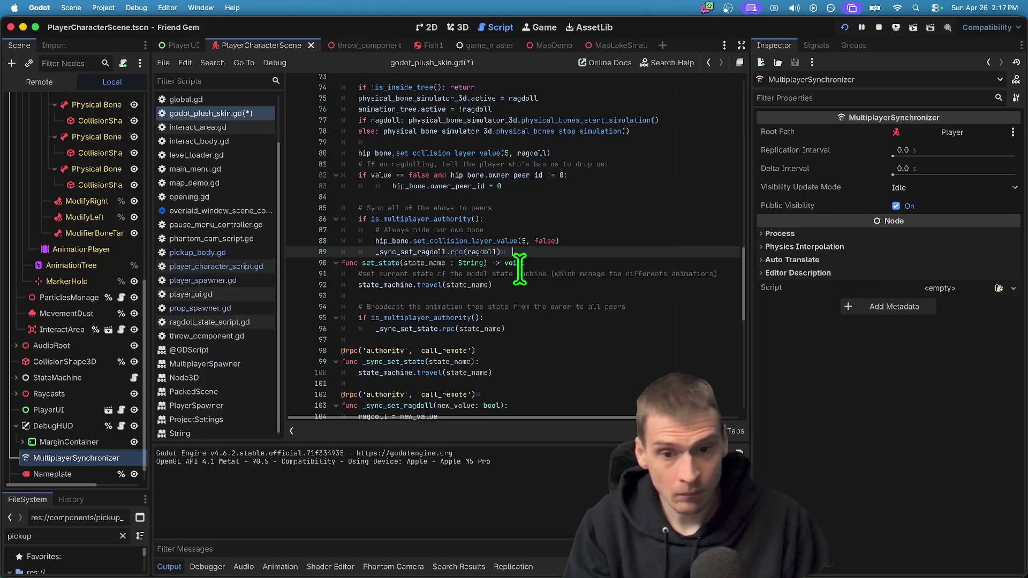
pyautogui.press('Return')
pyautogui.press('super+s')
pyautogui.press('super+b')
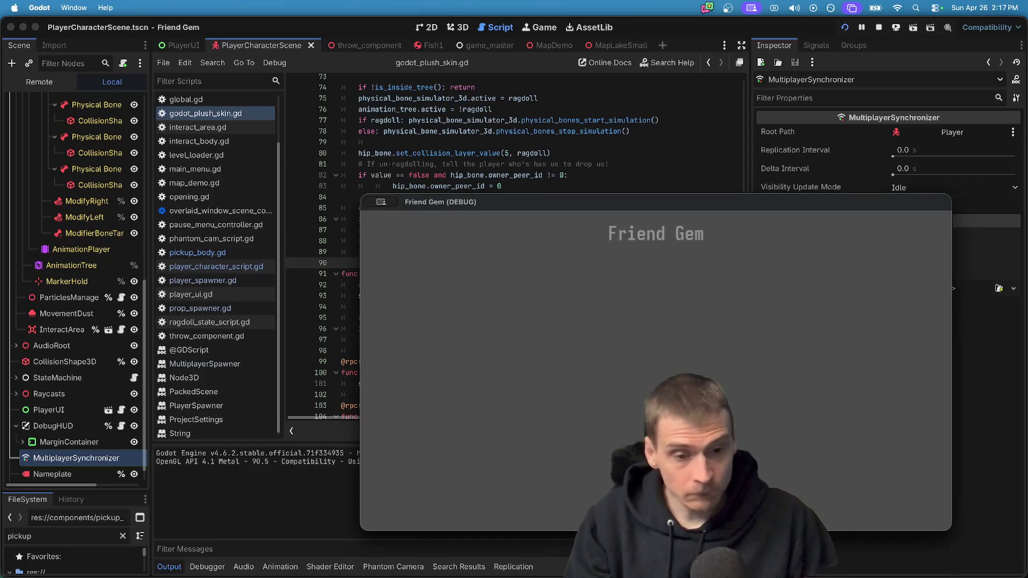
# - Host a game in the first instance and join it from the second instance
pyautogui.click(658, 331)
pyautogui.click(659, 396)
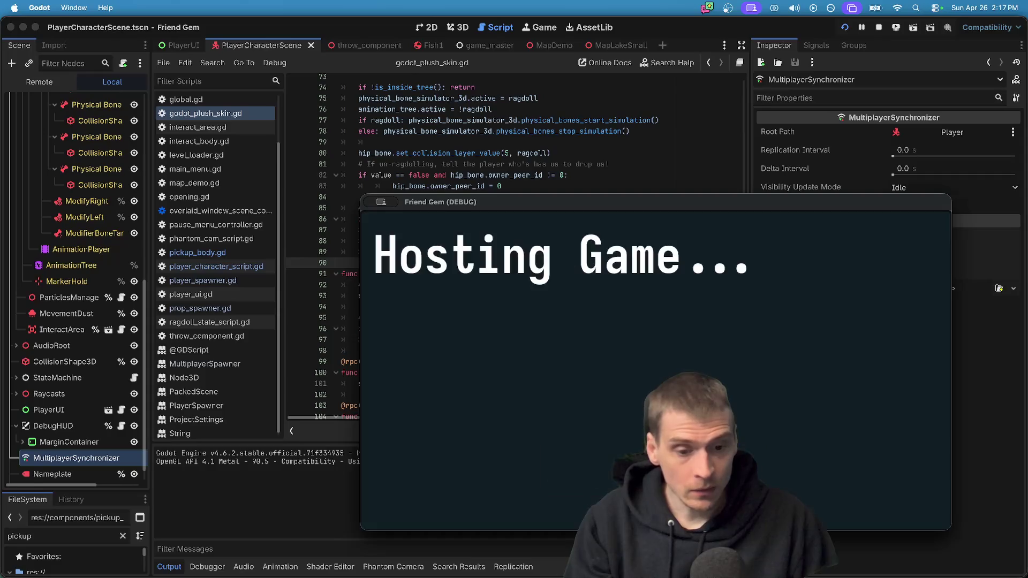
pyautogui.press('super+Tab')
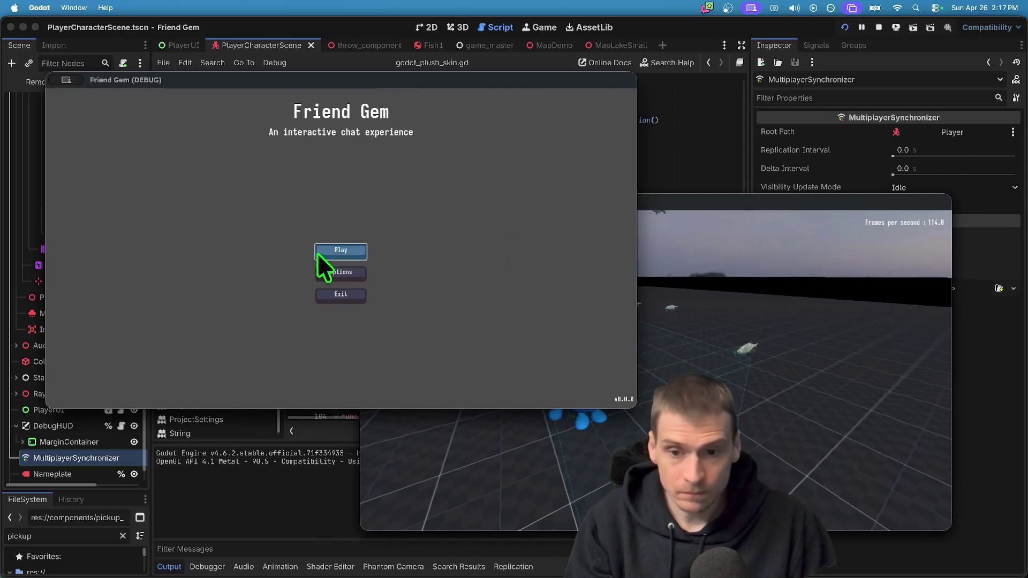
pyautogui.click(321, 252)
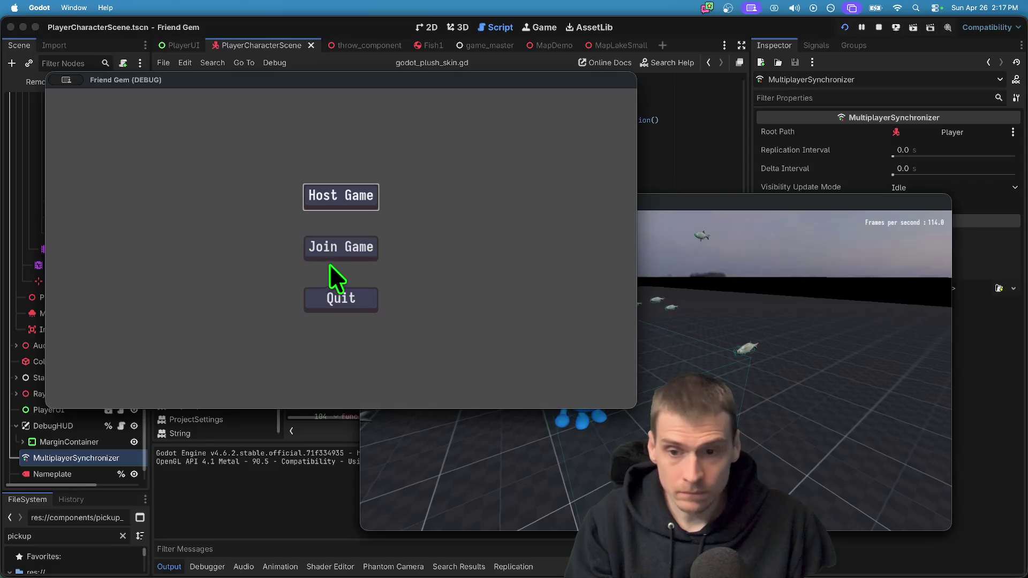
pyautogui.click(335, 249)
pyautogui.click(440, 173)
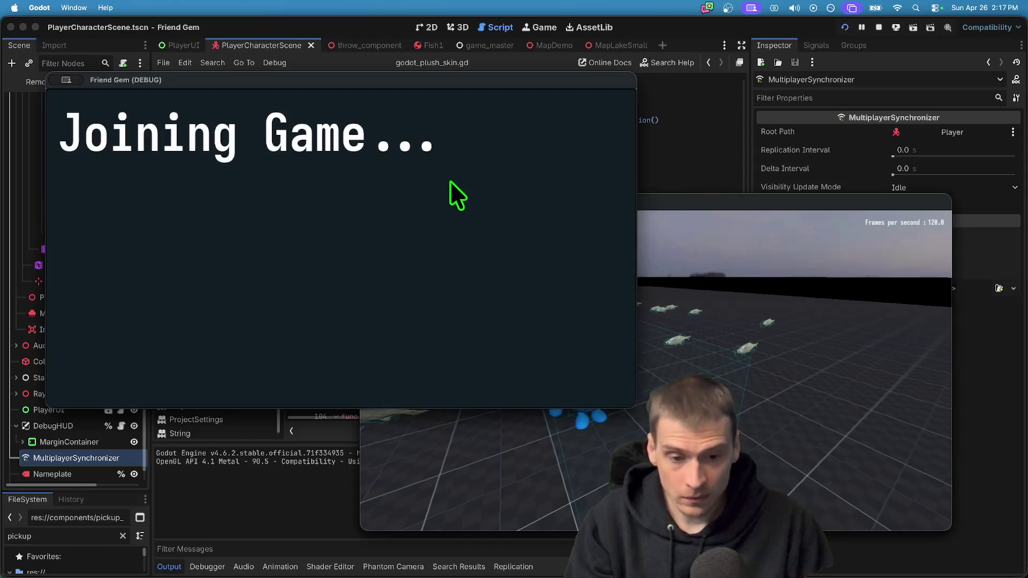
# - Walk both plush players across the fish field until they meet
pyautogui.press('w')
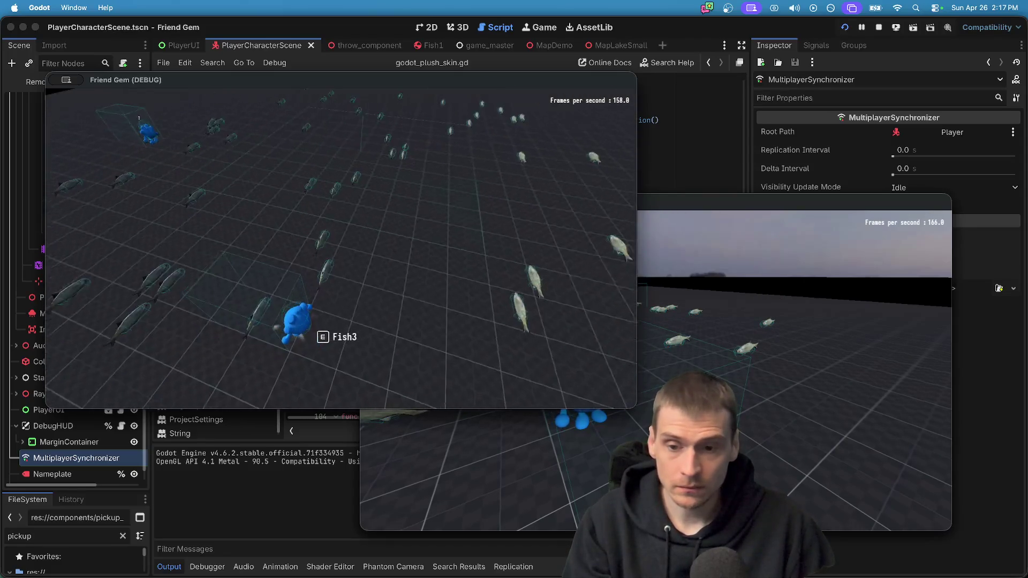
pyautogui.press('w')
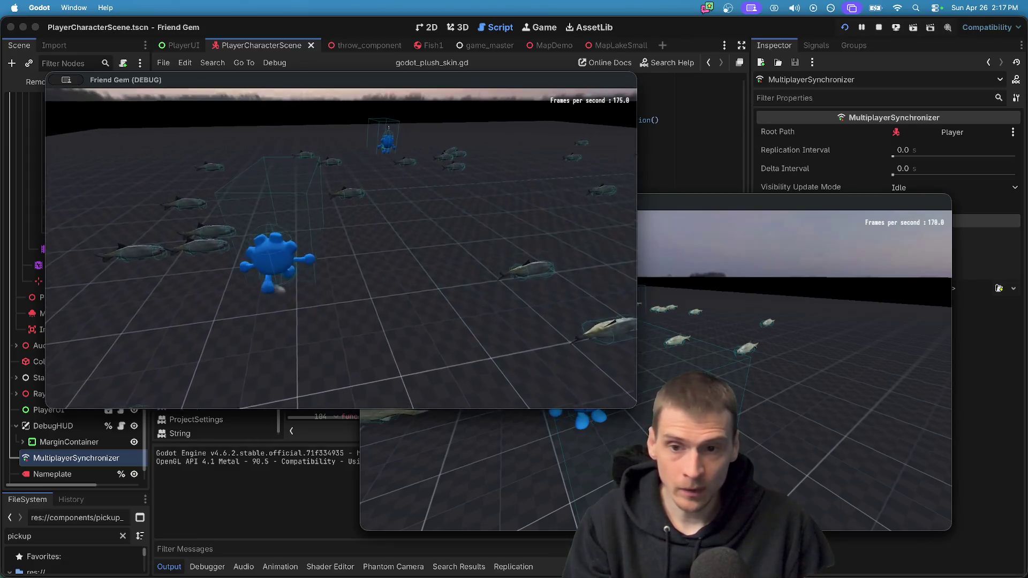
pyautogui.press('super+Tab')
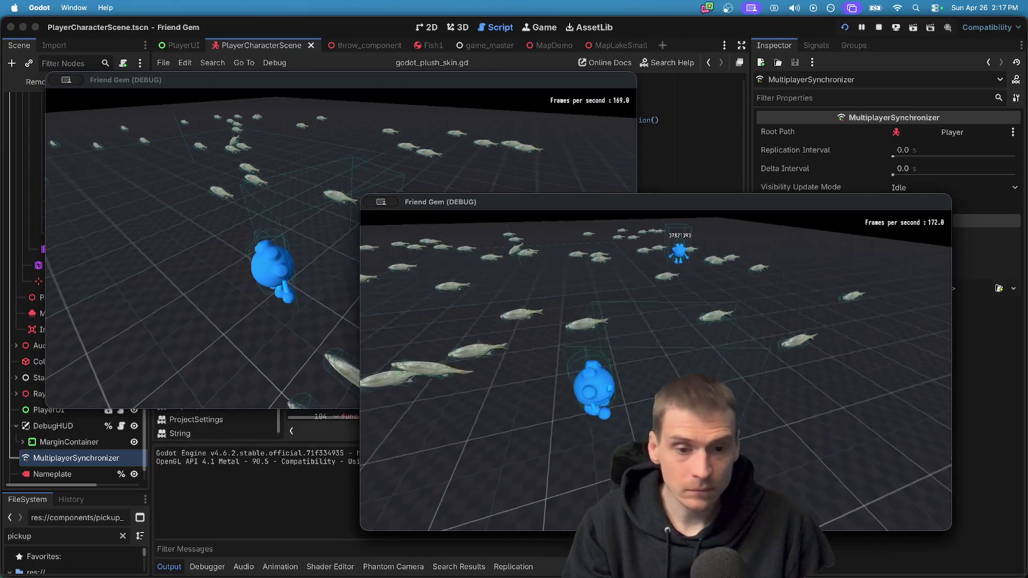
pyautogui.press('w')
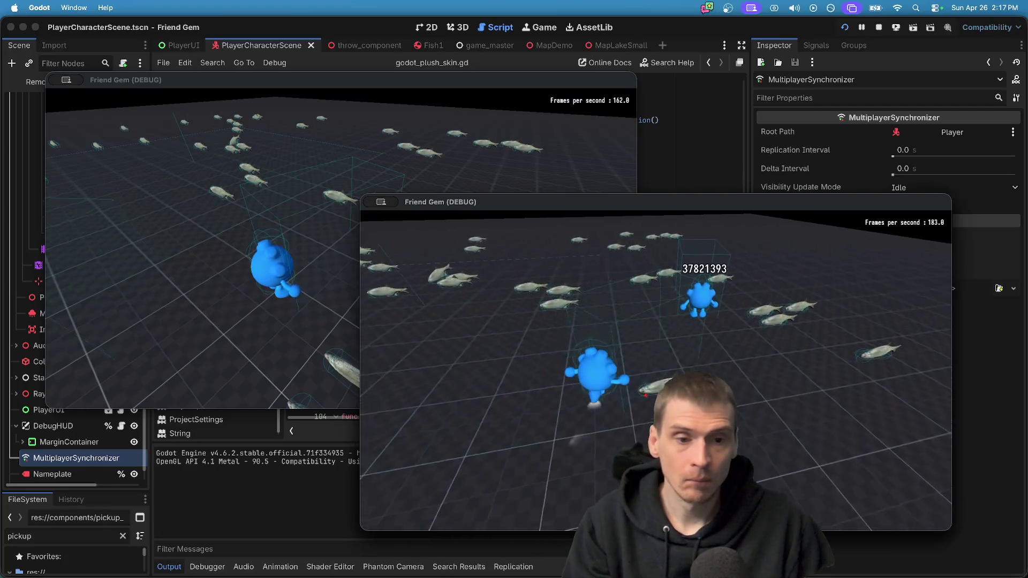
pyautogui.press('d')
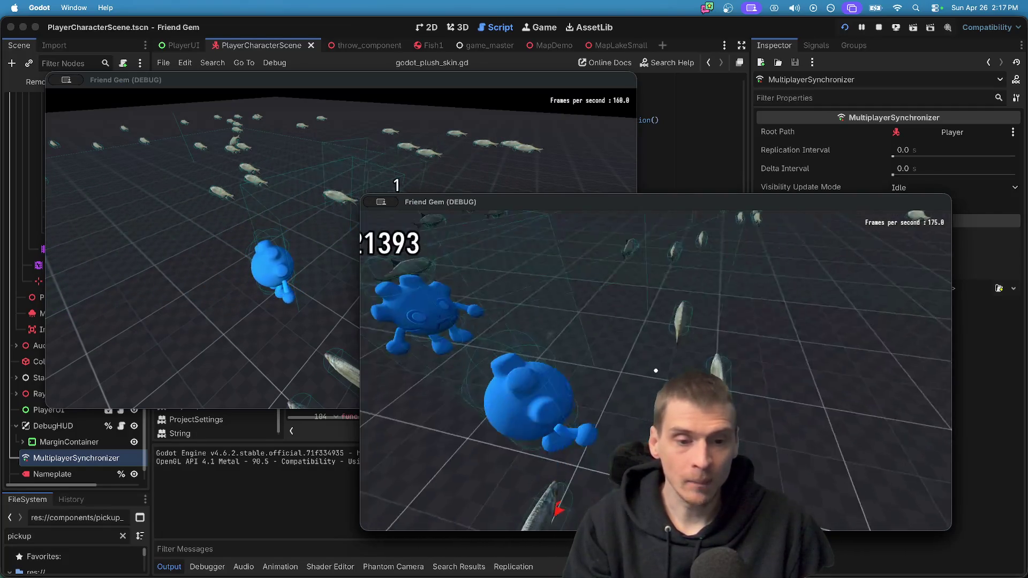
pyautogui.press('w')
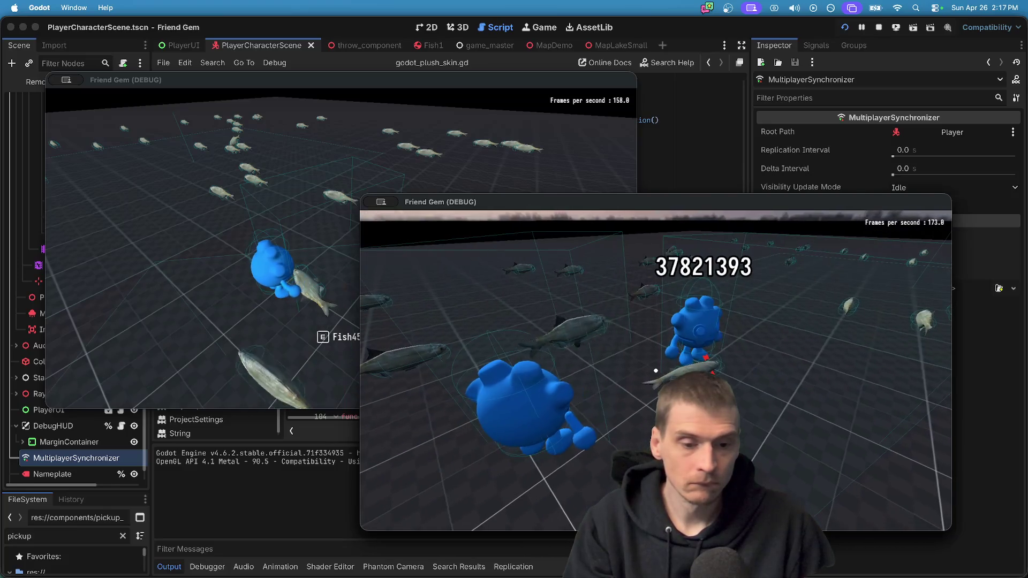
pyautogui.click(214, 241)
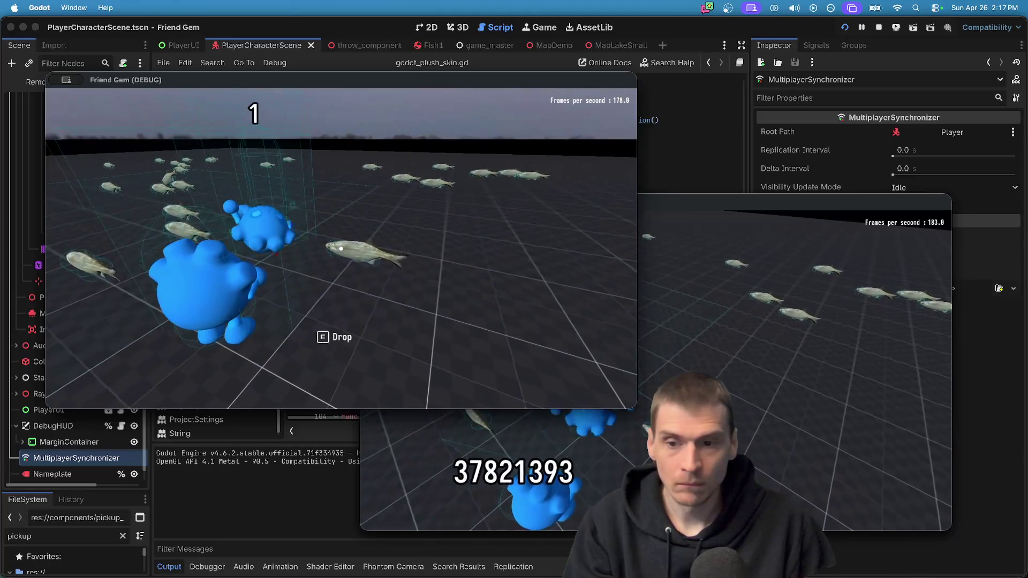
pyautogui.click(777, 321)
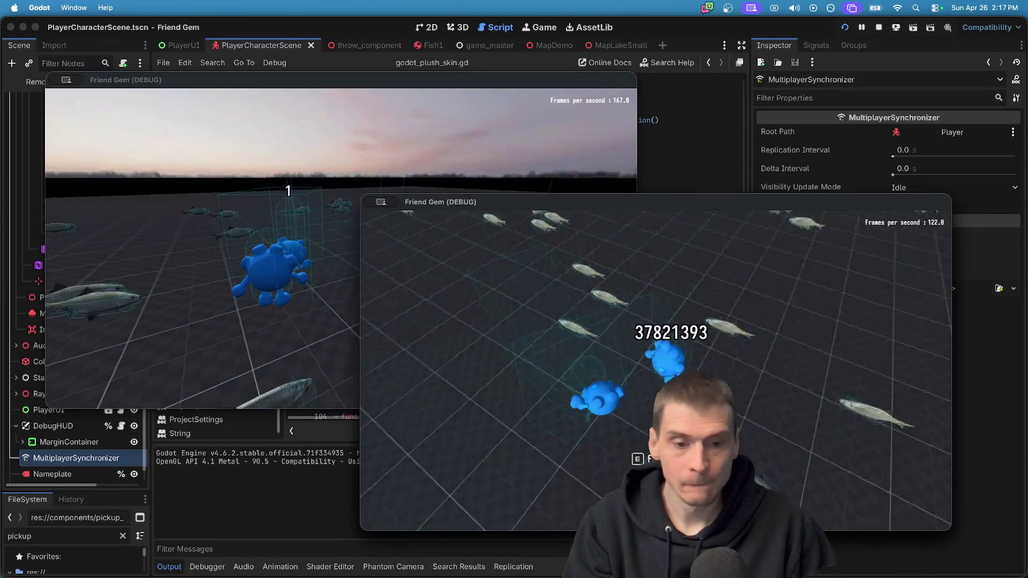
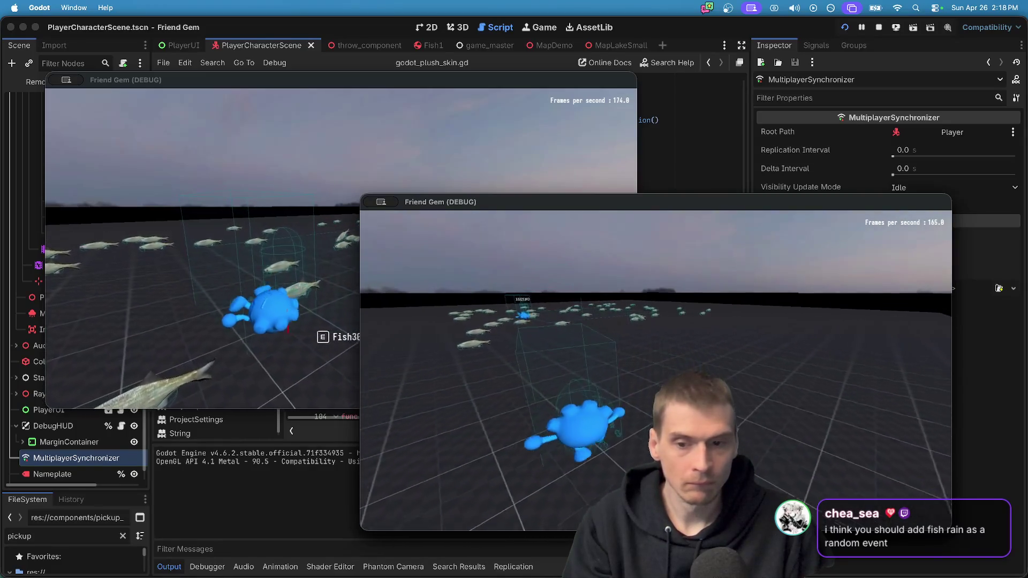
# - Stop the running Friend Gem debug instances and bring up the debugger's error list
pyautogui.click(340, 246)
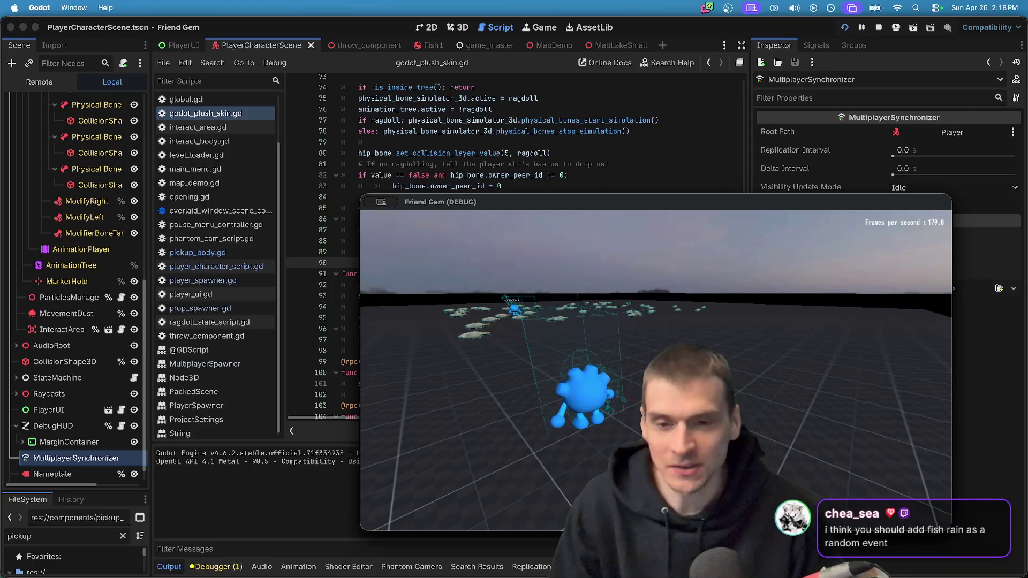
pyautogui.press('super+q')
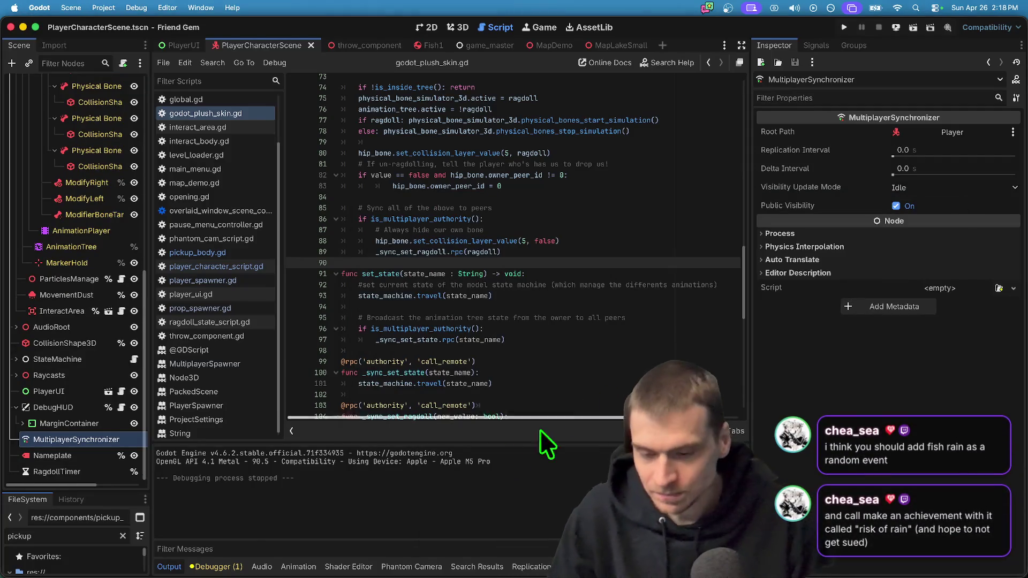
pyautogui.click(213, 567)
# - In Customize Run Instances, give the third instance the --no-header launch argument and apply
pyautogui.click(252, 469)
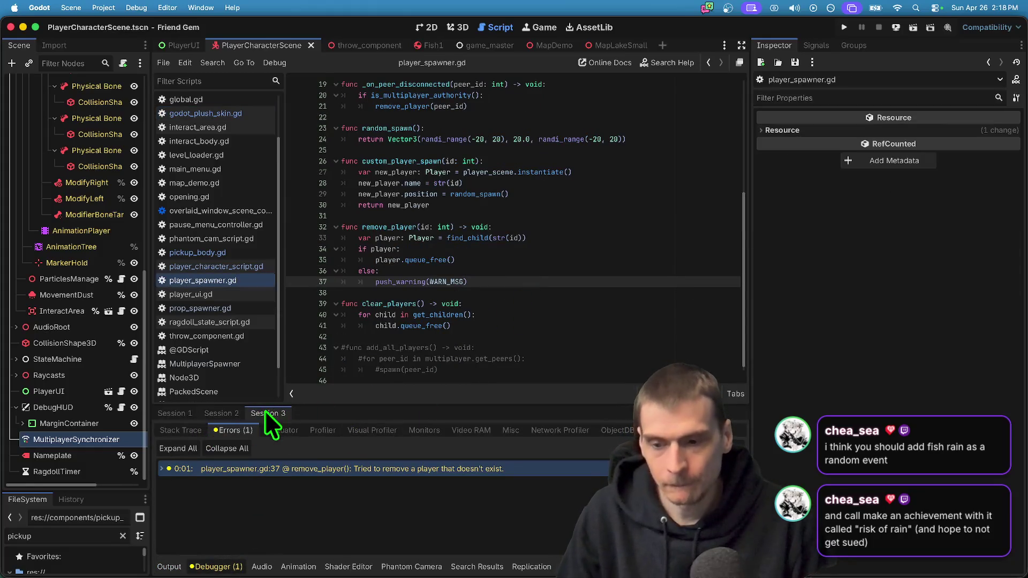
pyautogui.click(138, 8)
pyautogui.click(155, 175)
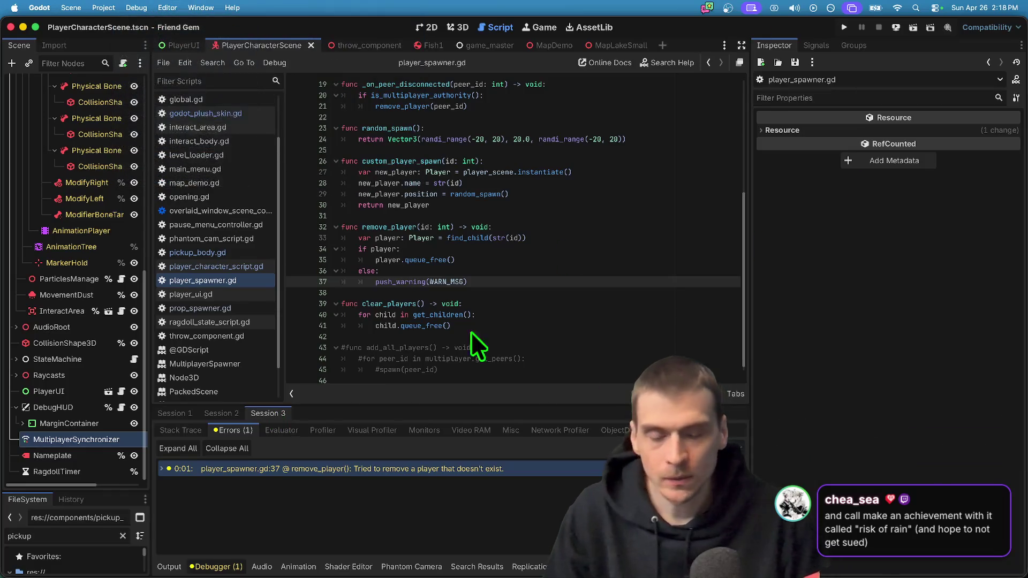
pyautogui.click(421, 233)
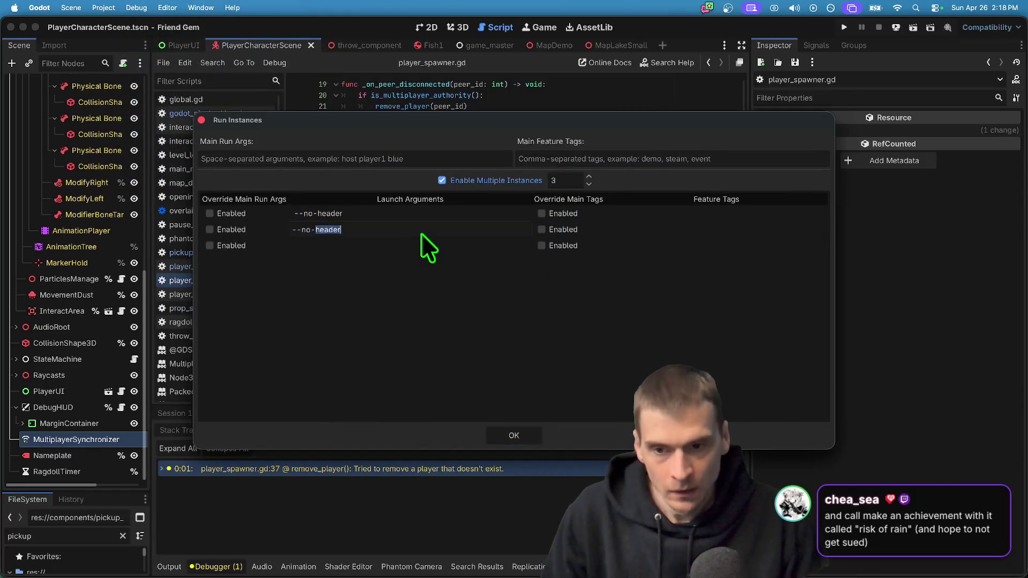
pyautogui.doubleClick(419, 244)
pyautogui.write('--no-header')
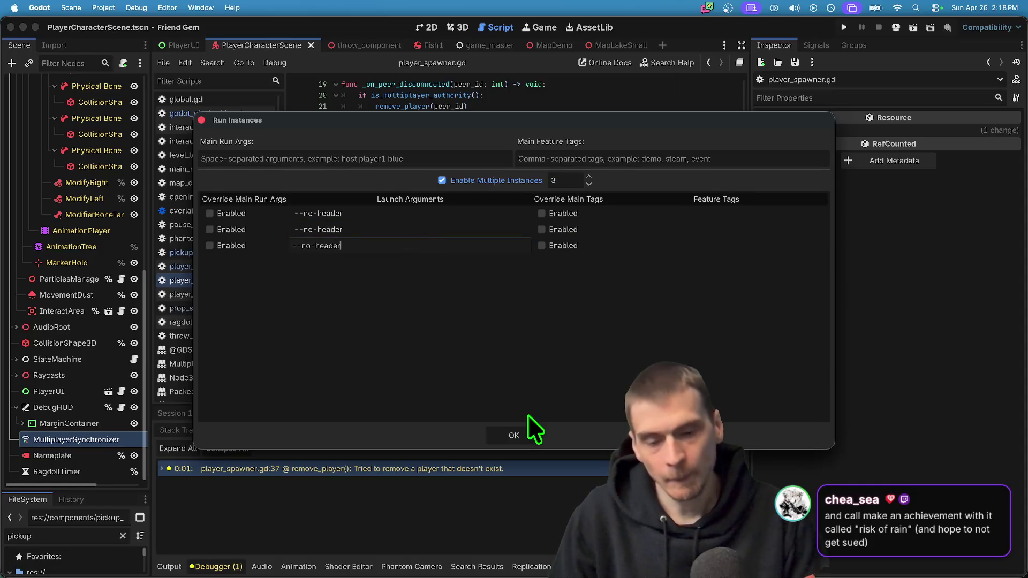
pyautogui.press('Return')
pyautogui.click(620, 216)
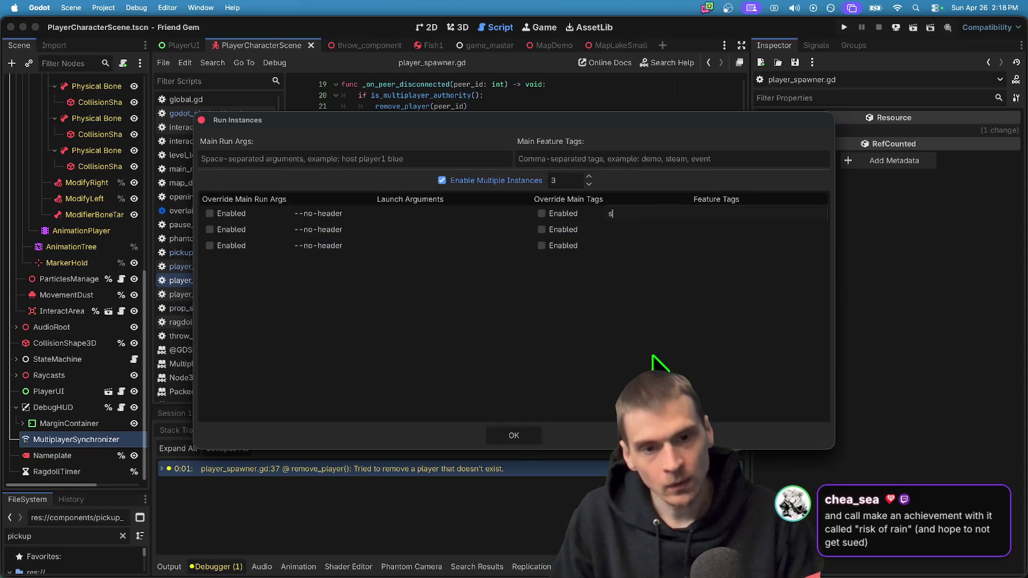
pyautogui.press('Return')
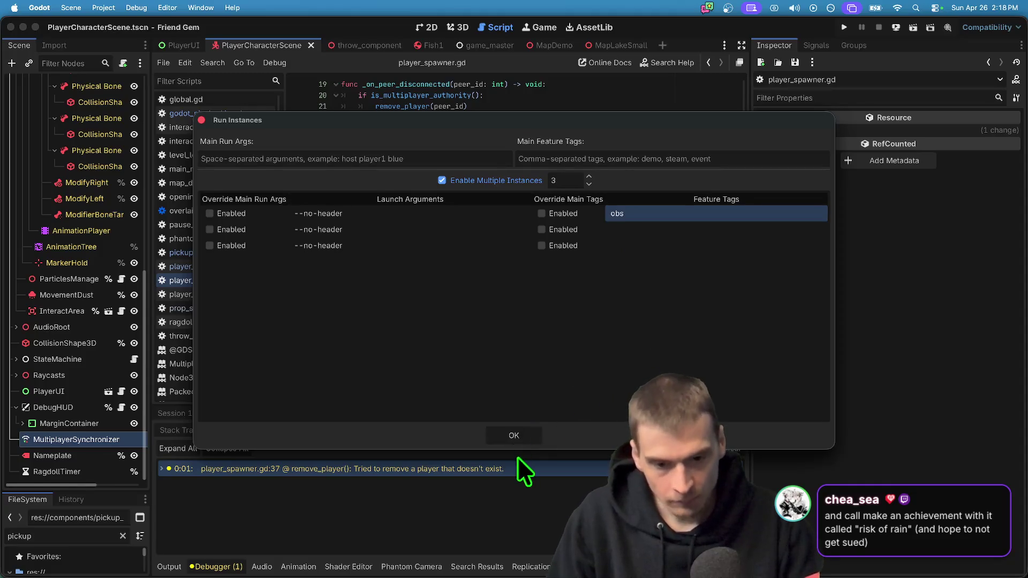
pyautogui.click(518, 437)
pyautogui.click(534, 326)
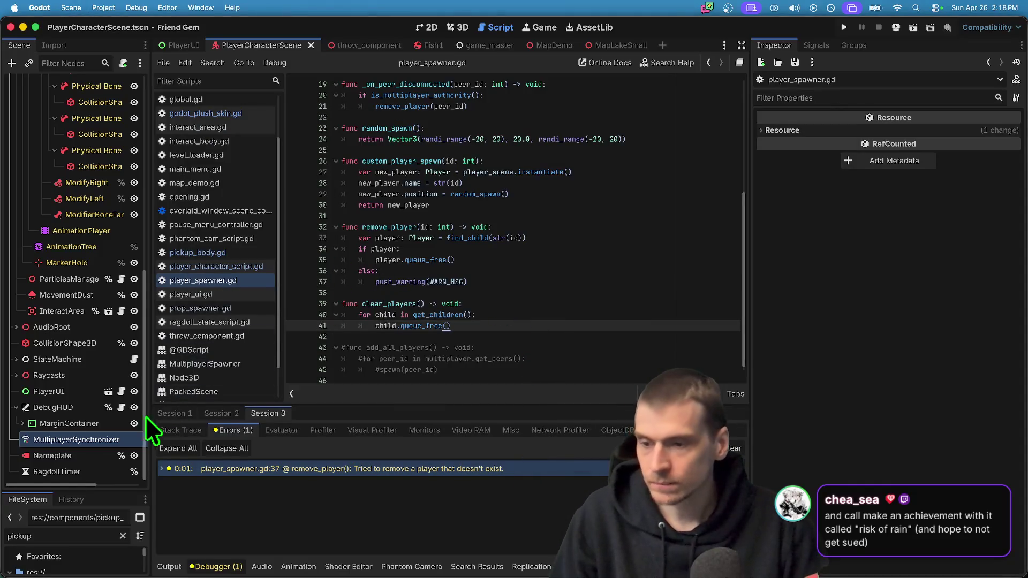
# - Set the first run instance's feature tags to 'server, obs' and confirm with OK
pyautogui.click(104, 8)
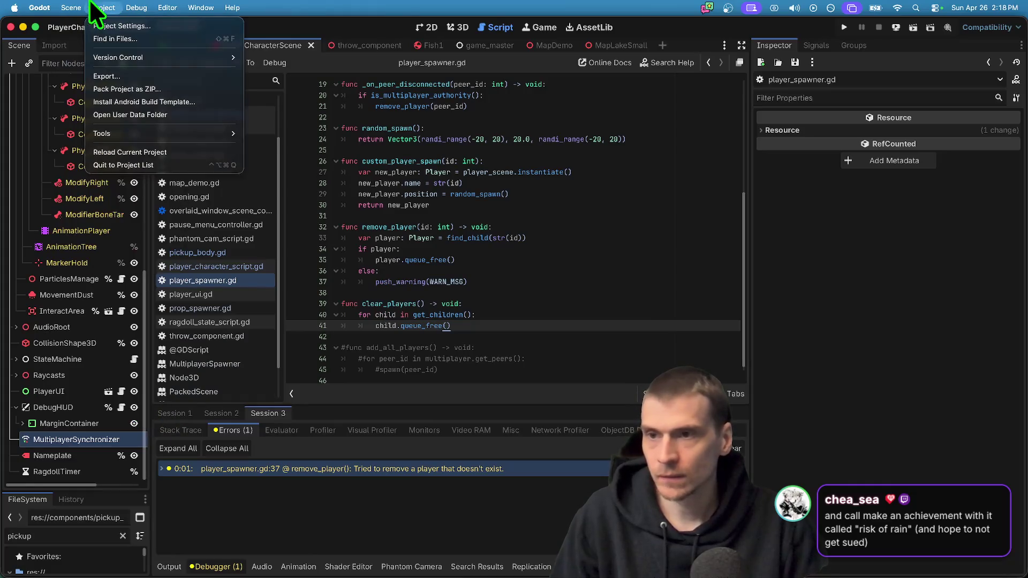
pyautogui.click(110, 23)
pyautogui.press('Escape')
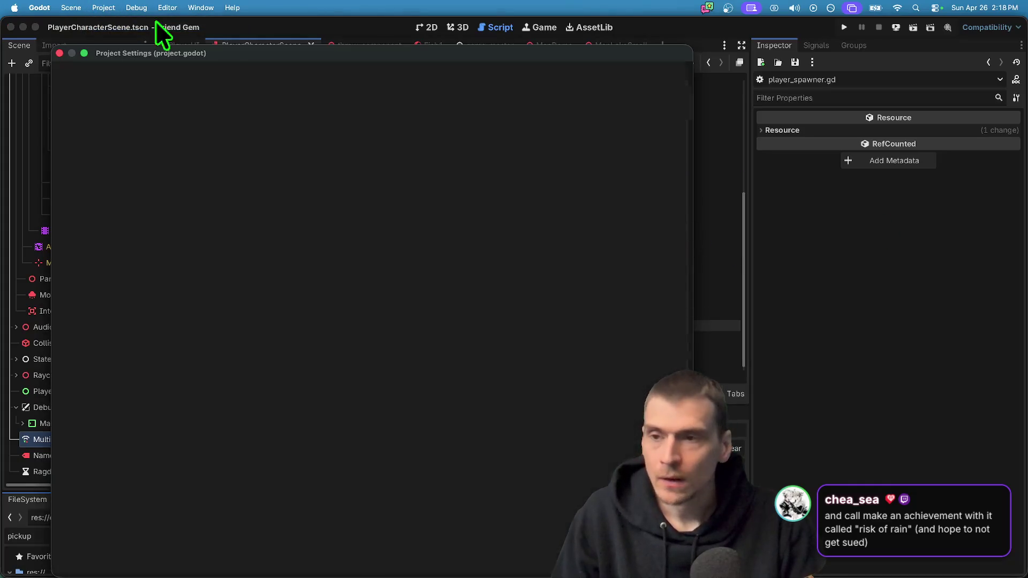
pyautogui.click(137, 8)
pyautogui.click(202, 182)
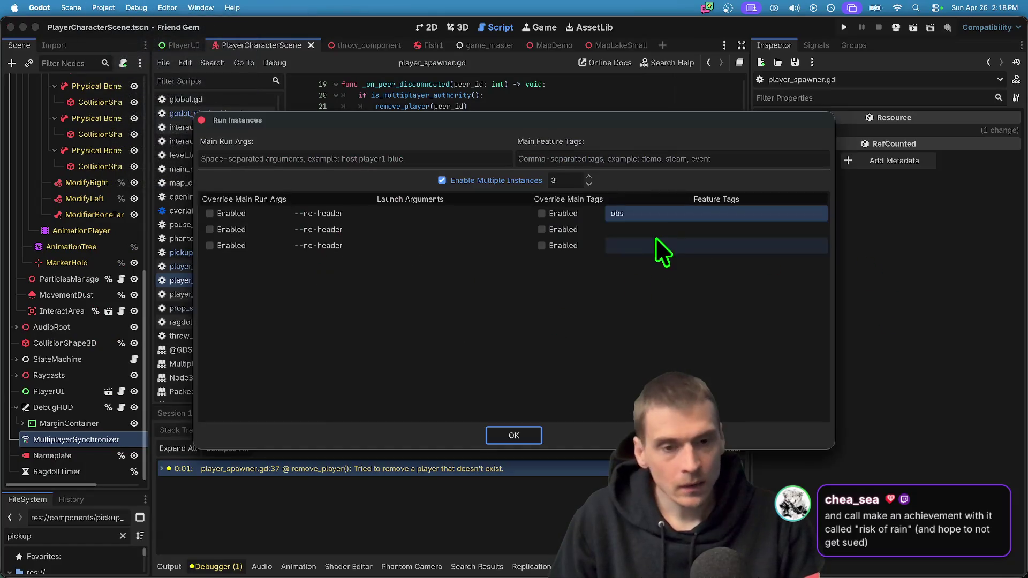
pyautogui.click(671, 209)
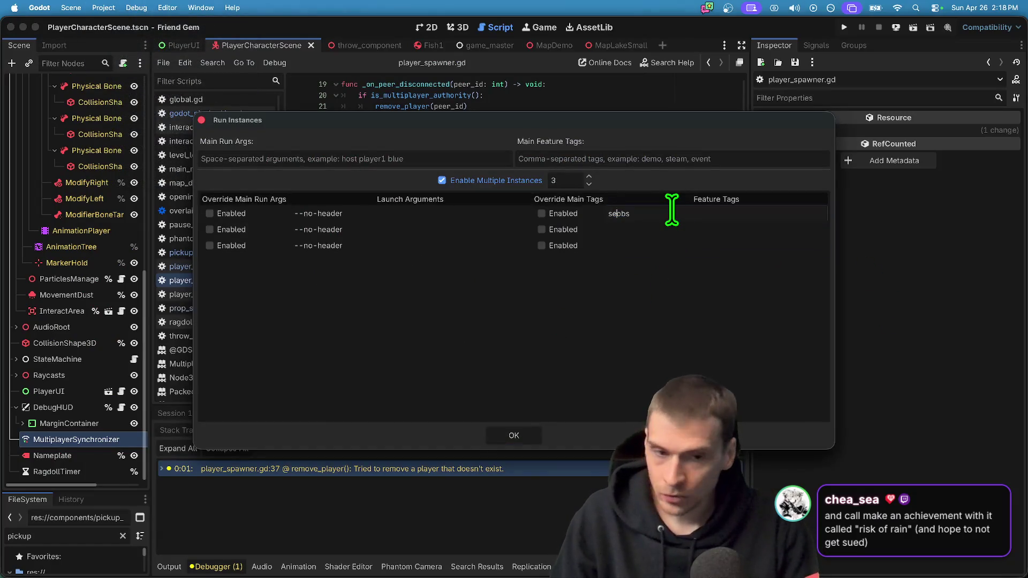
pyautogui.click(503, 436)
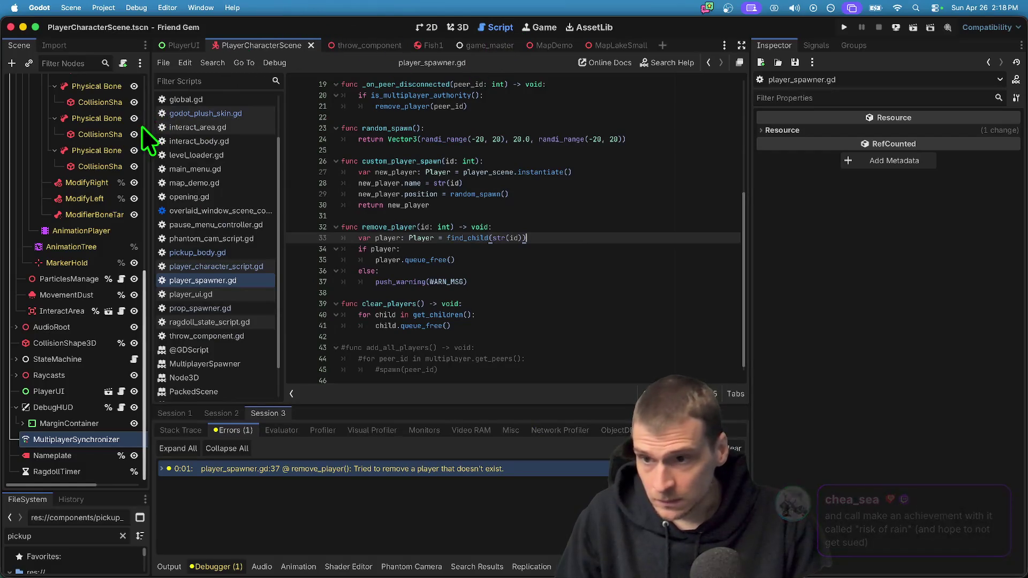
# - Widen the scene tree, collapse the VisualRoot branch, and switch to the game_master scene
pyautogui.moveTo(155, 115); pyautogui.dragTo(179, 115)
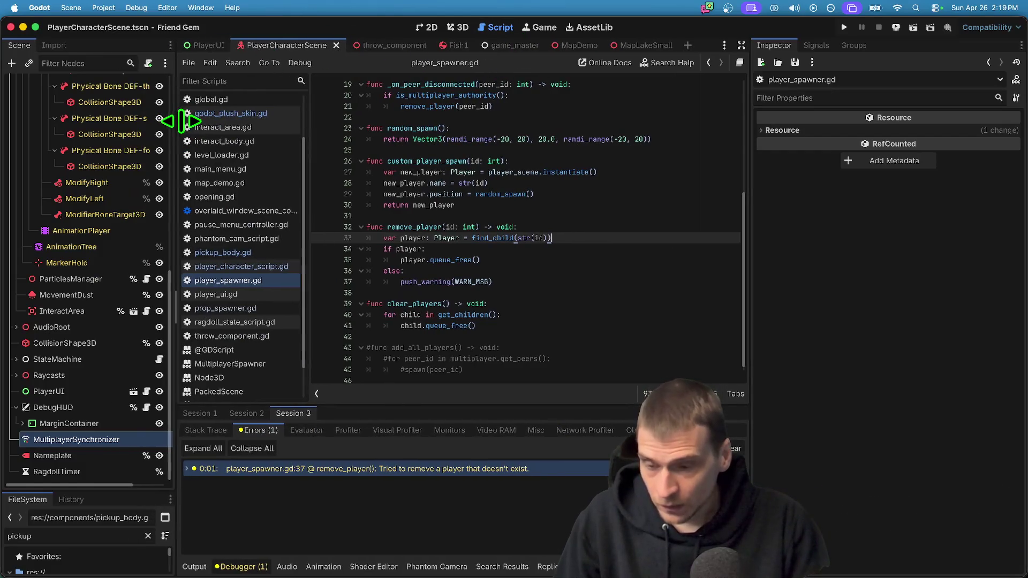
pyautogui.scroll(10, 58, 182)
pyautogui.click(54, 106)
pyautogui.press('Left')
pyautogui.press('Down')
pyautogui.press('Down')
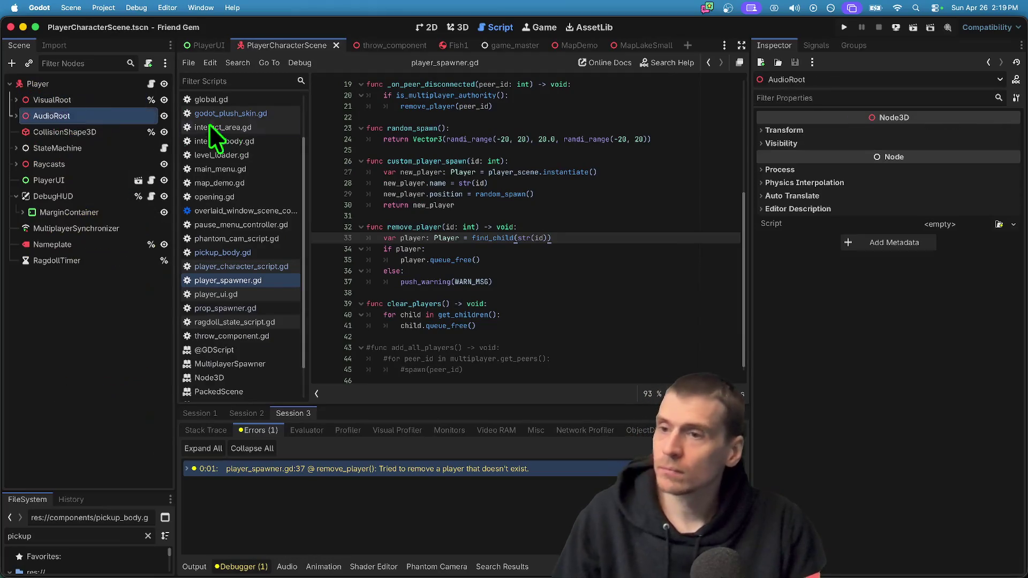
pyautogui.click(512, 46)
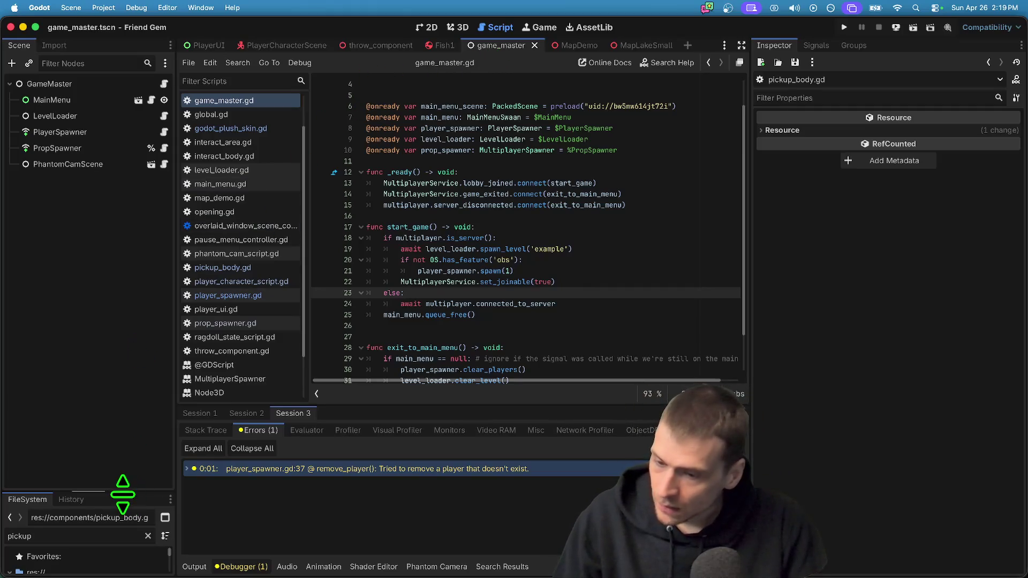
# - Filter the FileSystem dock for 'main m' and open template main_menu.tscn
pyautogui.moveTo(107, 490); pyautogui.dragTo(108, 247)
pyautogui.doubleClick(138, 292)
pyautogui.write('main m')
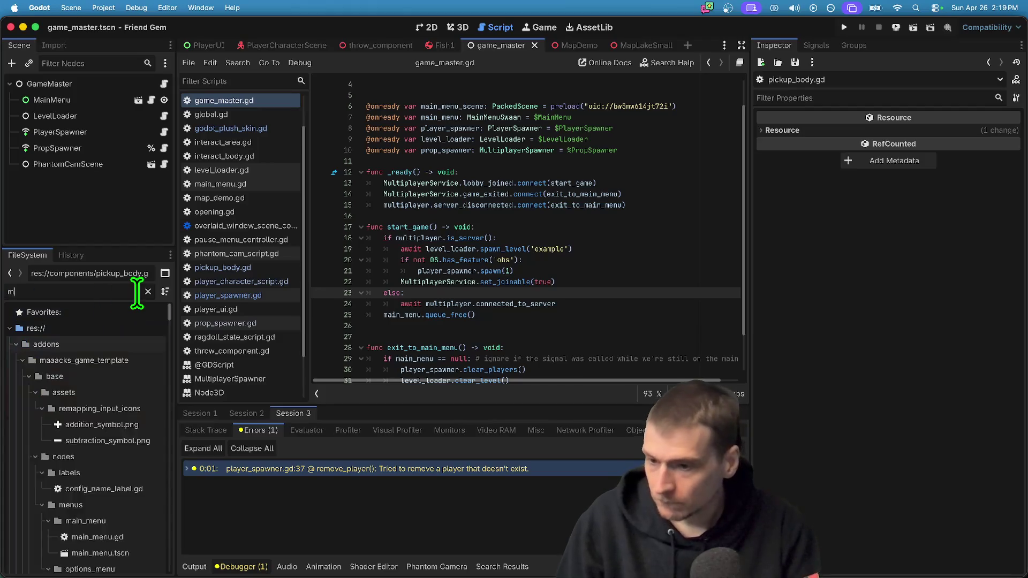
pyautogui.scroll(-5, 132, 423)
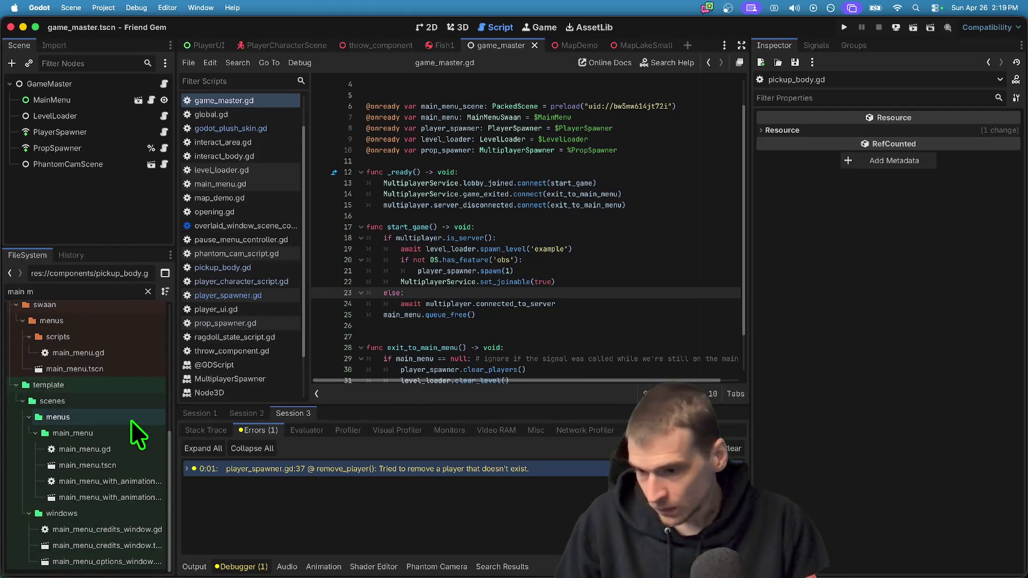
pyautogui.doubleClick(112, 465)
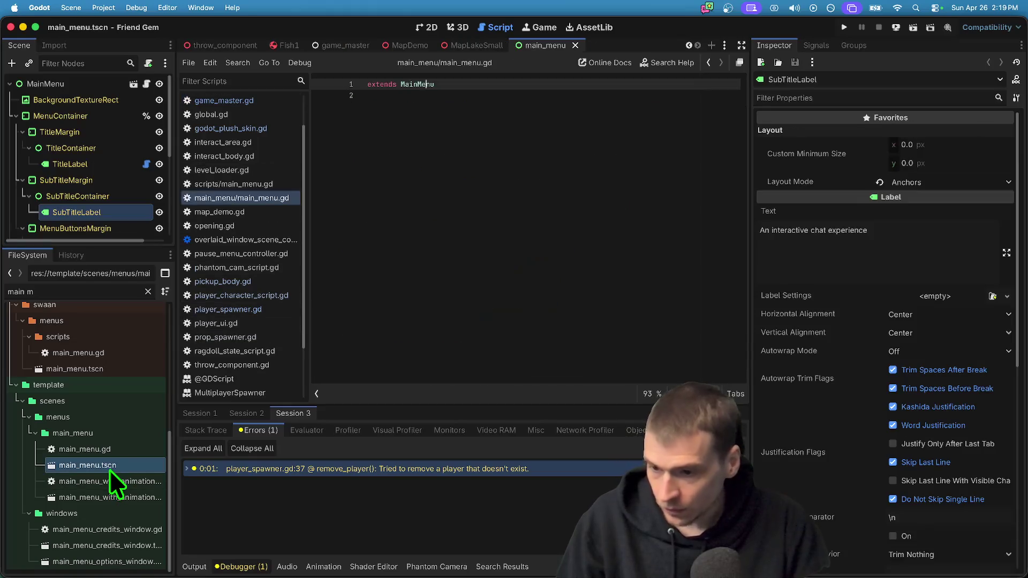
# - Open the base MainMenu script that main_menu.gd extends and look through it
pyautogui.click(146, 85)
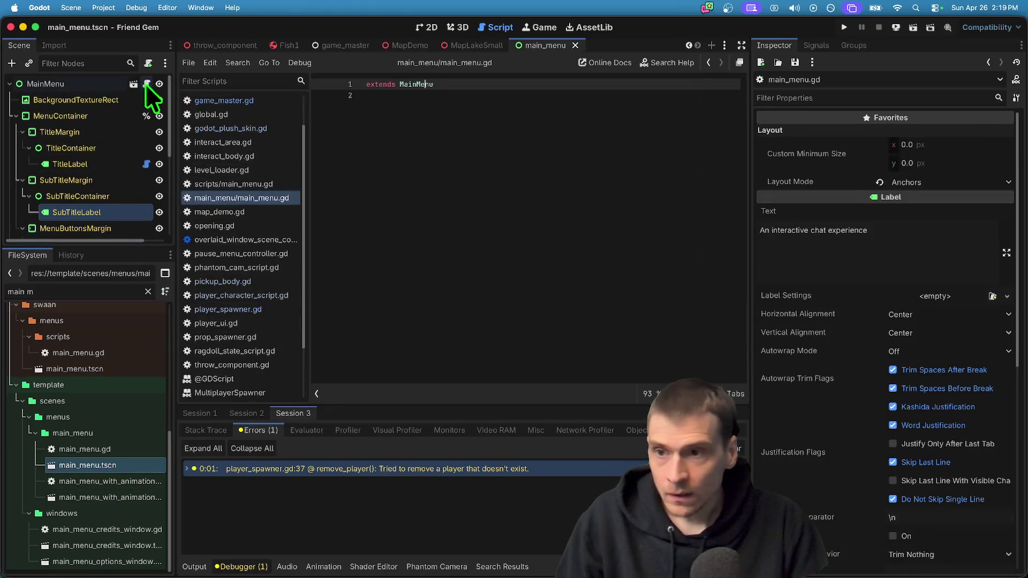
pyautogui.moveTo(57, 242); pyautogui.dragTo(87, 452)
pyautogui.click(577, 184)
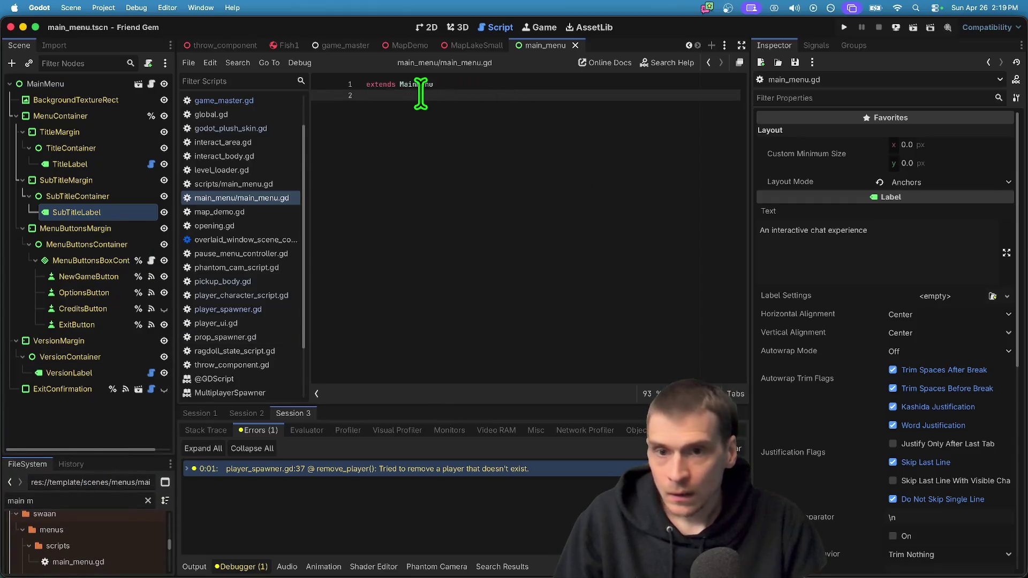
pyautogui.keyDown('super'); pyautogui.click(421, 85); pyautogui.keyUp('super')
pyautogui.scroll(-8, 629, 265)
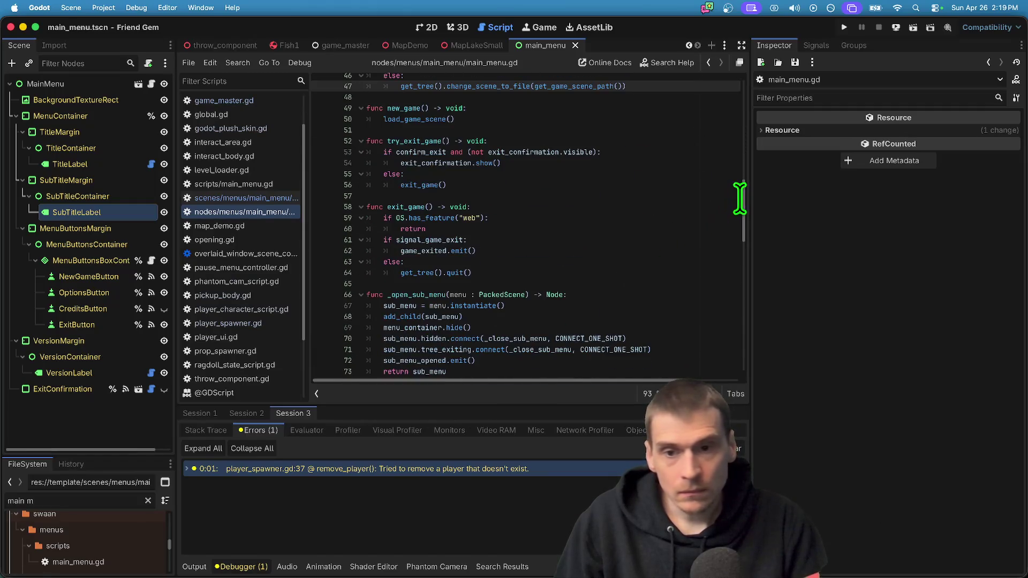
pyautogui.moveTo(743, 198)
pyautogui.mouseDown()
pyautogui.moveTo(740, 358)
pyautogui.moveTo(724, 194)
pyautogui.moveTo(716, 277)
pyautogui.moveTo(715, 82)
pyautogui.moveTo(696, 184)
pyautogui.moveTo(696, 171)
pyautogui.mouseUp()
pyautogui.scroll(1, 696, 184)
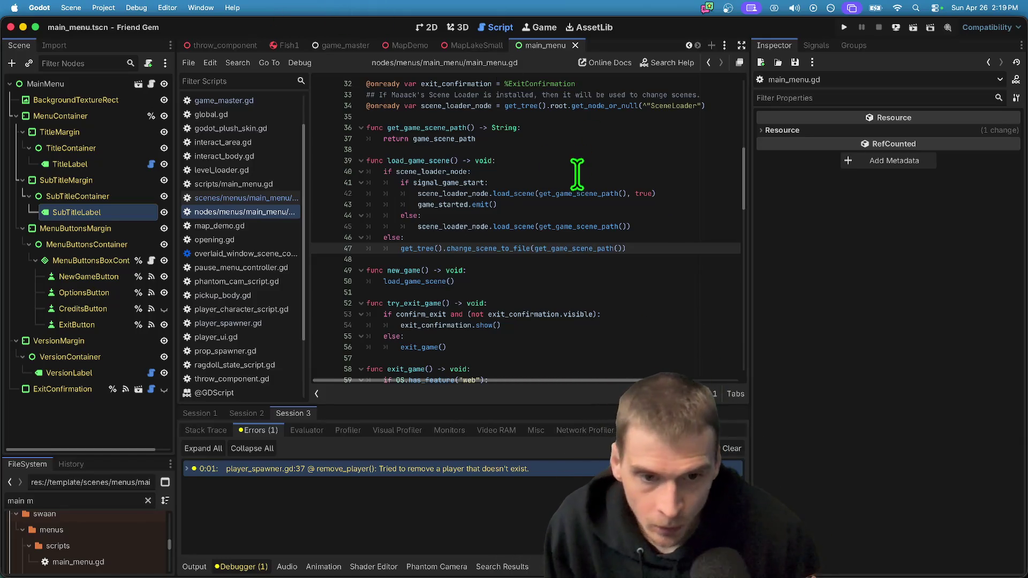
# - Jump from the load_game_scene() call to its definition and back again
pyautogui.click(409, 281)
pyautogui.scroll(-1, 410, 281)
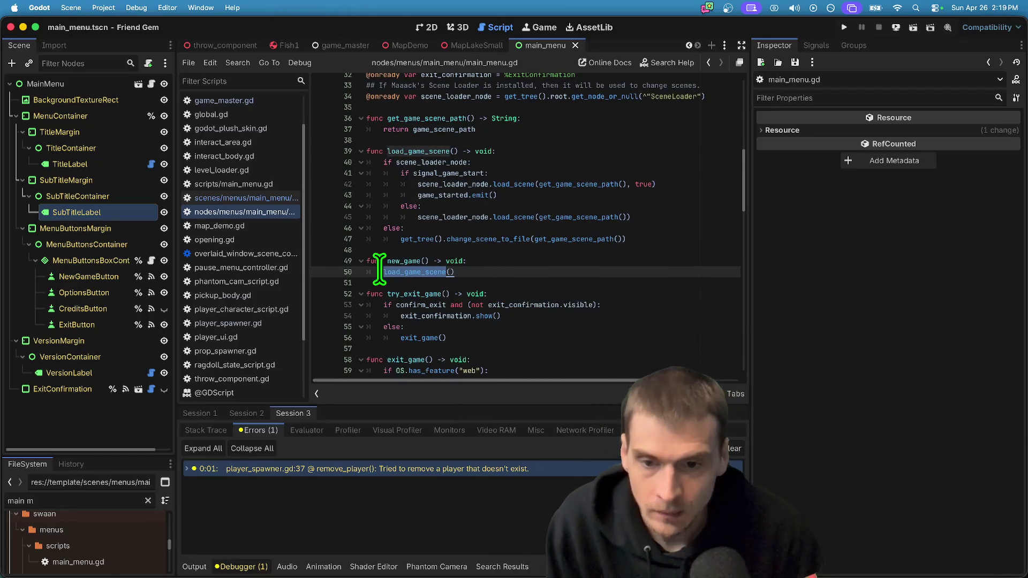
pyautogui.keyDown('ctrl'); pyautogui.click(401, 273); pyautogui.keyUp('ctrl')
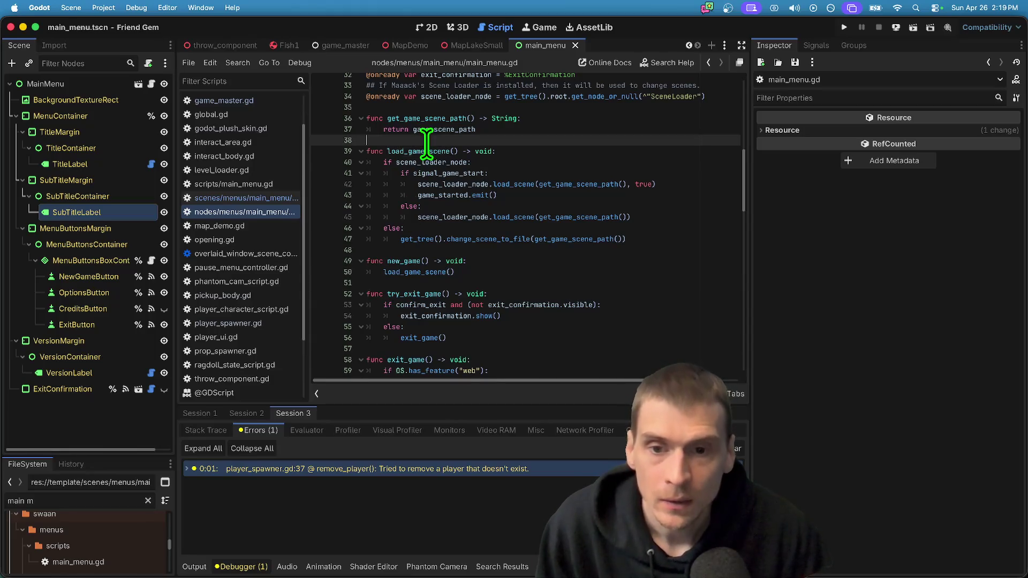
pyautogui.press('super+alt+Left')
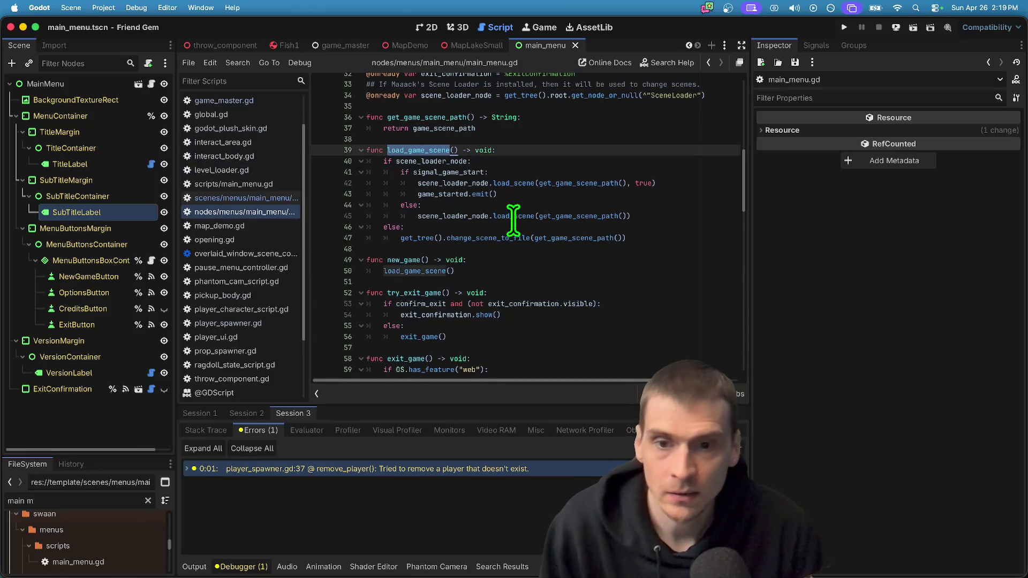
pyautogui.press('super+alt+Right')
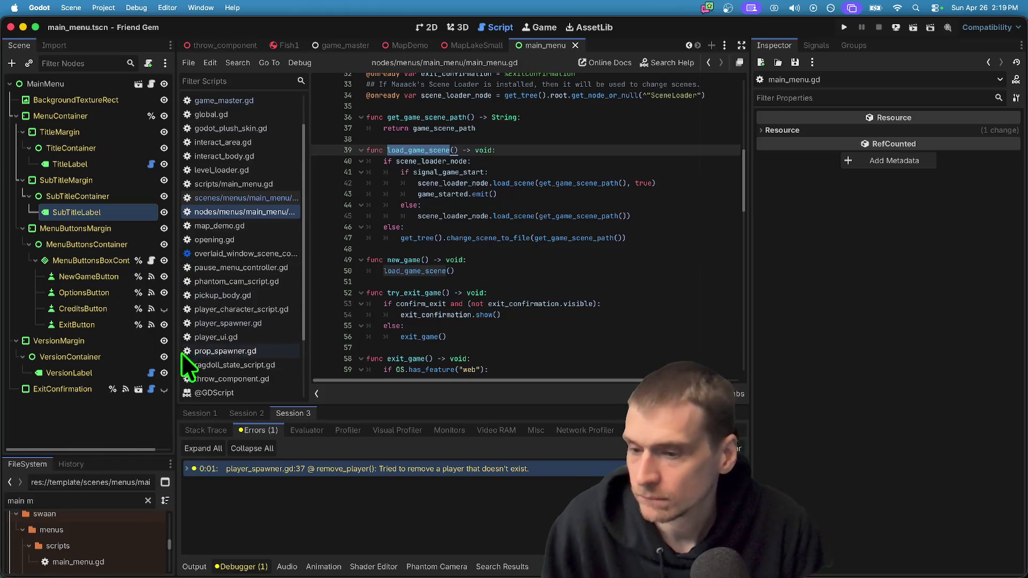
# - Show NewGameButton's connected signals and search the script for 'on_new'
pyautogui.click(105, 274)
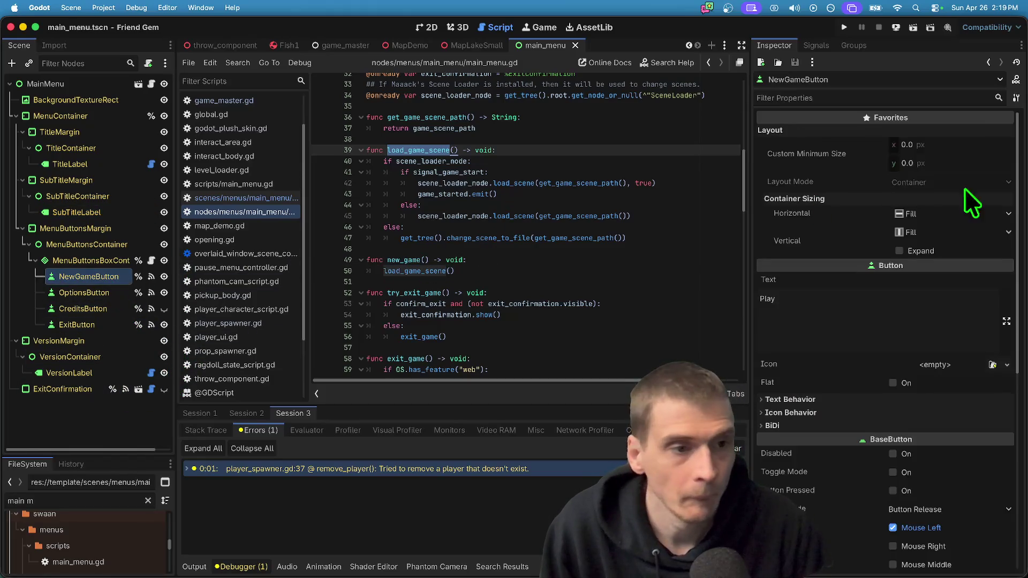
pyautogui.scroll(-15, 633, 291)
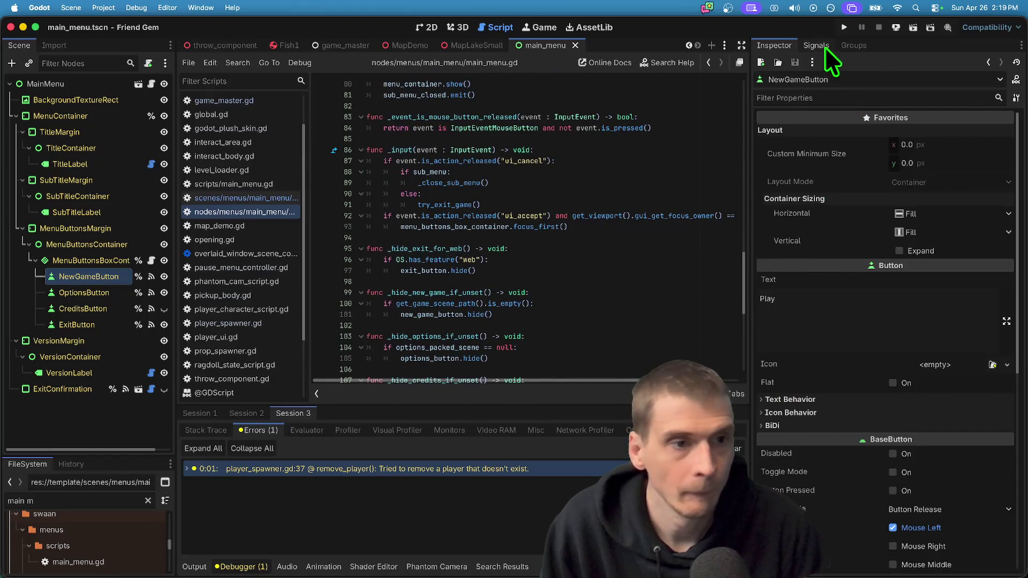
pyautogui.click(819, 46)
pyautogui.click(586, 226)
pyautogui.press('super+f')
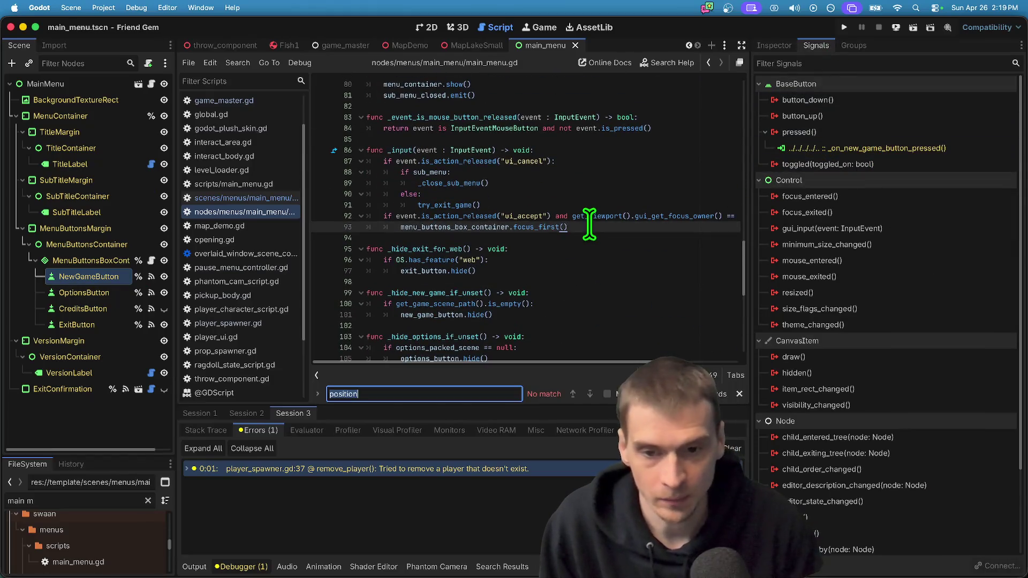
pyautogui.write('on_new')
pyautogui.press('Escape')
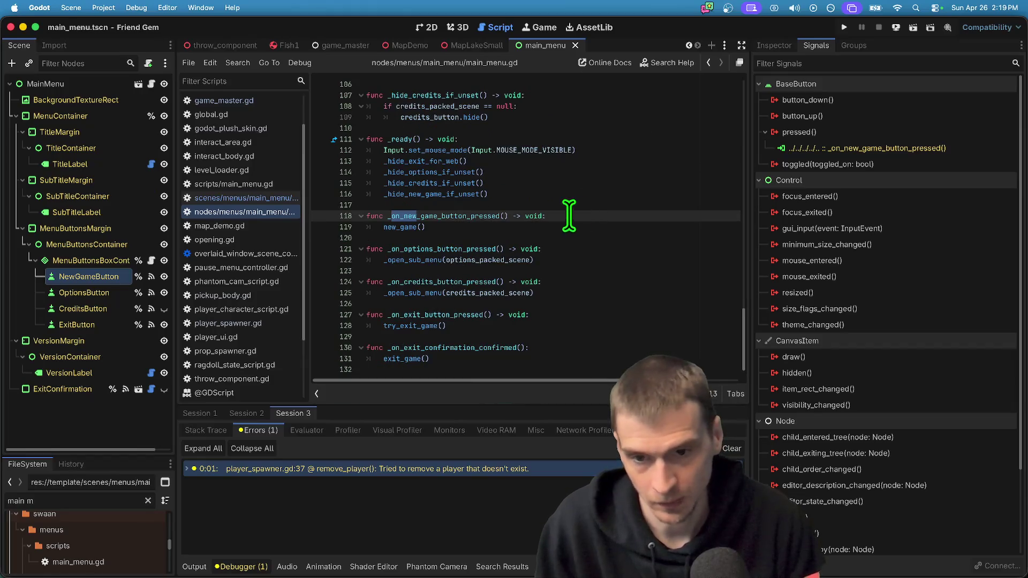
# - Follow new_game() from the pressed handler to its load_game_scene() call
pyautogui.doubleClick(404, 227)
pyautogui.press('super+g')
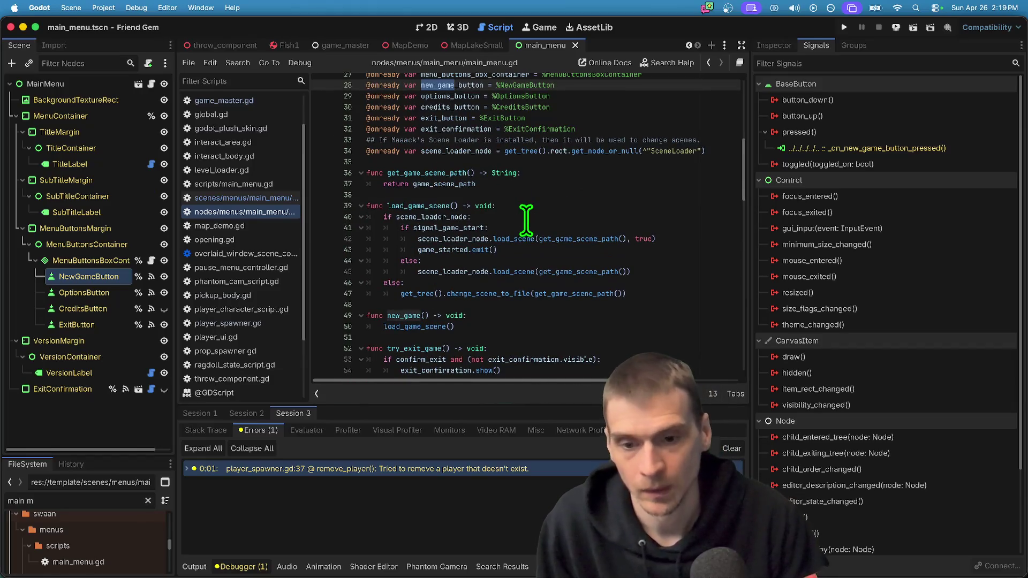
pyautogui.scroll(-2, 527, 219)
pyautogui.tripleClick(536, 275)
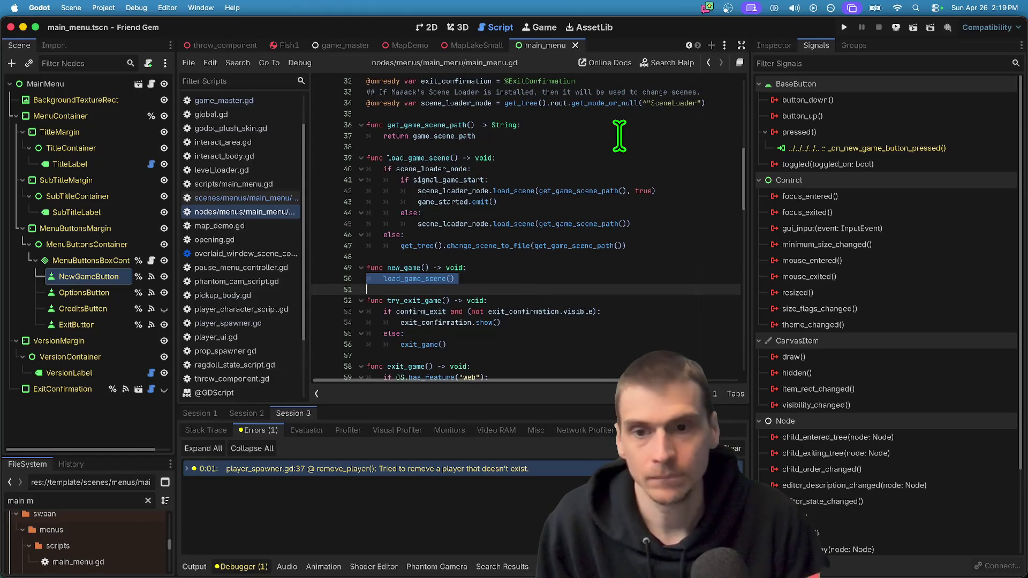
pyautogui.scroll(2, 620, 137)
pyautogui.click(619, 153)
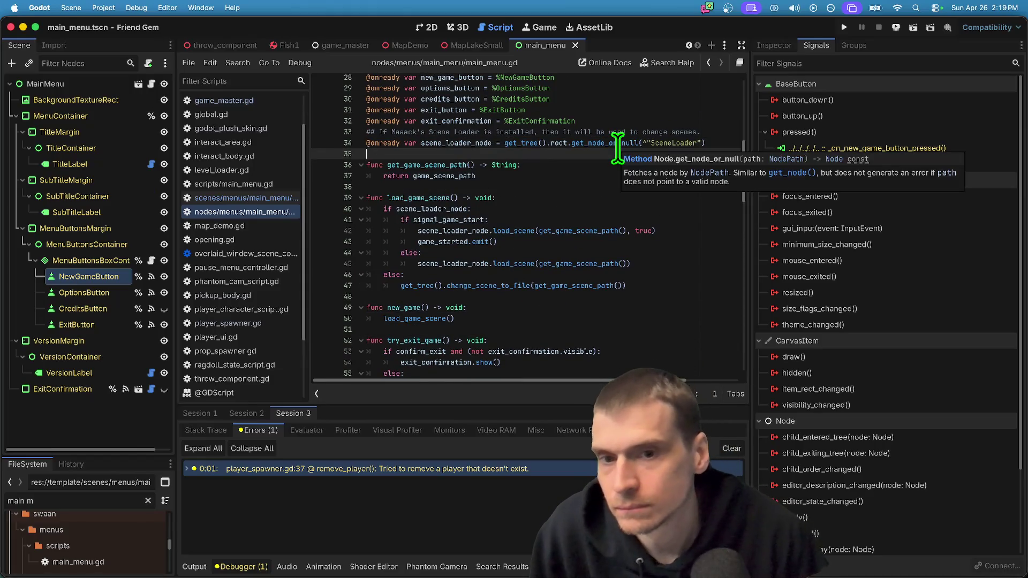
pyautogui.scroll(10, 619, 153)
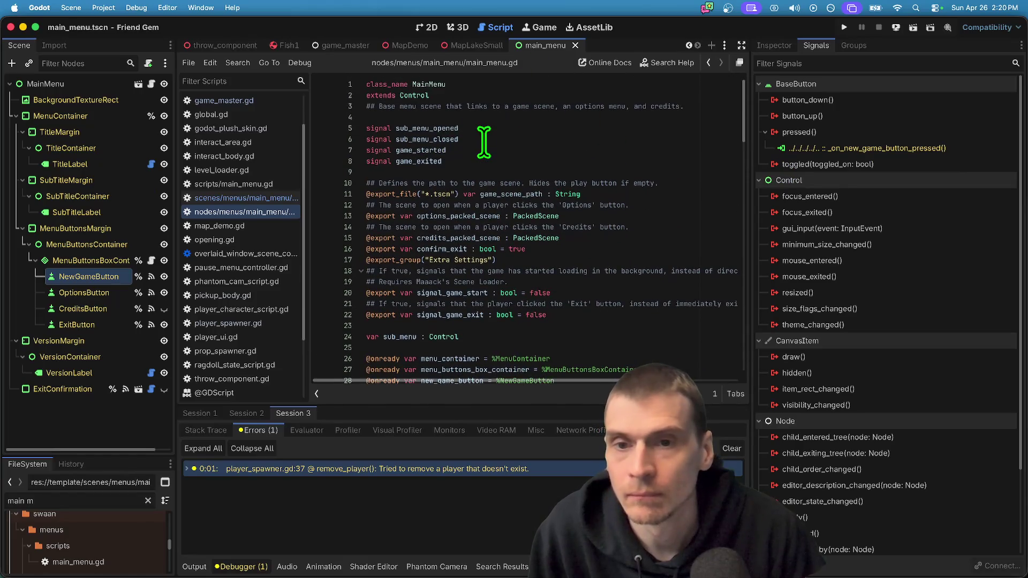
pyautogui.scroll(-10, 470, 183)
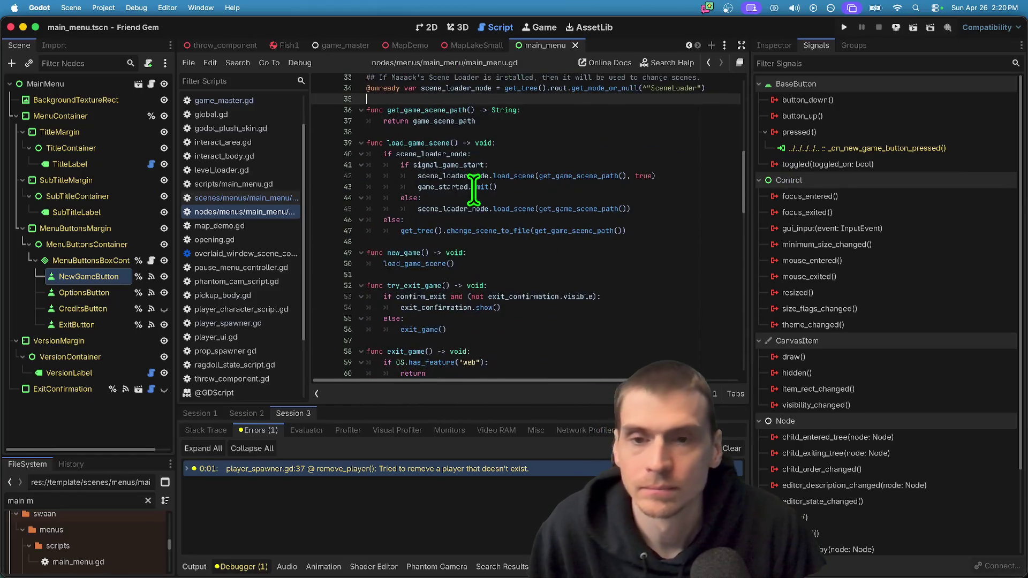
# - Add a '# CRITICAL: Custom' comment and a func _ready(): declaration below line 35
pyautogui.press('Return')
pyautogui.press('Return')
pyautogui.press('Return')
pyautogui.press('Up')
pyautogui.write('fu')
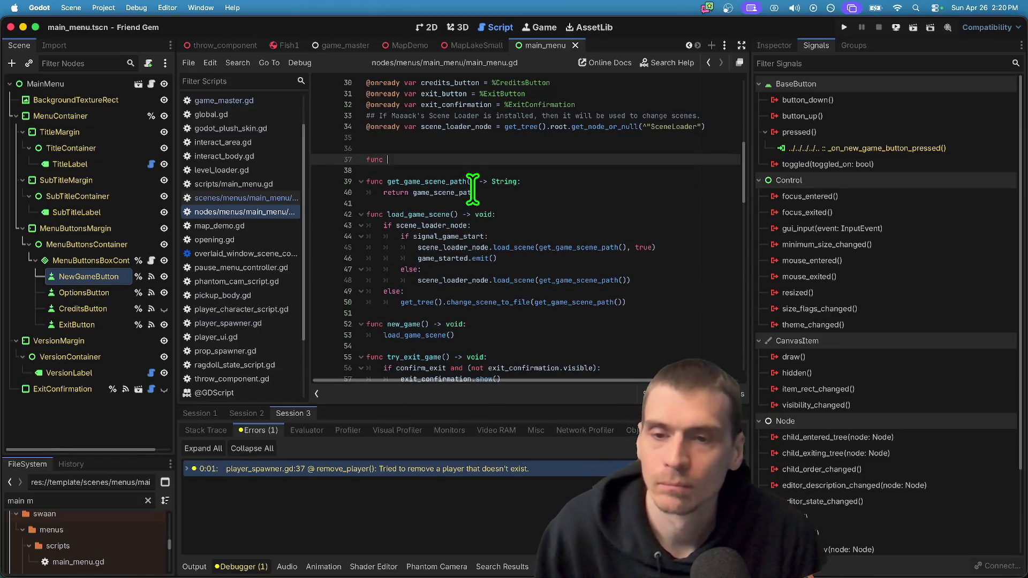
pyautogui.press('Up')
pyautogui.write('#')
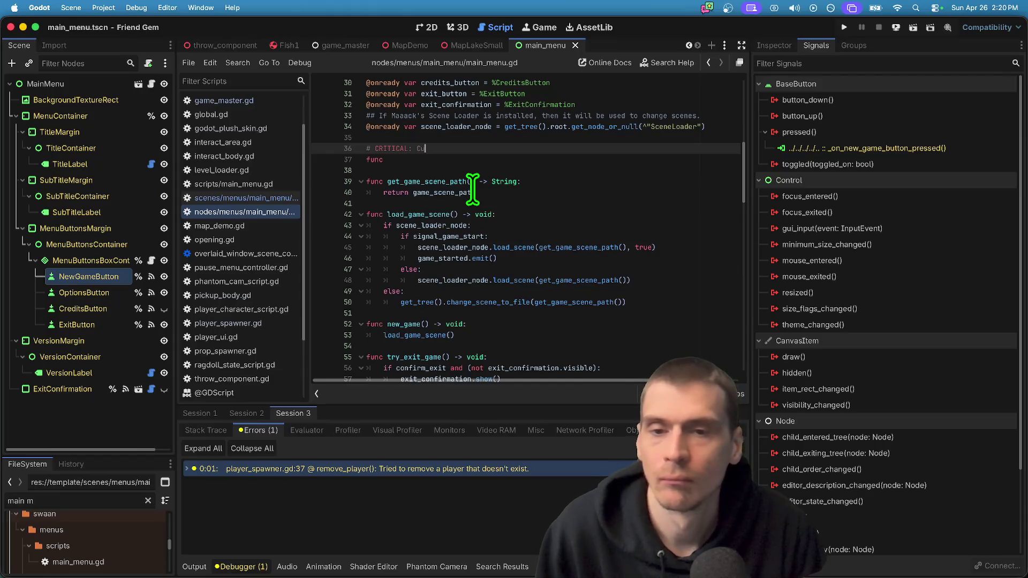
pyautogui.press('Down')
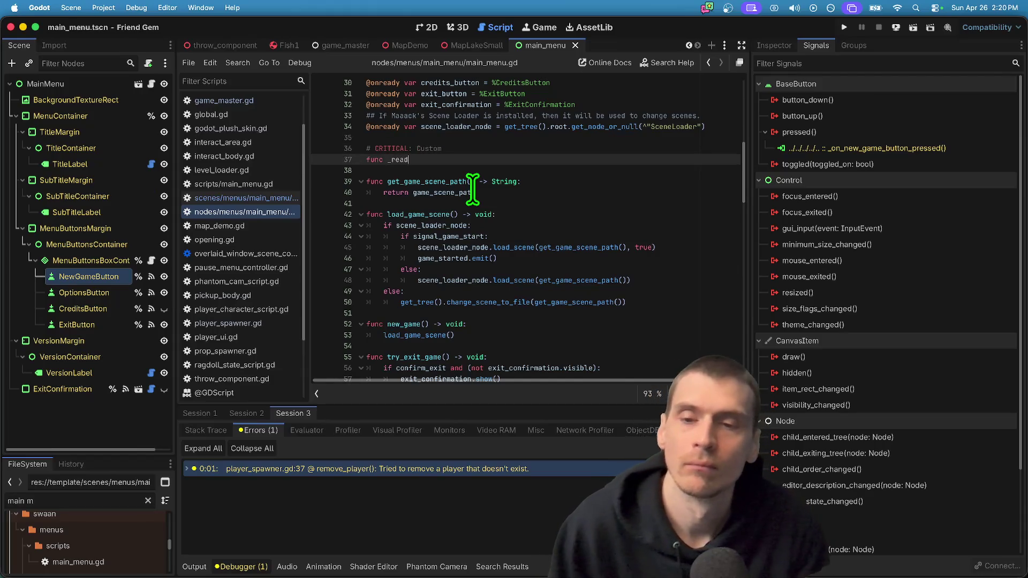
pyautogui.write(':')
pyautogui.press('Return')
pyautogui.press('Return')
# - Write load_game_scene() in _ready's body with an OS.has_feature check above it
pyautogui.press('Up')
pyautogui.write('load_game_scene()')
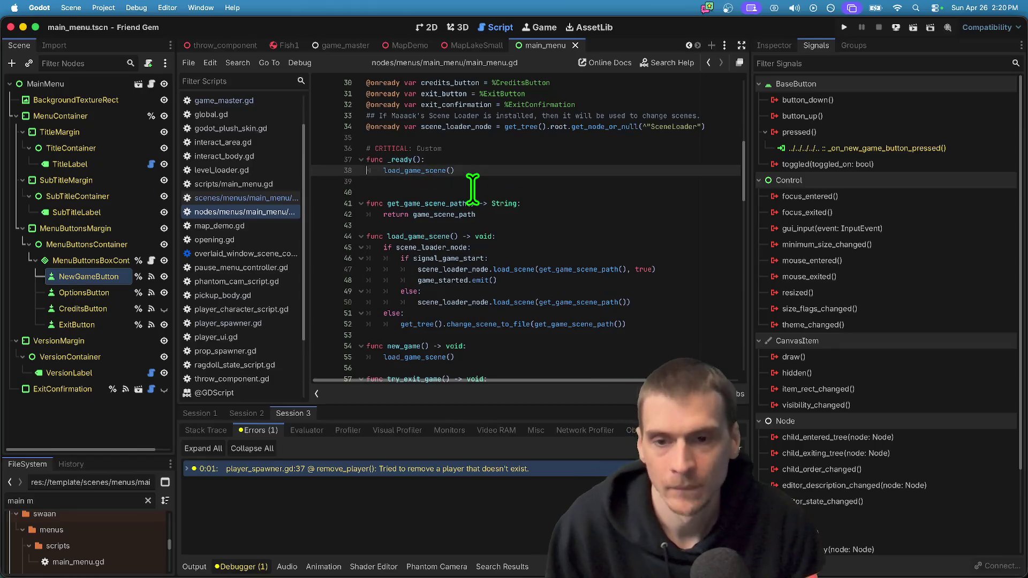
pyautogui.press('Home')
pyautogui.press('Return')
pyautogui.press('Up')
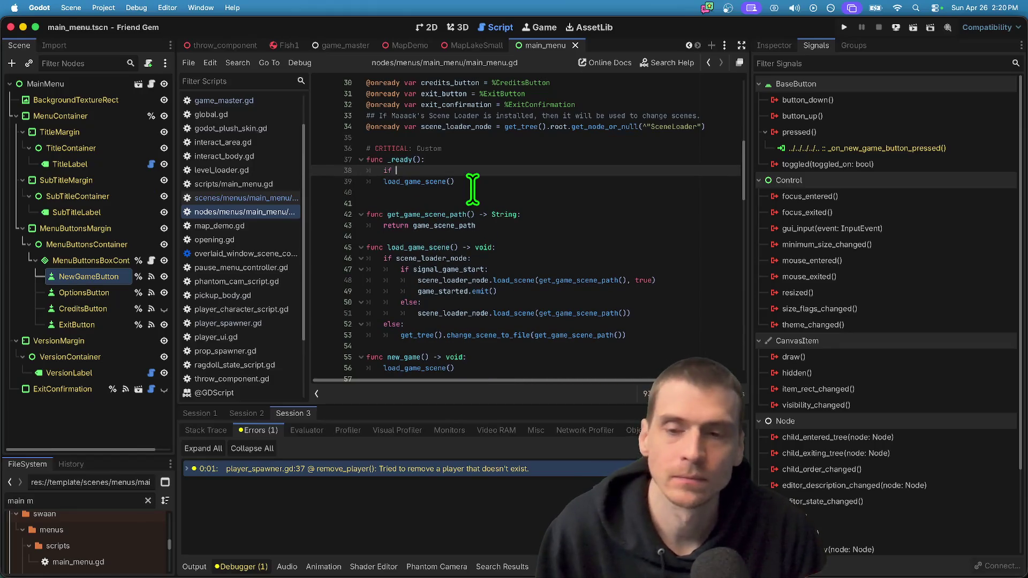
pyautogui.write('.has_fo')
pyautogui.press('Return')
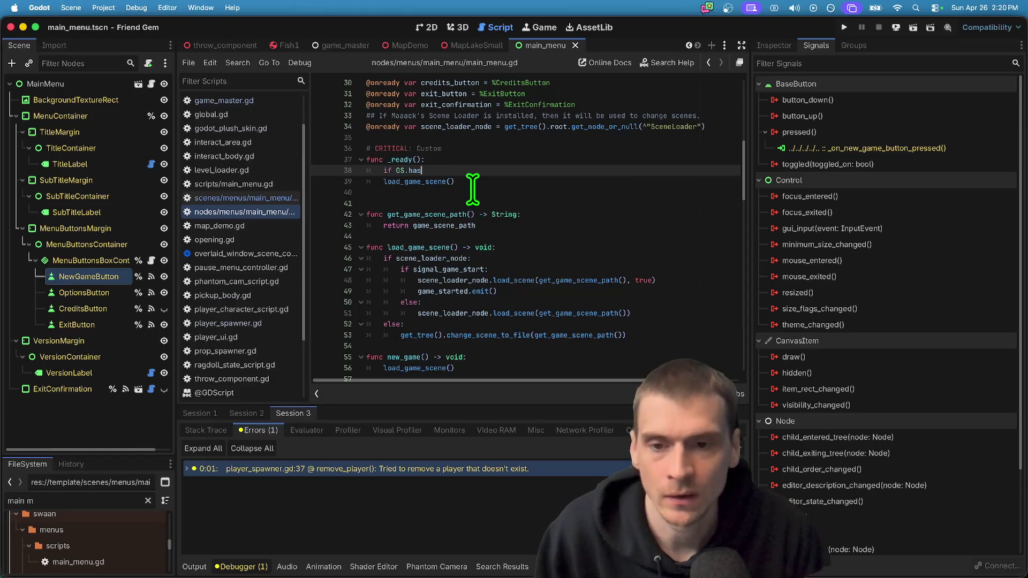
pyautogui.write('fea')
pyautogui.press('Return')
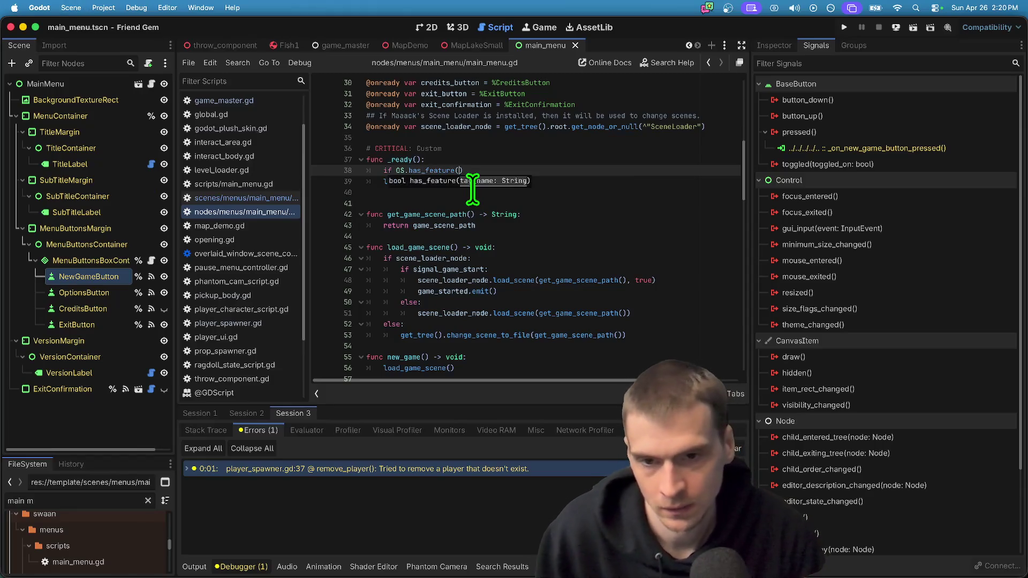
# - Temporarily delete the _ready block, save, and browse to the template scenes folder
pyautogui.moveTo(445, 149)
pyautogui.mouseDown()
pyautogui.moveTo(350, 149)
pyautogui.moveTo(558, 198)
pyautogui.moveTo(574, 147)
pyautogui.moveTo(547, 176)
pyautogui.mouseUp()
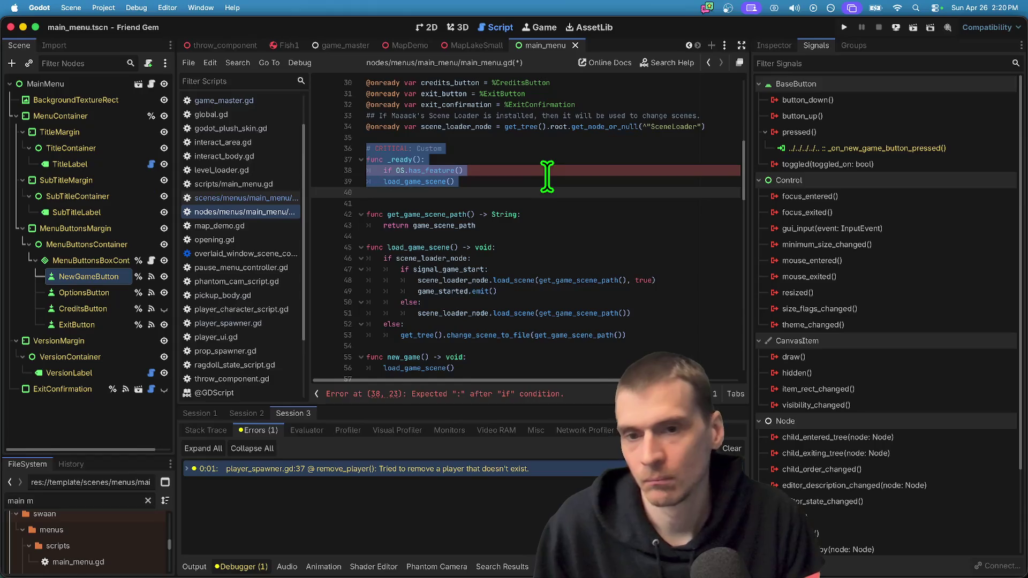
pyautogui.press('Delete')
pyautogui.press('Delete')
pyautogui.press('Delete')
pyautogui.press('super+s')
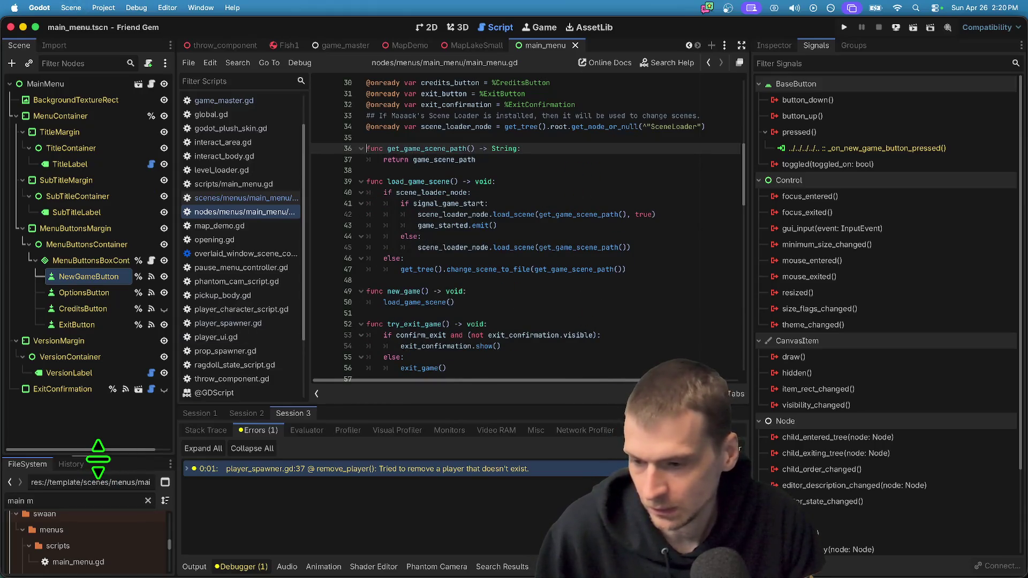
pyautogui.moveTo(97, 454); pyautogui.dragTo(97, 170)
pyautogui.scroll(5, 27, 405)
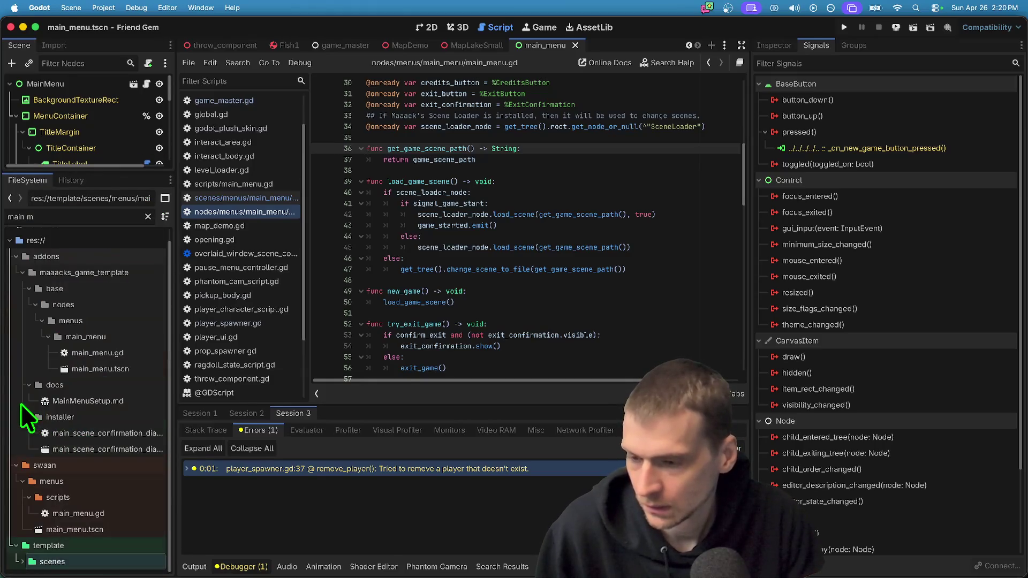
pyautogui.click(17, 465)
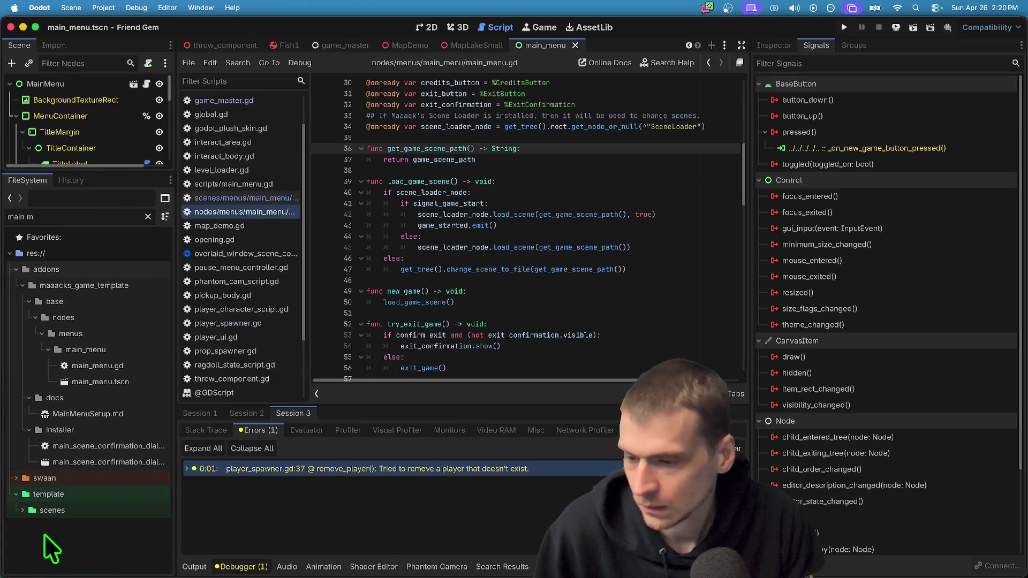
pyautogui.click(22, 497)
pyautogui.scroll(-2, 24, 511)
# - Restore the _ready block, indent load_game_scene() under the if, and clear its condition
pyautogui.click(616, 211)
pyautogui.hotkey('ctrl', 'z')
pyautogui.hotkey('ctrl', 'z')
pyautogui.hotkey('ctrl', 'z')
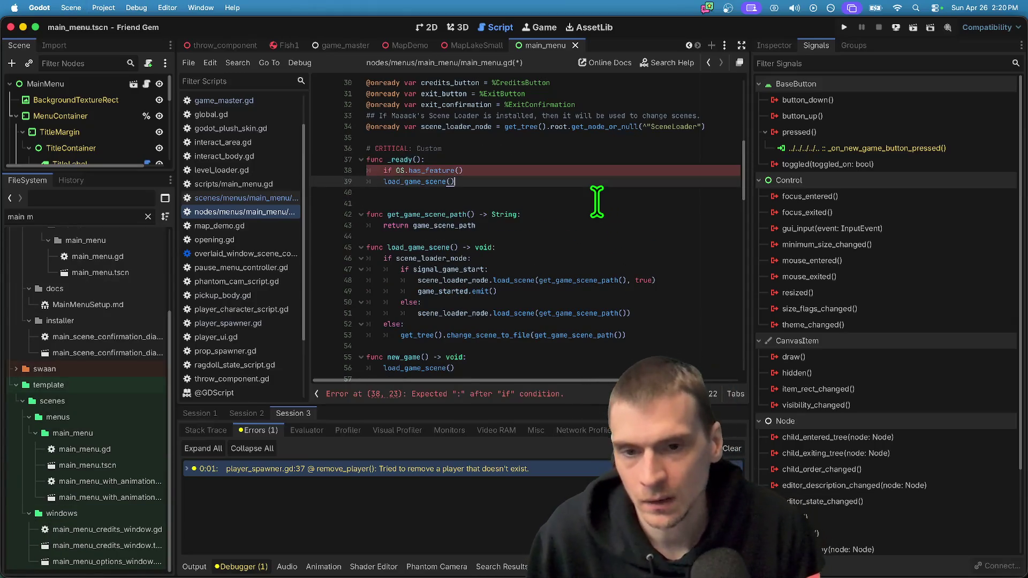
pyautogui.press('Home')
pyautogui.press('Tab')
pyautogui.press('Up')
pyautogui.press('End')
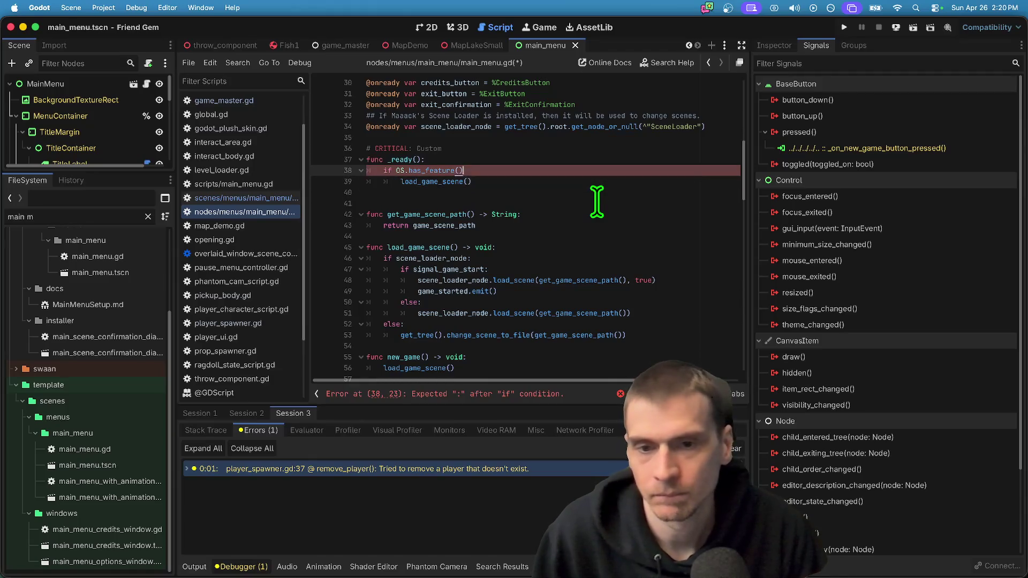
pyautogui.write("'obs',")
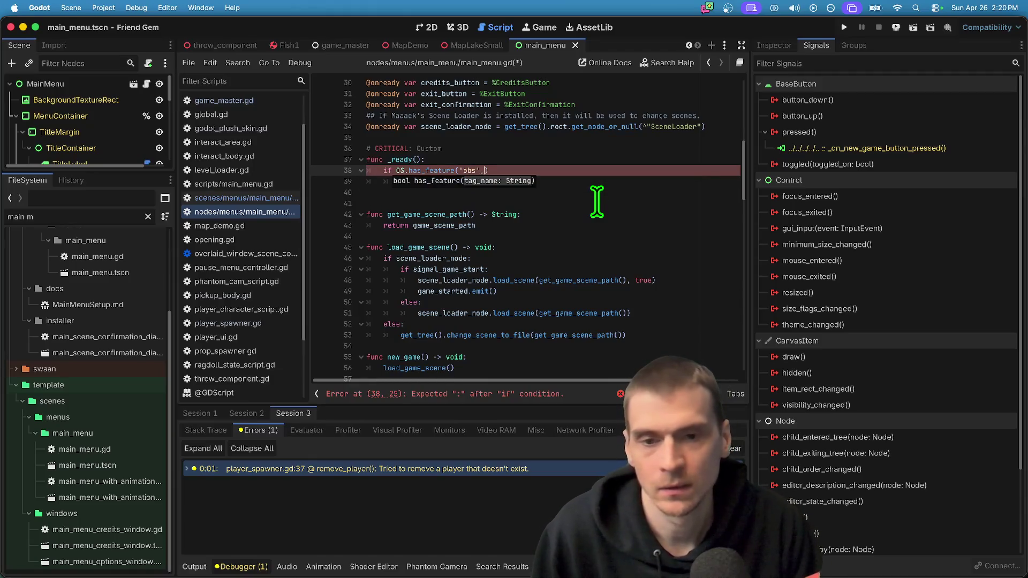
pyautogui.press('BackSpace')
pyautogui.press('BackSpace')
pyautogui.press('BackSpace')
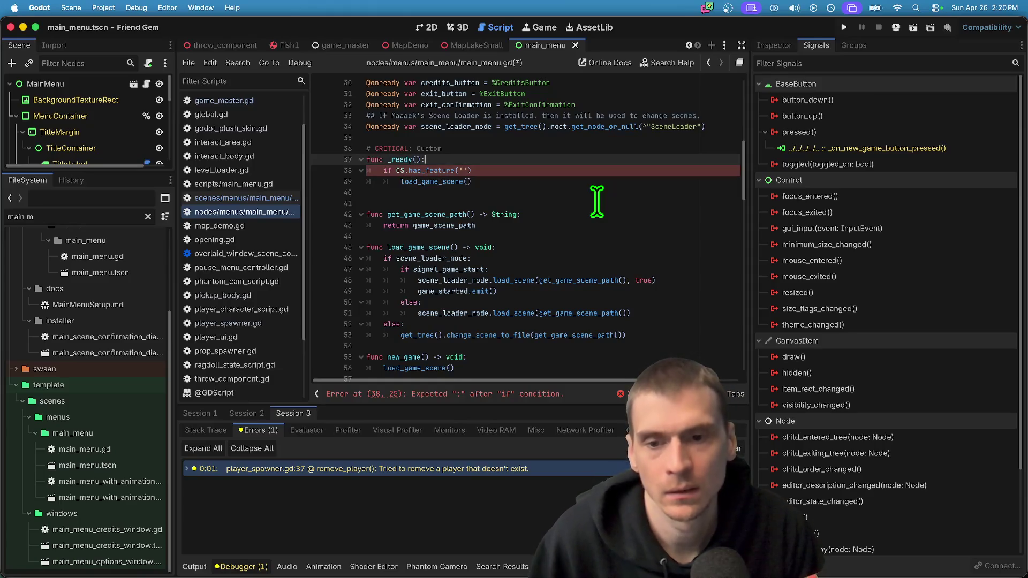
pyautogui.moveTo(396, 171); pyautogui.dragTo(483, 166)
pyautogui.press('BackSpace')
# - Add var features = ['obs', 'server', 'client'] under a TODO comment on line 37
pyautogui.press('Up')
pyautogui.press('Up')
pyautogui.press('Up')
pyautogui.press('Return')
pyautogui.press('Return')
pyautogui.press('Up')
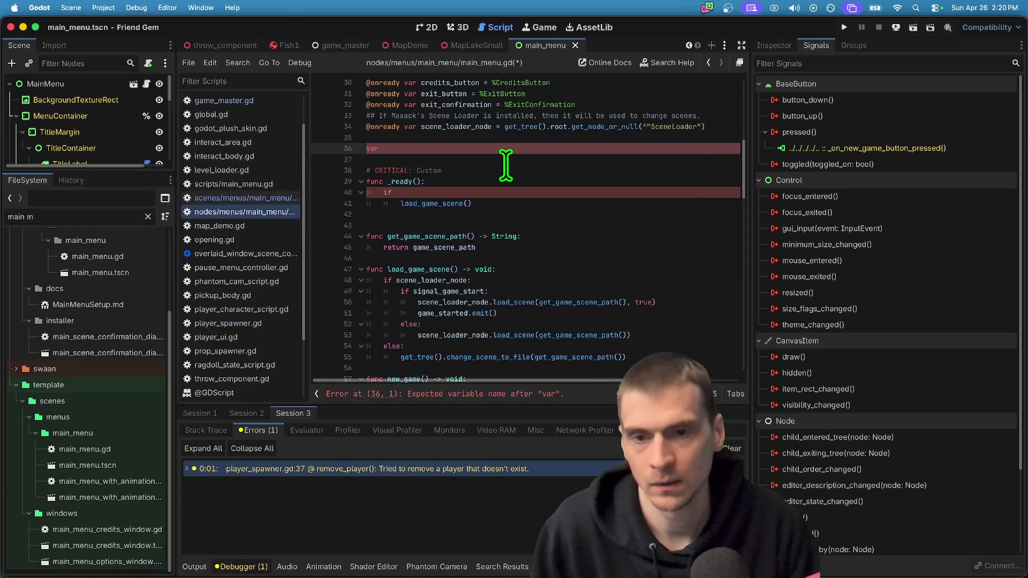
pyautogui.write("['obs', 'server")
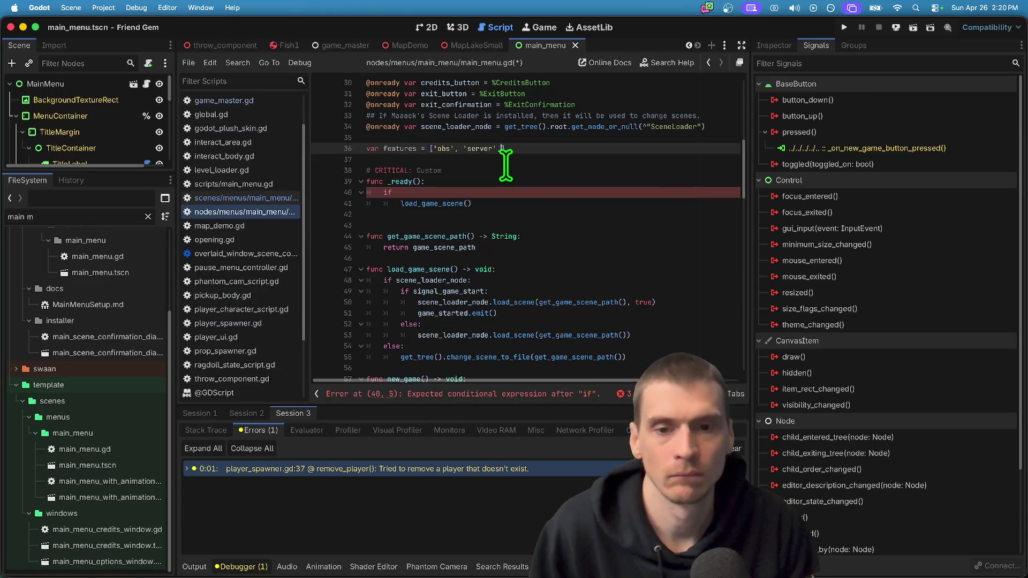
pyautogui.write(',')
pyautogui.press('Up')
pyautogui.press('Return')
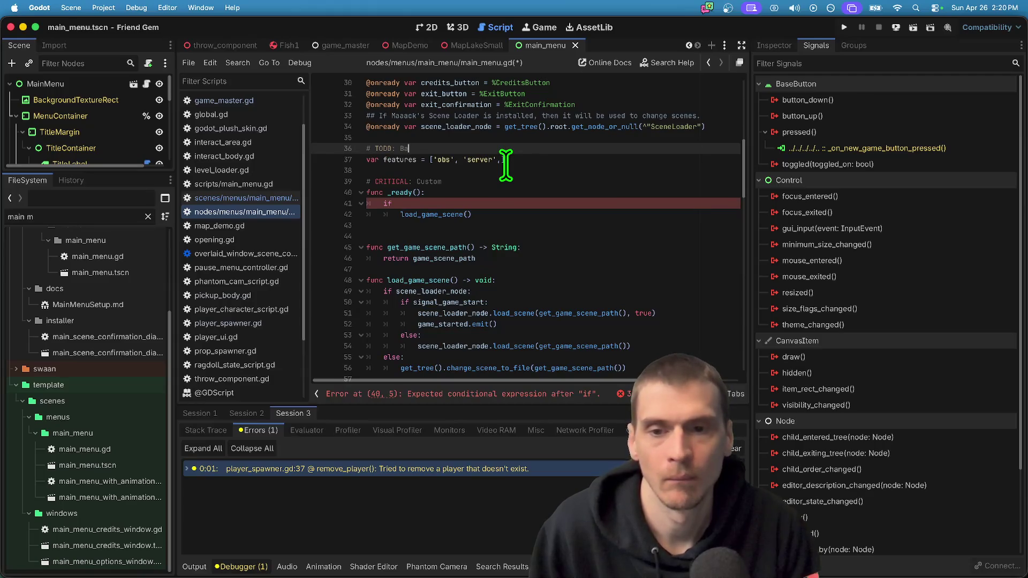
pyautogui.write('r')
pyautogui.click(504, 160)
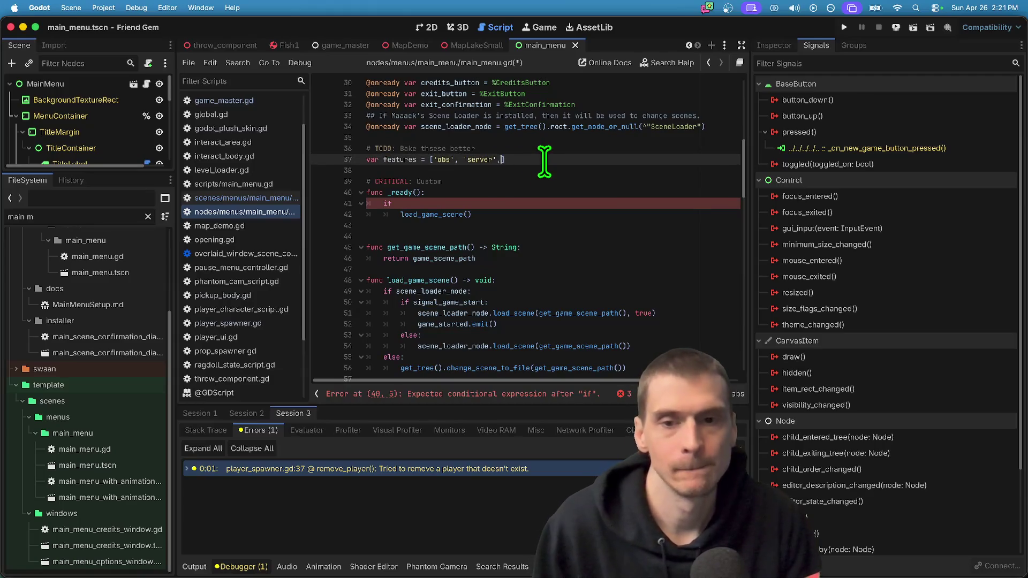
pyautogui.press('Up')
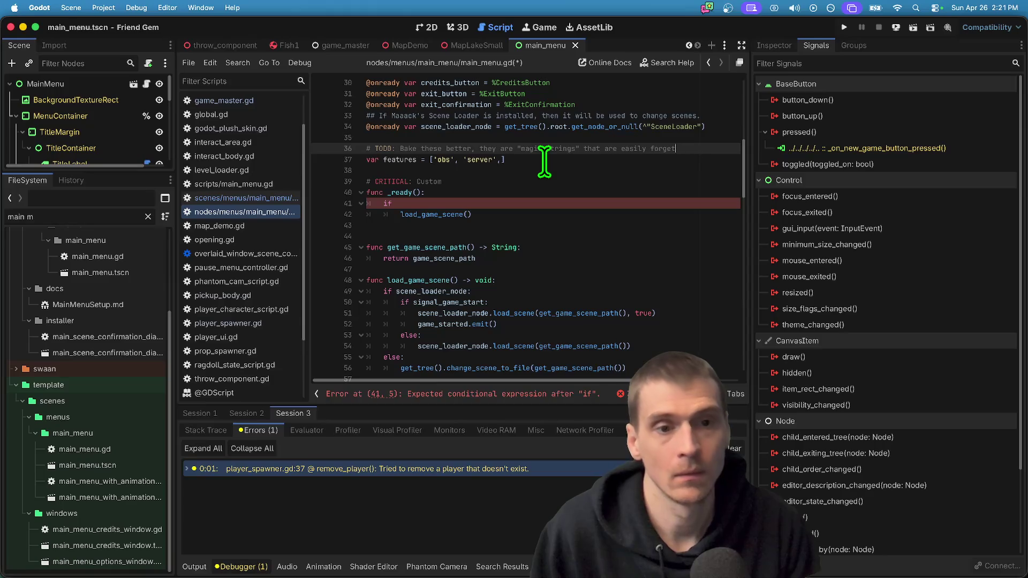
pyautogui.write('e')
pyautogui.press('Down')
pyautogui.press('Down')
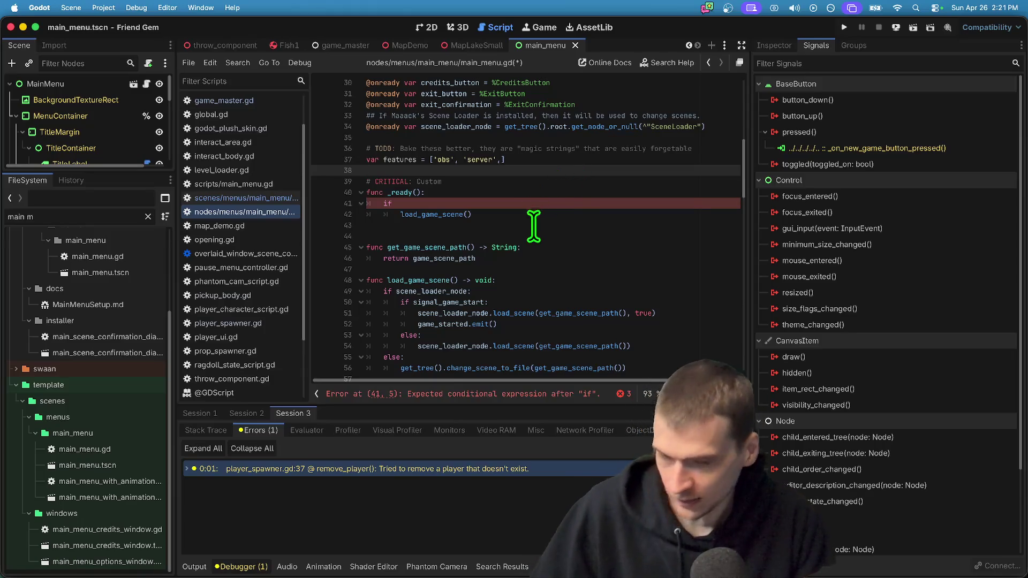
# - Start typing an OS.has_feature condition into the empty if in _ready
pyautogui.click(584, 213)
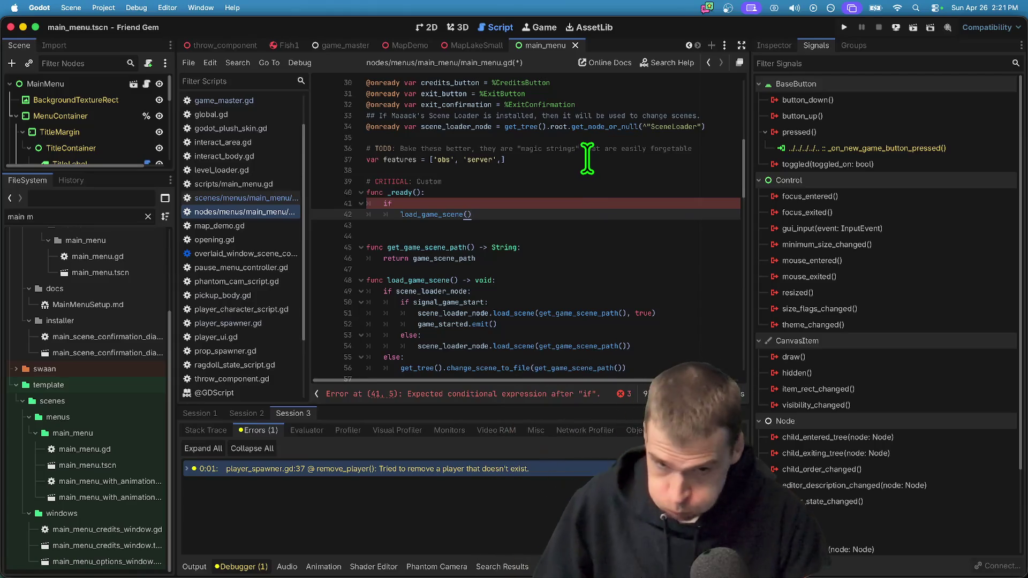
pyautogui.click(602, 156)
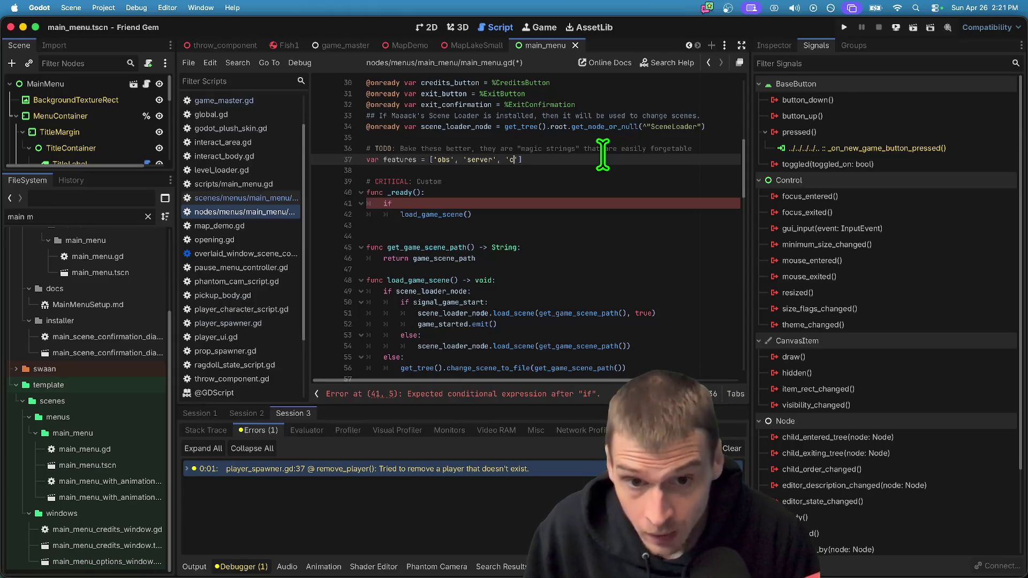
pyautogui.press('Down')
pyautogui.press('Down')
pyautogui.press('Down')
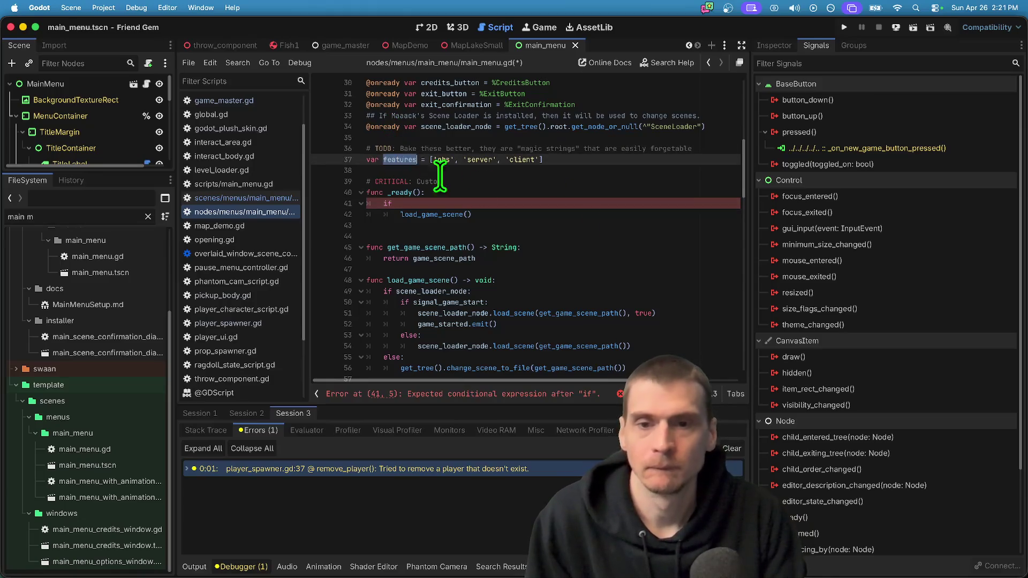
pyautogui.write('S.')
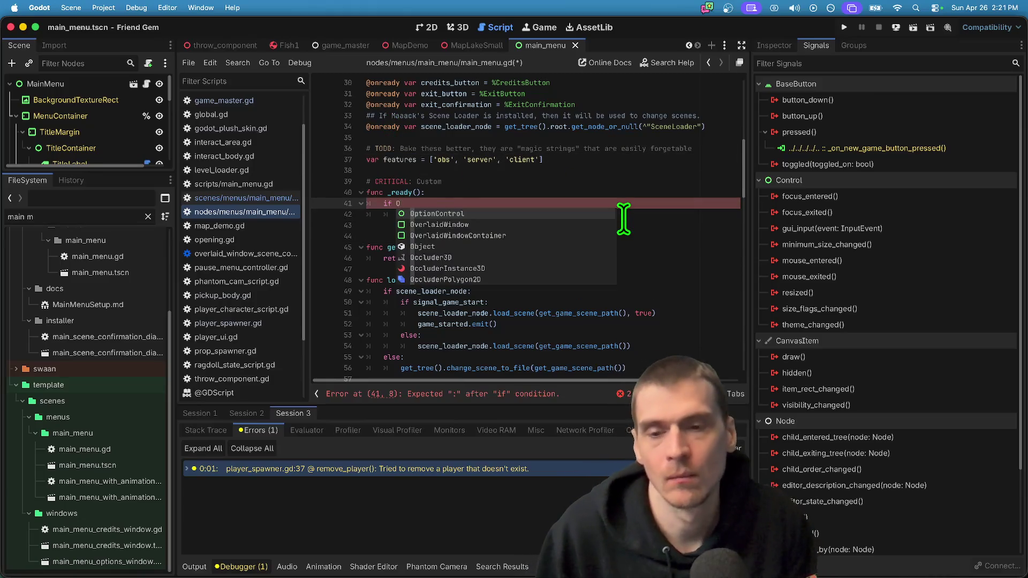
pyautogui.write('get_fe')
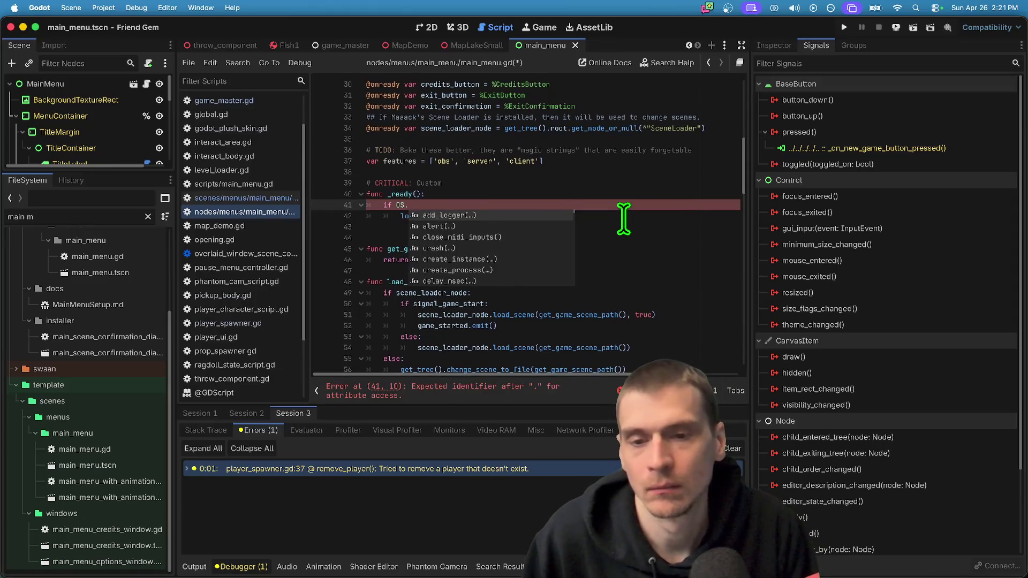
pyautogui.write('at')
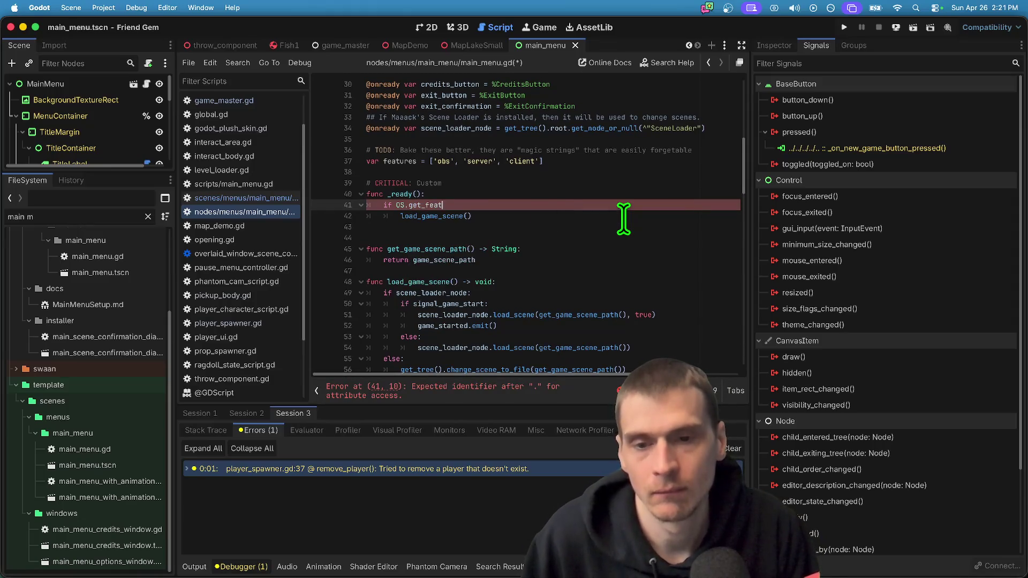
pyautogui.write('OS.h')
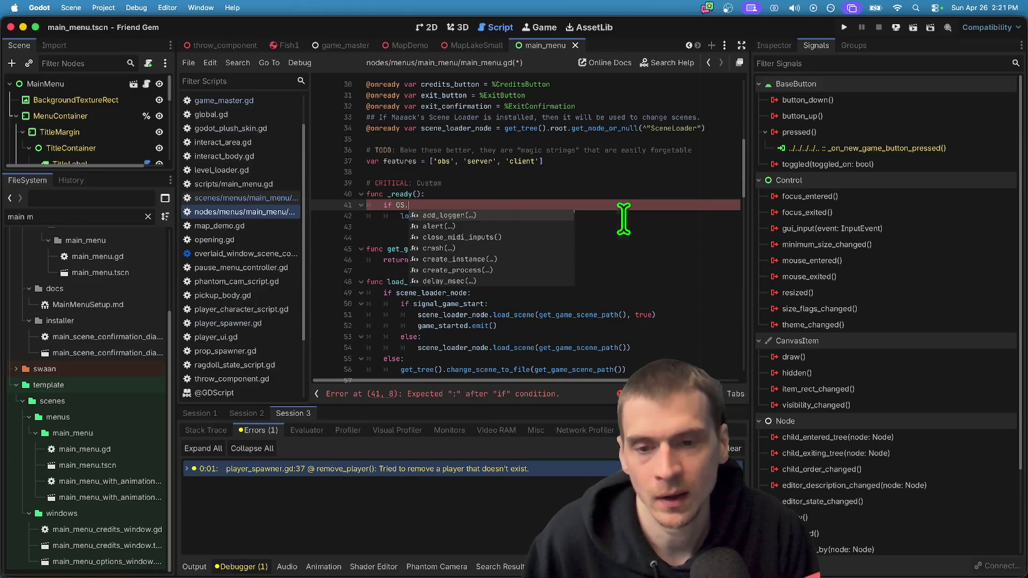
pyautogui.write('a')
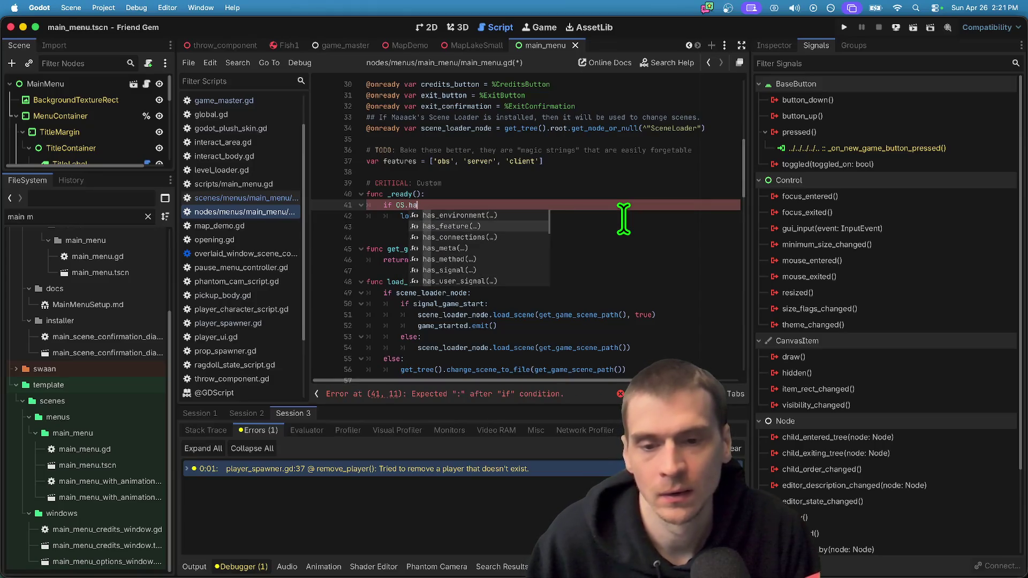
# - Wrap the if block in a 'for feat in features:' loop inside _ready
pyautogui.press('Return')
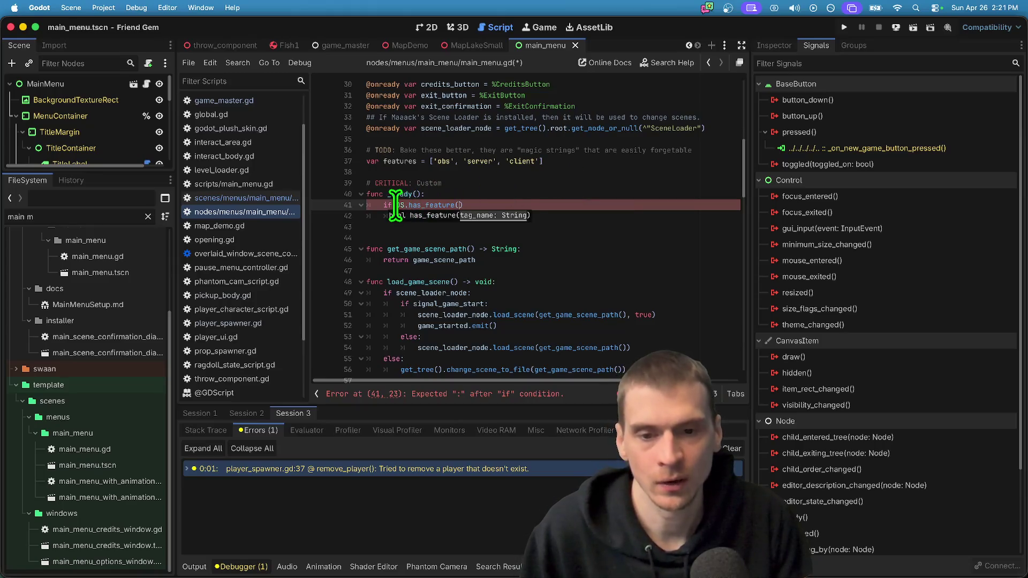
pyautogui.moveTo(402, 206); pyautogui.dragTo(540, 192)
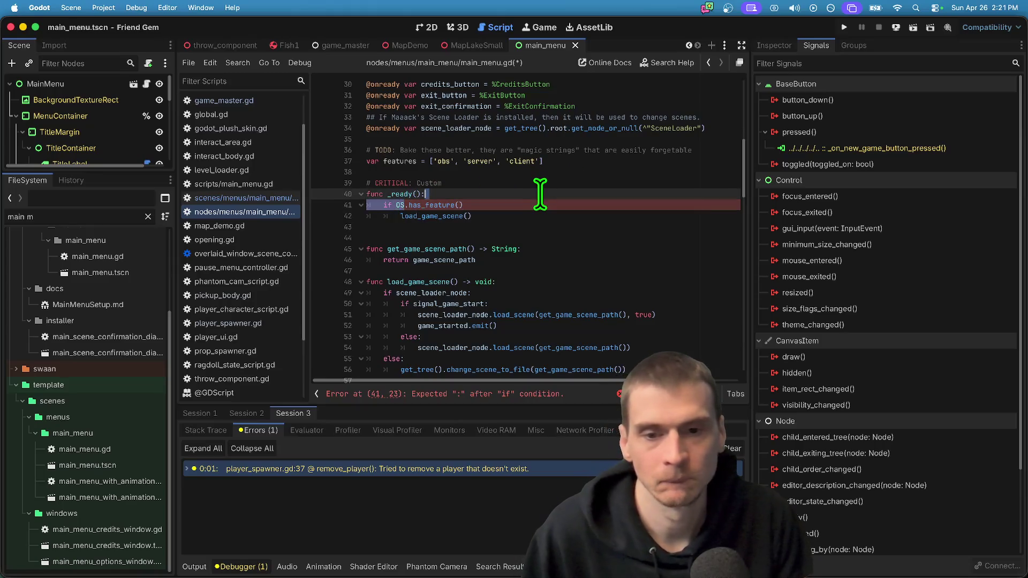
pyautogui.doubleClick(404, 161)
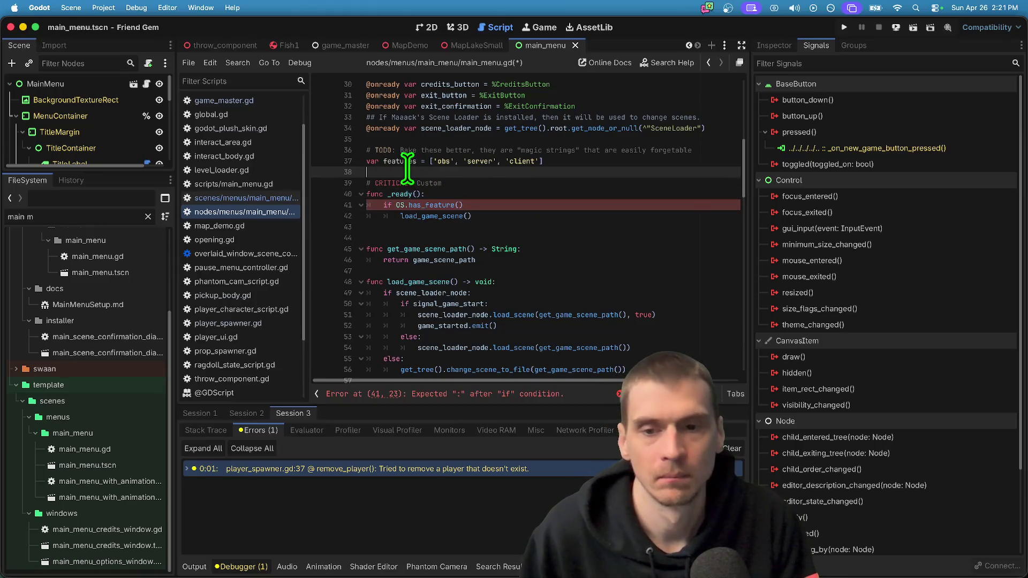
pyautogui.click(619, 198)
pyautogui.press('Return')
pyautogui.write('for feat in features:')
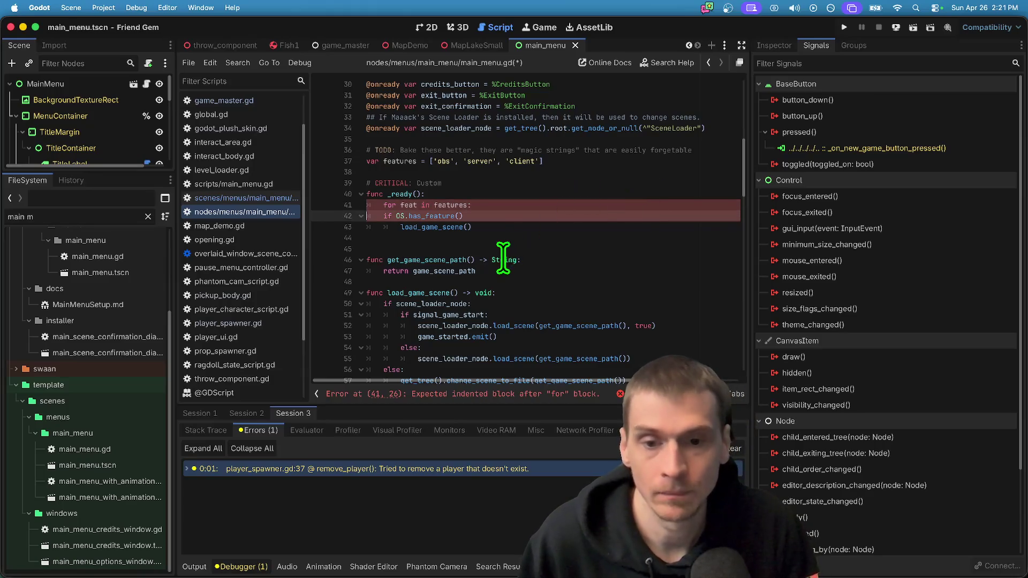
pyautogui.moveTo(503, 230); pyautogui.dragTo(308, 214)
pyautogui.press('Tab')
# - Make the if condition OS.has_feature(feat): with the closing colon
pyautogui.click(446, 205)
pyautogui.press('Down')
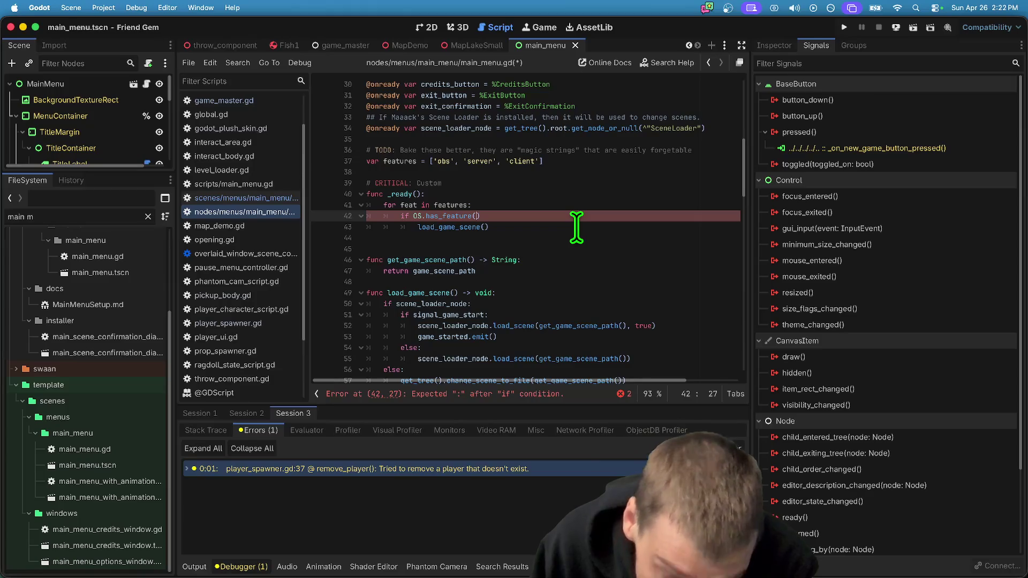
pyautogui.write('at')
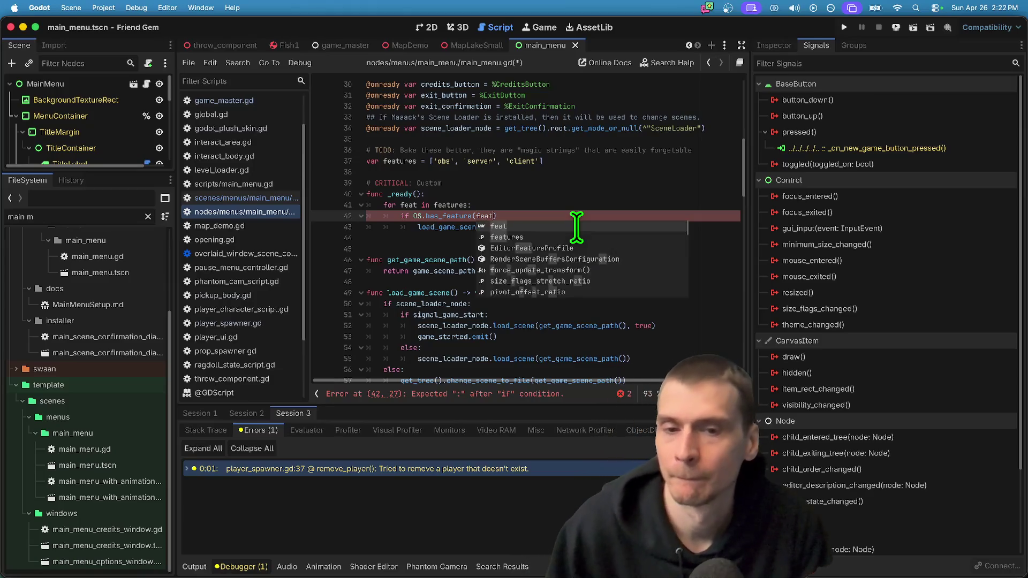
pyautogui.press('Up')
pyautogui.press('Down')
pyautogui.press('End')
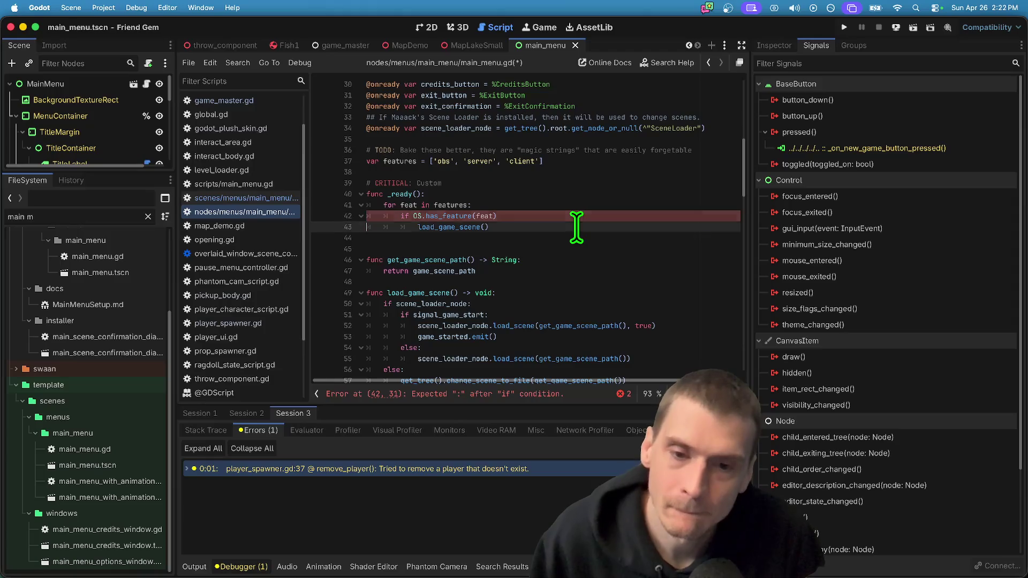
pyautogui.write(':')
# - Add break after load_game_scene(), tidy the trailing blank line, and save main_menu.gd
pyautogui.press('Down')
pyautogui.press('Down')
pyautogui.press('Up')
pyautogui.press('Return')
pyautogui.write('eak')
pyautogui.press('Return')
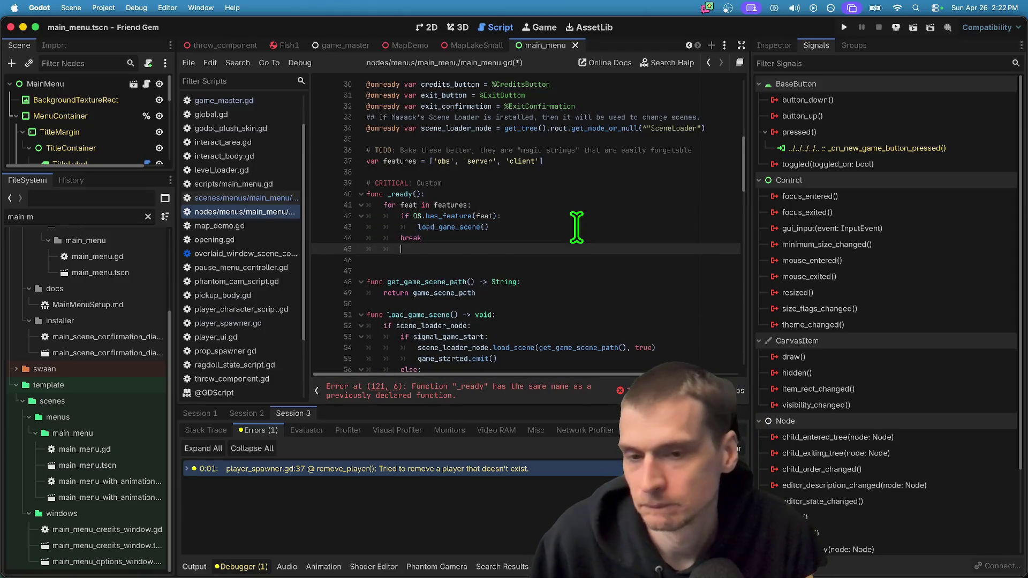
pyautogui.press('Up')
pyautogui.press('Tab')
pyautogui.press('Down')
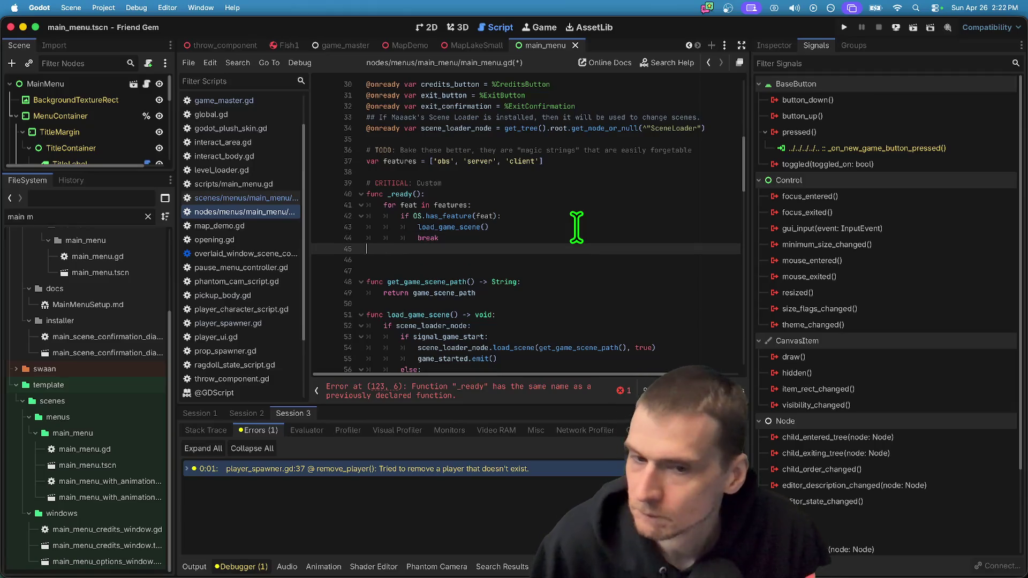
pyautogui.press('BackSpace')
pyautogui.hotkey('ctrl', 's')
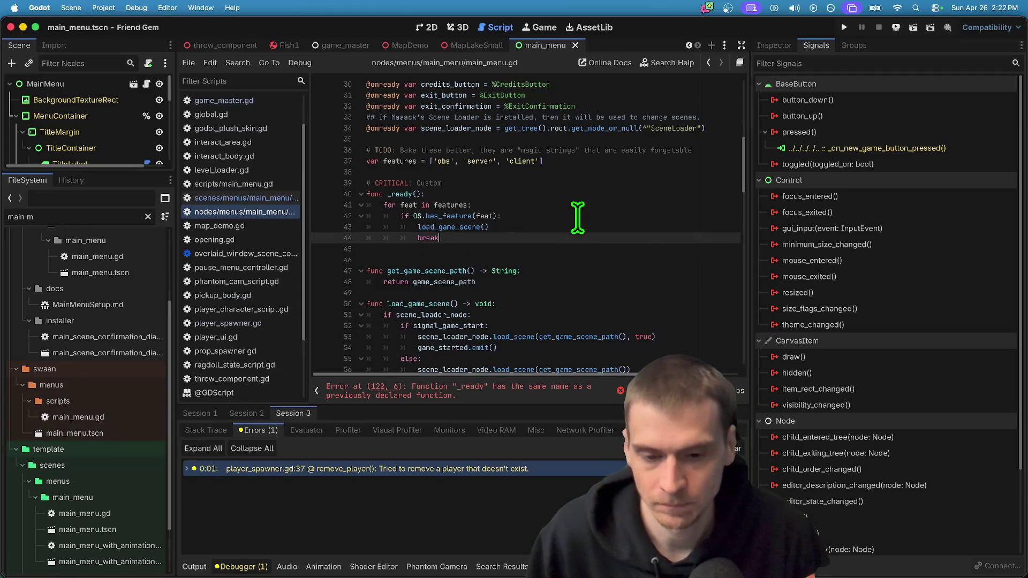
# - Rename the duplicate _ready loop function to _custom_features_ready
pyautogui.click(472, 395)
pyautogui.scroll(20, 523, 266)
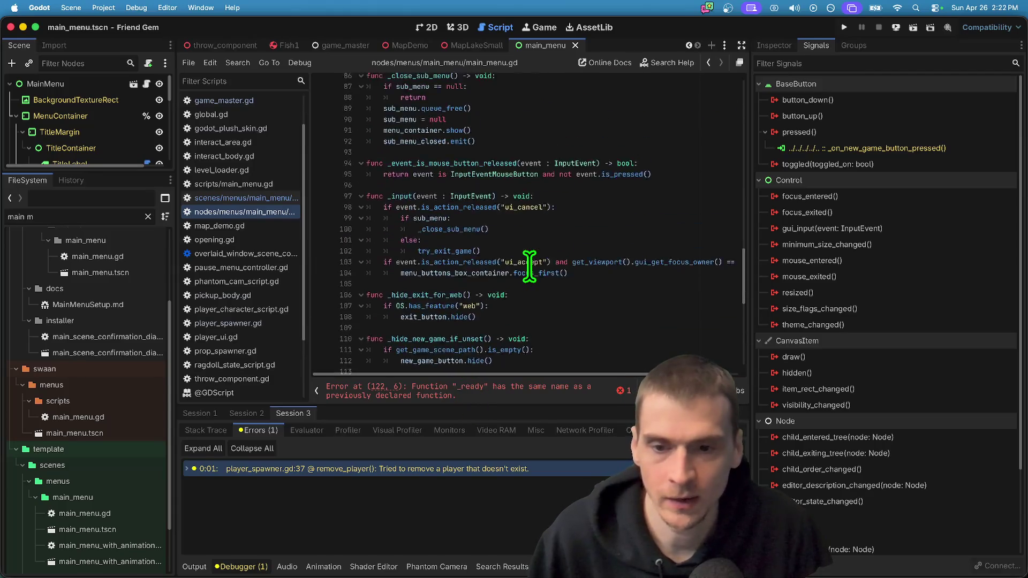
pyautogui.scroll(7, 528, 266)
pyautogui.scroll(-5, 505, 201)
pyautogui.doubleClick(404, 329)
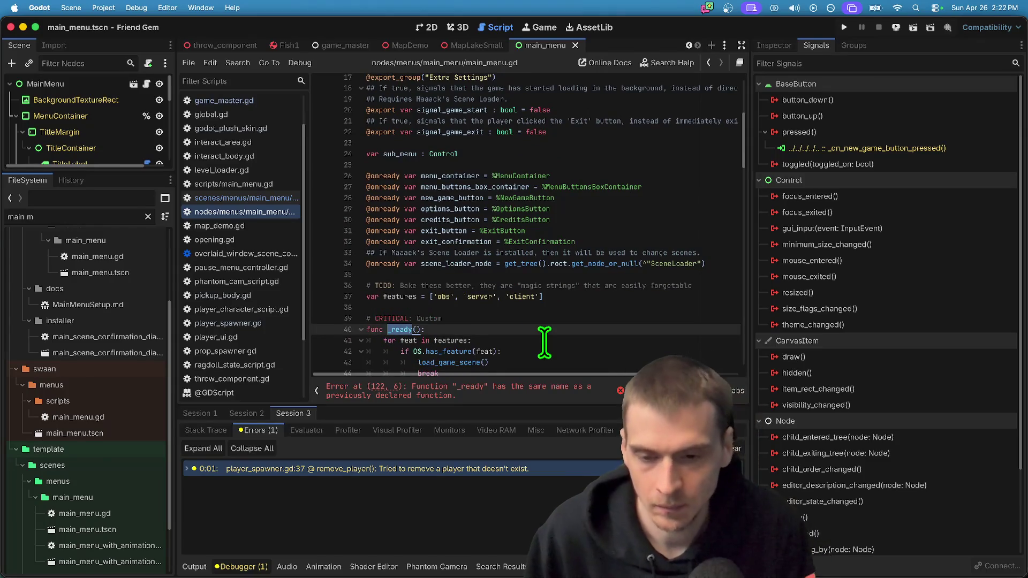
pyautogui.write('_custom_loa')
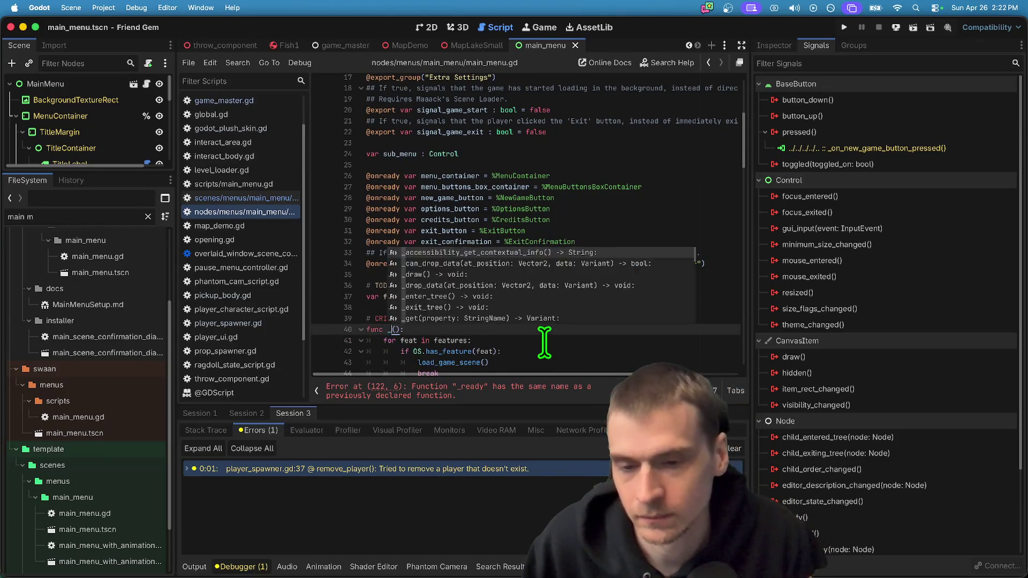
pyautogui.scroll(-1, 472, 329)
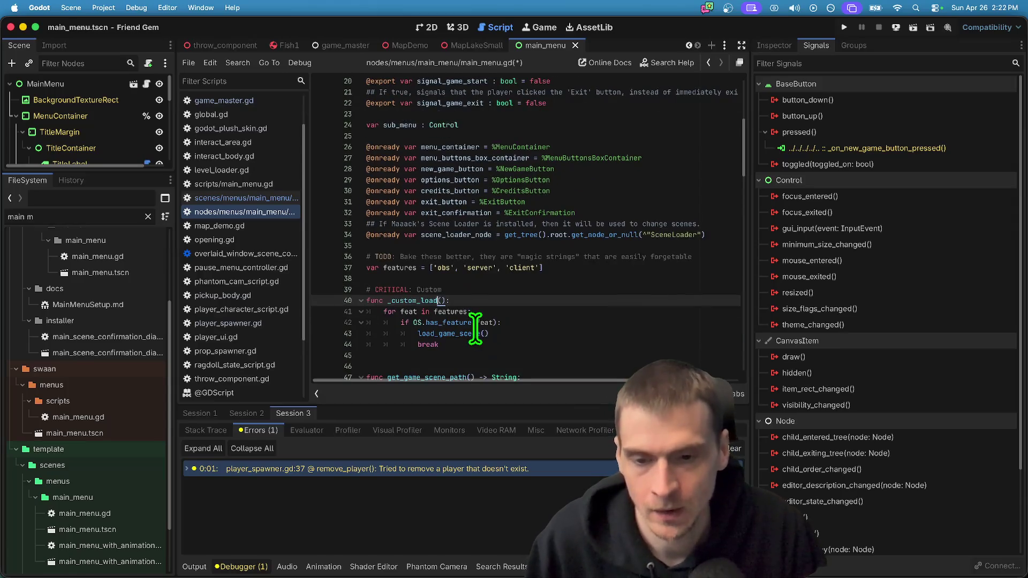
pyautogui.doubleClick(416, 301)
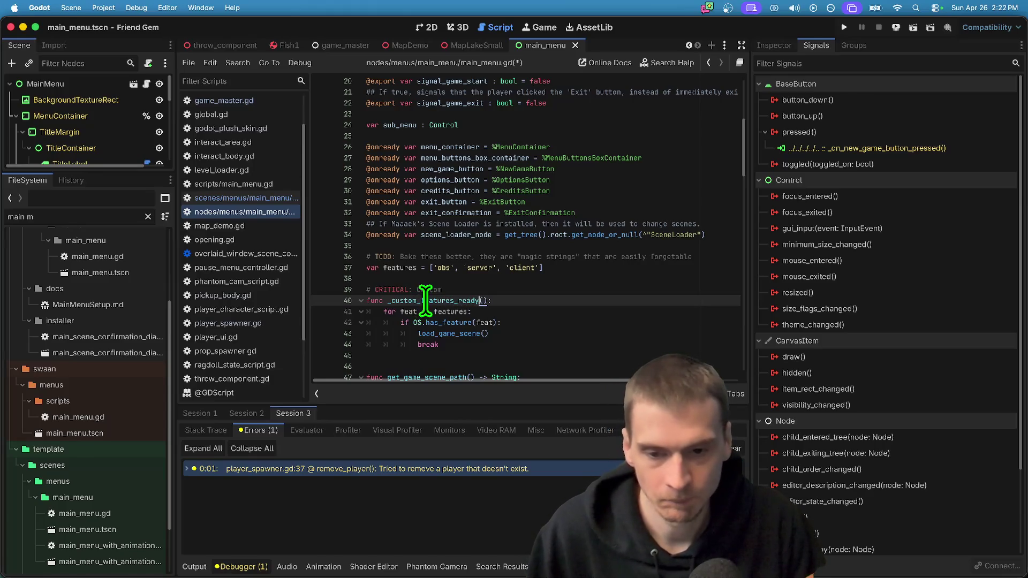
pyautogui.doubleClick(425, 300)
pyautogui.hotkey('ctrl', 'c')
# - Find the original _ready and paste the _custom_features_ready() call as its first, indented line
pyautogui.hotkey('ctrl', 'f')
pyautogui.write('_ready')
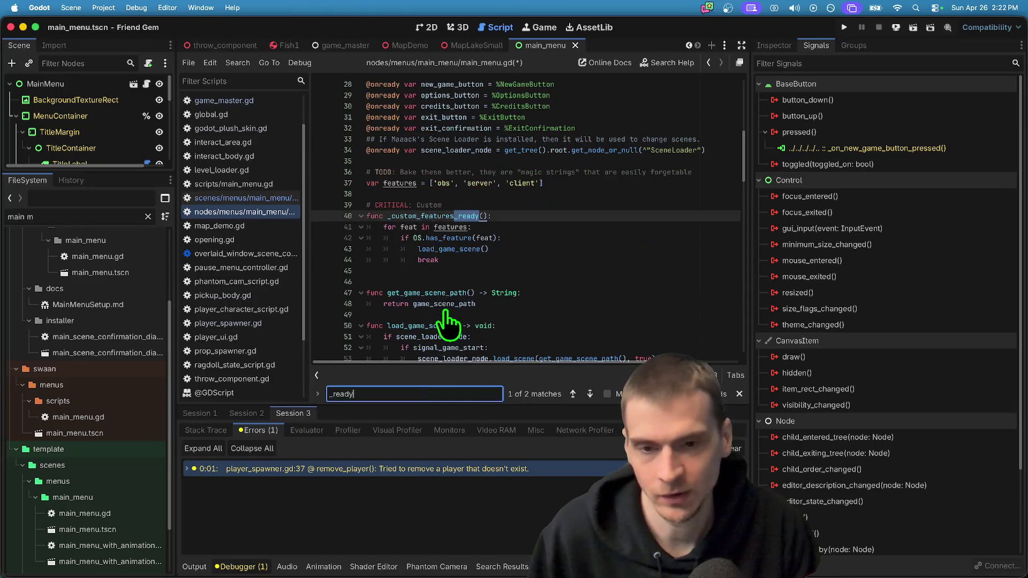
pyautogui.press('Return')
pyautogui.press('Escape')
pyautogui.click(596, 206)
pyautogui.write('d')
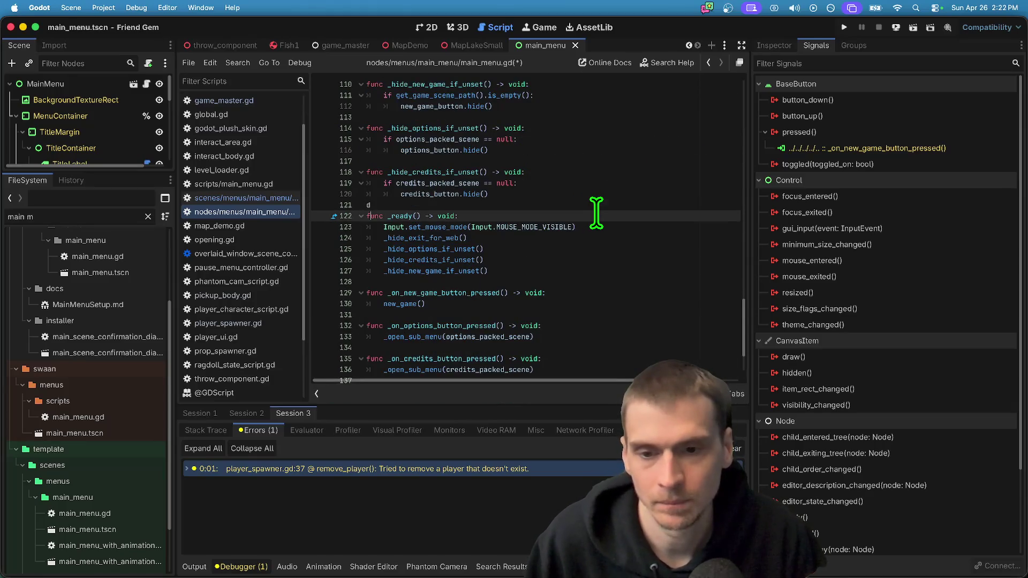
pyautogui.hotkey('ctrl', 'z')
pyautogui.click(596, 213)
pyautogui.press('Return')
pyautogui.hotkey('ctrl', 'v')
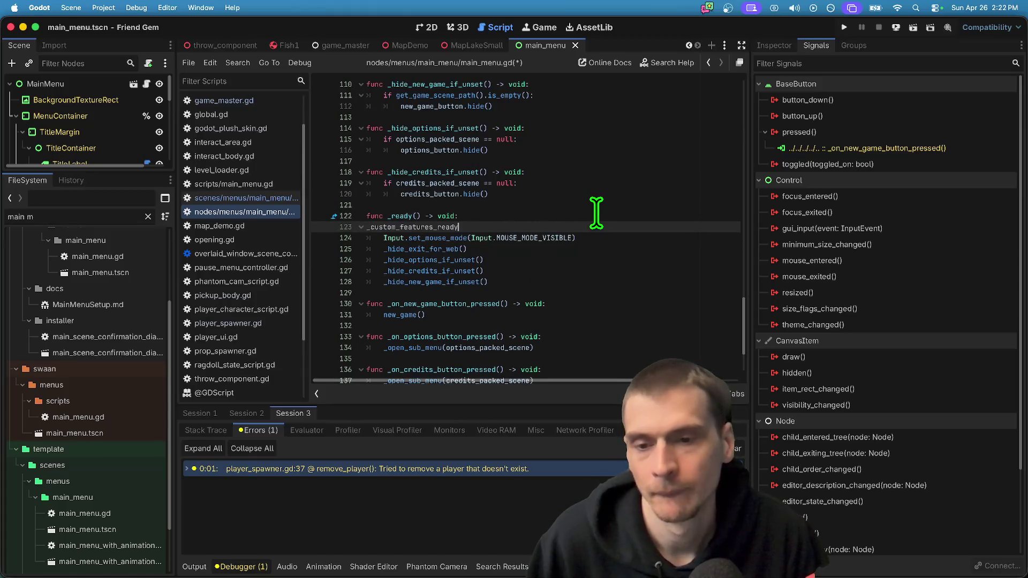
pyautogui.press('Tab')
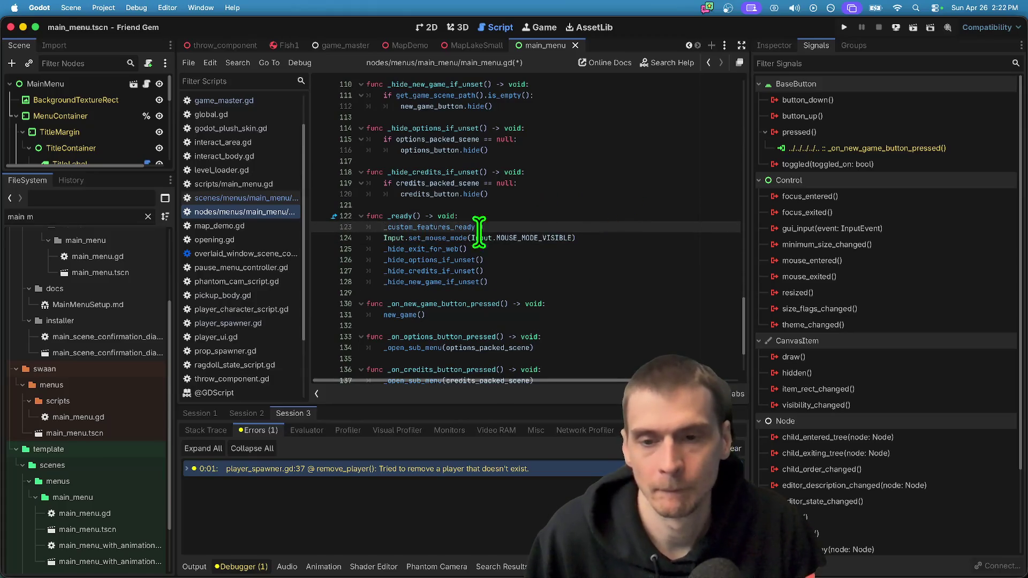
# - Save main_menu.gd and run the game to test auto-loading
pyautogui.keyDown('ctrl'); pyautogui.click(430, 224); pyautogui.keyUp('ctrl')
pyautogui.scroll(2, 565, 156)
pyautogui.click(580, 176)
pyautogui.hotkey('ctrl', 's')
pyautogui.press('super+b')
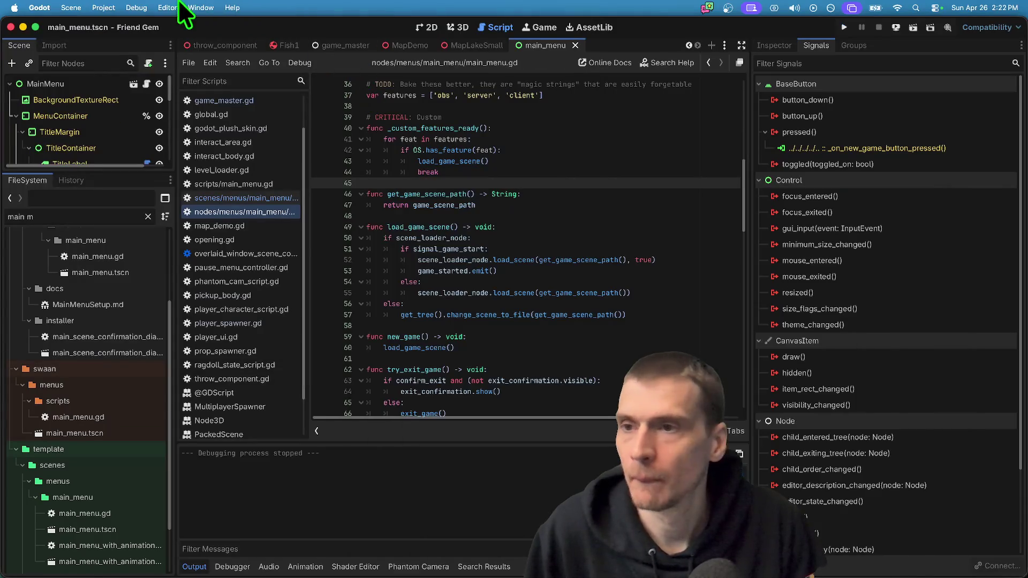
pyautogui.click(137, 7)
pyautogui.click(134, 177)
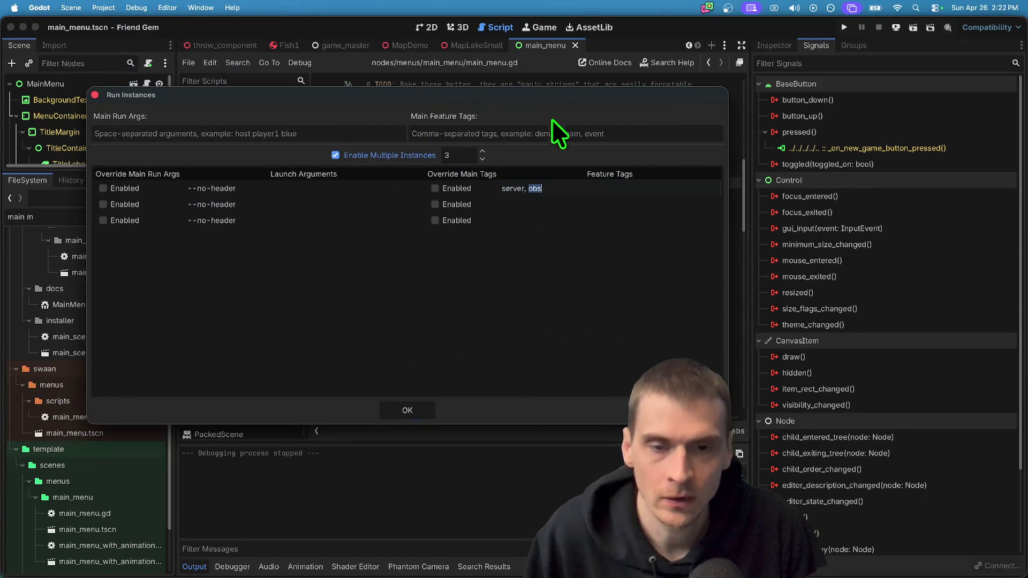
pyautogui.moveTo(547, 165)
pyautogui.mouseDown()
pyautogui.moveTo(549, 197)
pyautogui.moveTo(538, 148)
pyautogui.mouseUp()
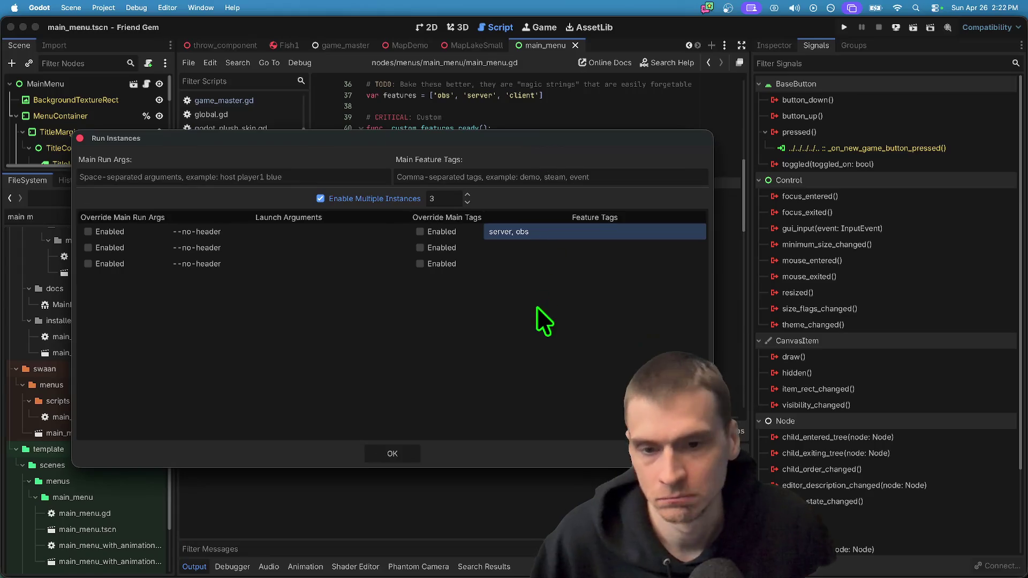
pyautogui.press('Escape')
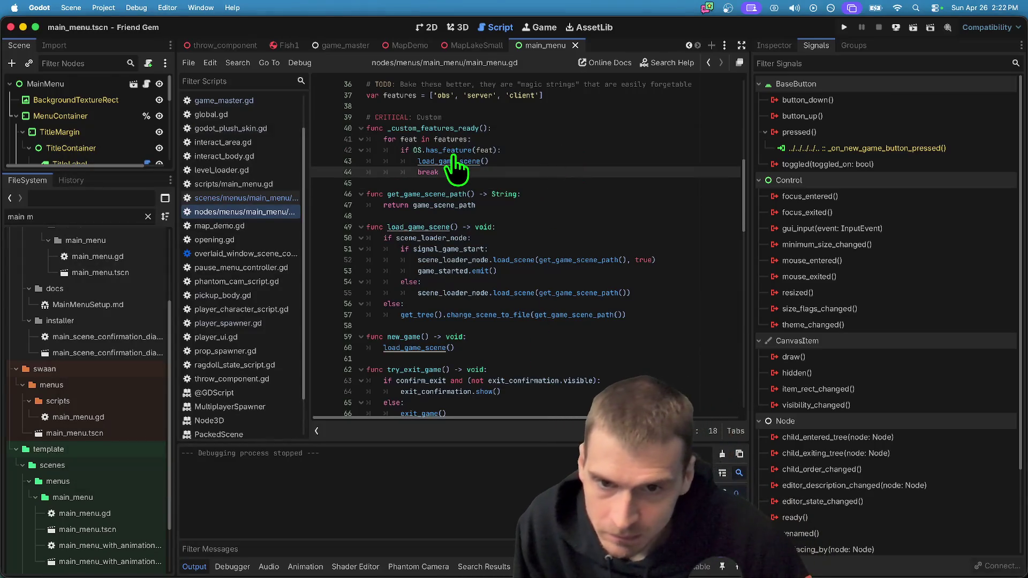
pyautogui.keyDown('ctrl'); pyautogui.click(455, 129); pyautogui.keyUp('ctrl')
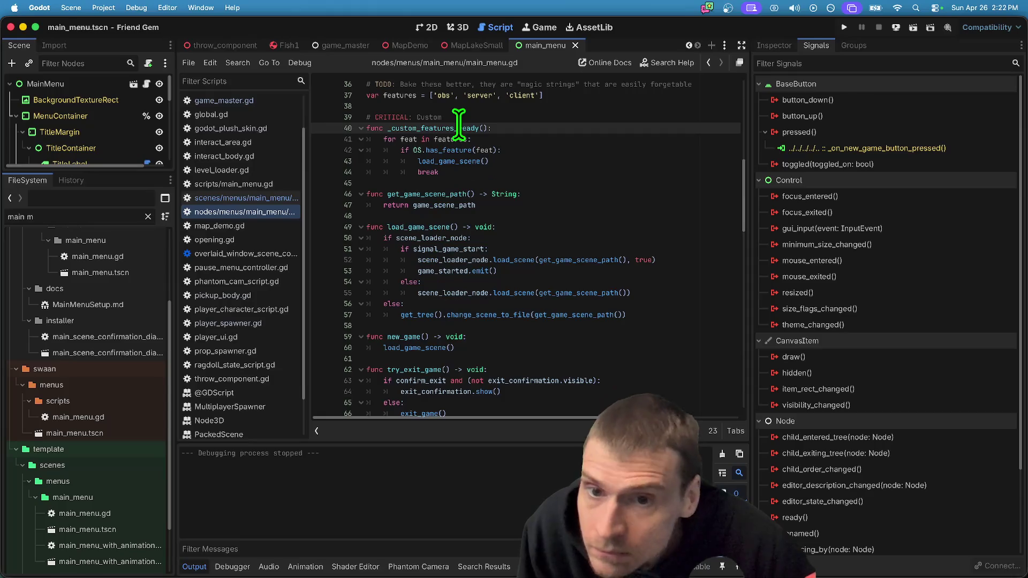
# - Run the game, confirm the Friend Gem title screen, then return to the caret after load_game_scene()
pyautogui.press('super+b')
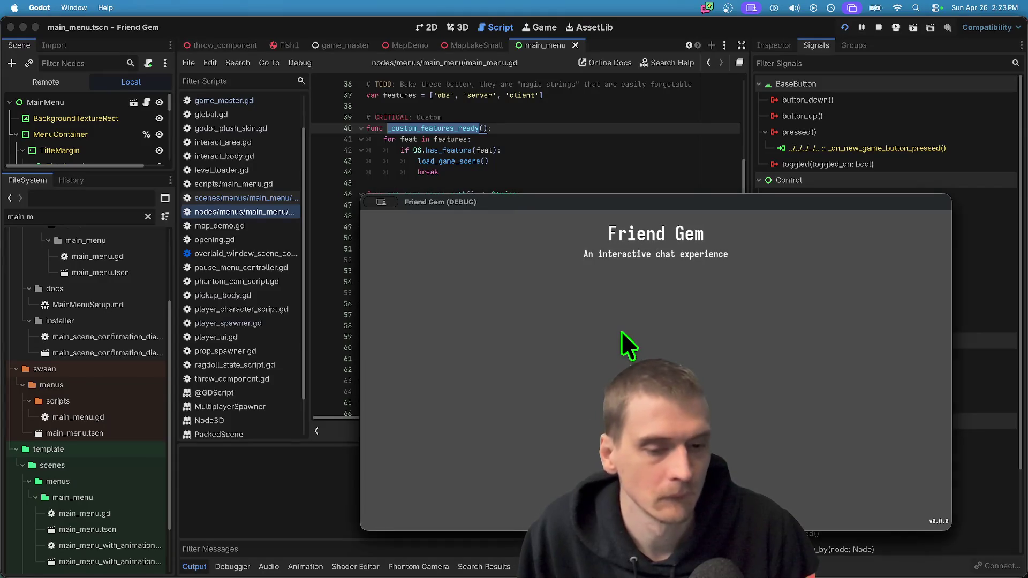
pyautogui.press('super+Tab')
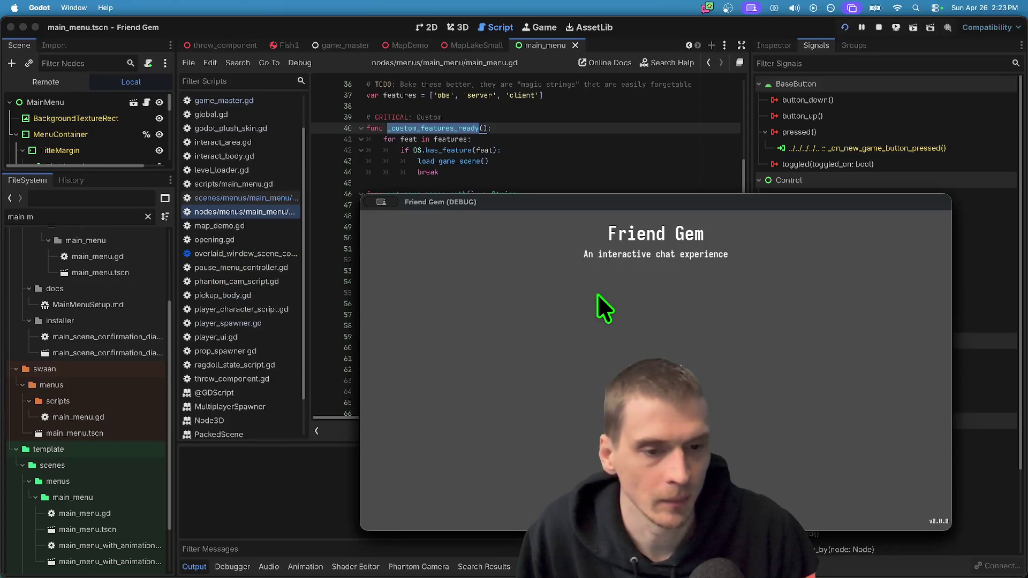
pyautogui.click(587, 139)
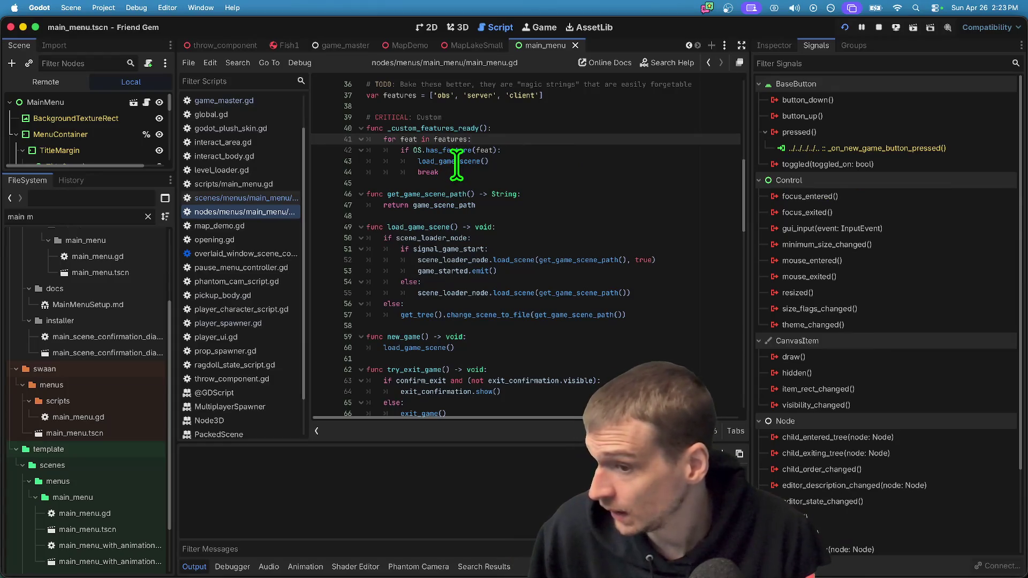
pyautogui.click(492, 161)
# - Add an if feat == 'obs' condition on a new line under load_game_scene()
pyautogui.press('Return')
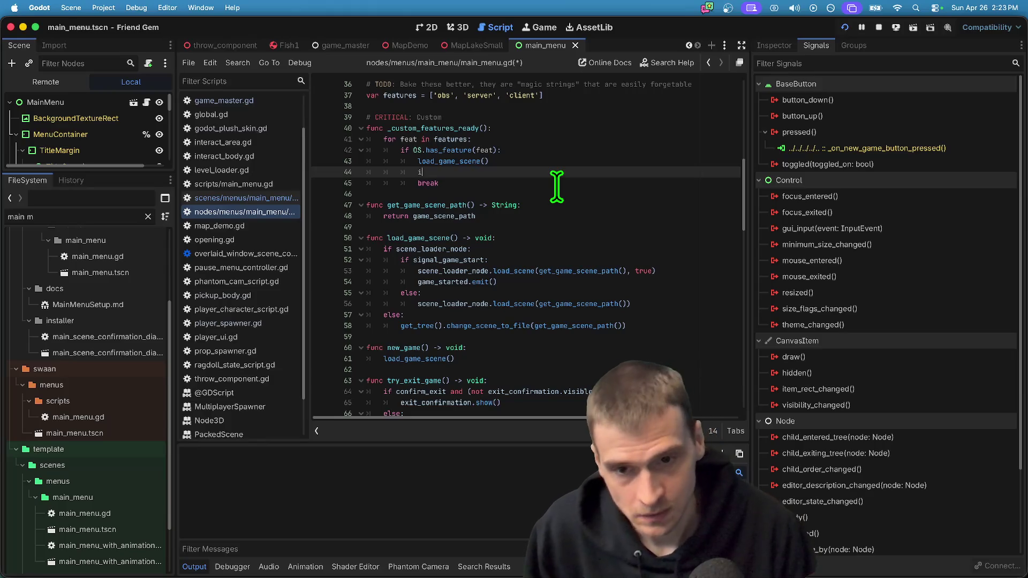
pyautogui.write('if')
pyautogui.doubleClick(394, 95)
pyautogui.click(538, 168)
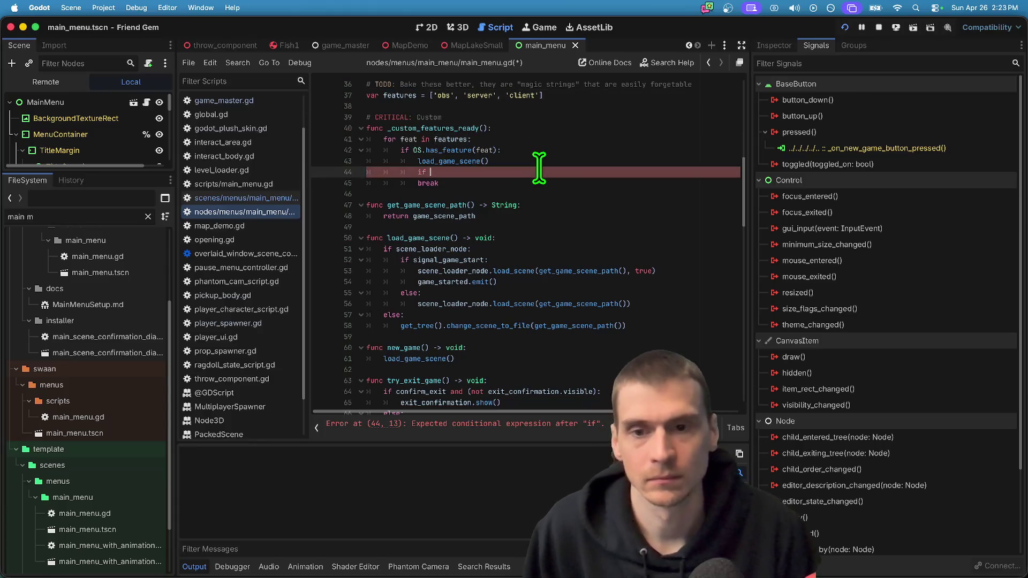
pyautogui.write("feat == 'obs' or")
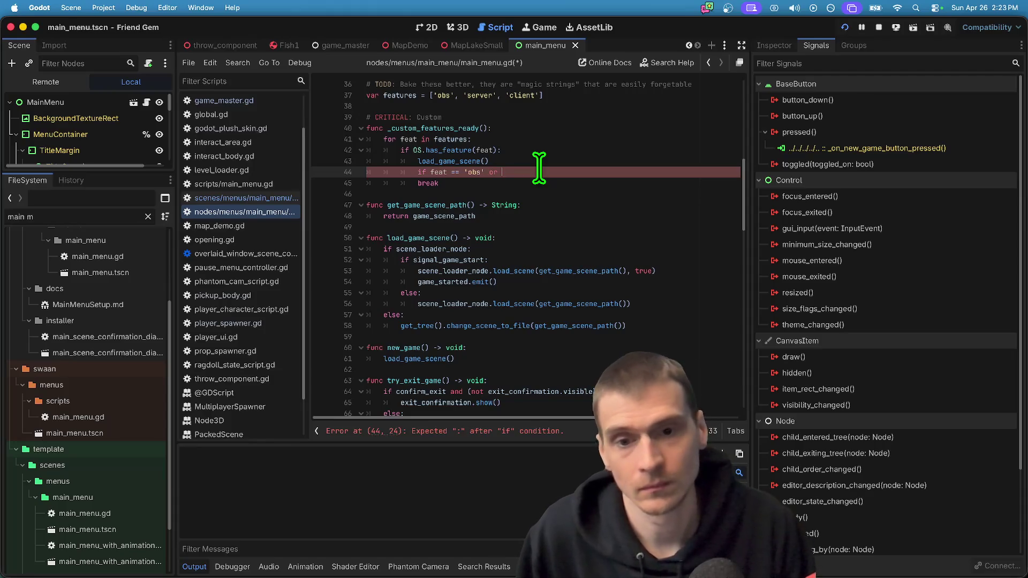
pyautogui.press('BackSpace')
pyautogui.press('BackSpace')
pyautogui.write("'")
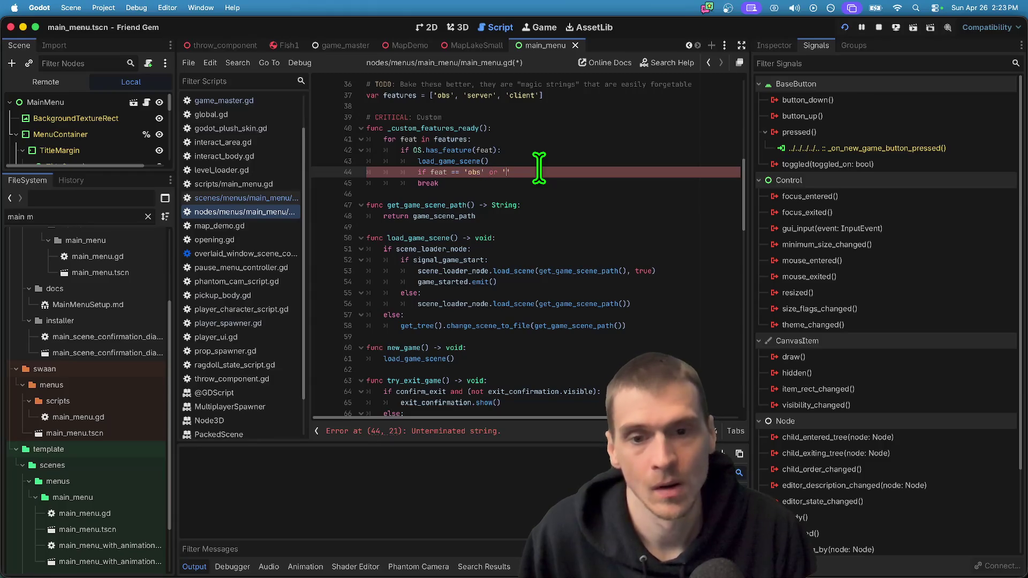
# - Wrap the feature loop in if OS.is_debug_build(): and indent it beneath
pyautogui.click(559, 140)
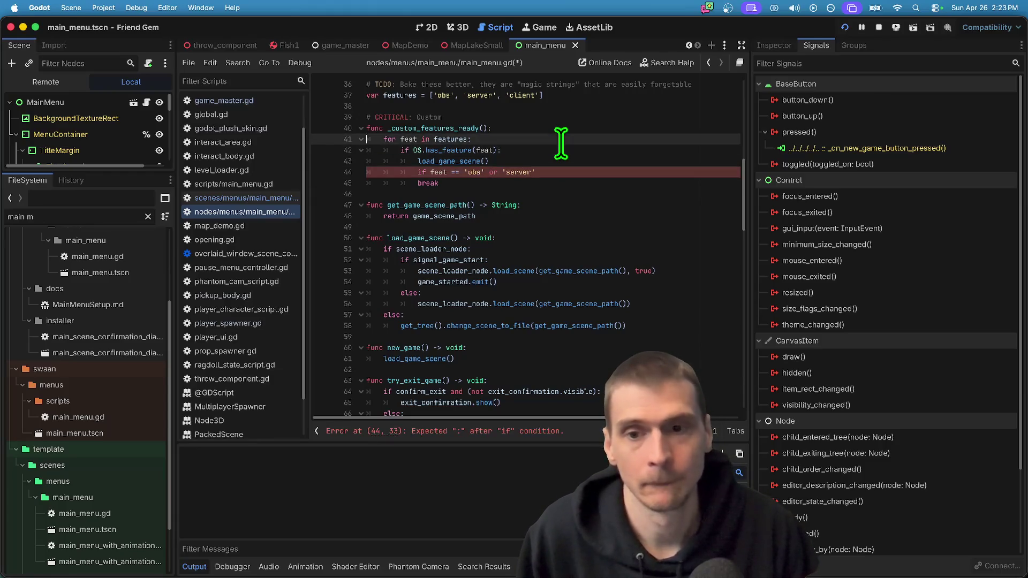
pyautogui.press('super+shift+Return')
pyautogui.write('.debug')
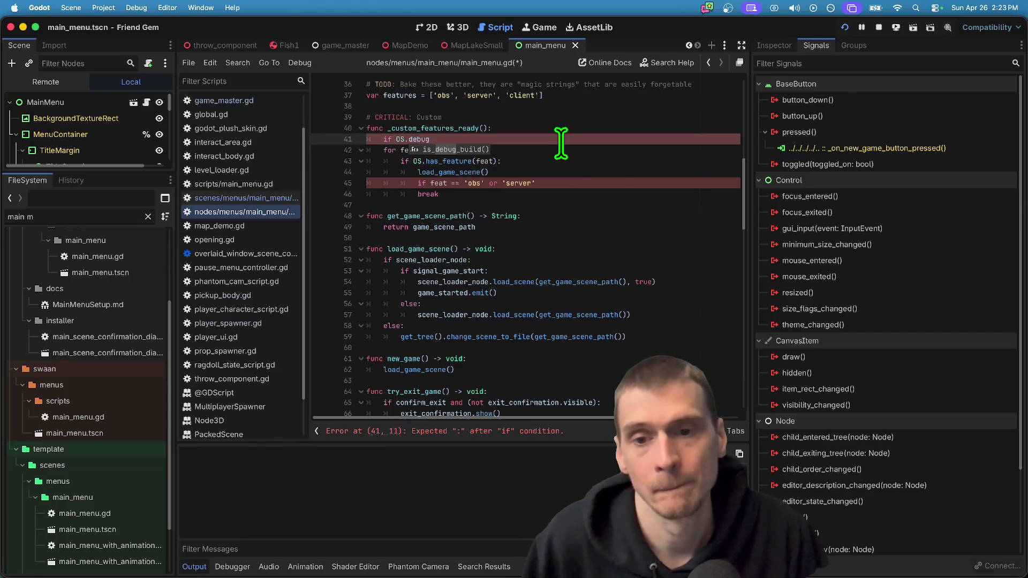
pyautogui.press('Return')
pyautogui.write(':')
pyautogui.moveTo(500, 199); pyautogui.dragTo(307, 143)
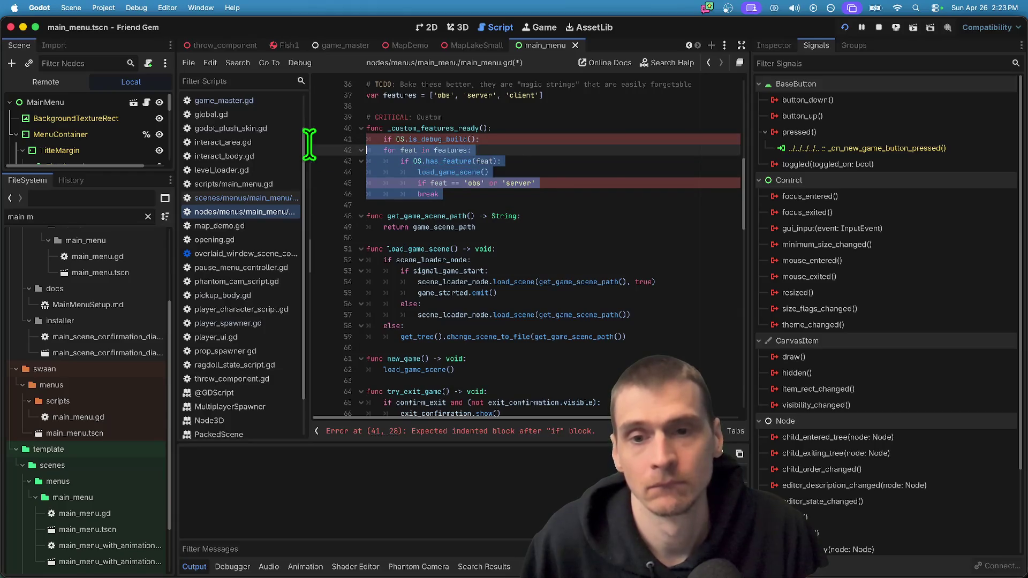
pyautogui.press('Tab')
# - Extend the condition to feat == 'obs' or feat == 'server' and open its body
pyautogui.click(640, 159)
pyautogui.click(649, 172)
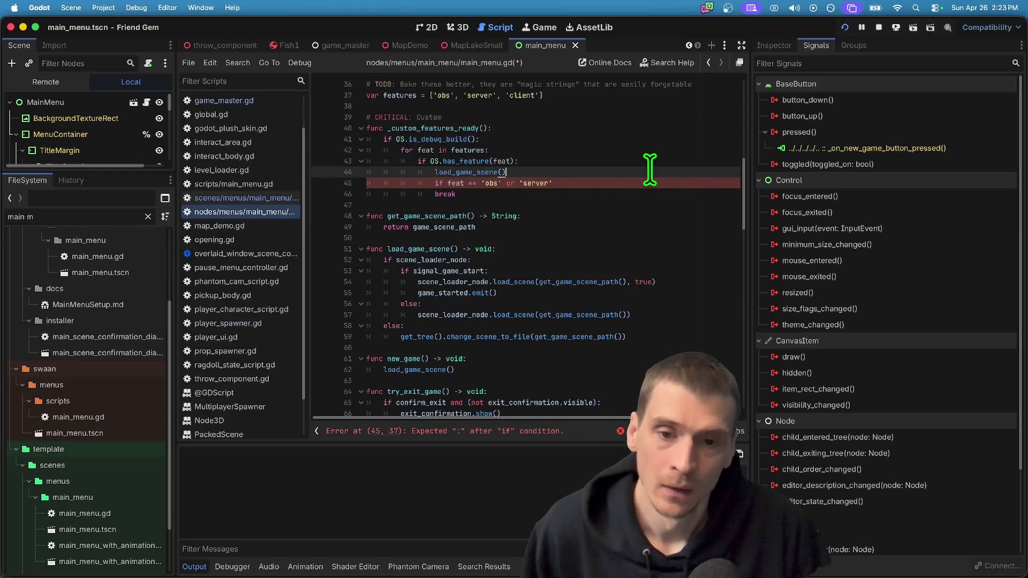
pyautogui.click(629, 183)
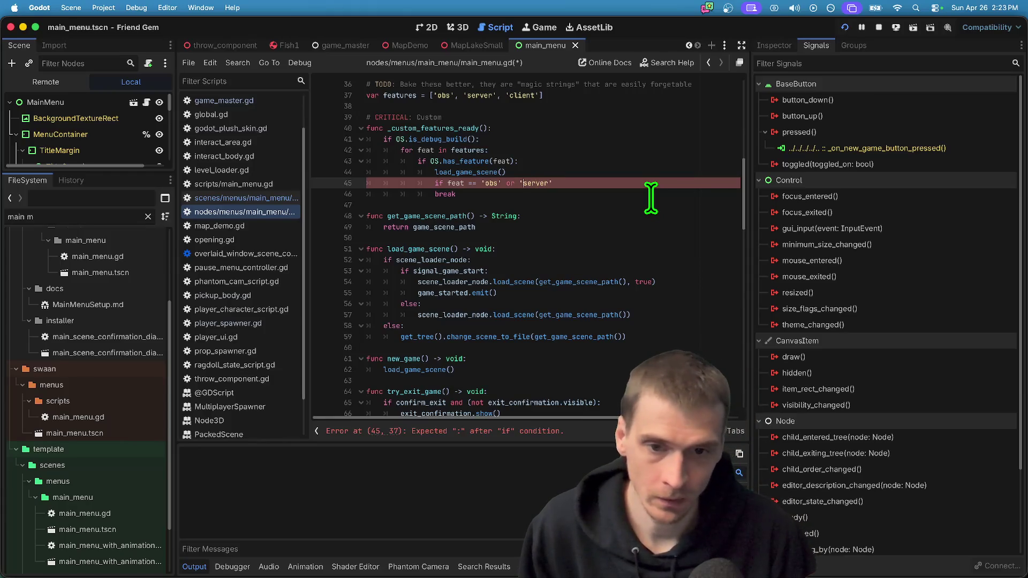
pyautogui.write("at == '")
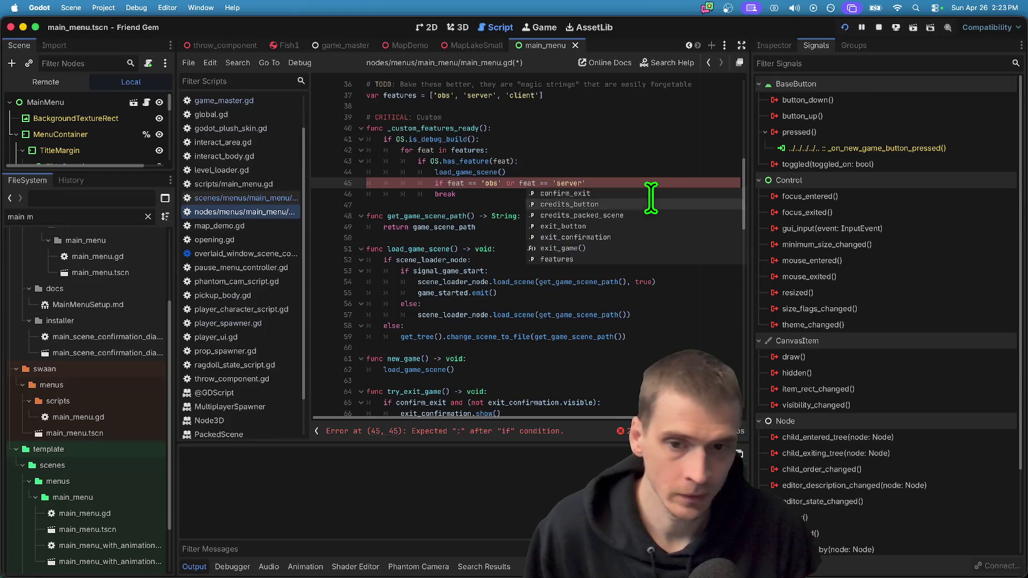
pyautogui.press('Right')
pyautogui.press('Right')
pyautogui.press('Right')
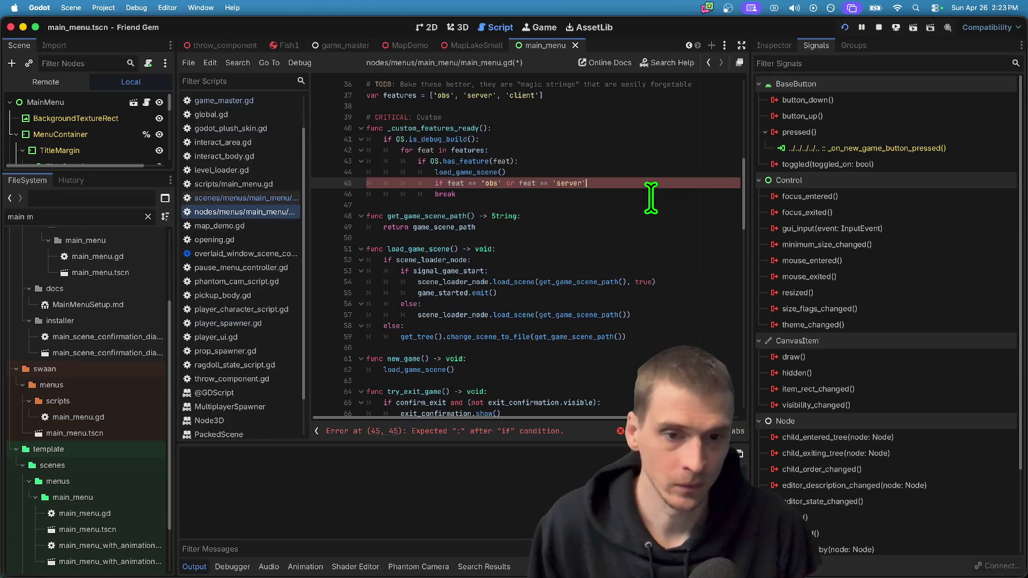
pyautogui.press('Return')
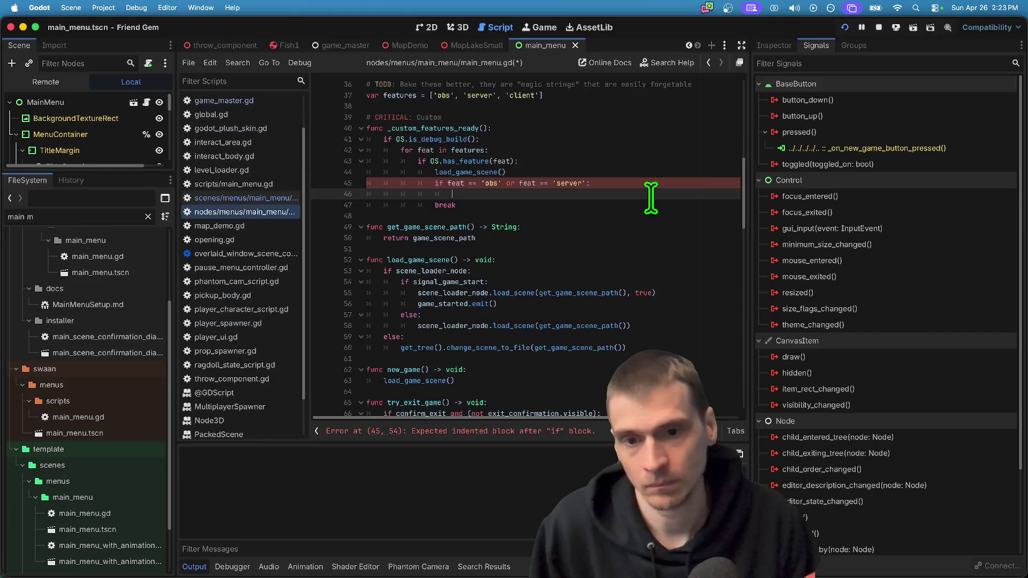
# - Call MultiplayerService.host_game() in that branch and start an else: branch
pyautogui.write('Multi')
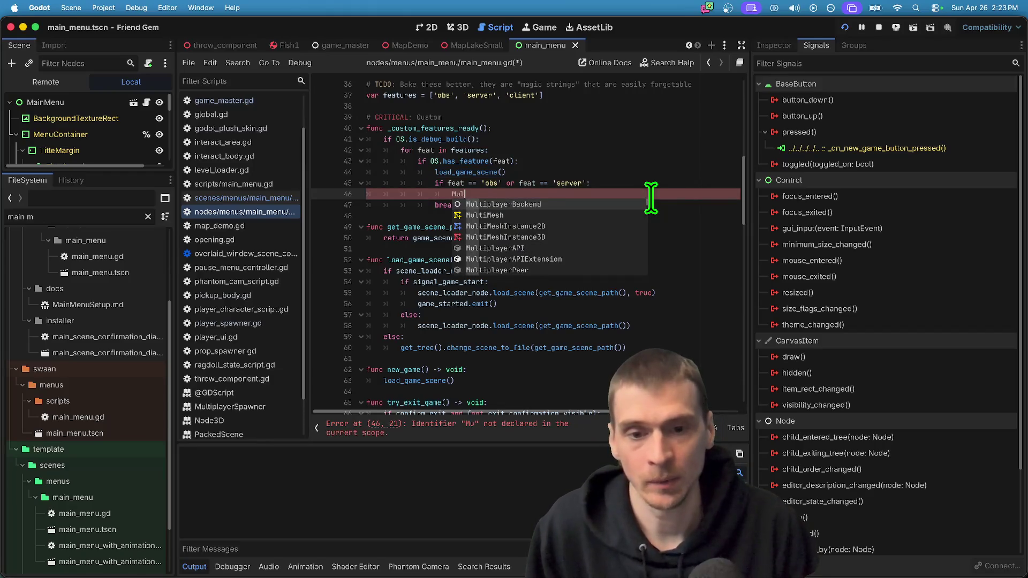
pyautogui.write('playerService.')
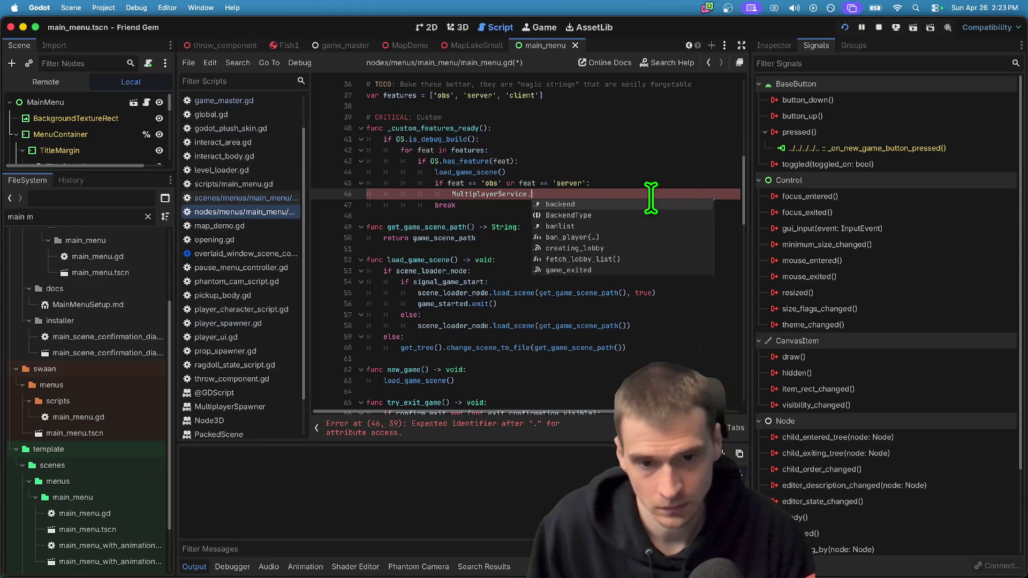
pyautogui.write('l')
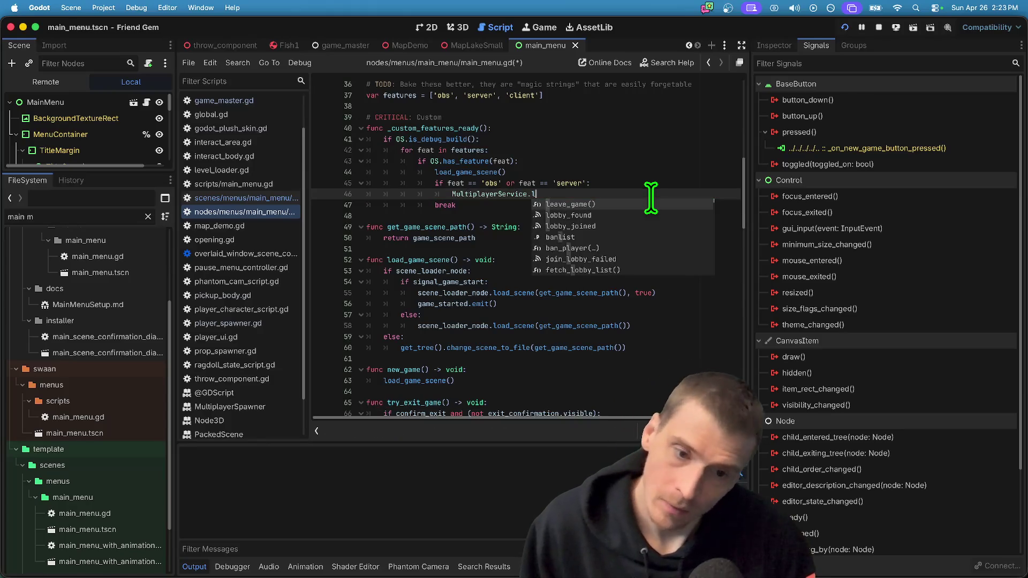
pyautogui.press('BackSpace')
pyautogui.write('ho')
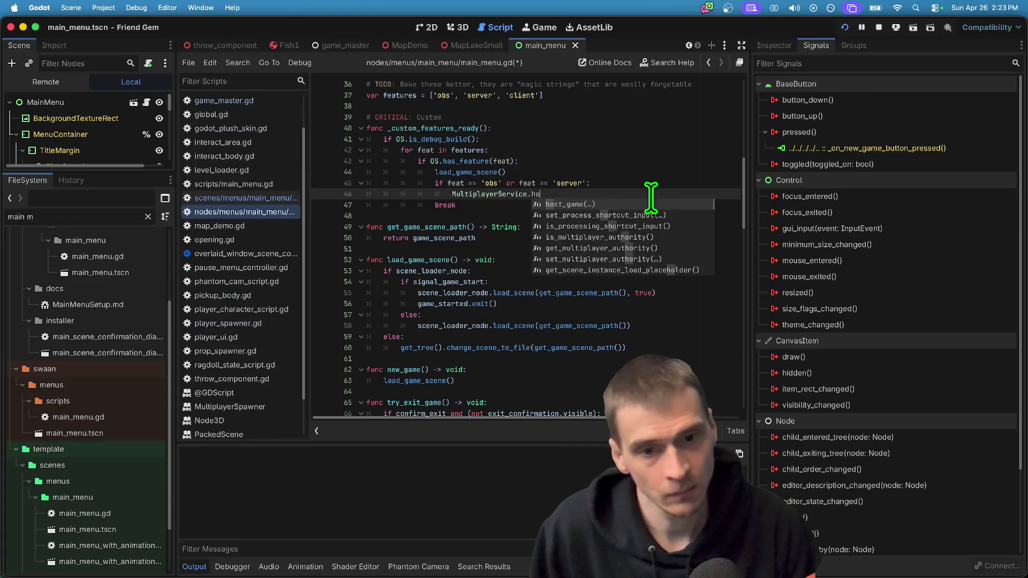
pyautogui.press('Return')
pyautogui.press('Return')
pyautogui.press('BackSpace')
pyautogui.write('e')
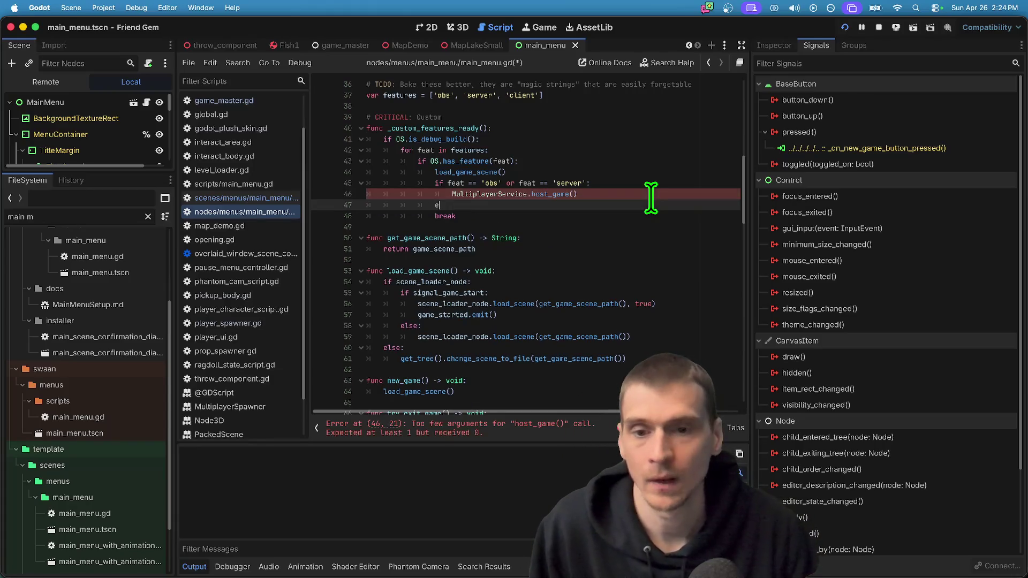
pyautogui.write(':')
pyautogui.press('Return')
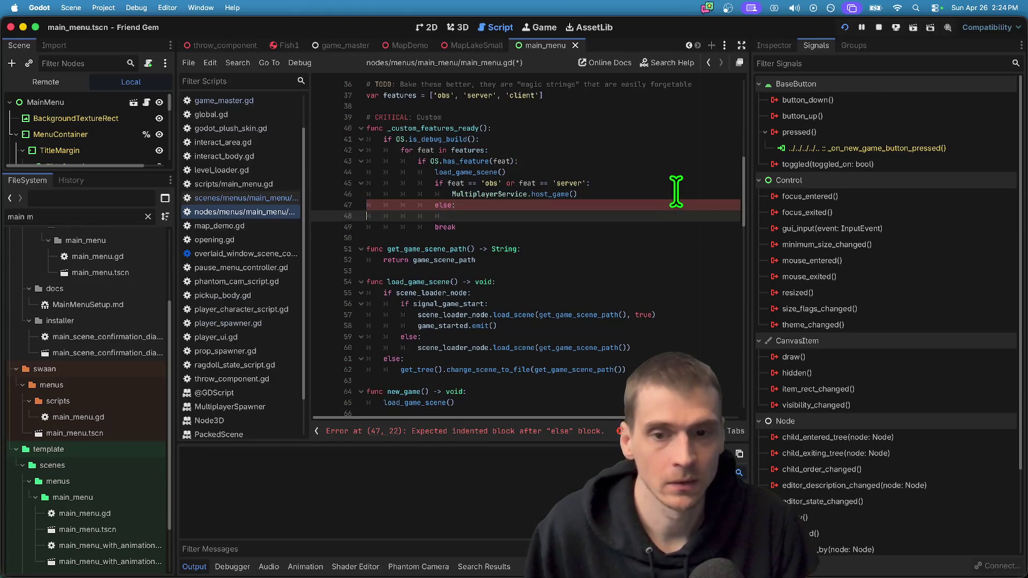
# - Make the else branch call MultiplayerService.join_game() with a hard-coded session id
pyautogui.press('Down')
pyautogui.press('Up')
pyautogui.write('MultiplayerService.host_game()')
pyautogui.press('Down')
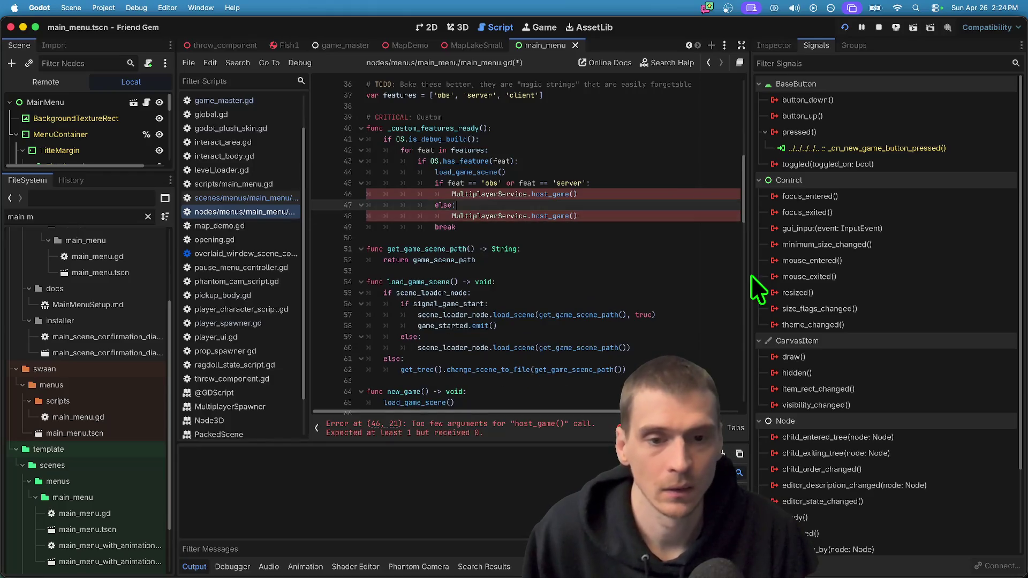
pyautogui.press('Up')
pyautogui.press('End')
pyautogui.hotkey('alt', 'BackSpace')
pyautogui.hotkey('alt', 'BackSpace')
pyautogui.write('j')
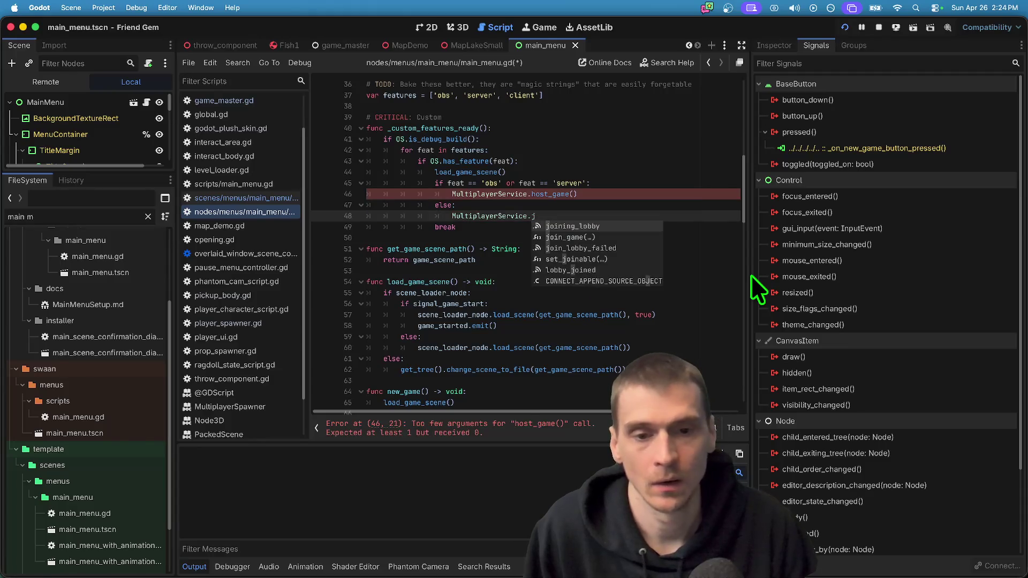
pyautogui.press('Down')
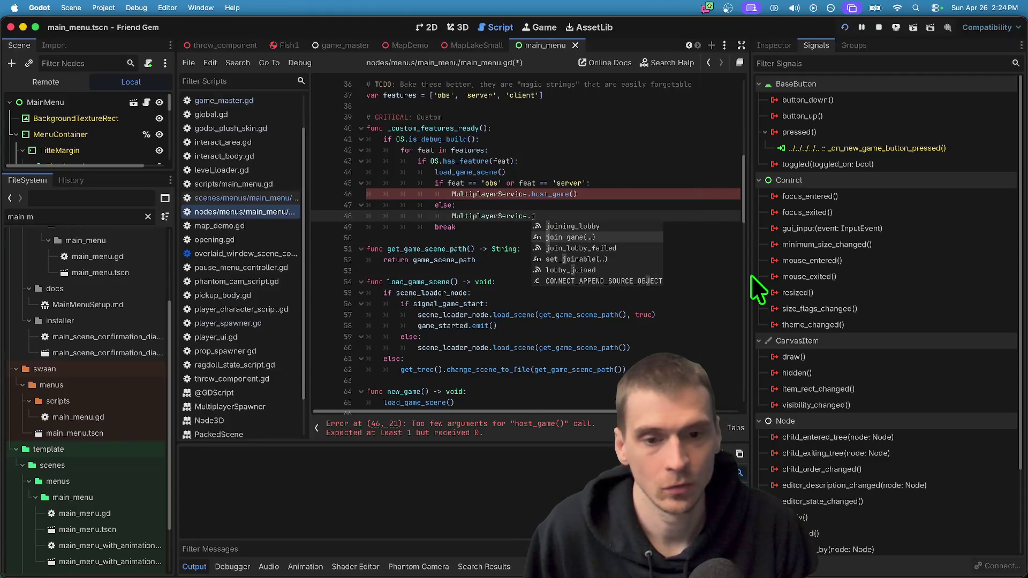
pyautogui.press('Return')
pyautogui.write("'")
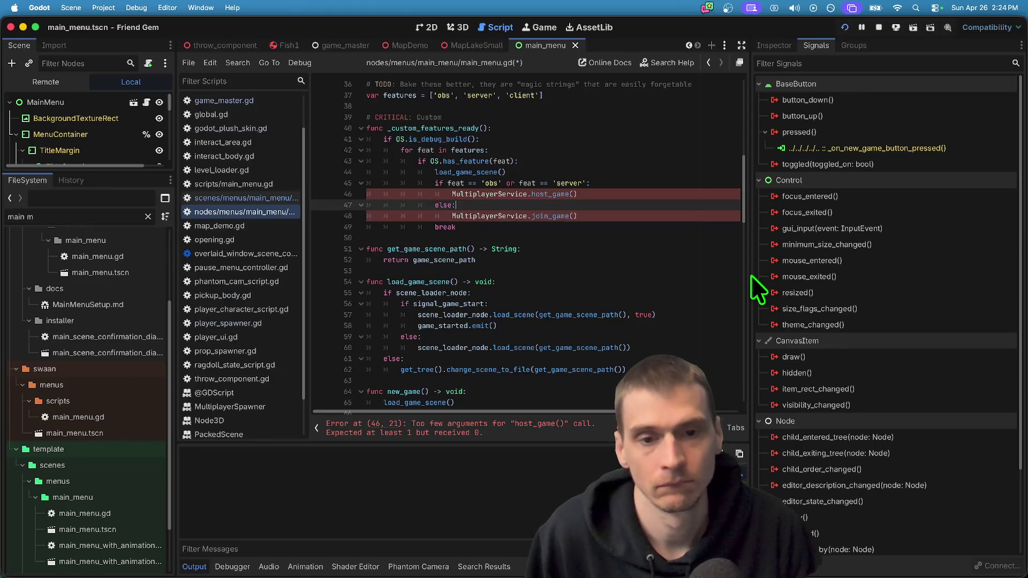
pyautogui.write('ANDROOD"')
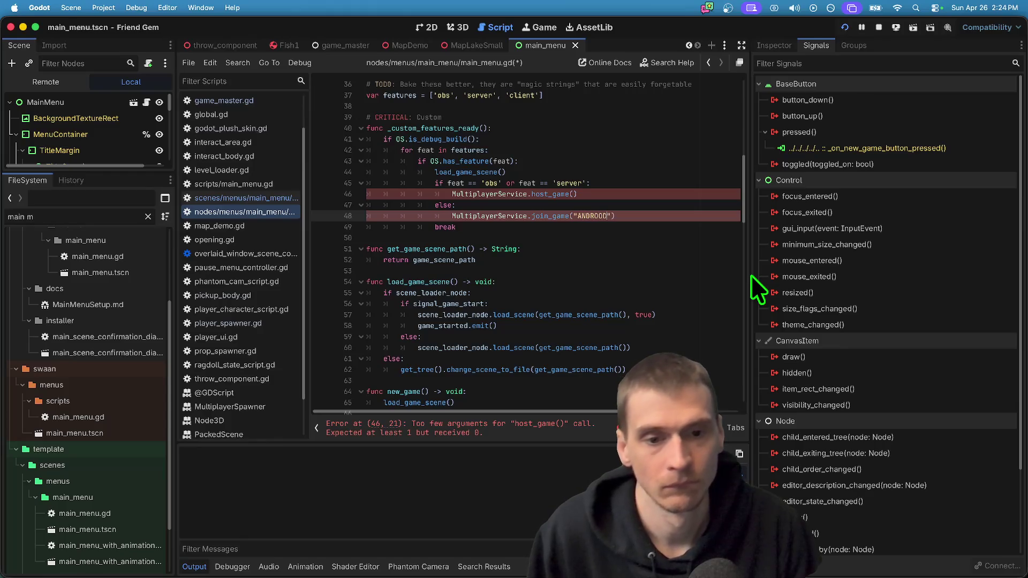
# - Drop a trial await line, tidy the blank lines, and open host_game's definition
pyautogui.press('Up')
pyautogui.press('End')
pyautogui.press('Return')
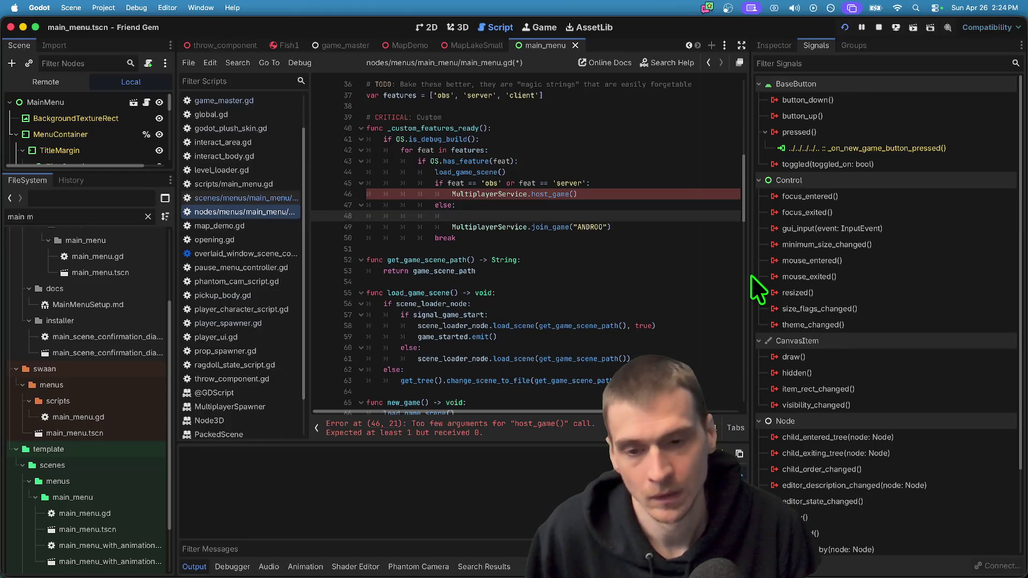
pyautogui.press('BackSpace')
pyautogui.press('BackSpace')
pyautogui.press('BackSpace')
pyautogui.write('await')
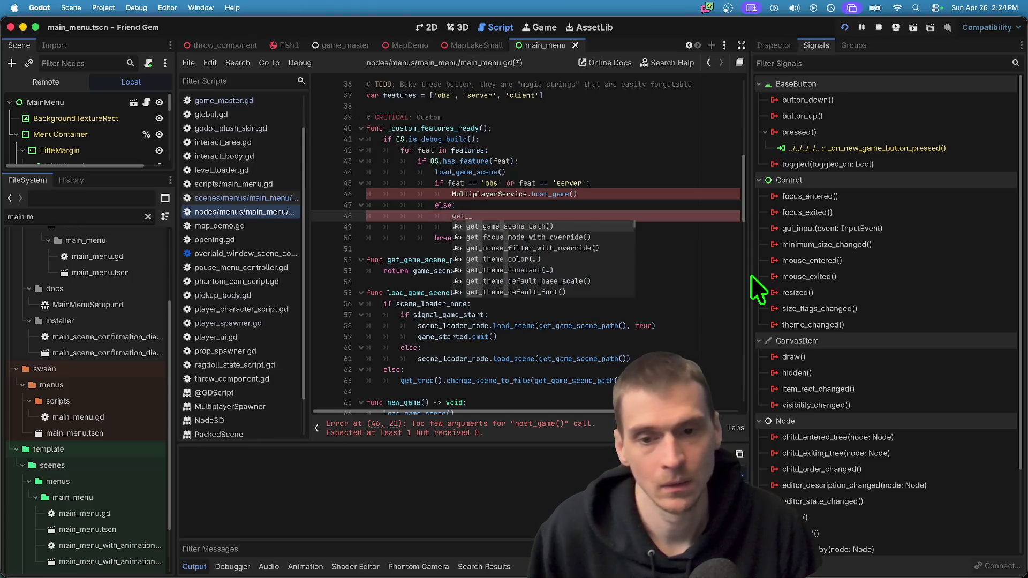
pyautogui.press('BackSpace')
pyautogui.press('BackSpace')
pyautogui.press('BackSpace')
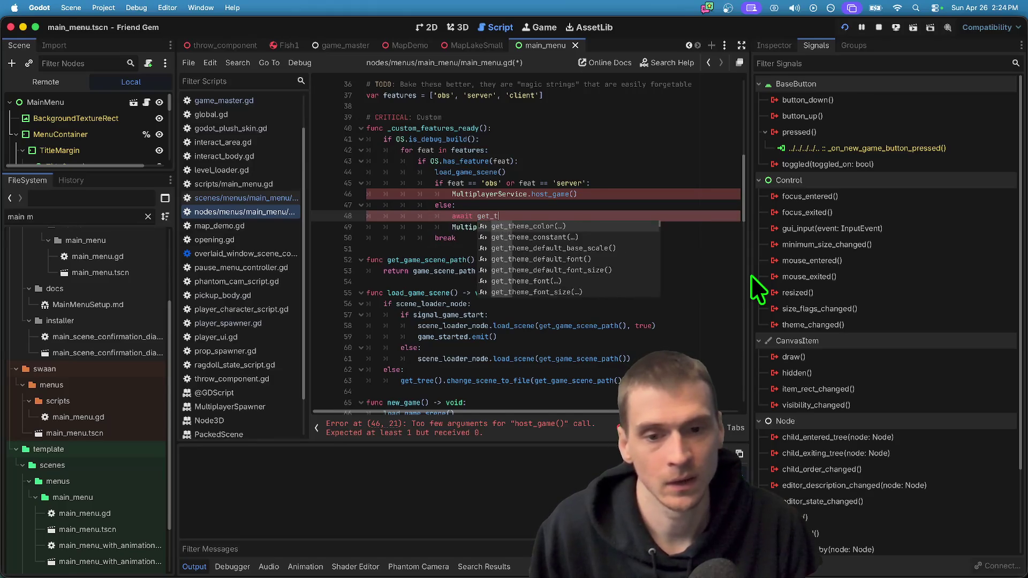
pyautogui.press('BackSpace')
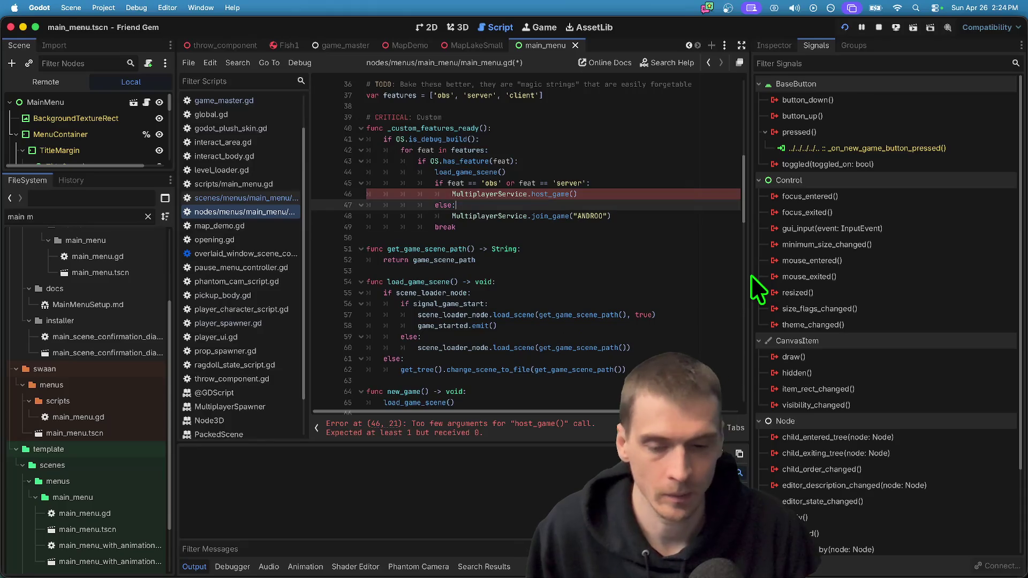
pyautogui.keyDown('super'); pyautogui.click(547, 195); pyautogui.keyUp('super')
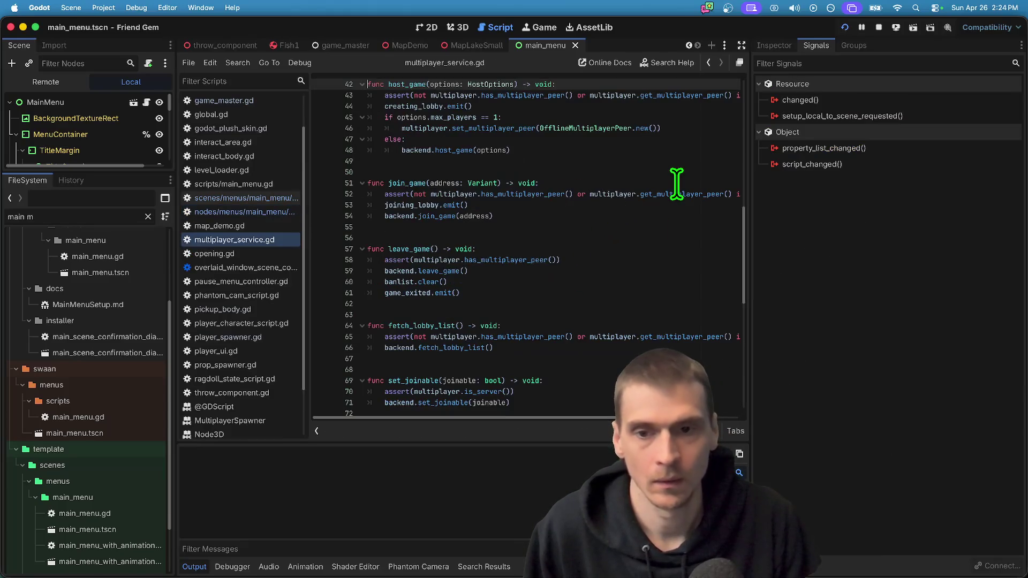
# - Inspect host_game's HostOptions parameter and the HostOptions class script
pyautogui.hotkey('alt', 'Left')
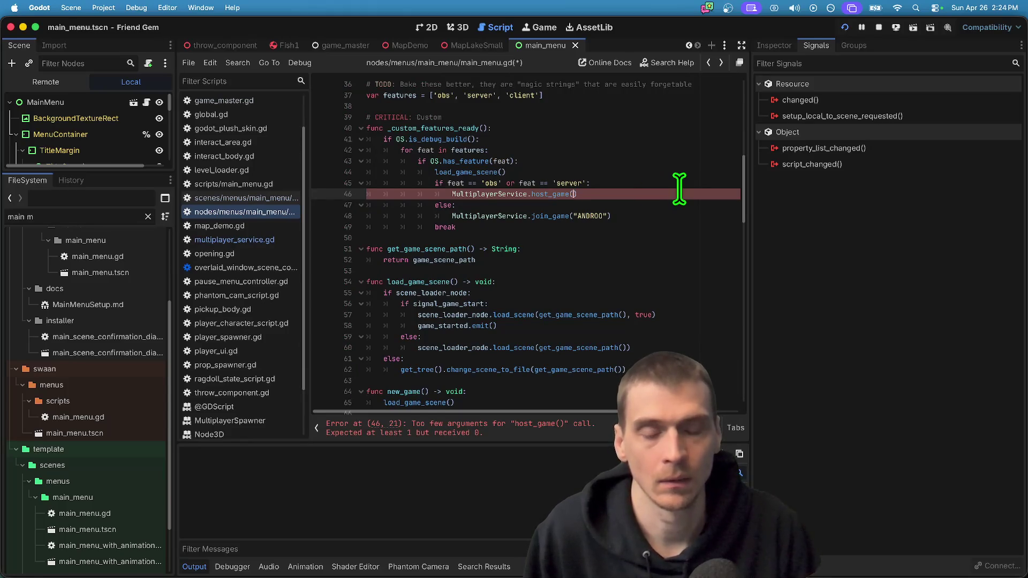
pyautogui.keyDown('super'); pyautogui.click(560, 197); pyautogui.keyUp('super')
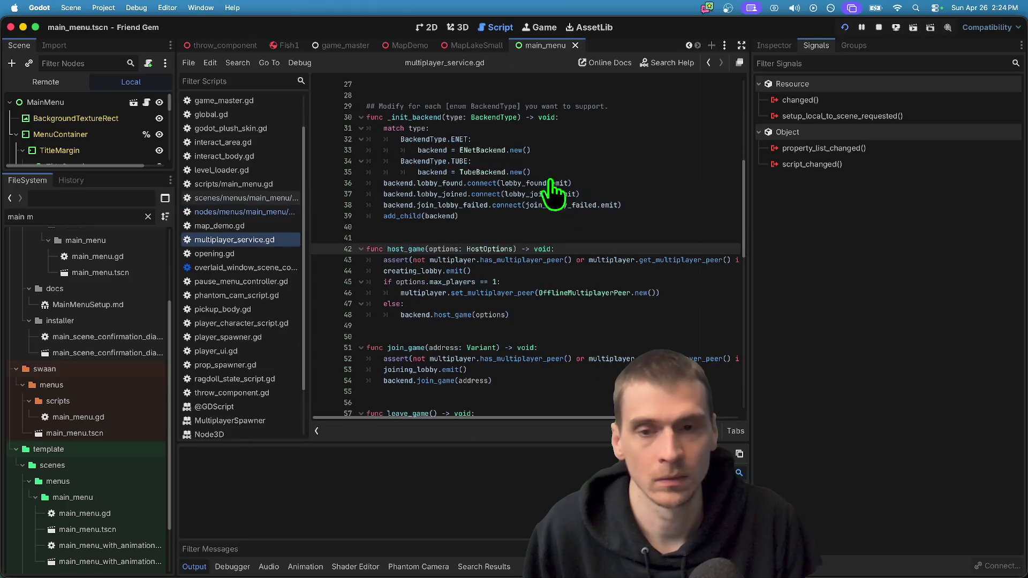
pyautogui.keyDown('super'); pyautogui.click(488, 250); pyautogui.keyUp('super')
pyautogui.press('alt+super+Left')
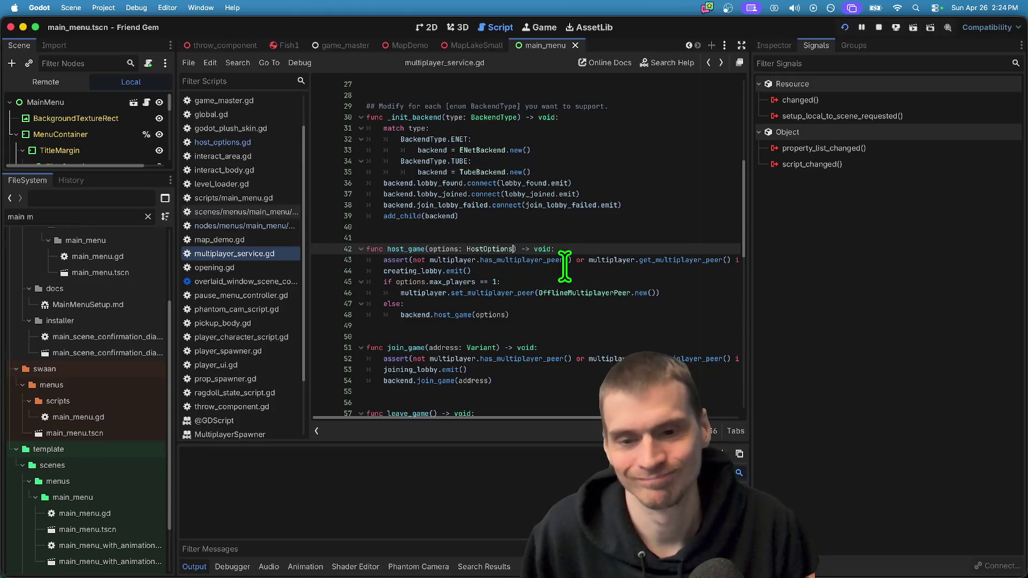
pyautogui.press('super+Up')
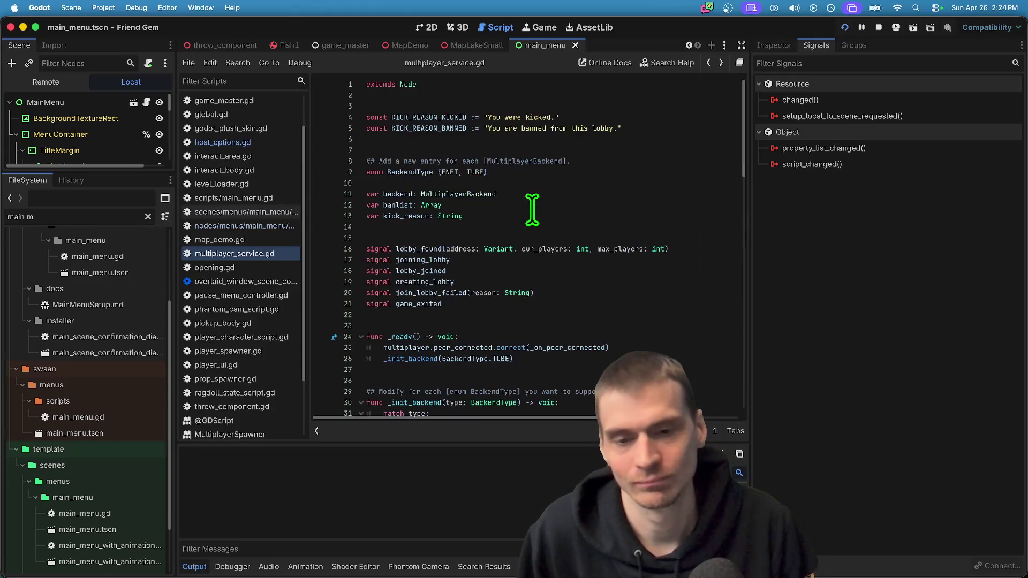
pyautogui.press('alt+super+Right')
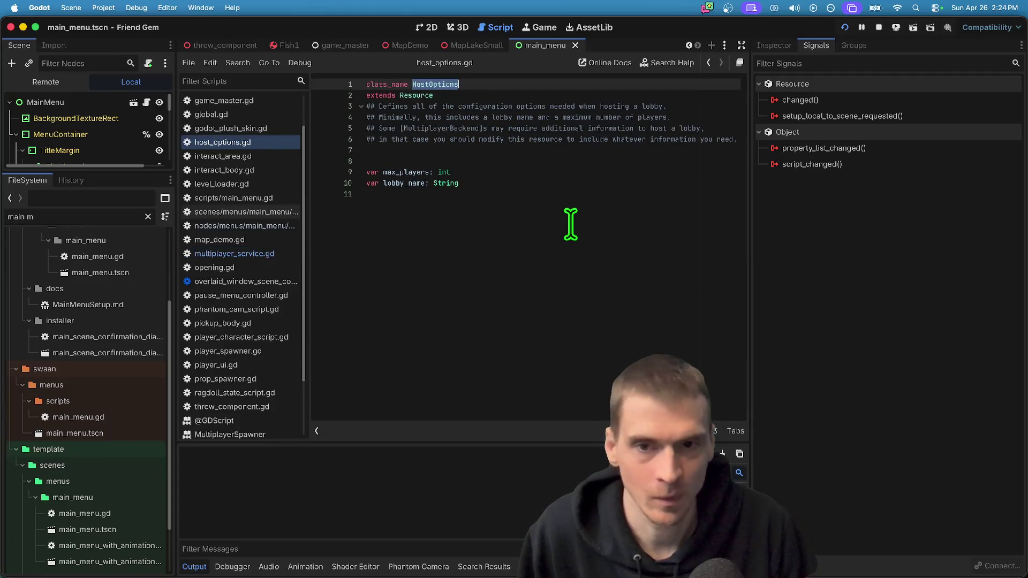
# - Back in main_menu.gd, add var host_op = HostOptions.new() above the host_game call
pyautogui.press('alt+super+Left')
pyautogui.press('alt+super+Left')
pyautogui.press('alt+super+Left')
pyautogui.press('super+shift+Return')
pyautogui.write('var host_op = ')
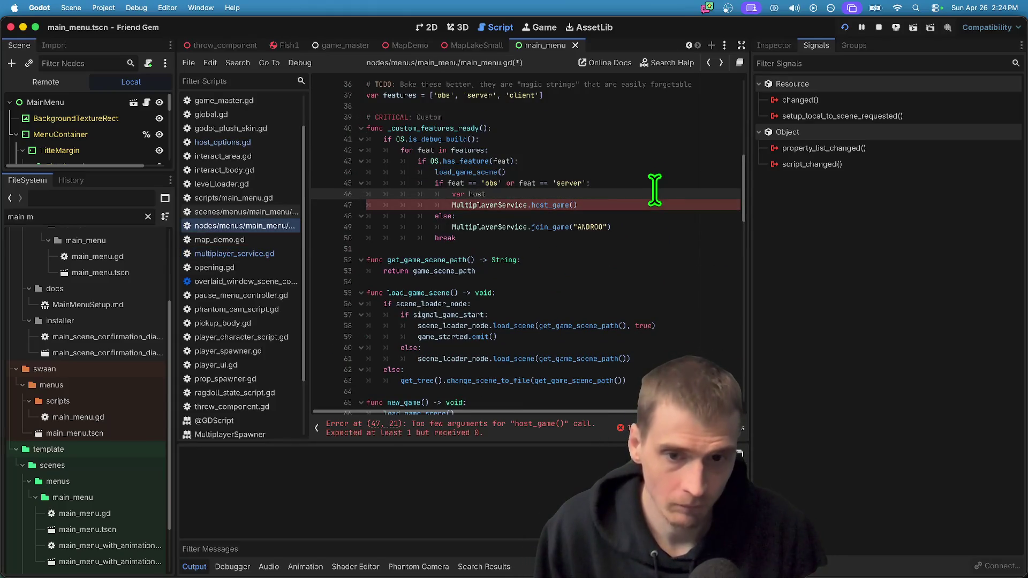
pyautogui.write('HostOptions.')
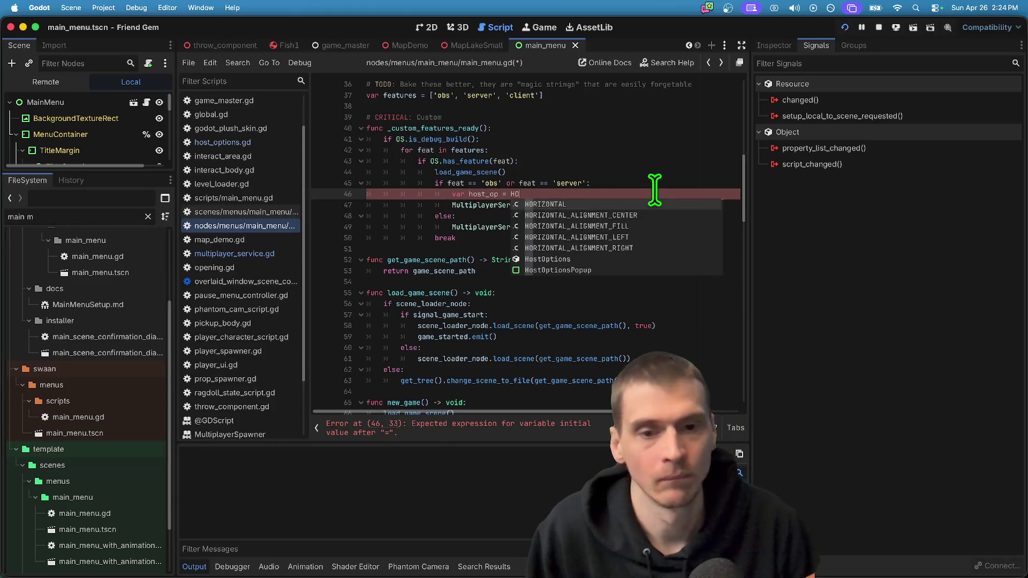
pyautogui.write('new()')
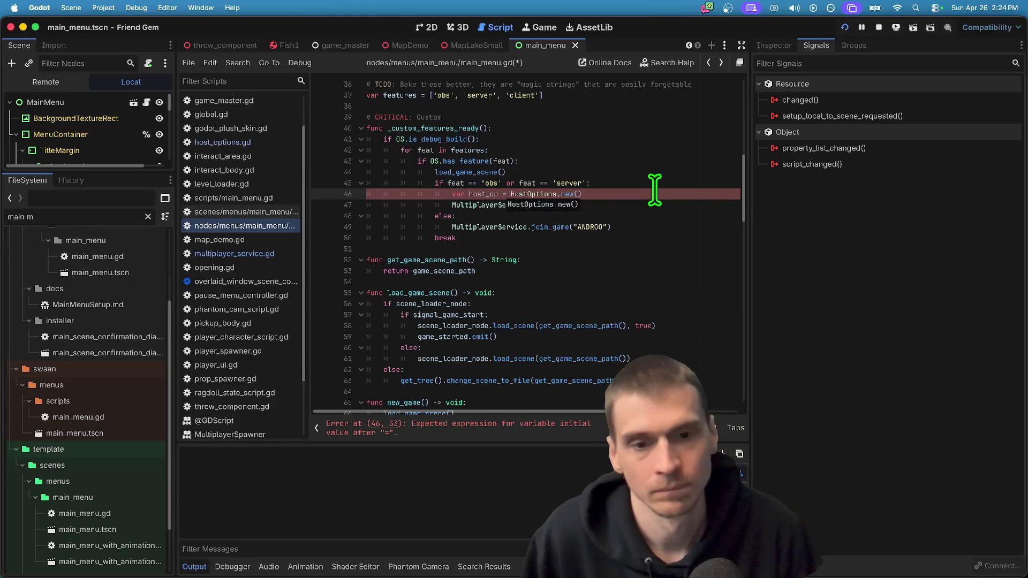
# - Change the call to host_game(host_op) and save main_menu.gd
pyautogui.click(602, 205)
pyautogui.write('host_op')
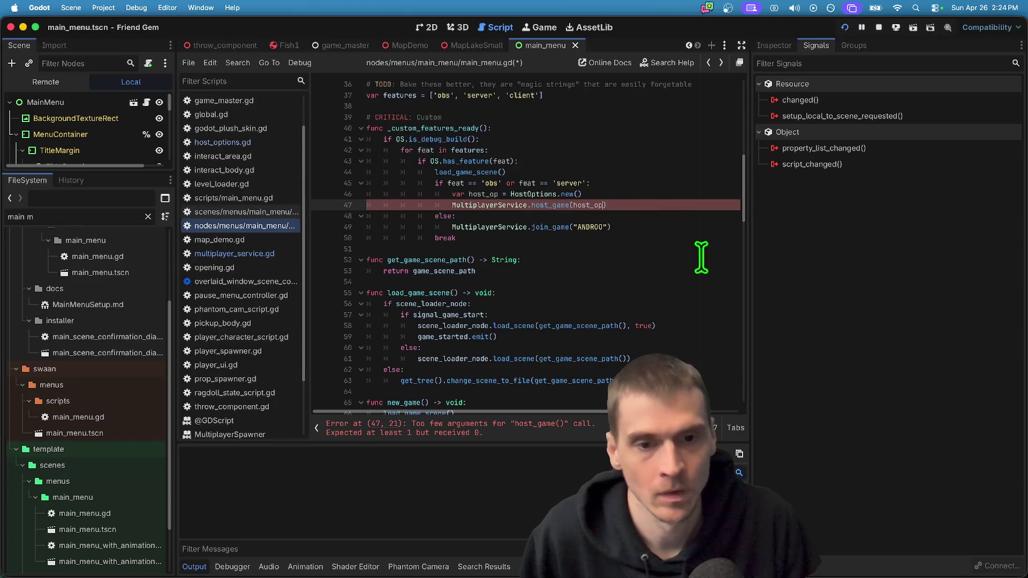
pyautogui.click(672, 246)
pyautogui.click(672, 241)
pyautogui.press('super+s')
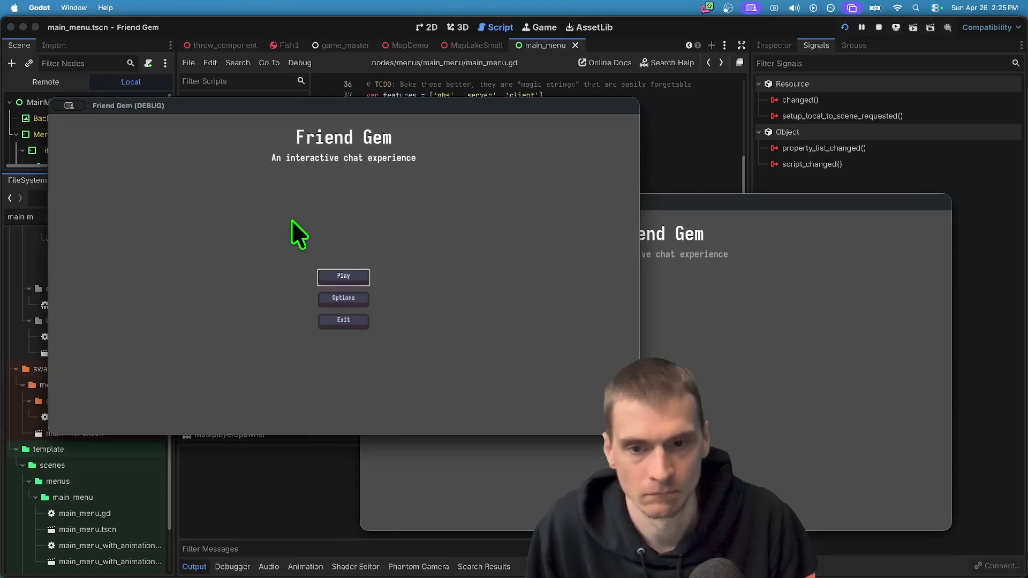
# - Return to main_menu.gd and relaunch the game instances
pyautogui.click(805, 333)
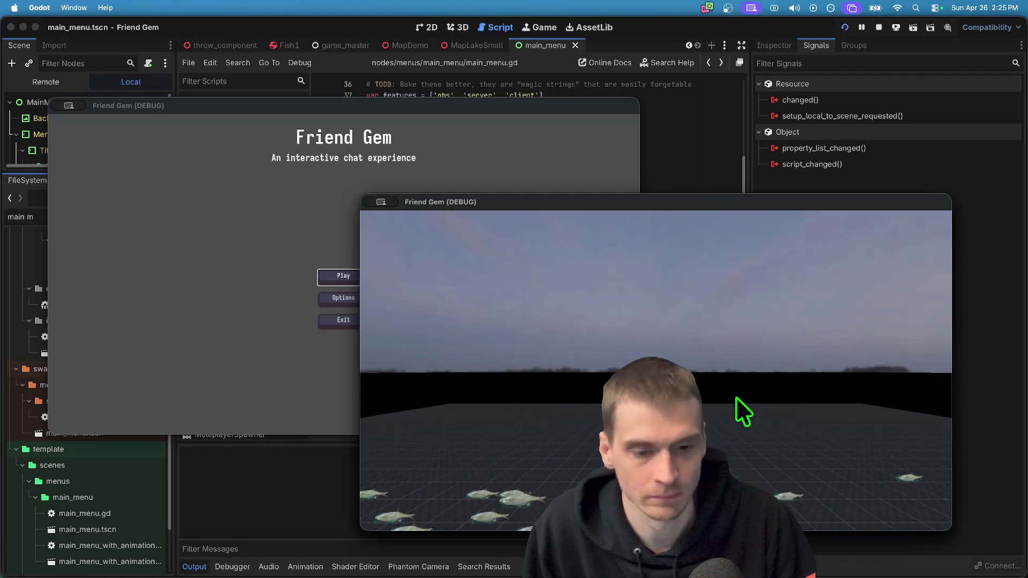
pyautogui.click(683, 99)
pyautogui.click(551, 227)
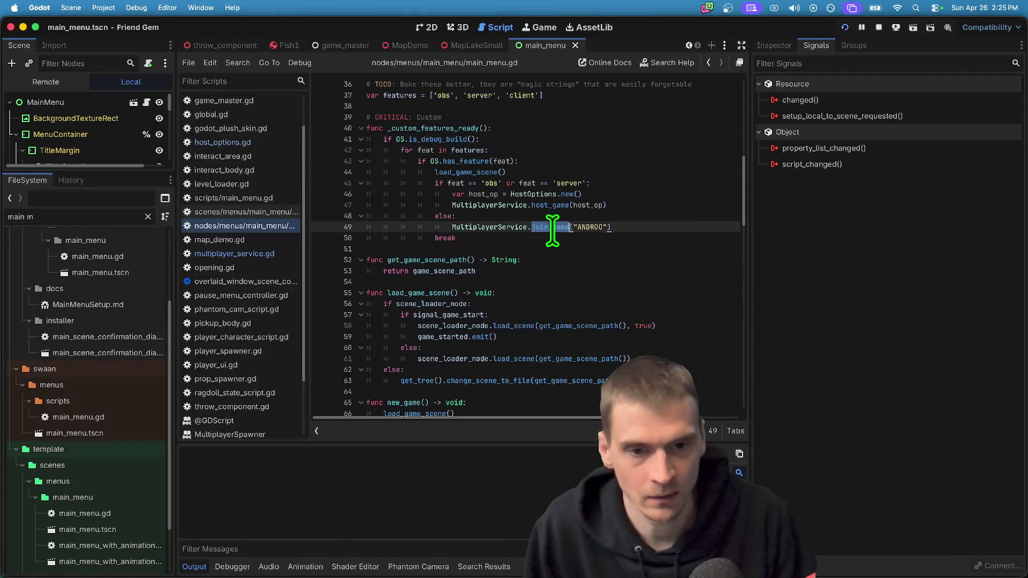
pyautogui.click(565, 216)
pyautogui.press('super+b')
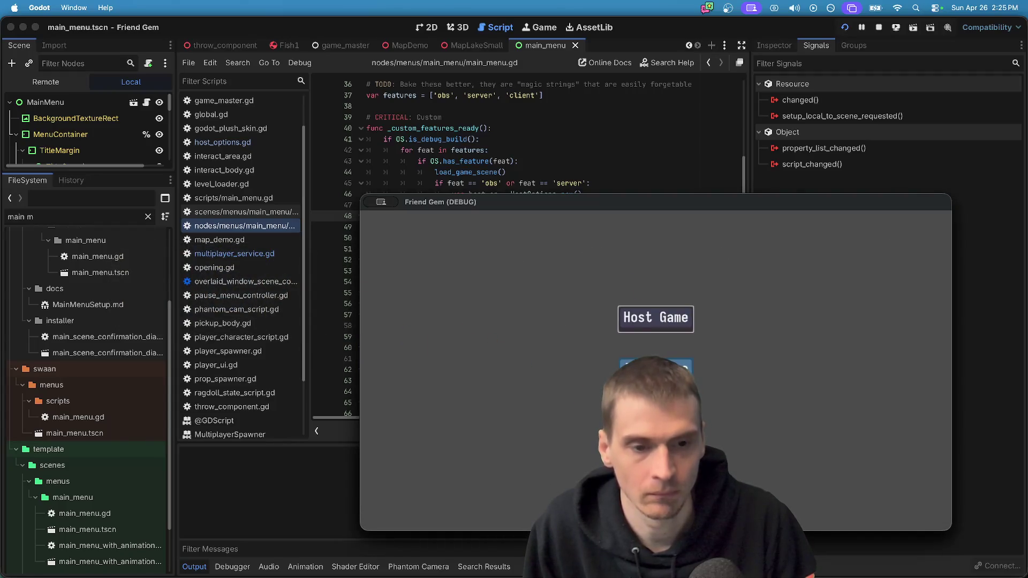
# - From one game window open Join Game, join the listed lobby, then return to main_menu.gd
pyautogui.moveTo(282, 362)
pyautogui.mouseDown()
pyautogui.moveTo(351, 237)
pyautogui.moveTo(303, 196)
pyautogui.mouseUp()
pyautogui.click(349, 365)
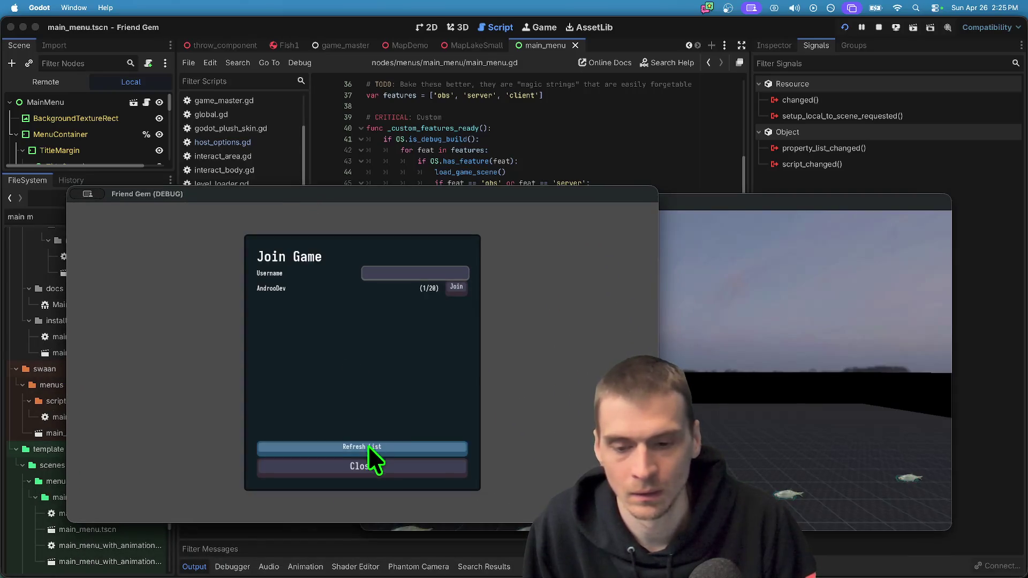
pyautogui.click(453, 291)
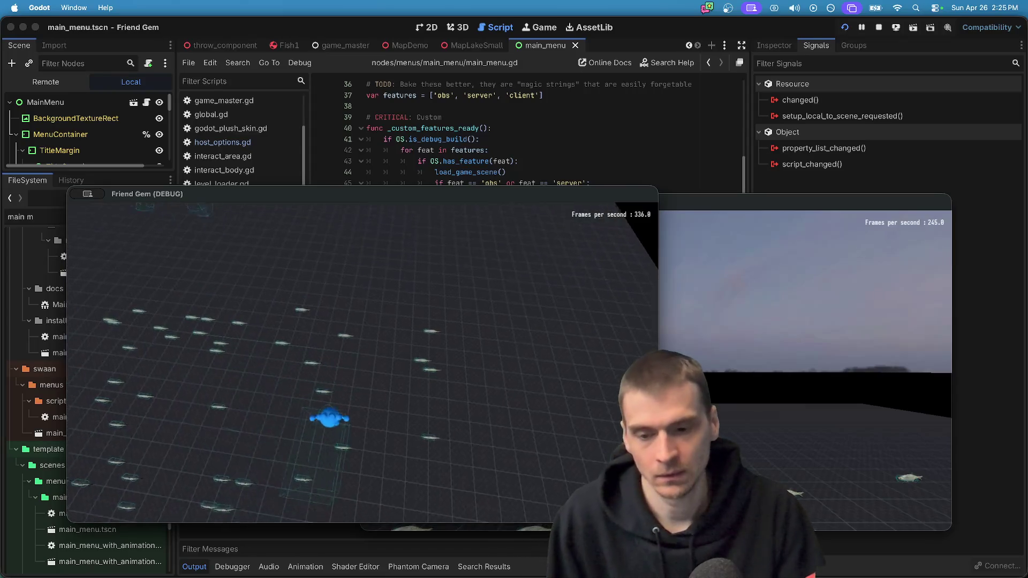
pyautogui.click(361, 337)
pyautogui.click(464, 152)
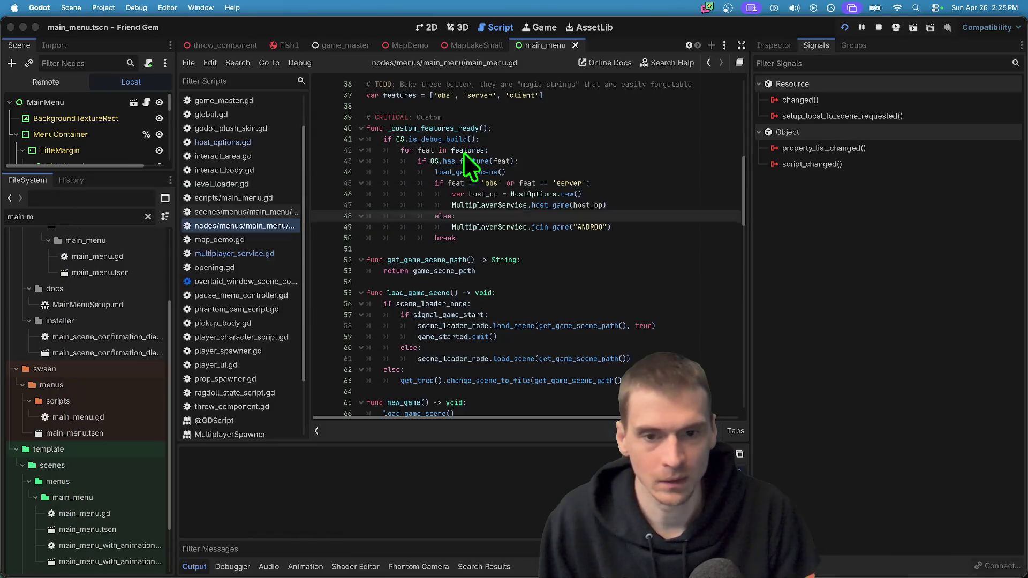
pyautogui.doubleClick(466, 172)
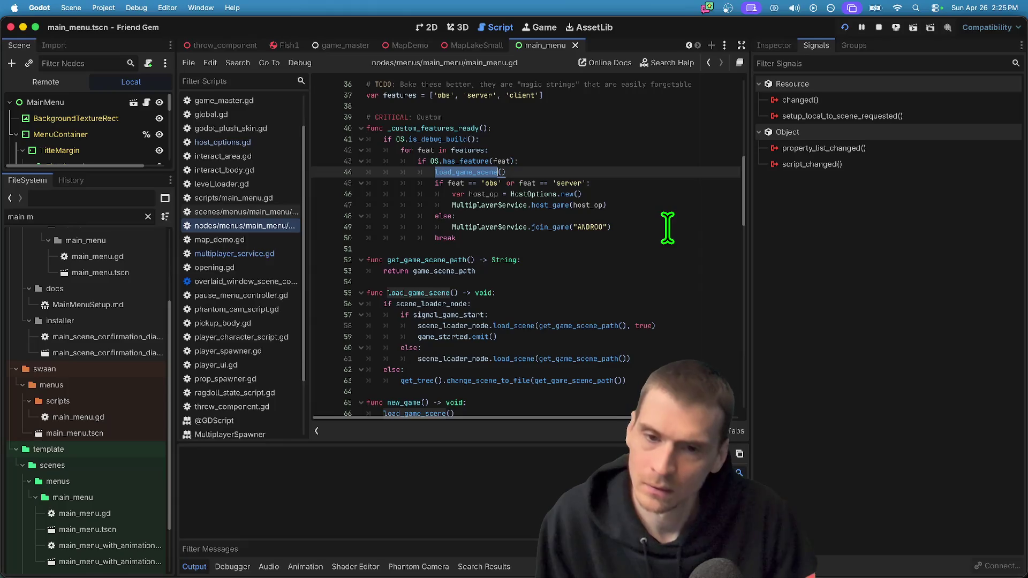
pyautogui.scroll(2, 629, 207)
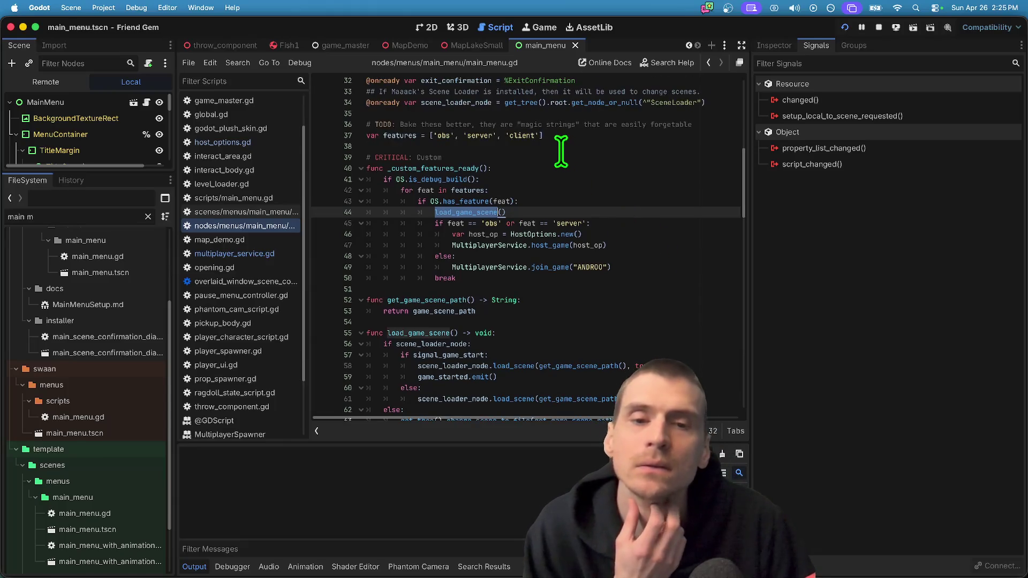
pyautogui.click(516, 136)
# - In Debug > Customize Run Instances, tag instances 2 and 3 'client', then restore the editor window
pyautogui.click(141, 7)
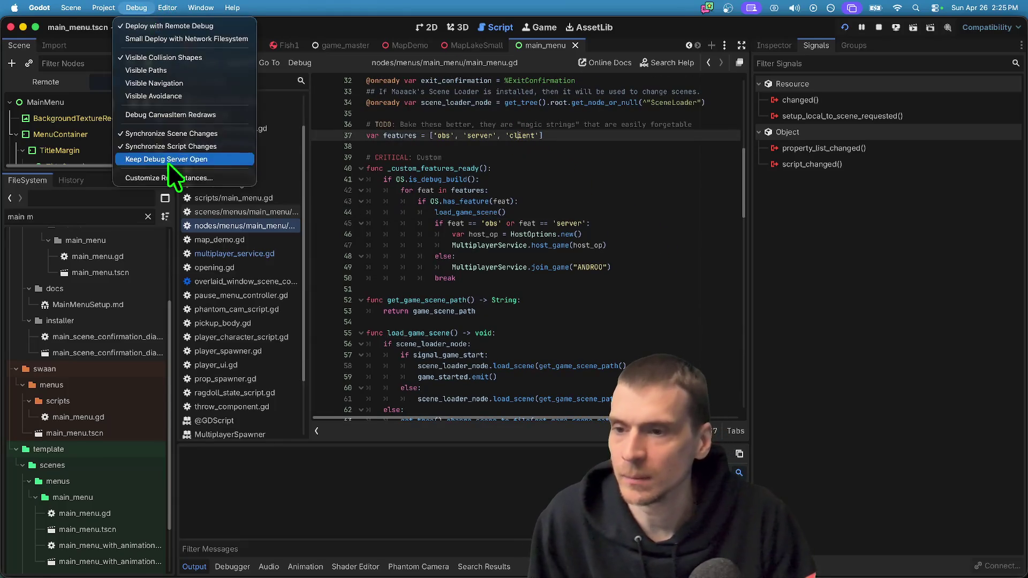
pyautogui.click(165, 181)
pyautogui.doubleClick(653, 230)
pyautogui.write('client')
pyautogui.doubleClick(662, 245)
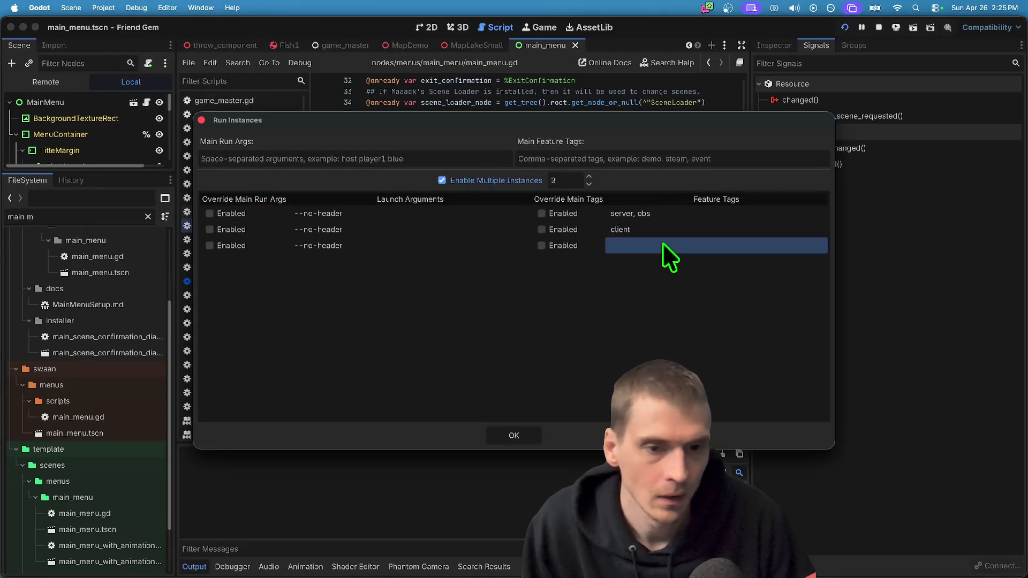
pyautogui.write('client')
pyautogui.press('Return')
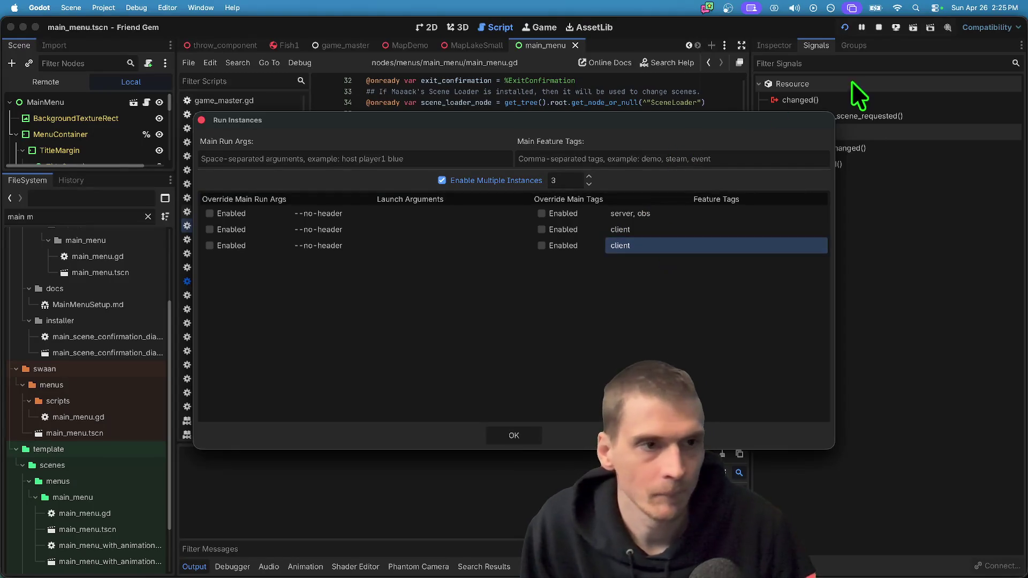
pyautogui.click(881, 28)
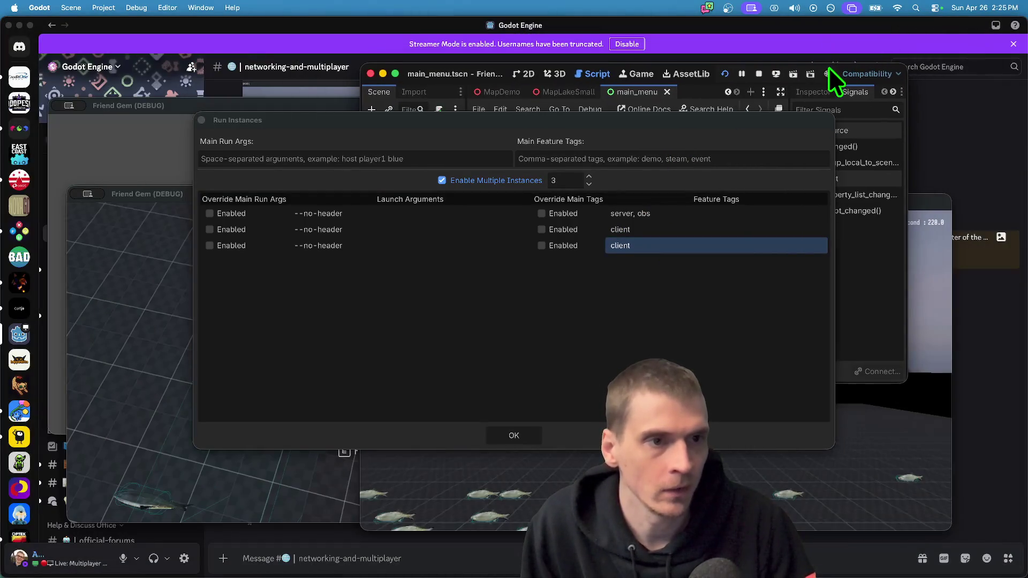
pyautogui.doubleClick(827, 66)
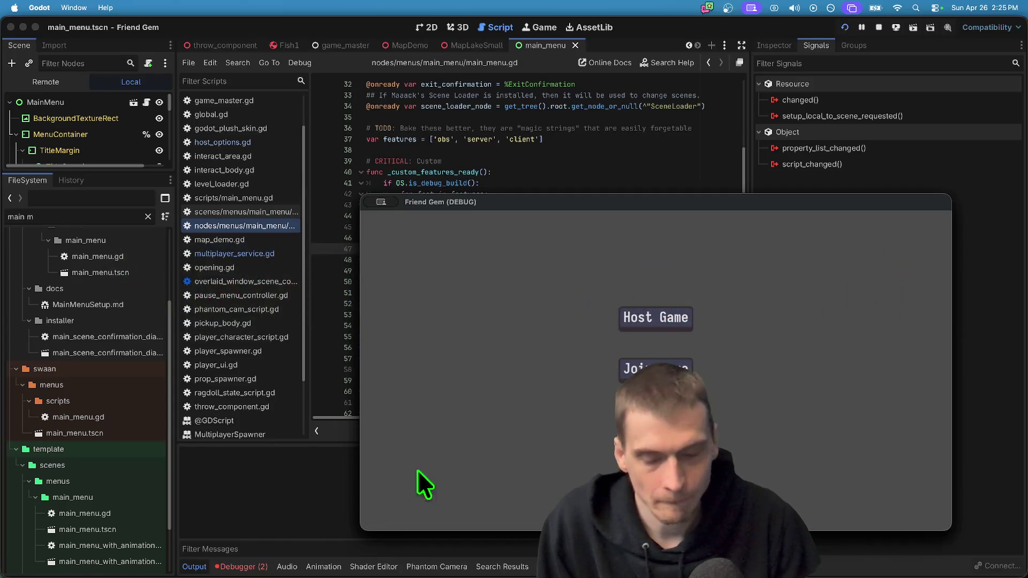
# - Open the host-failed error from the Debugger to reach its source in tube_backend.gd
pyautogui.click(241, 567)
pyautogui.click(348, 466)
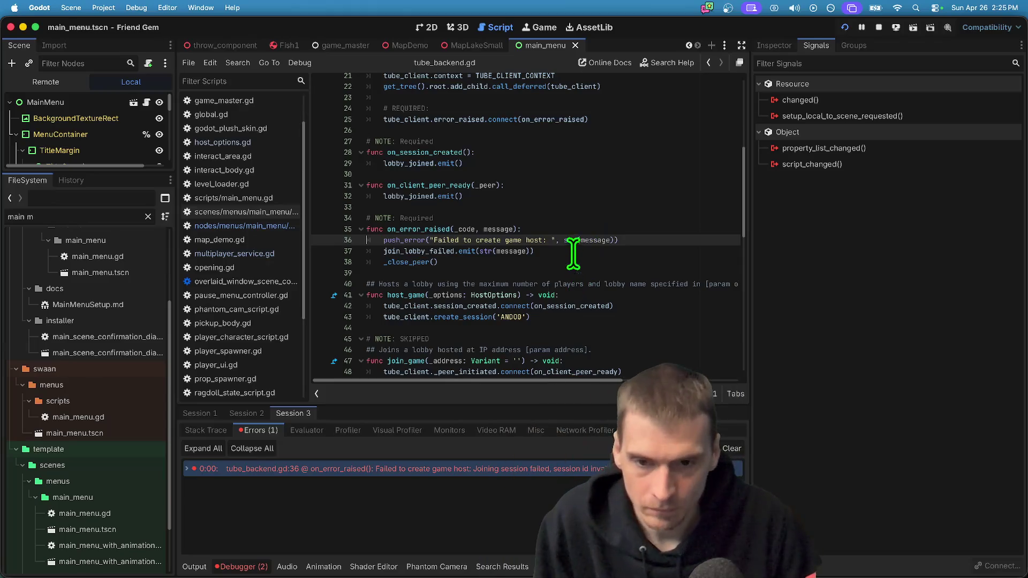
pyautogui.scroll(-3, 538, 214)
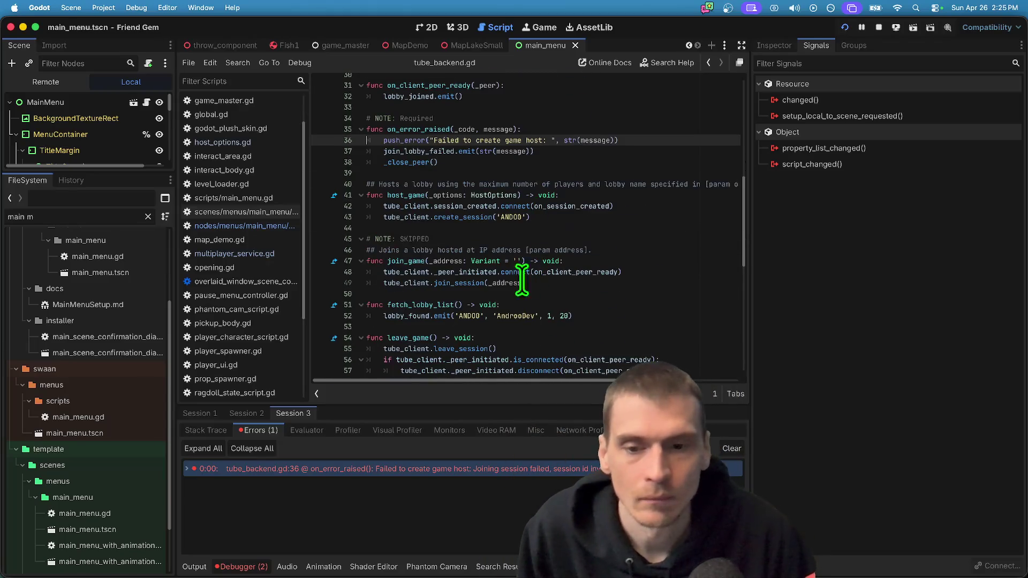
# - Review tube_backend.gd's join_game definition and the session id near fetch_lobby_list
pyautogui.doubleClick(406, 261)
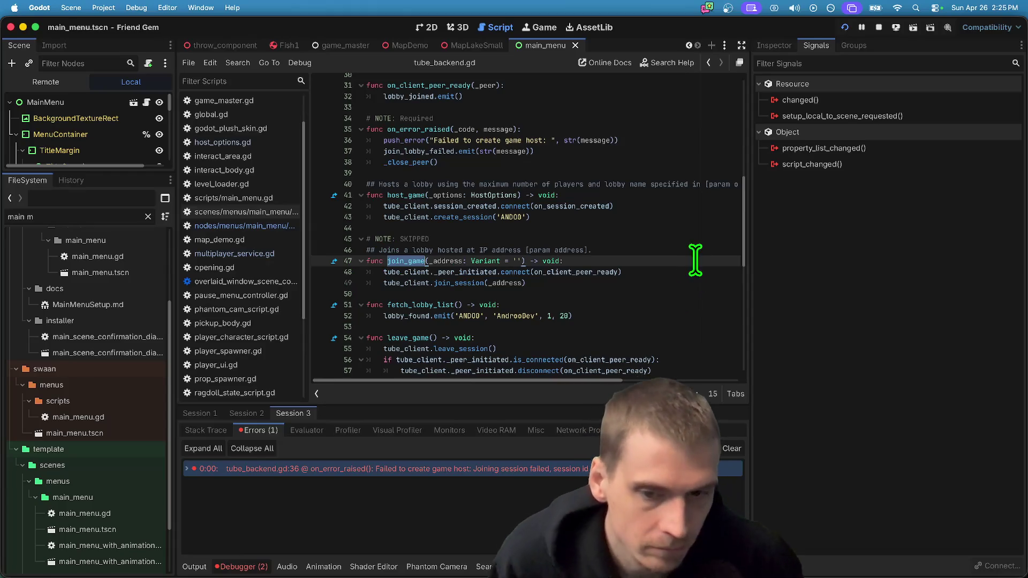
pyautogui.keyDown('super'); pyautogui.click(498, 284); pyautogui.keyUp('super')
pyautogui.scroll(1, 585, 264)
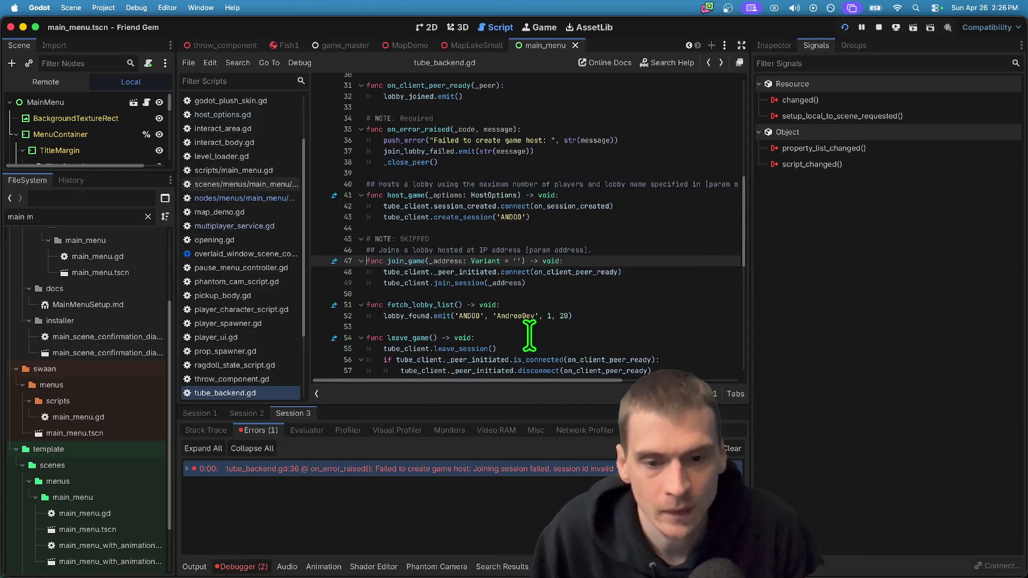
pyautogui.click(527, 324)
pyautogui.click(476, 319)
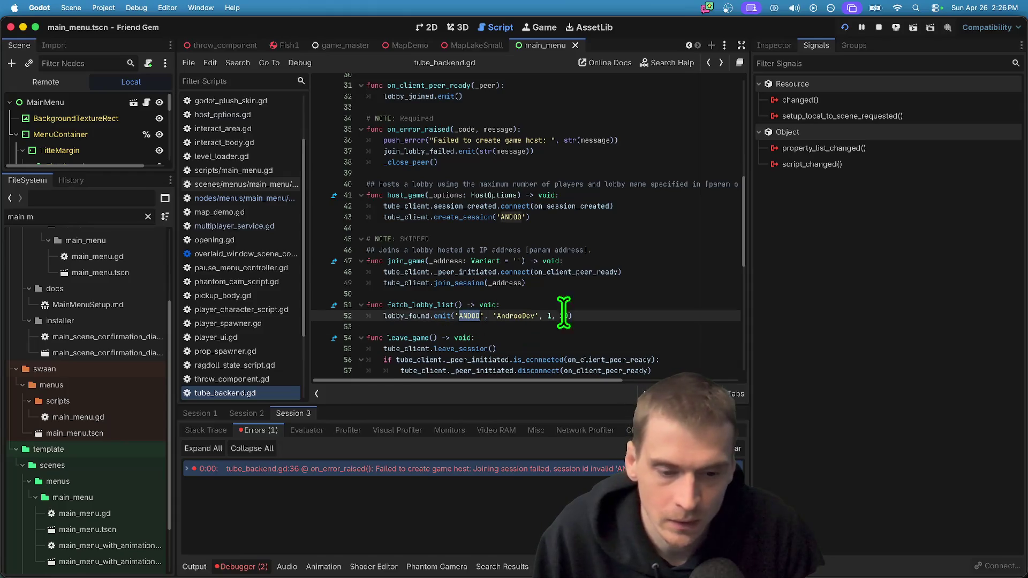
pyautogui.scroll(10, 589, 321)
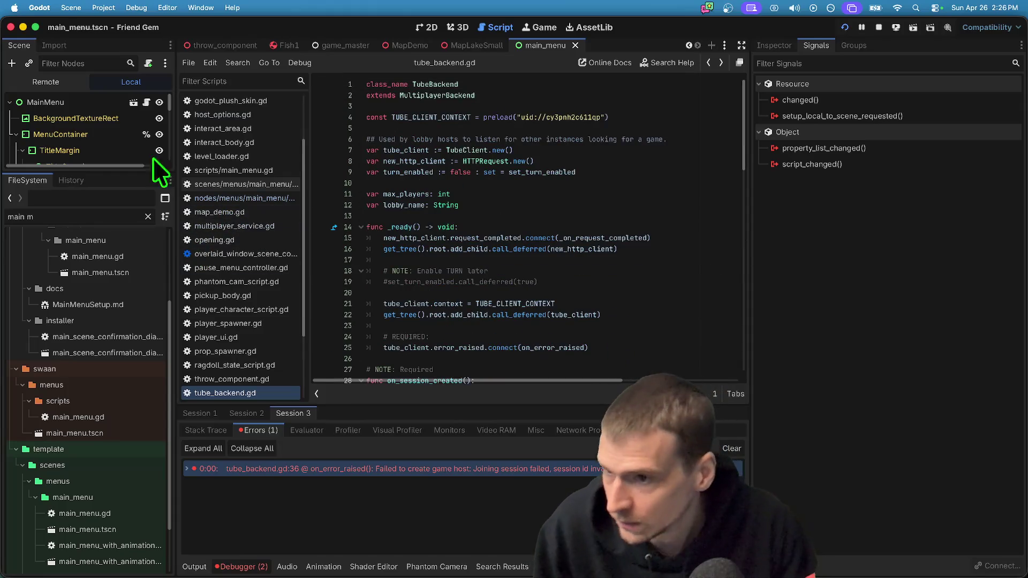
# - Open main_menu.gd's _custom_features_ready code and run the game
pyautogui.click(246, 183)
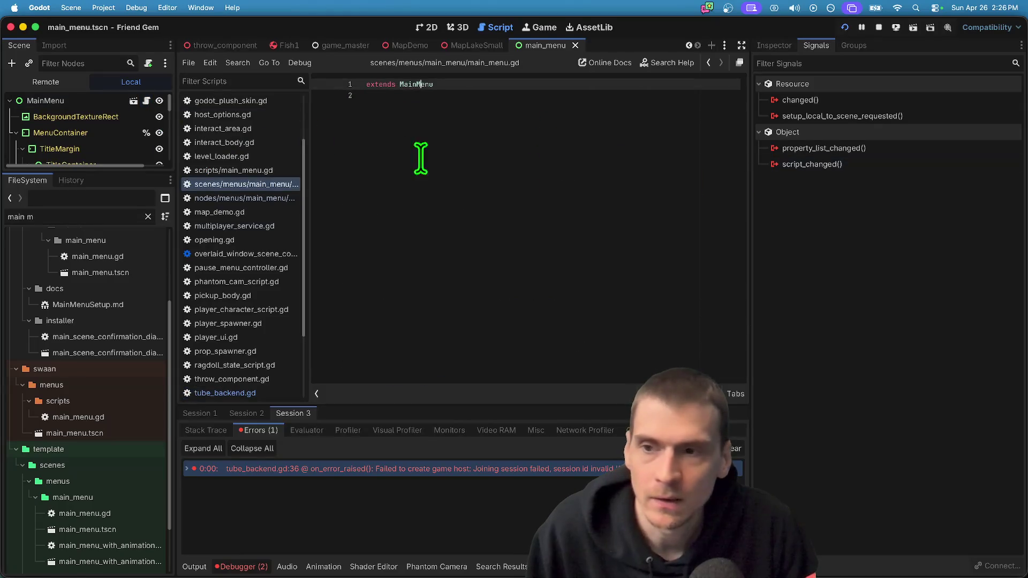
pyautogui.keyDown('ctrl'); pyautogui.click(428, 84); pyautogui.keyUp('ctrl')
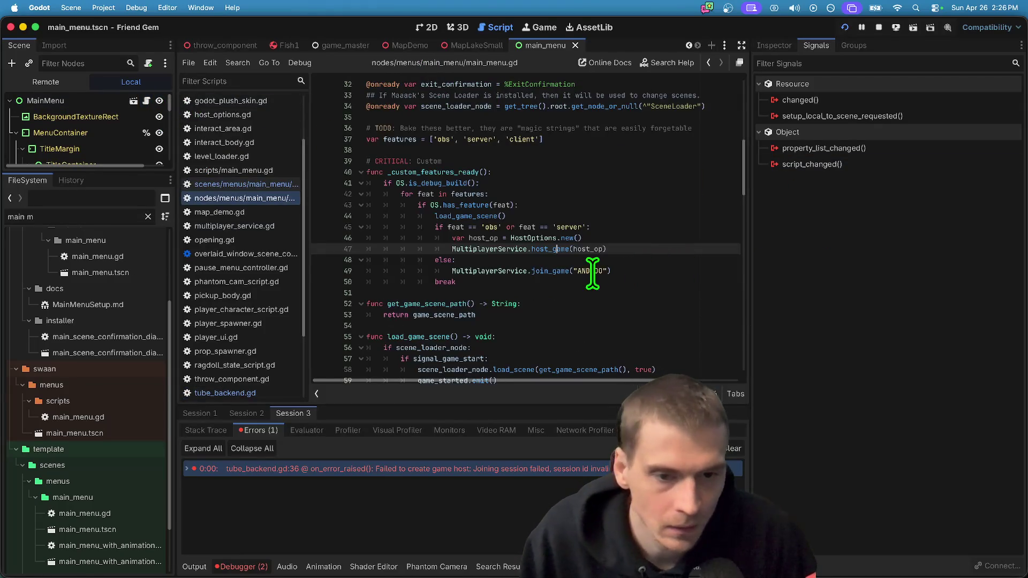
pyautogui.click(712, 284)
pyautogui.click(878, 27)
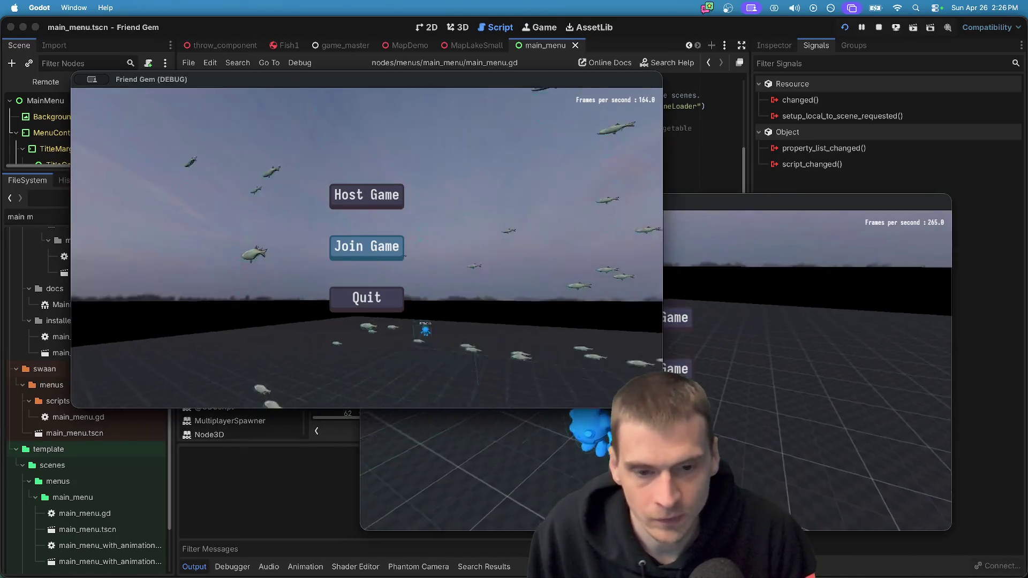
pyautogui.press('super+Tab')
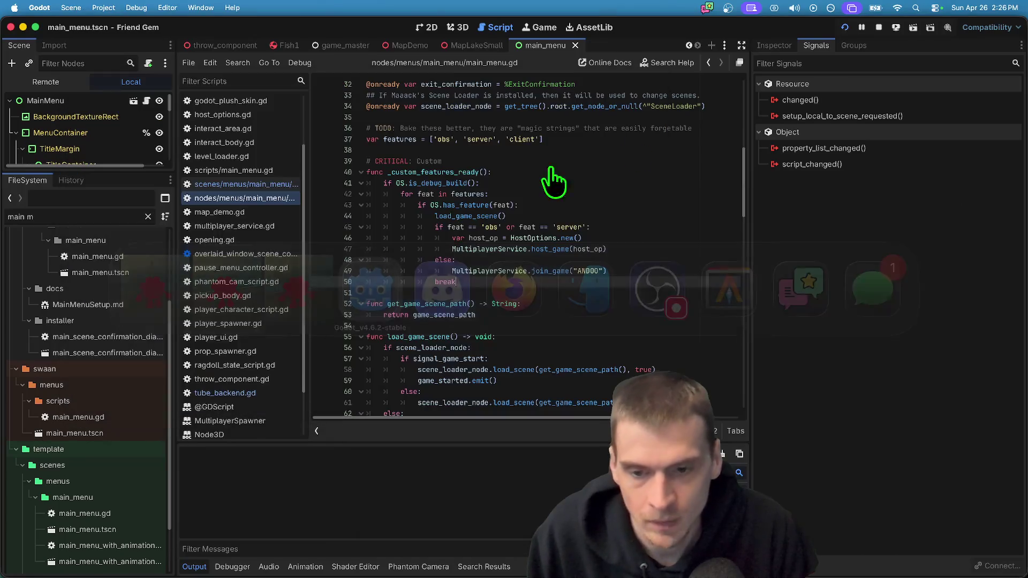
# - Try deleting the join_game line and else branch, then undo to restore them
pyautogui.tripleClick(639, 271)
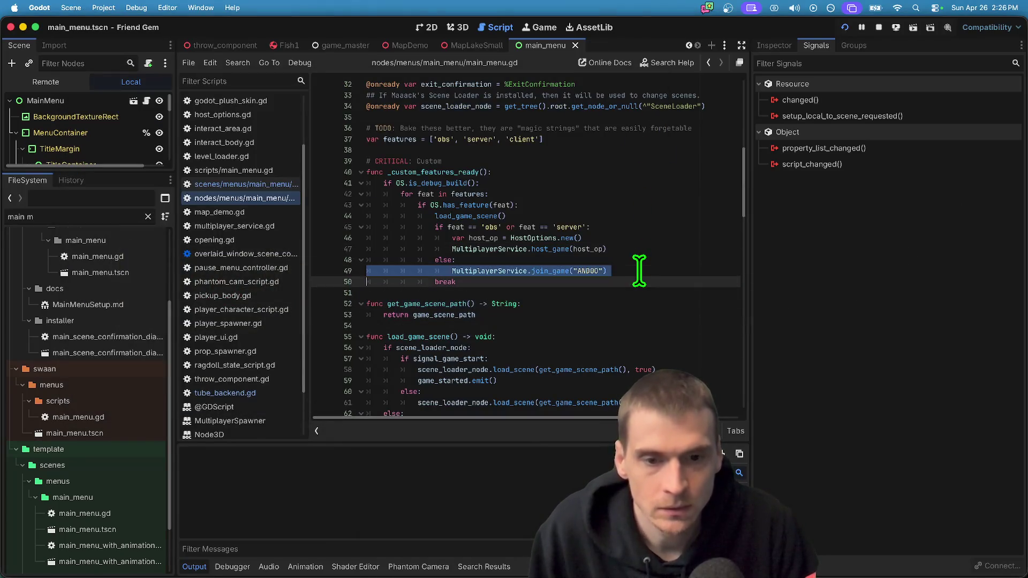
pyautogui.press('BackSpace')
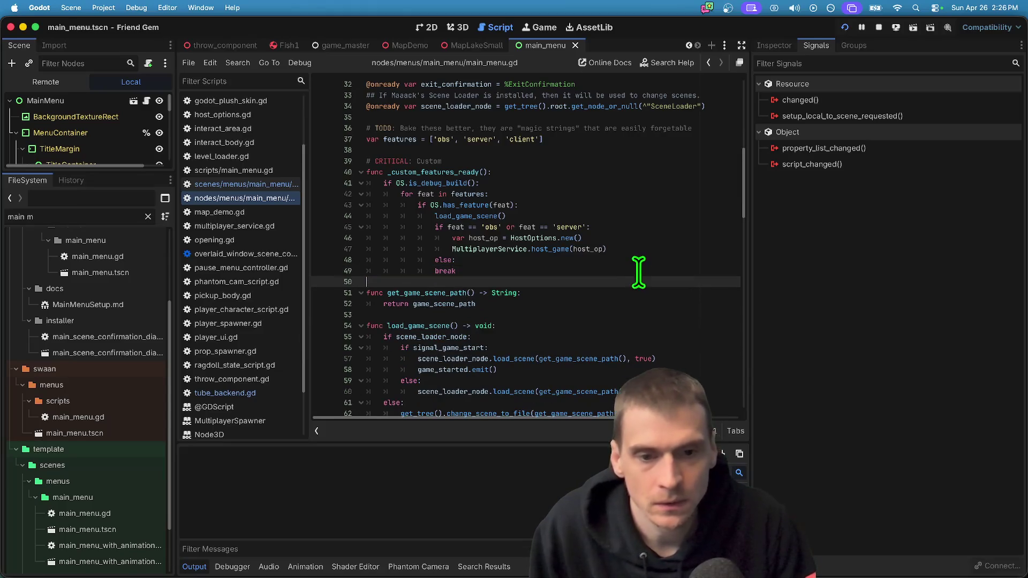
pyautogui.press('Left')
pyautogui.hotkey('ctrl', 'shift', 'k')
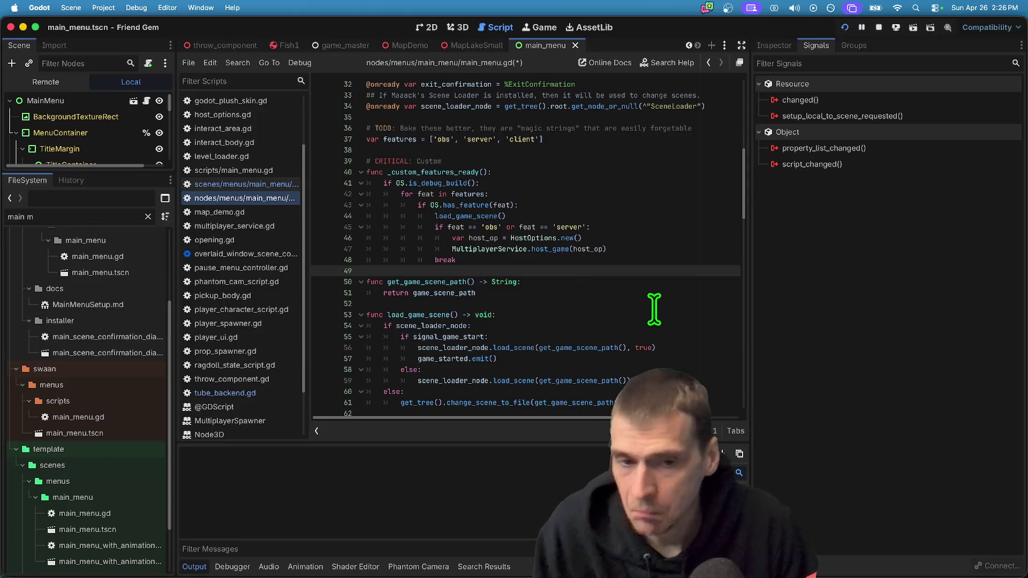
pyautogui.press('super+z')
pyautogui.press('super+z')
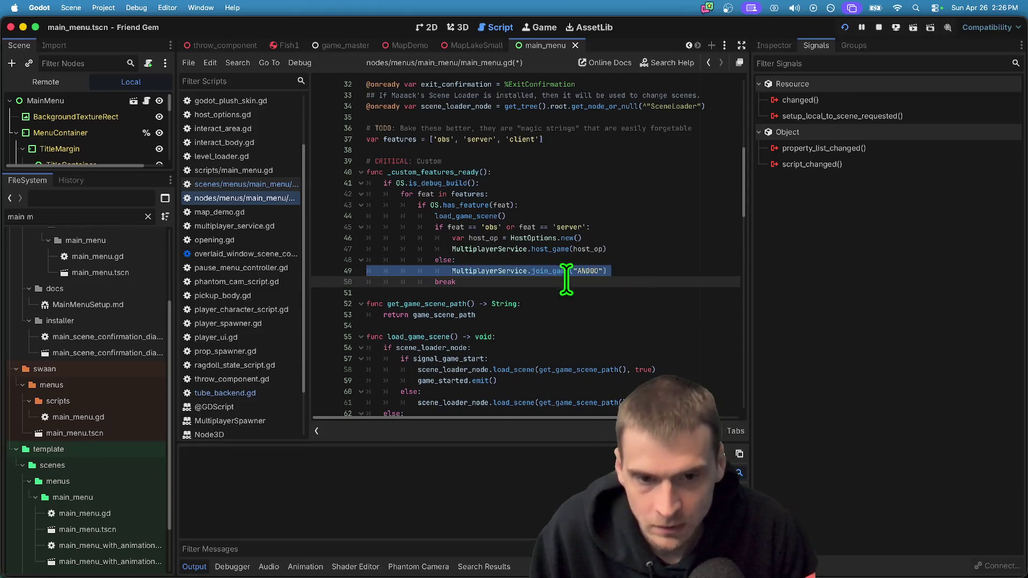
# - Review join_game's definition in multiplayer_service.gd, then filter the project files for 'menu'
pyautogui.doubleClick(538, 271)
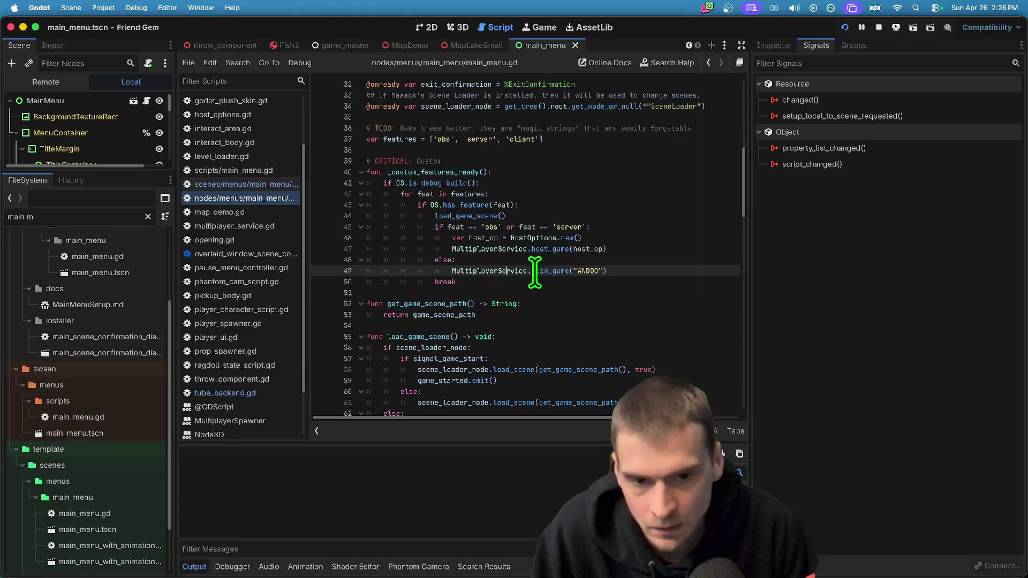
pyautogui.keyDown('super'); pyautogui.click(545, 271); pyautogui.keyUp('super')
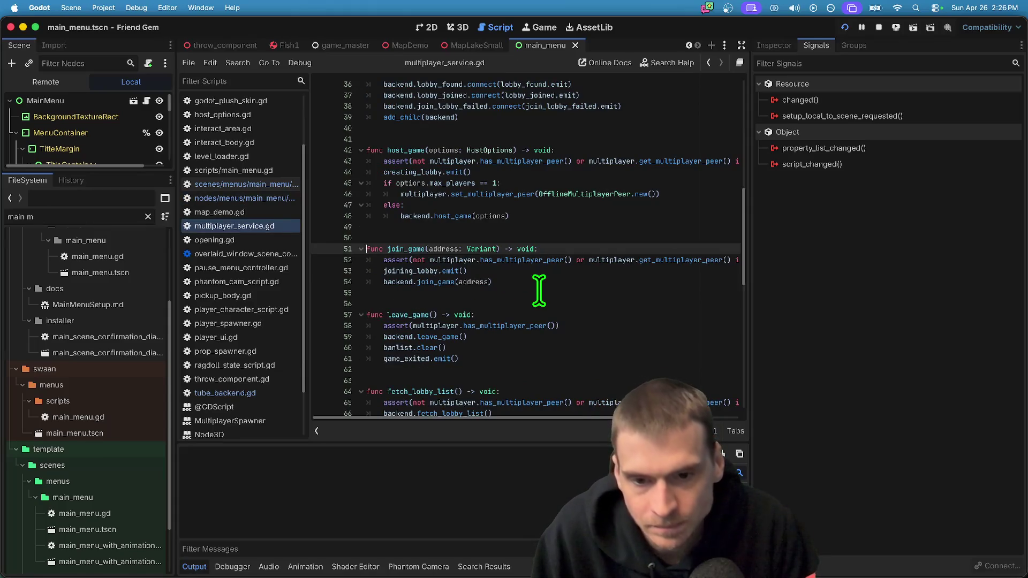
pyautogui.click(538, 292)
pyautogui.click(408, 272)
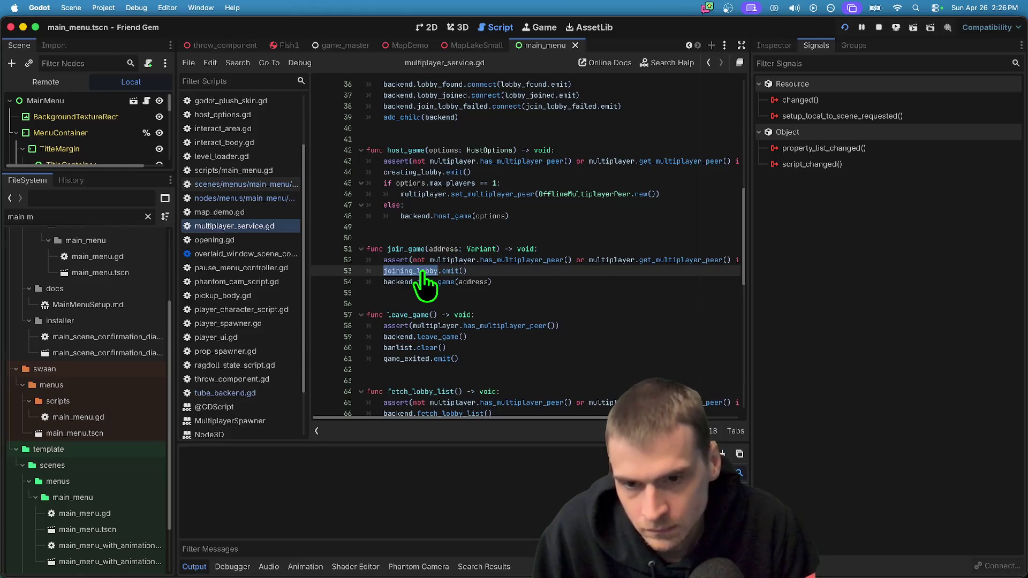
pyautogui.scroll(5, 568, 267)
pyautogui.scroll(-4, 581, 276)
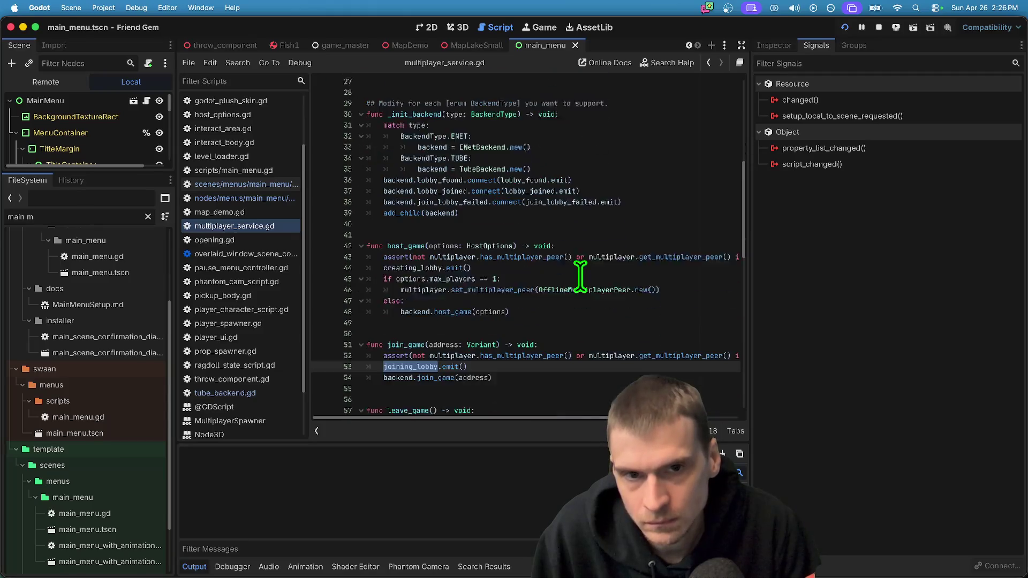
pyautogui.scroll(10, 581, 275)
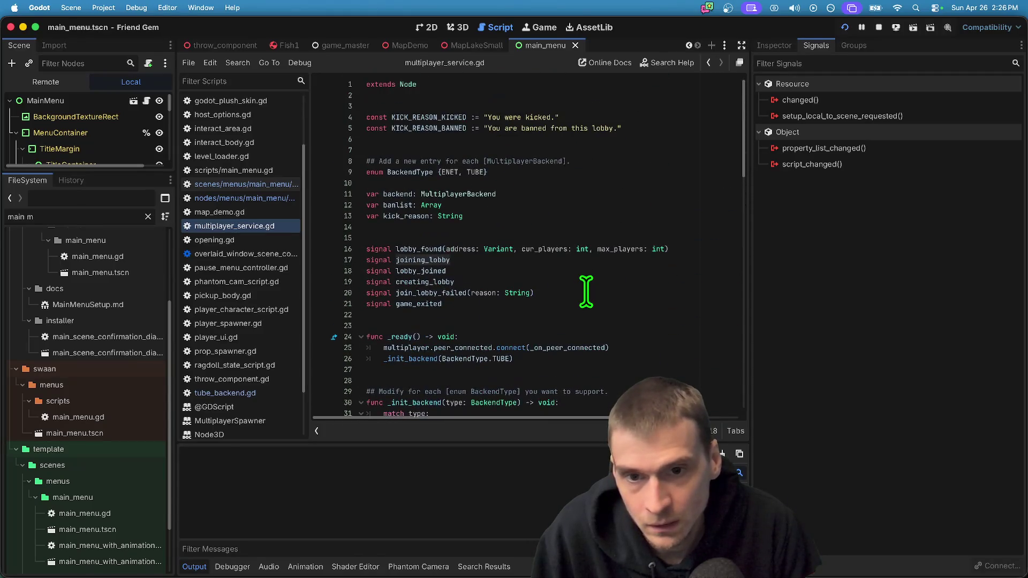
pyautogui.scroll(-12, 586, 292)
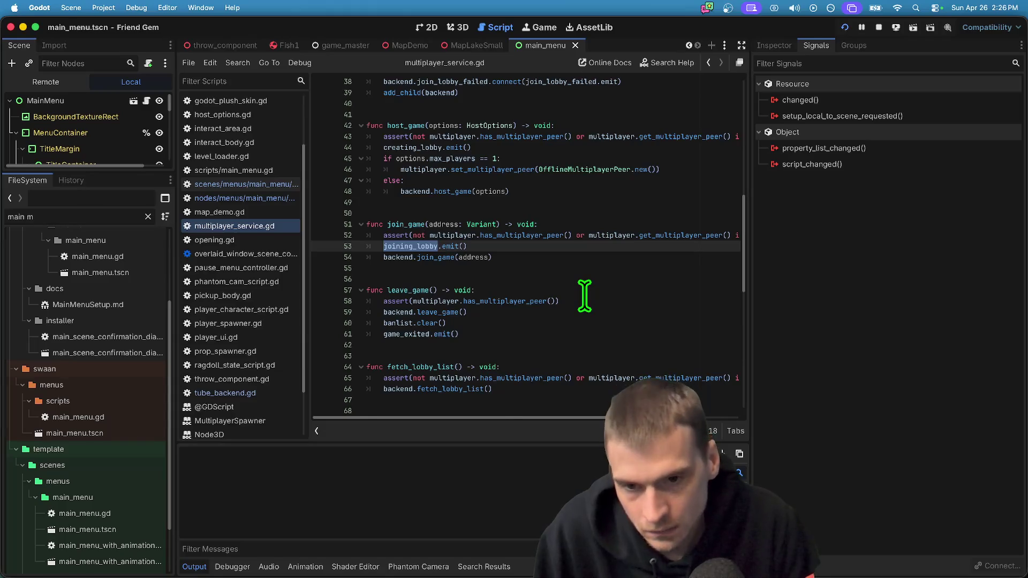
pyautogui.press('super+a')
pyautogui.write('menu')
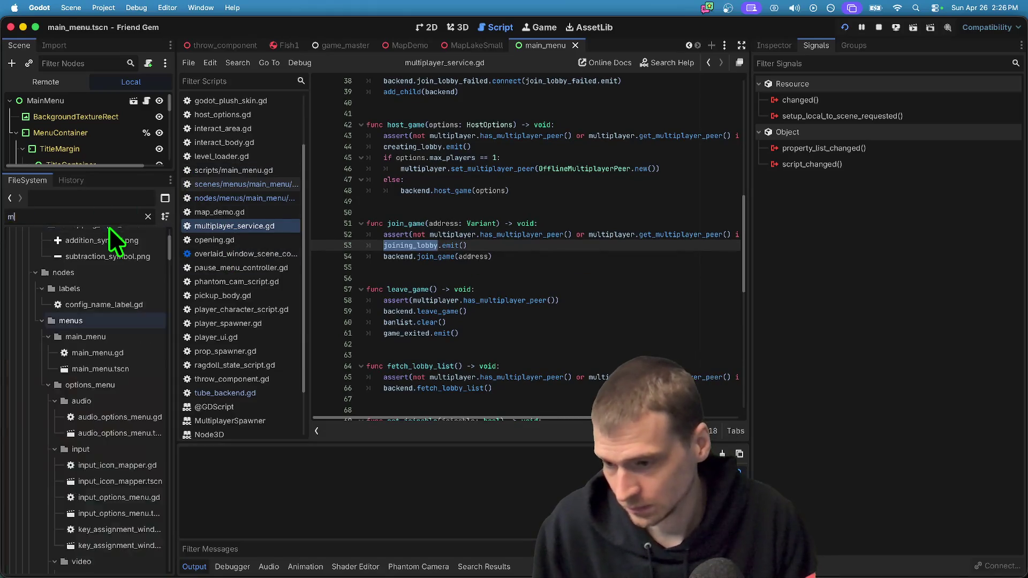
# - Open the swaan/menus/main_menu.tscn scene and search its script for "que"
pyautogui.scroll(-10, 109, 432)
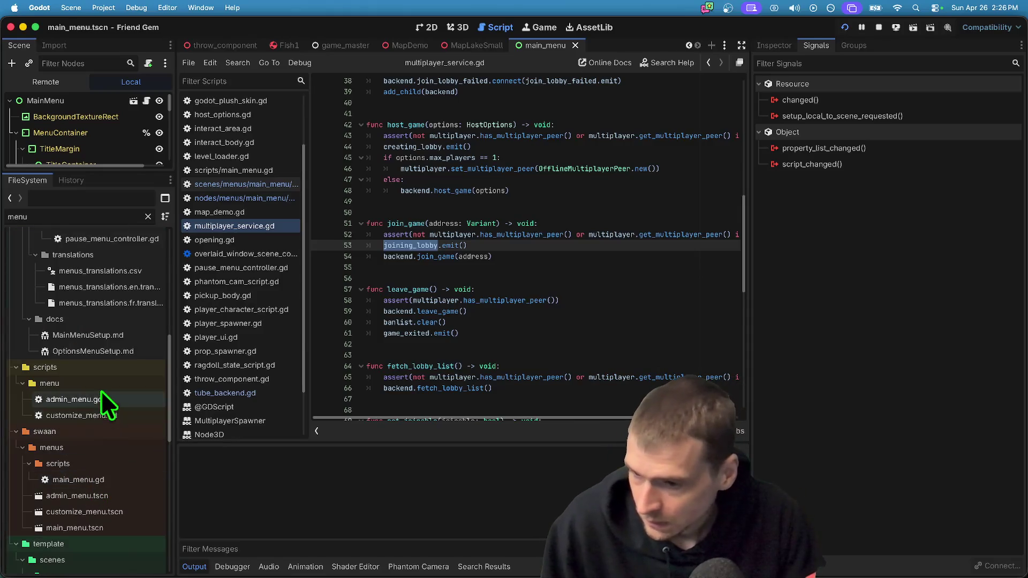
pyautogui.doubleClick(90, 525)
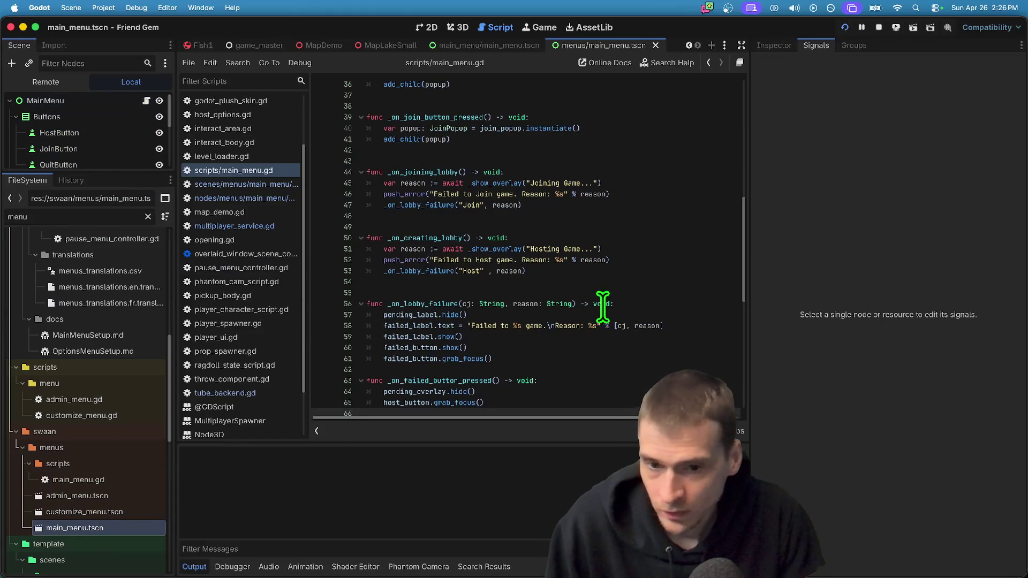
pyautogui.press('super+f')
pyautogui.write('que')
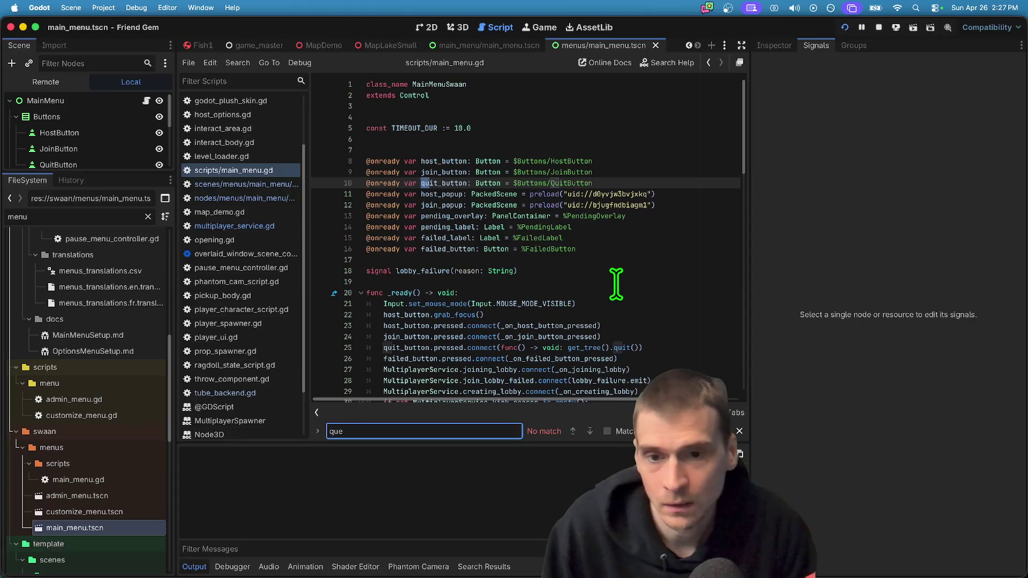
pyautogui.press('Escape')
# - Scroll through the main menu script and search it for "hide" calls
pyautogui.scroll(-10, 616, 284)
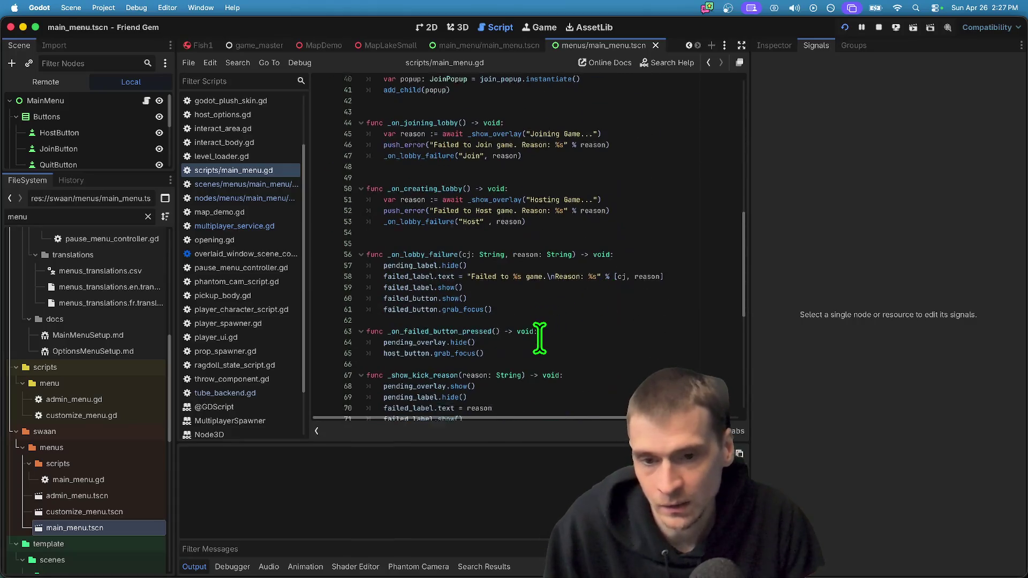
pyautogui.scroll(-7, 541, 338)
pyautogui.press('super+f')
pyautogui.write('hide')
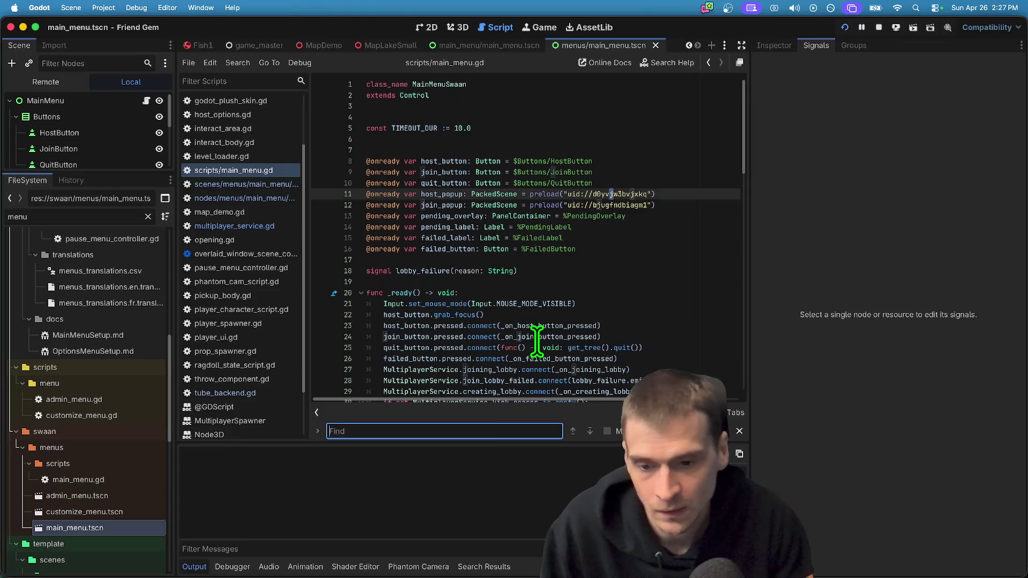
pyautogui.press('Escape')
pyautogui.scroll(-3, 540, 335)
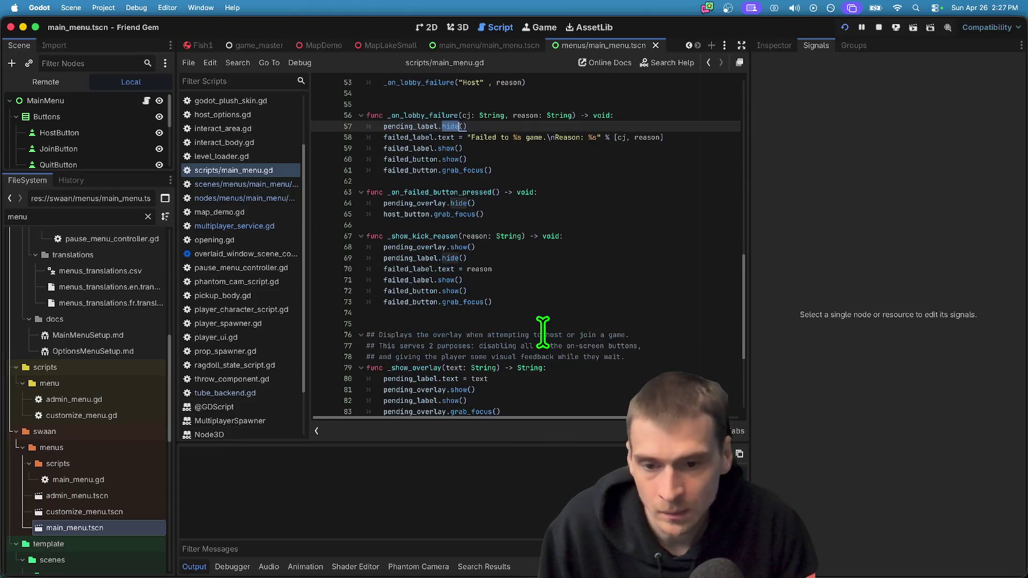
pyautogui.scroll(-5, 541, 328)
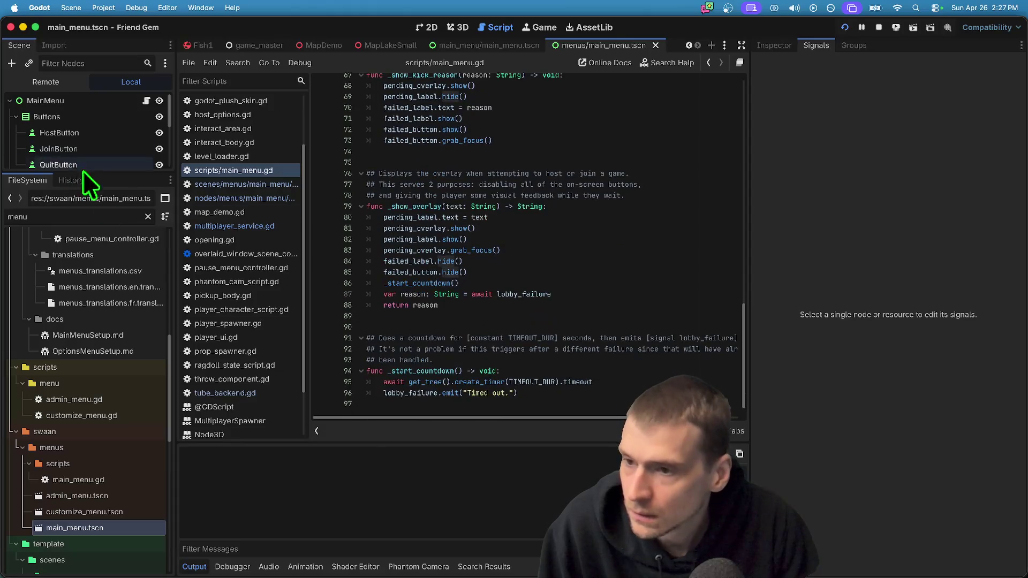
# - Enlarge the scene tree to reveal PendingOverlay nodes, then highlight _on_joining_lobby in _ready
pyautogui.moveTo(97, 172)
pyautogui.mouseDown()
pyautogui.moveTo(51, 275)
pyautogui.moveTo(50, 379)
pyautogui.moveTo(53, 327)
pyautogui.mouseUp()
pyautogui.scroll(10, 611, 225)
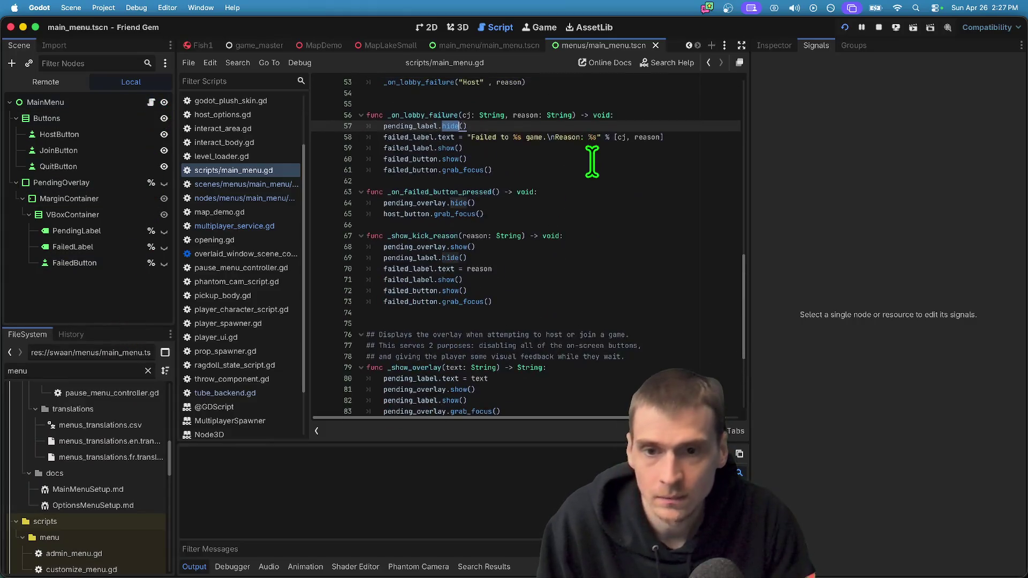
pyautogui.scroll(2, 614, 229)
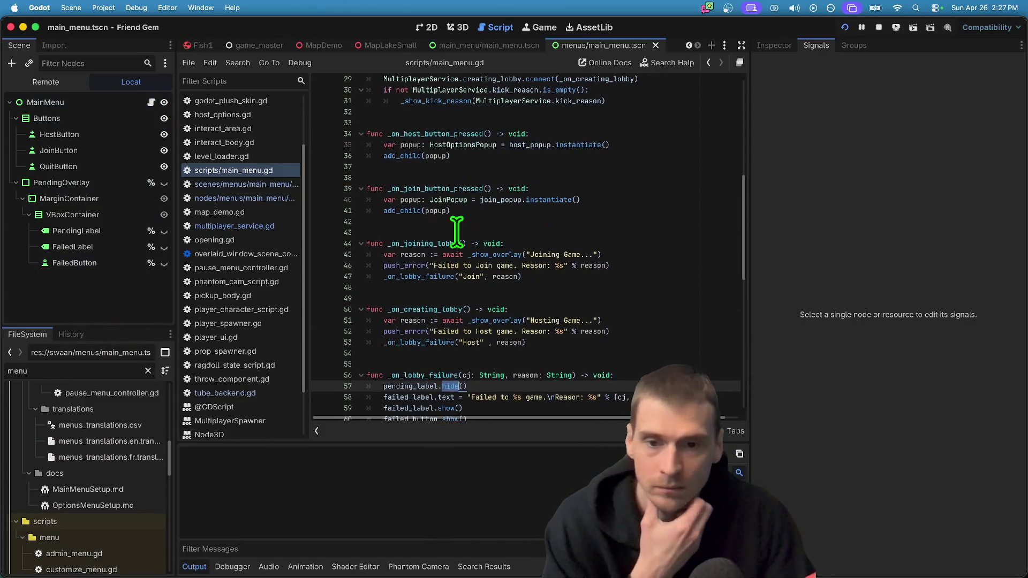
pyautogui.scroll(4, 461, 222)
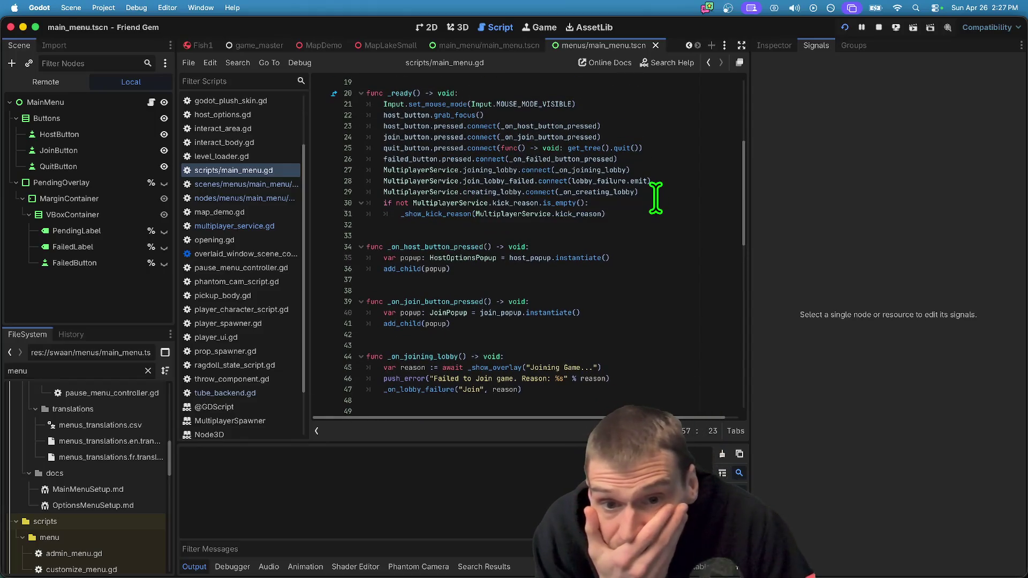
pyautogui.doubleClick(577, 169)
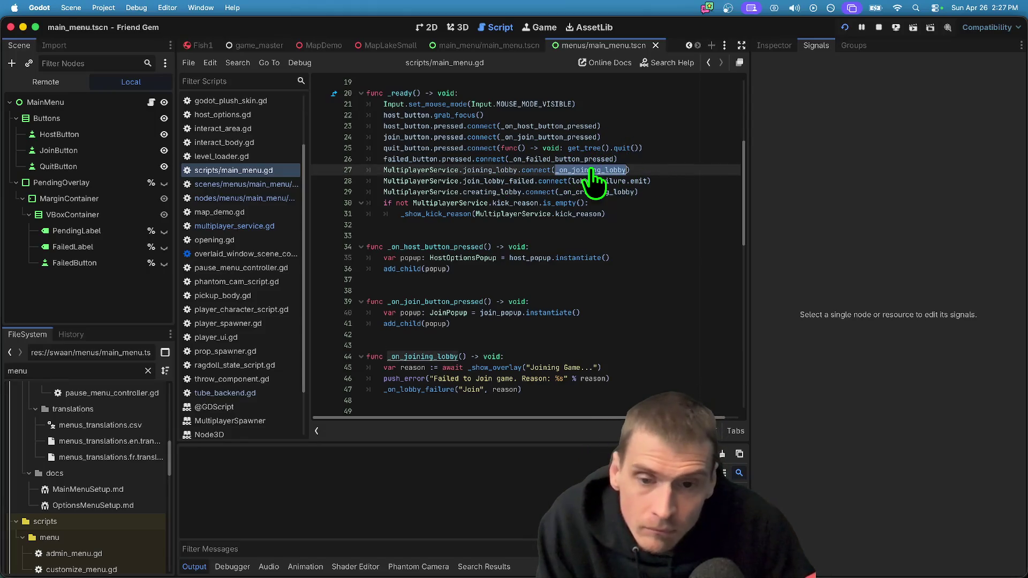